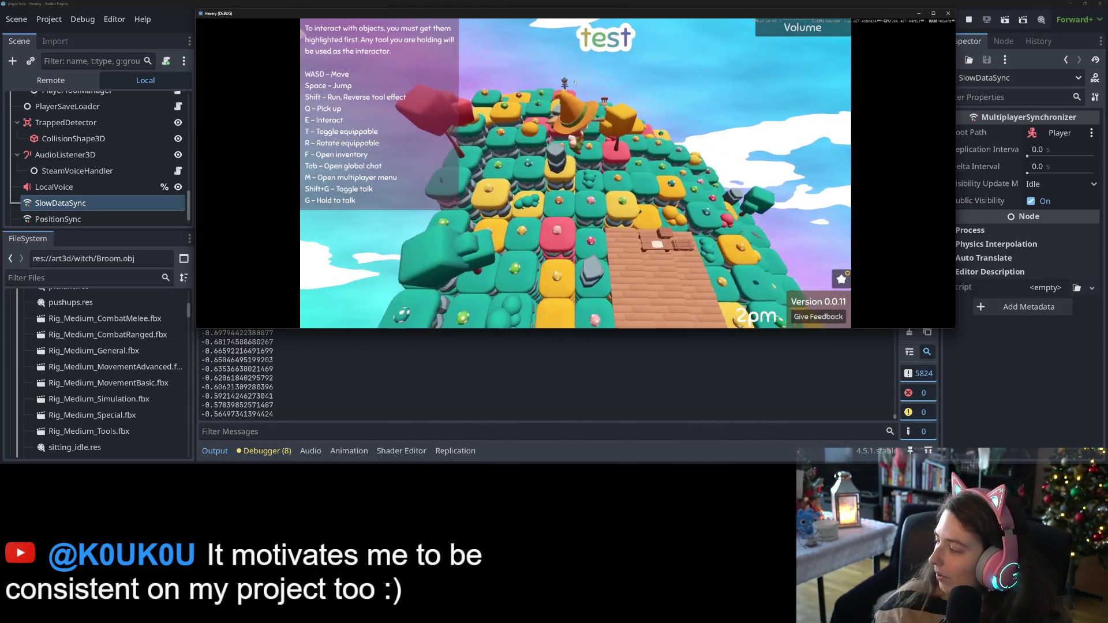
# Adjust the music player volume, minimize it, and stop the running Hexery game
pyautogui.hotkey('alt', 'Tab')
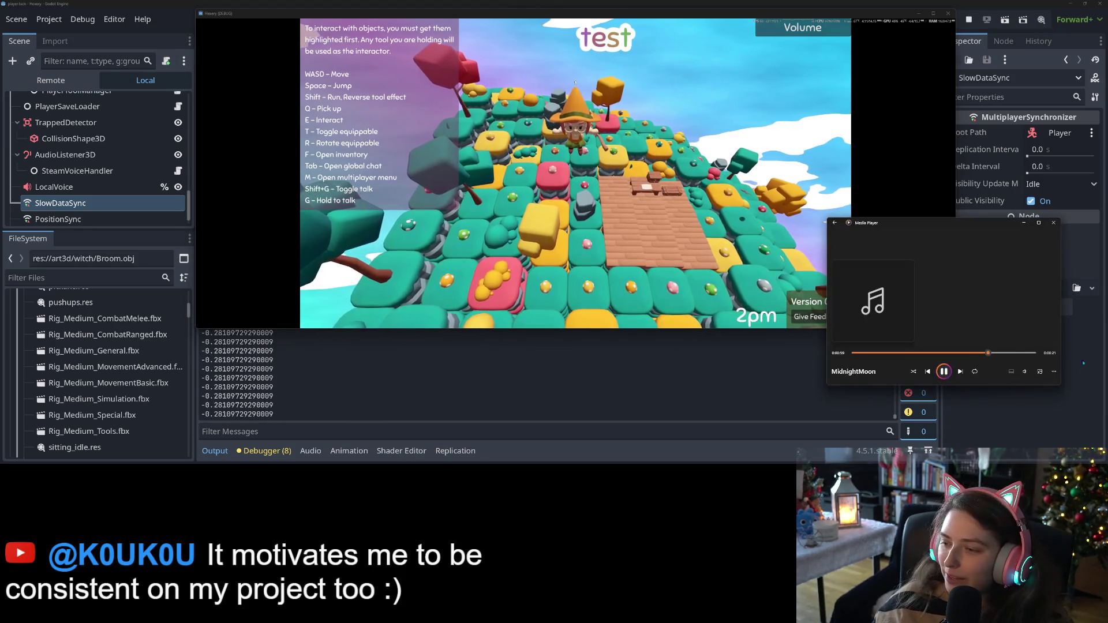
pyautogui.click(1025, 372)
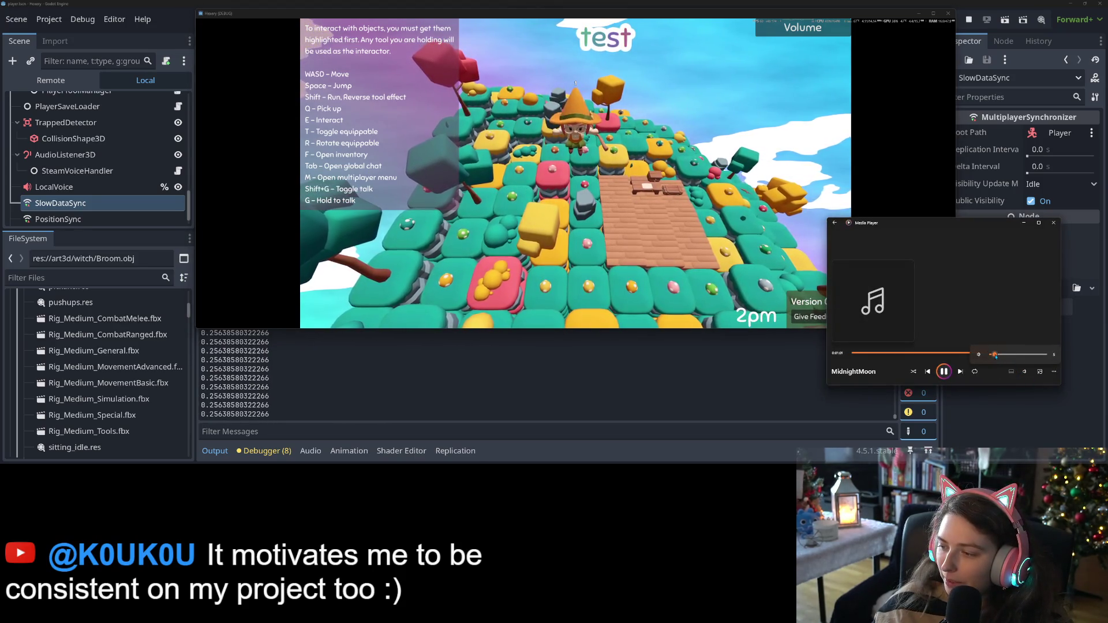
pyautogui.click(1027, 223)
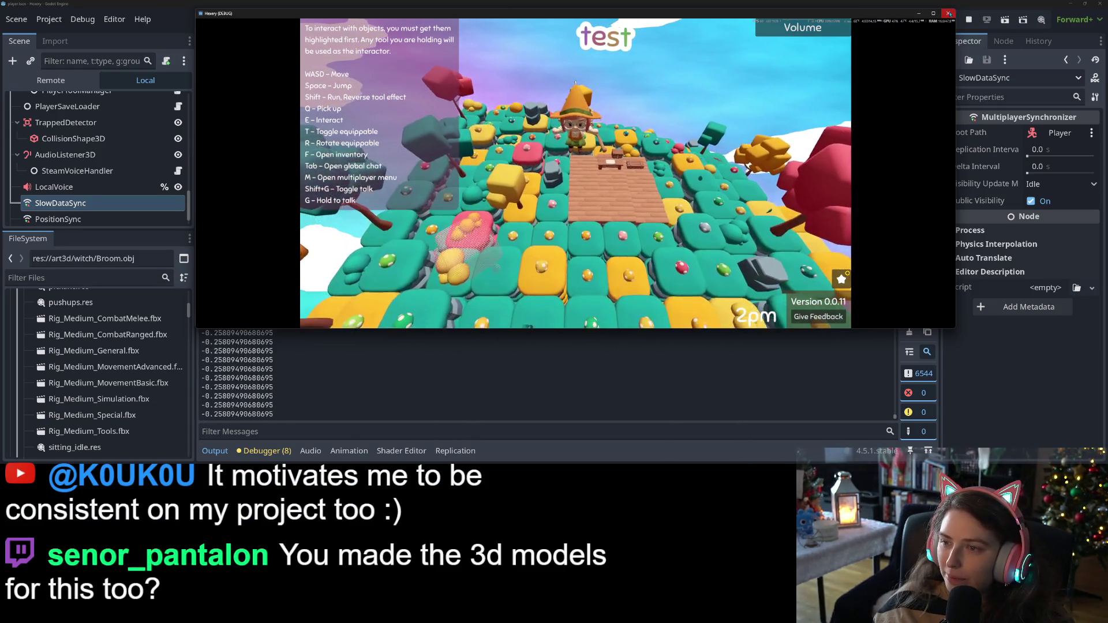
pyautogui.press('F8')
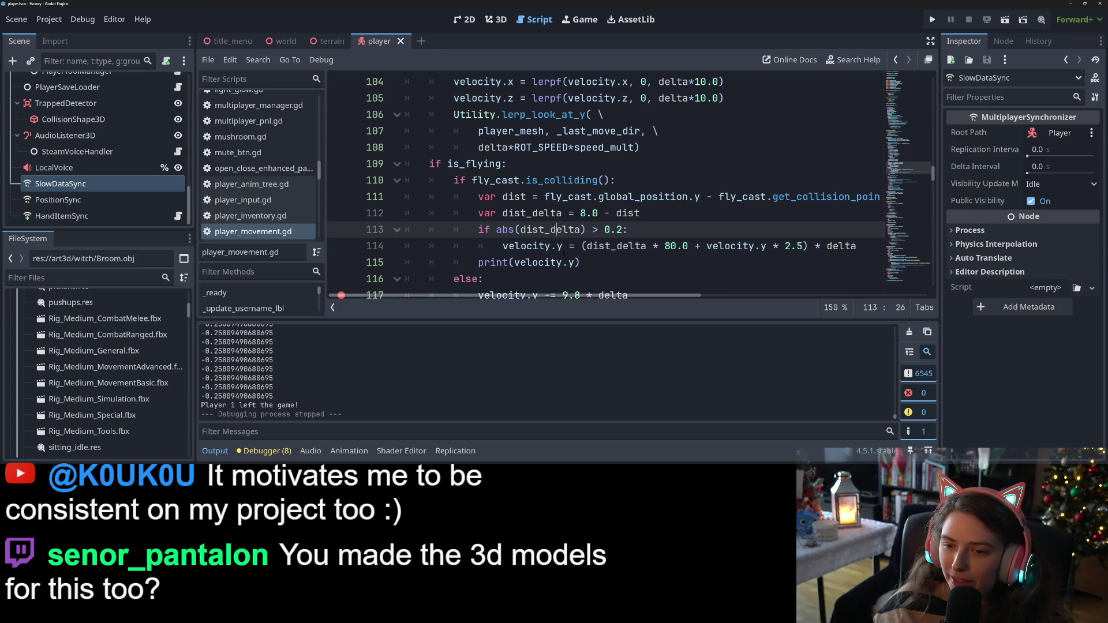
# Delete the print(velocity.y) debug line from the flying code and save the script
pyautogui.click(579, 262)
pyautogui.press('BackSpace')
pyautogui.press('BackSpace')
pyautogui.hotkey('ctrl', 's')
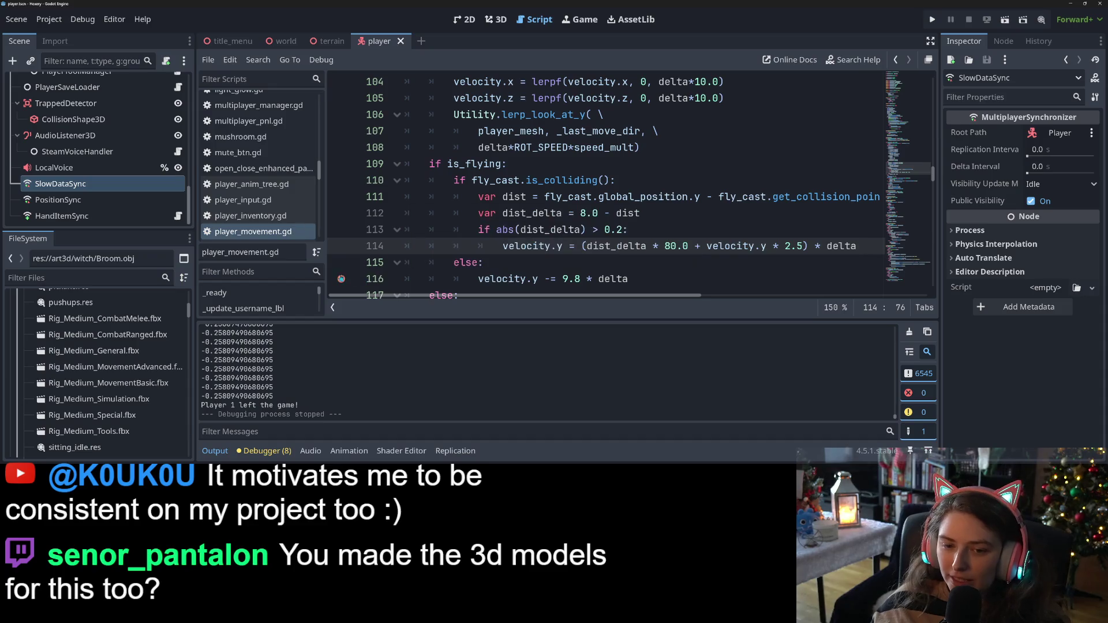
# Collapse the Output panel, review the code around move_and_slide(), then view the player in 3D
pyautogui.click(215, 451)
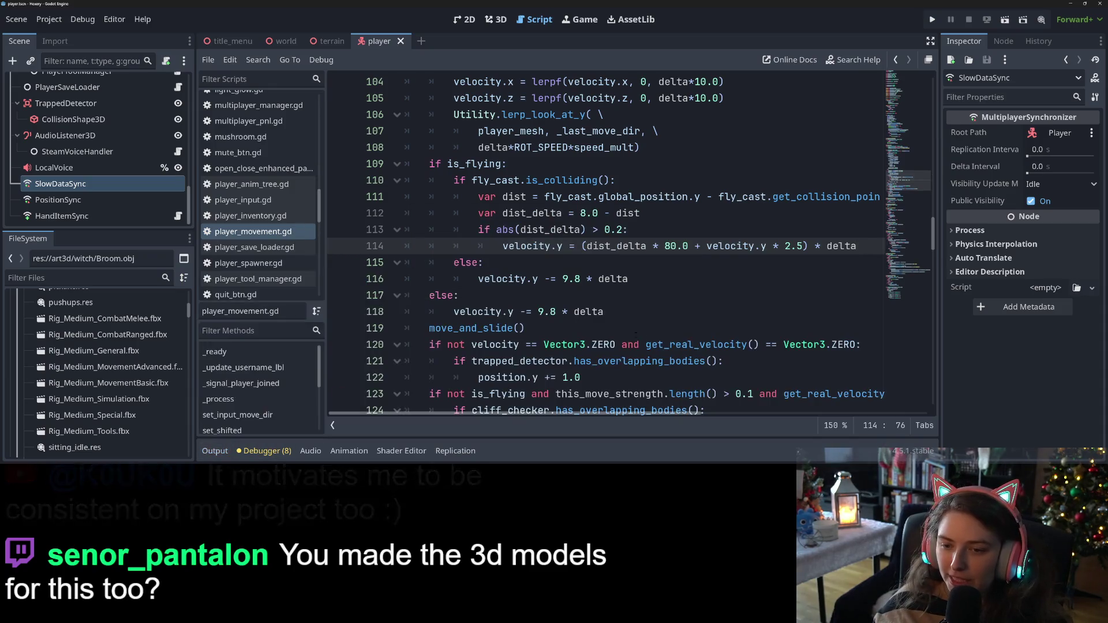
pyautogui.click(652, 327)
pyautogui.scroll(-2, 652, 323)
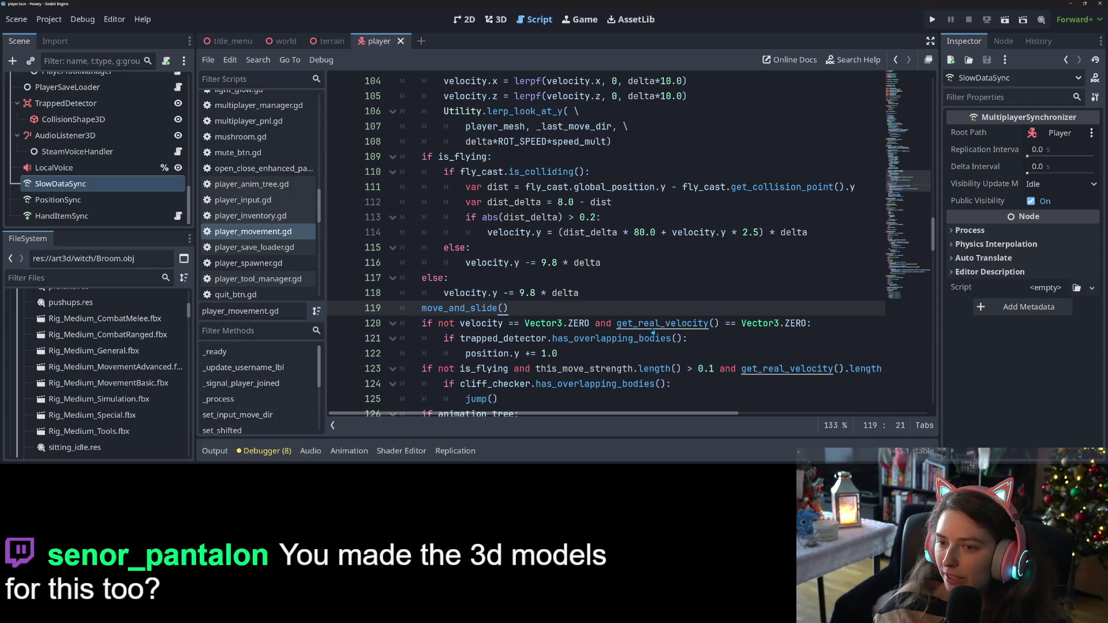
pyautogui.scroll(-1, 652, 330)
pyautogui.hotkey('ctrl', 's')
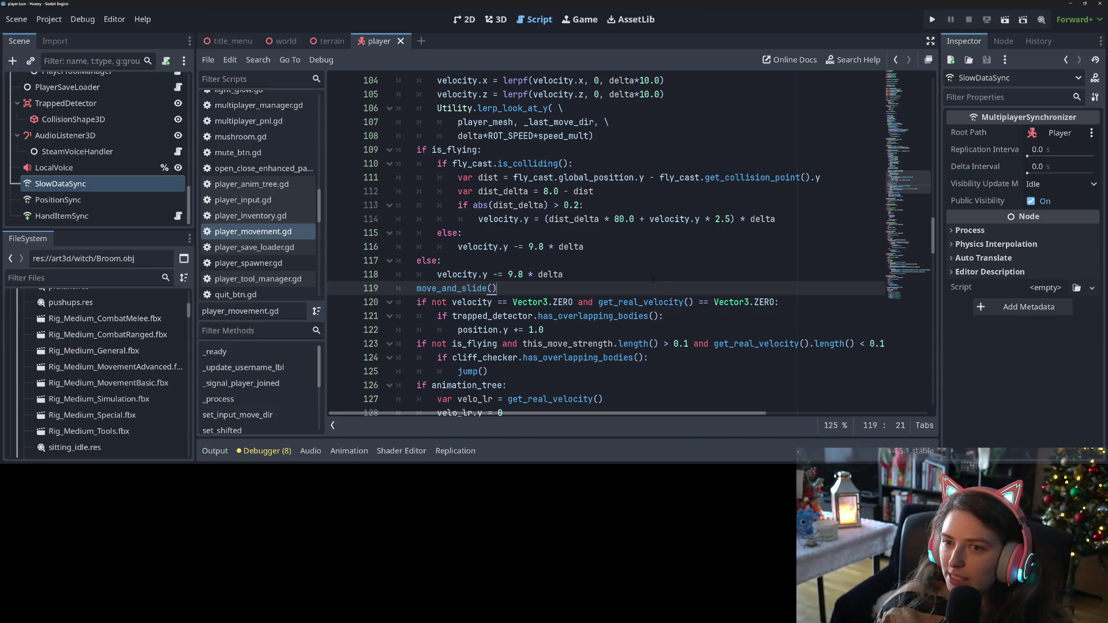
pyautogui.click(497, 19)
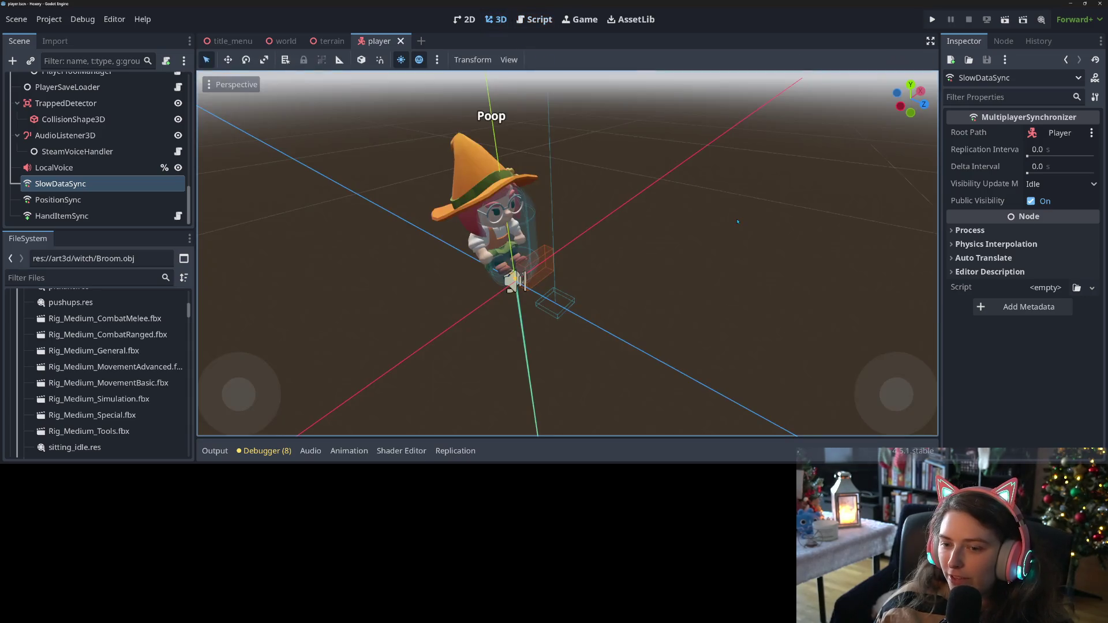
# Filter the FileSystem for 'tw', open twig.tscn, and orbit up to look at the twig
pyautogui.moveTo(696, 281)
pyautogui.mouseDown()
pyautogui.moveTo(426, 260)
pyautogui.moveTo(686, 259)
pyautogui.moveTo(496, 276)
pyautogui.moveTo(436, 259)
pyautogui.mouseUp()
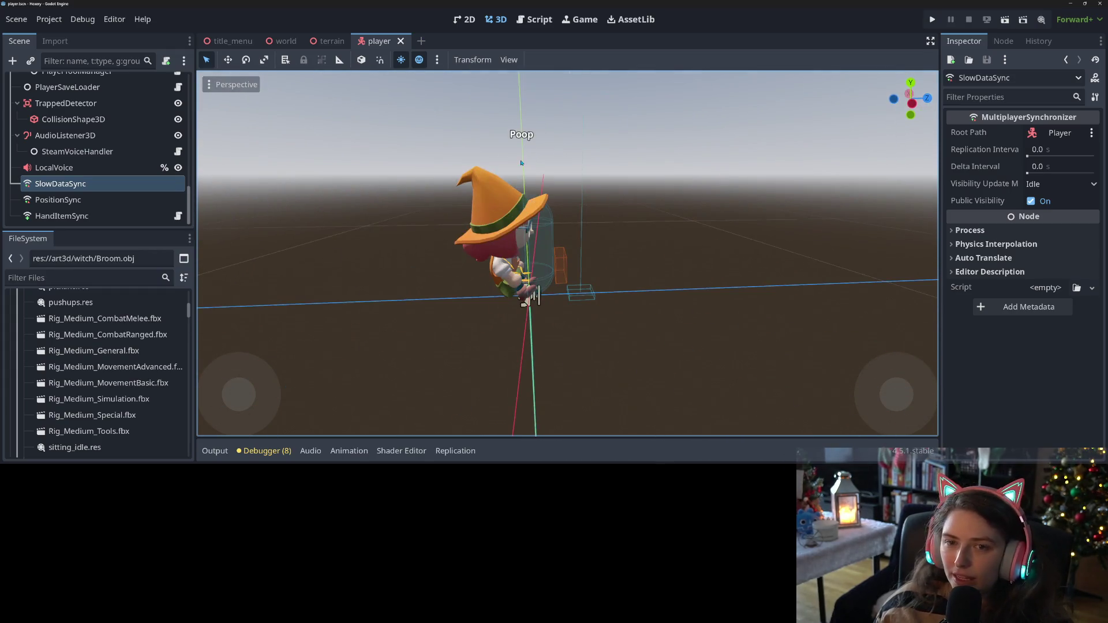
pyautogui.click(101, 277)
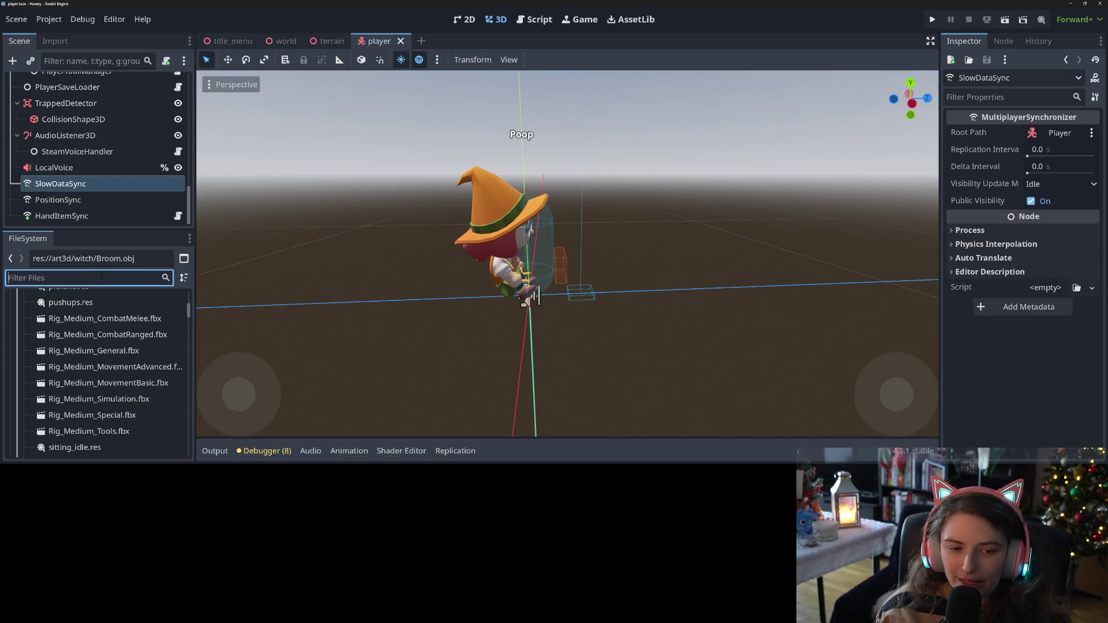
pyautogui.write('twig')
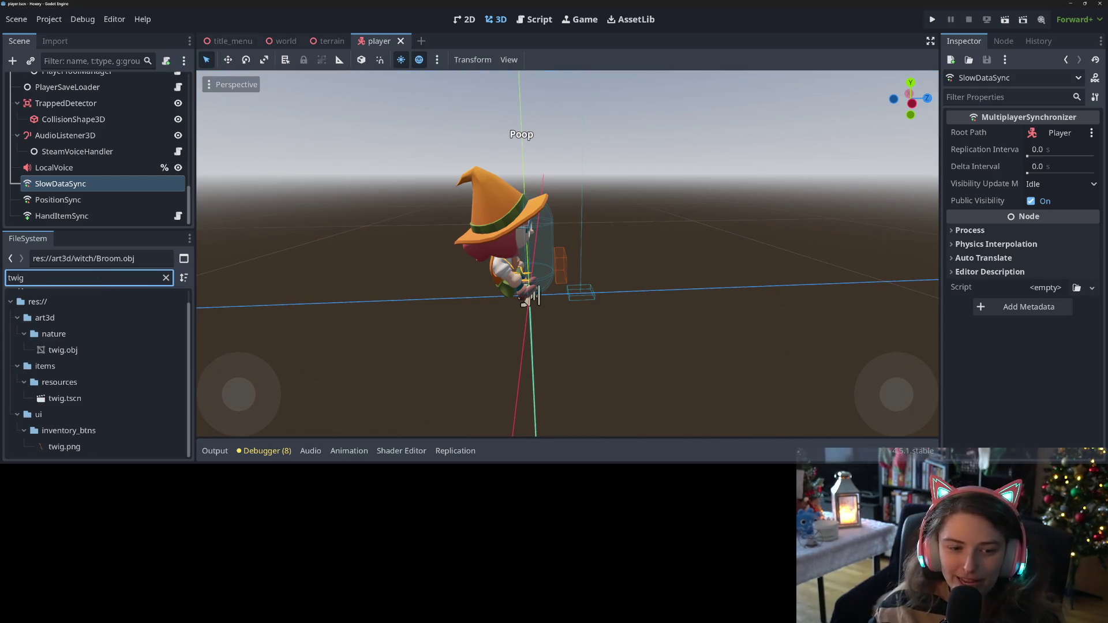
pyautogui.doubleClick(64, 398)
pyautogui.moveTo(500, 273)
pyautogui.mouseDown()
pyautogui.moveTo(663, 284)
pyautogui.moveTo(650, 275)
pyautogui.moveTo(759, 222)
pyautogui.moveTo(721, 188)
pyautogui.moveTo(646, 176)
pyautogui.moveTo(576, 317)
pyautogui.moveTo(645, 321)
pyautogui.mouseUp()
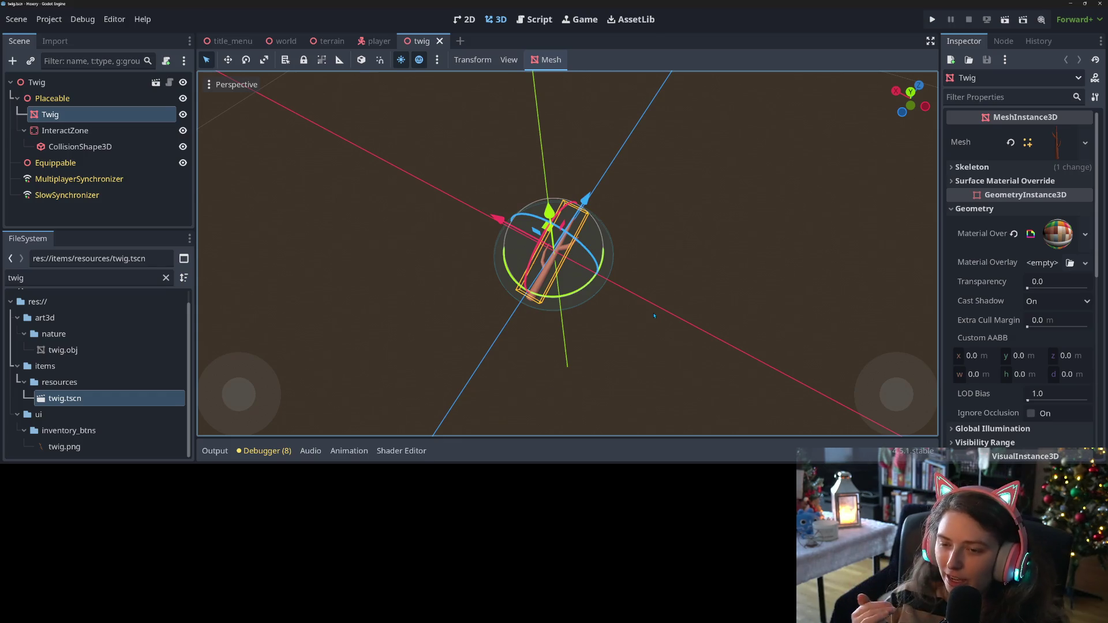
# Orbit and zoom the viewport around the twig model to inspect it
pyautogui.moveTo(659, 308)
pyautogui.mouseDown()
pyautogui.moveTo(635, 327)
pyautogui.moveTo(574, 320)
pyautogui.moveTo(529, 336)
pyautogui.mouseUp()
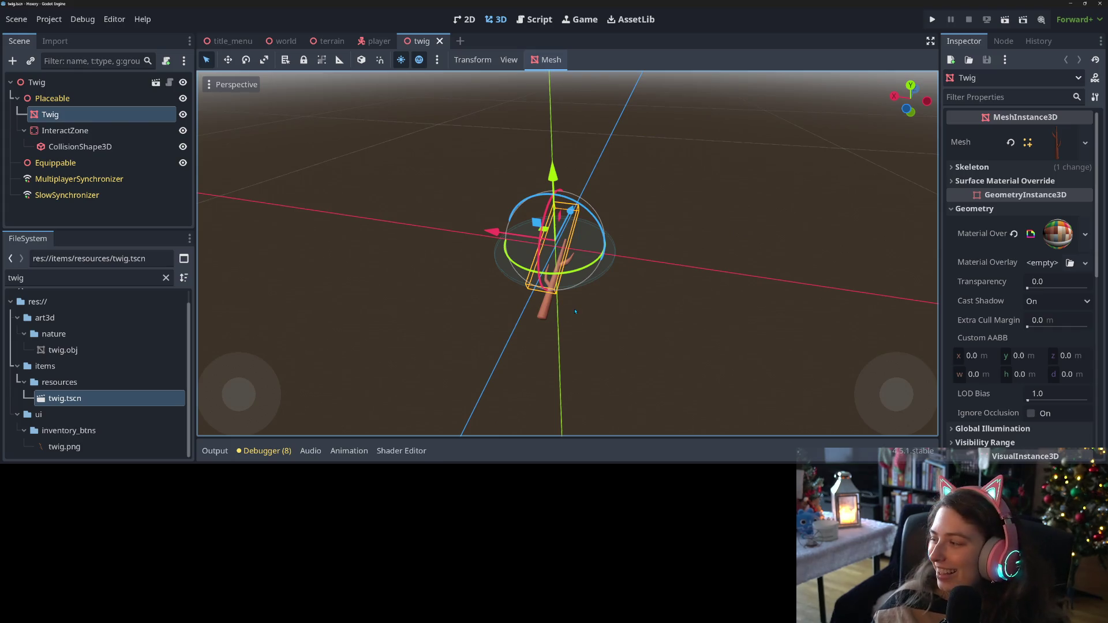
pyautogui.moveTo(599, 346)
pyautogui.mouseDown()
pyautogui.moveTo(594, 358)
pyautogui.moveTo(554, 369)
pyautogui.moveTo(451, 375)
pyautogui.moveTo(367, 354)
pyautogui.moveTo(837, 338)
pyautogui.moveTo(650, 347)
pyautogui.mouseUp()
pyautogui.scroll(1, 559, 344)
pyautogui.scroll(1, 559, 344)
pyautogui.scroll(6, 773, 340)
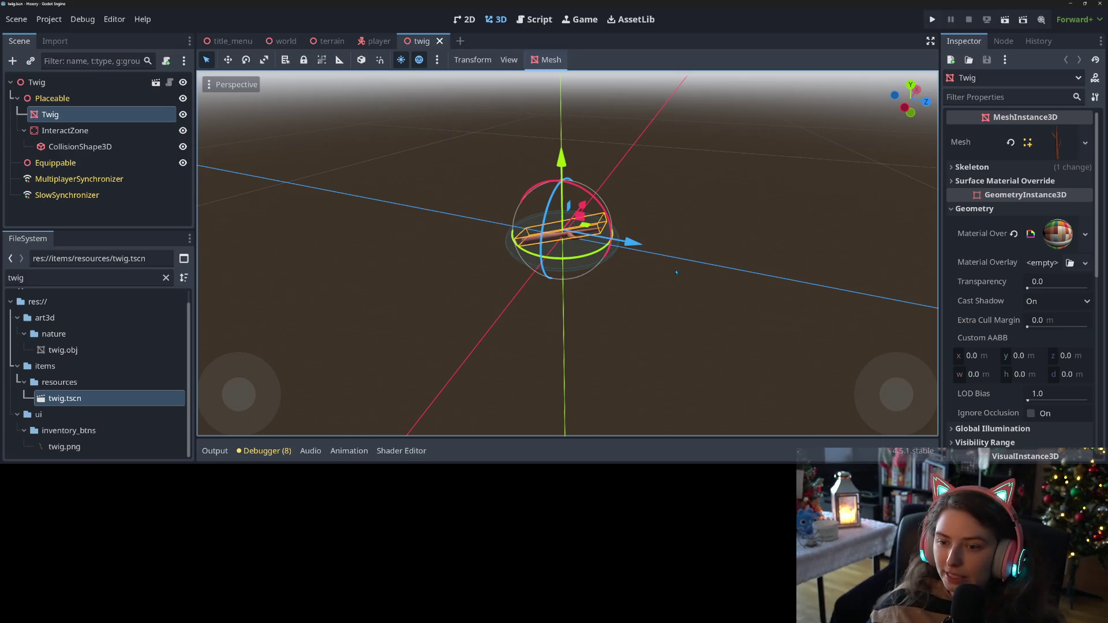
pyautogui.moveTo(617, 325); pyautogui.dragTo(763, 360)
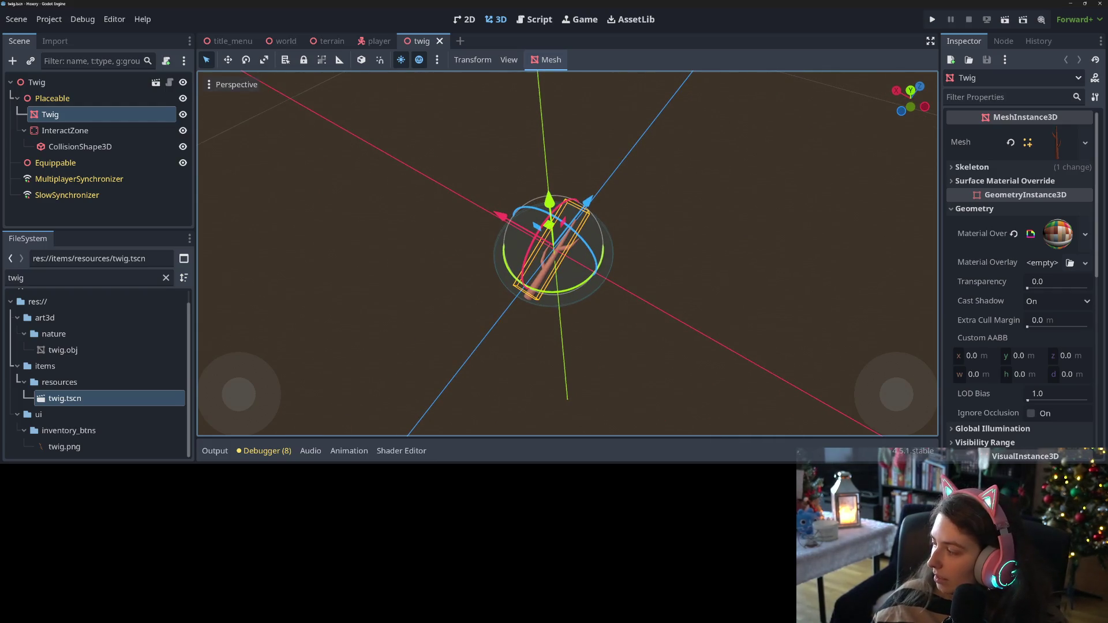
# Adjust the music player volume and minimize it again
pyautogui.hotkey('alt', 'Tab')
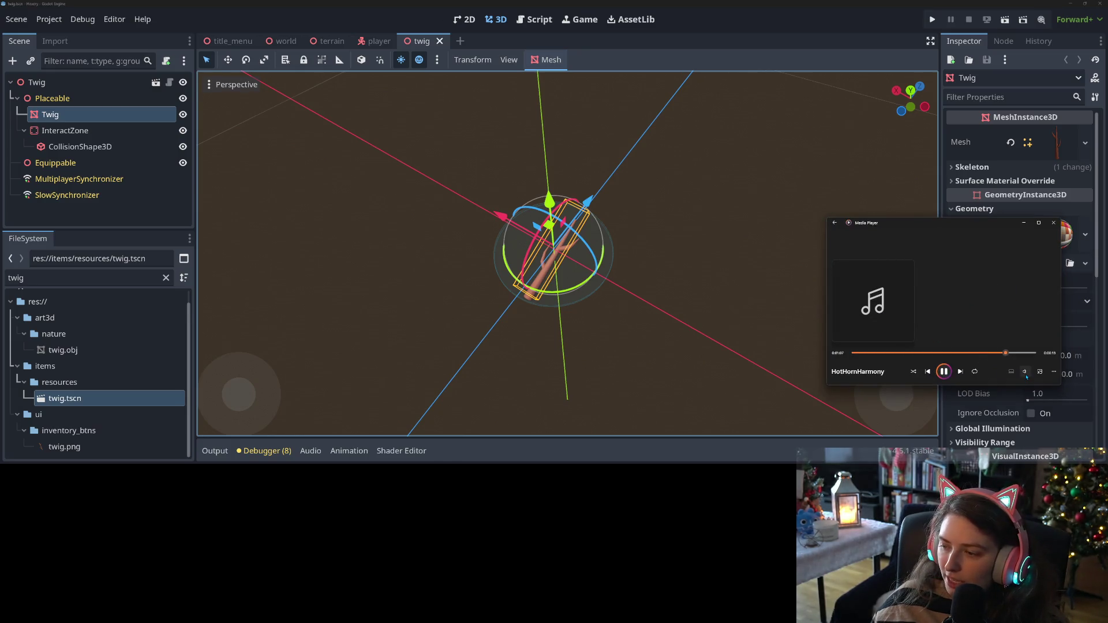
pyautogui.click(1025, 373)
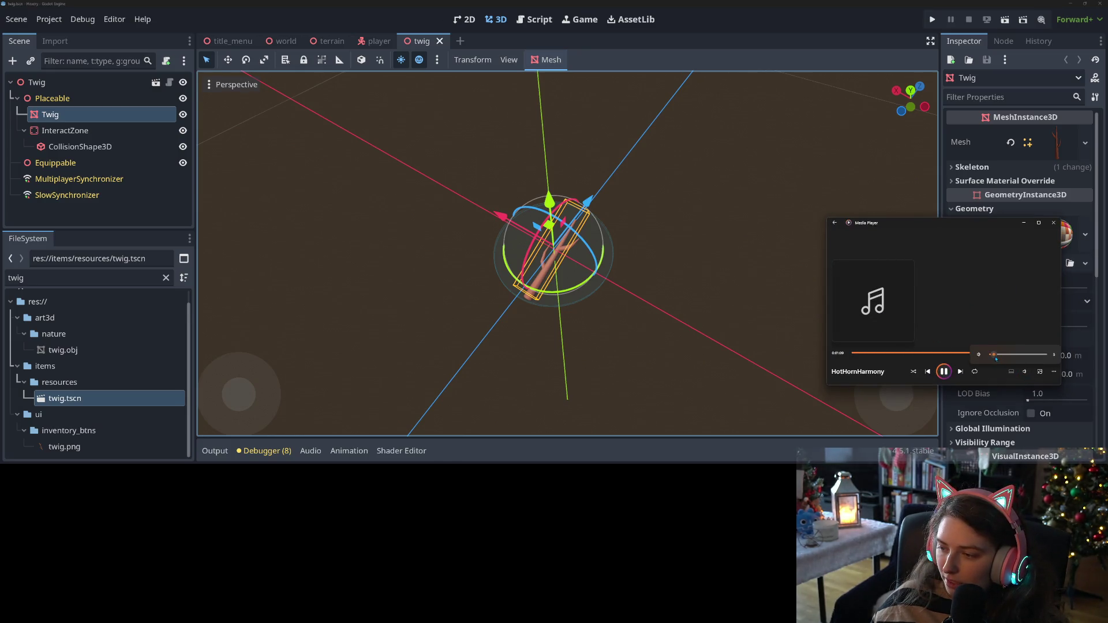
pyautogui.click(1025, 373)
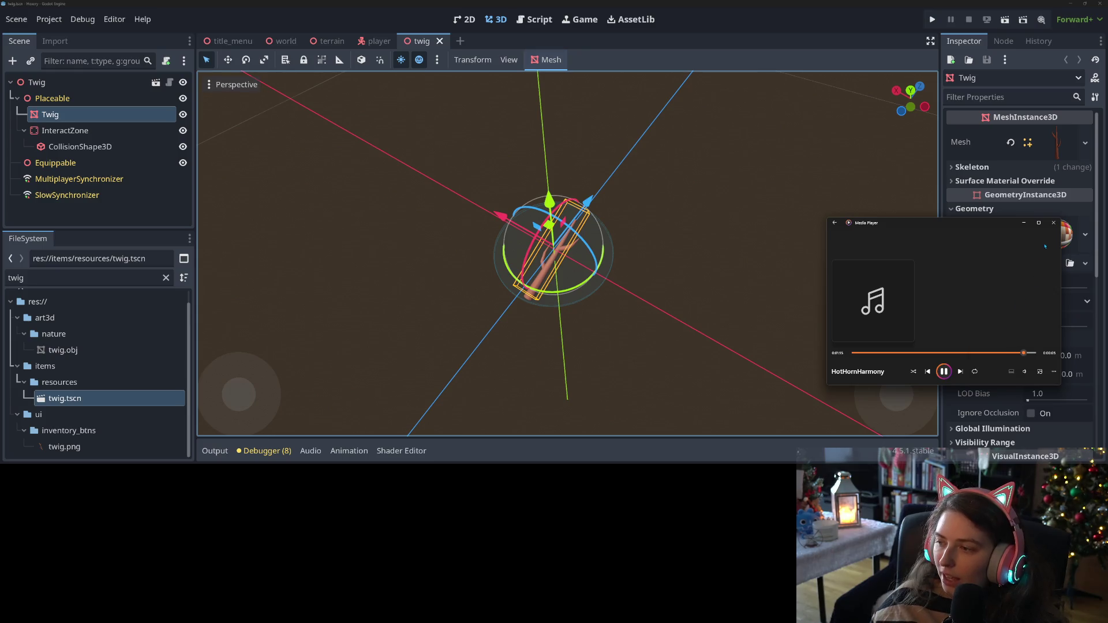
pyautogui.click(1025, 225)
# Check the twig from the side, clear the file filter, and close the twig scene
pyautogui.moveTo(485, 339)
pyautogui.mouseDown()
pyautogui.moveTo(814, 280)
pyautogui.moveTo(896, 348)
pyautogui.moveTo(569, 377)
pyautogui.moveTo(738, 300)
pyautogui.moveTo(729, 332)
pyautogui.moveTo(796, 324)
pyautogui.mouseUp()
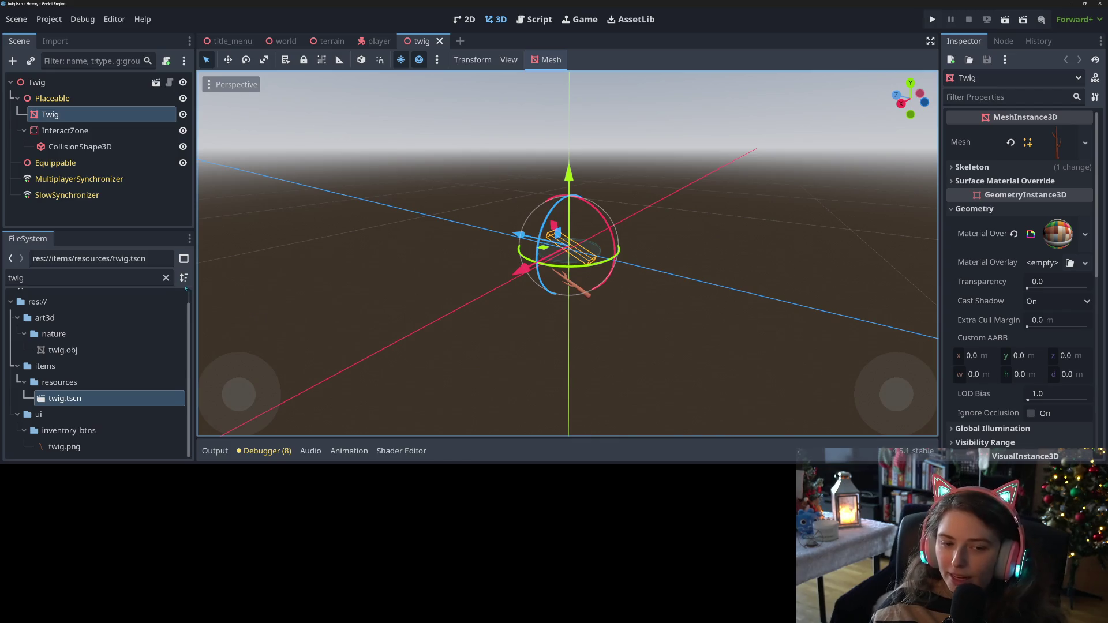
pyautogui.click(166, 278)
pyautogui.click(440, 41)
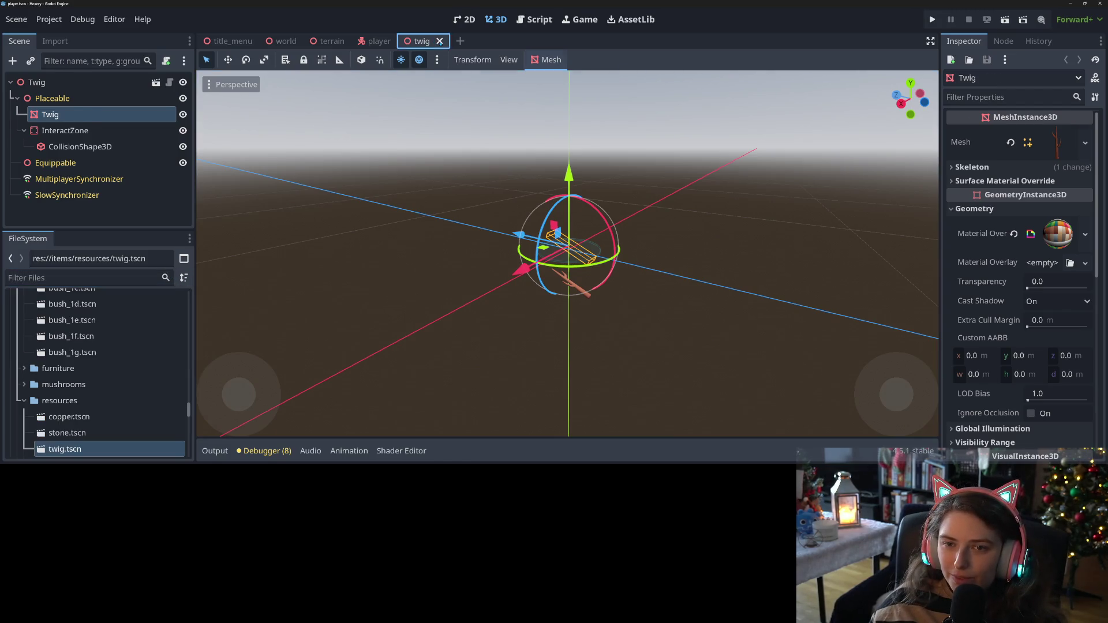
pyautogui.moveTo(716, 289); pyautogui.dragTo(816, 287)
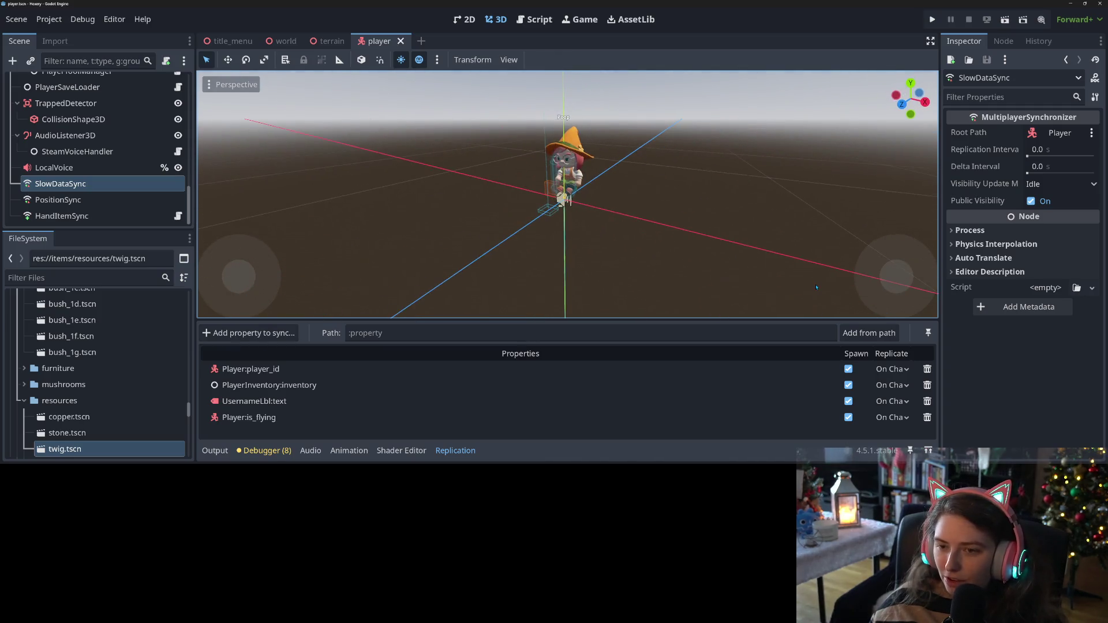
pyautogui.hotkey('alt', 'Tab')
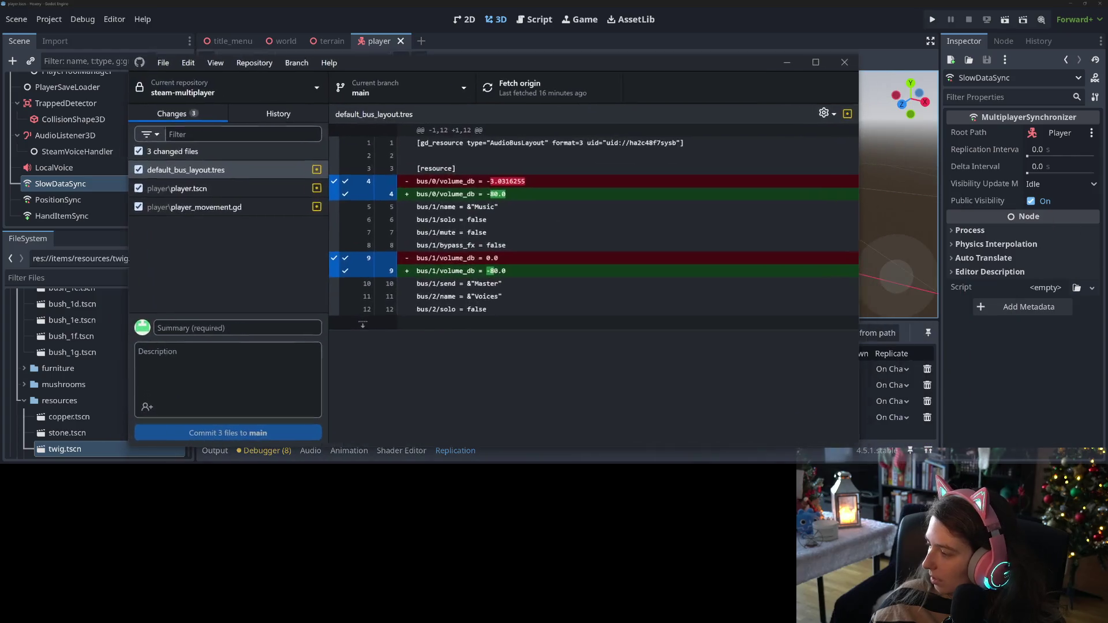
# Exclude default_bus_layout.tres, review the player.tscn and player_movement.gd diffs, then run the game
pyautogui.click(130, 168)
pyautogui.click(181, 186)
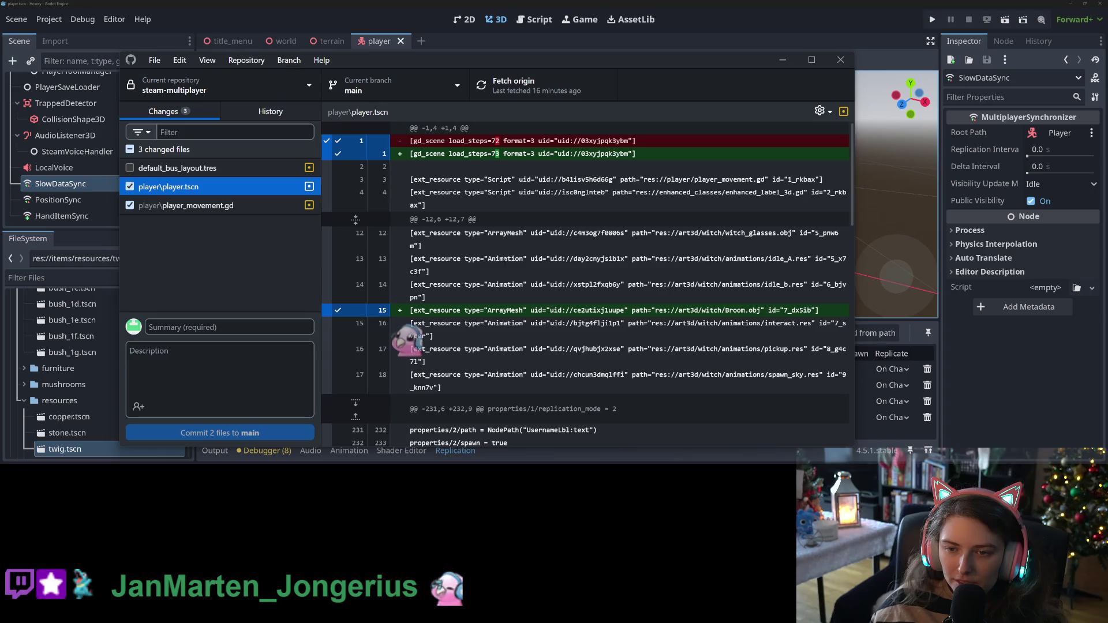
pyautogui.scroll(-5, 586, 283)
pyautogui.scroll(-5, 429, 269)
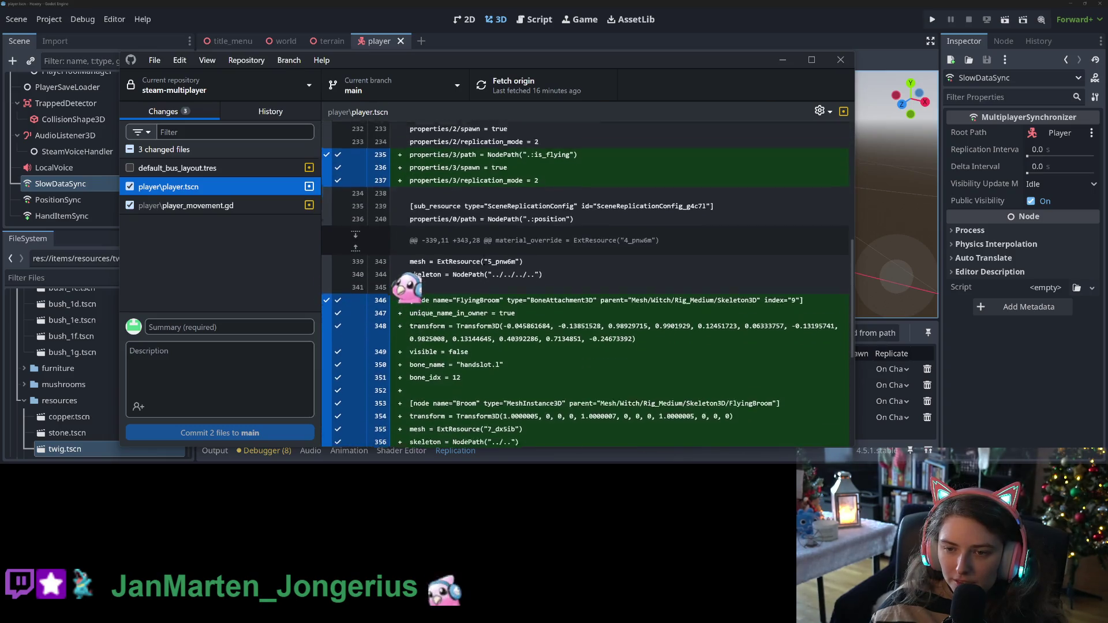
pyautogui.click(202, 205)
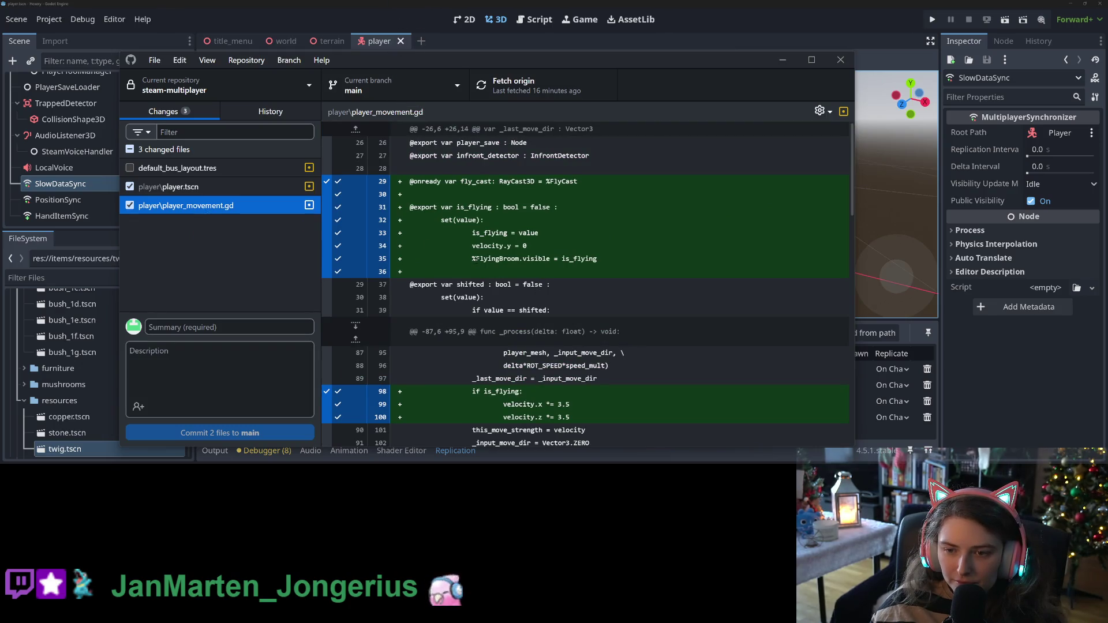
pyautogui.scroll(-5, 586, 283)
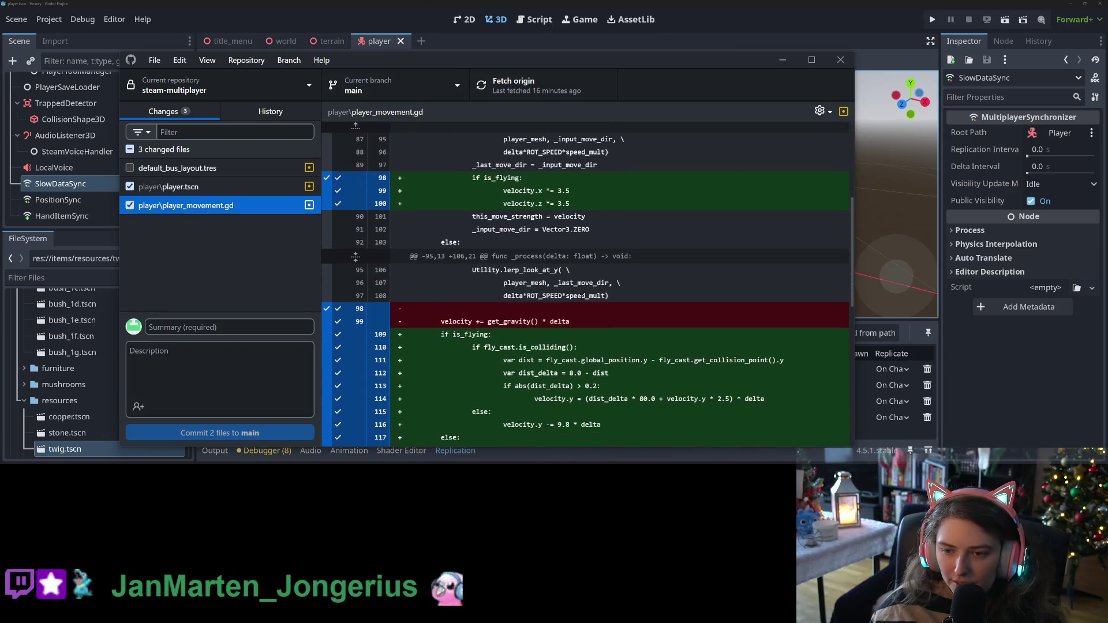
pyautogui.scroll(-5, 559, 283)
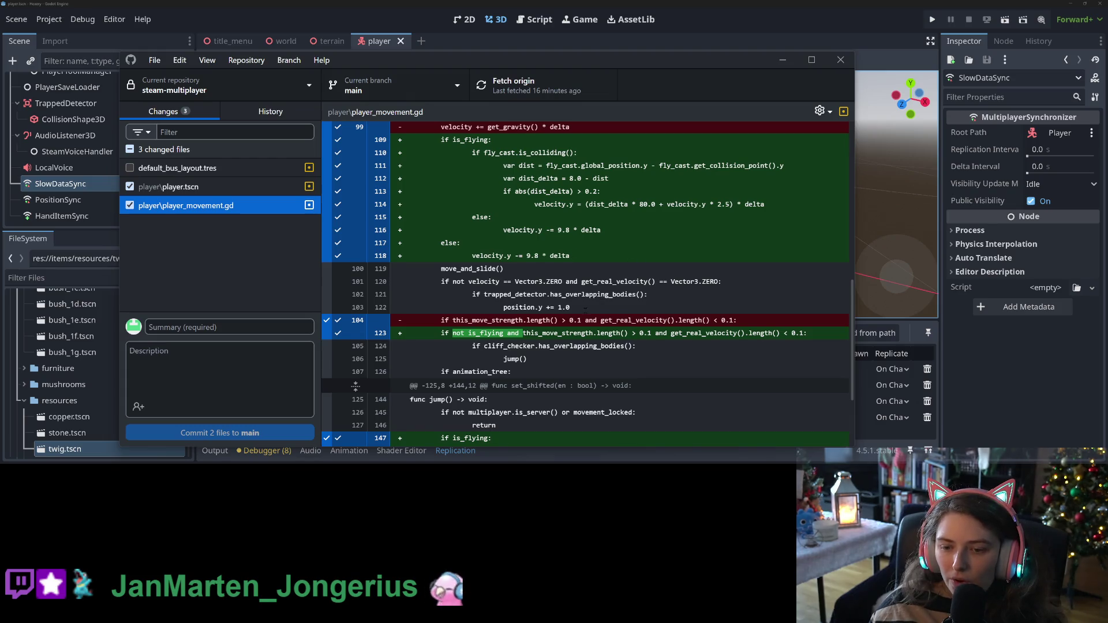
pyautogui.scroll(-3, 586, 308)
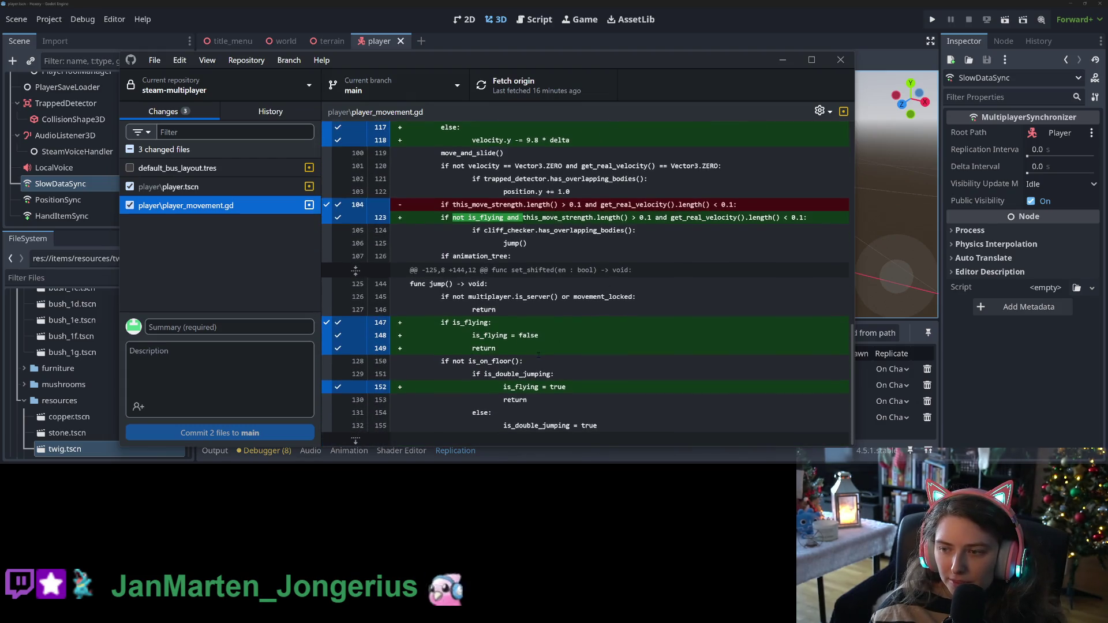
pyautogui.click(932, 19)
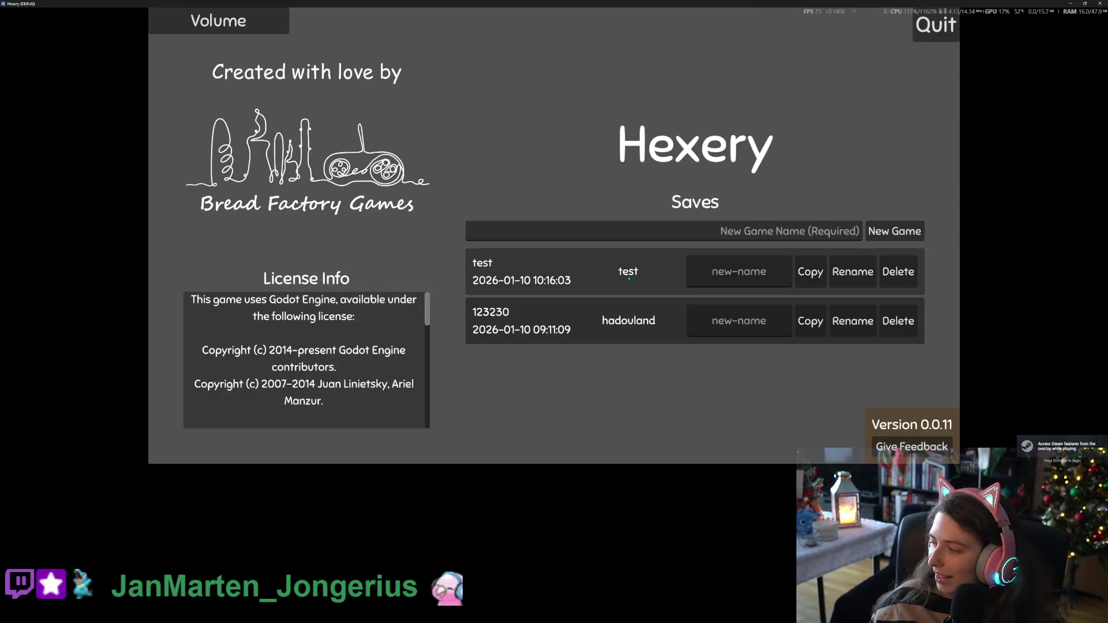
# Load the 'test' save into the world, then stop the running game
pyautogui.click(615, 273)
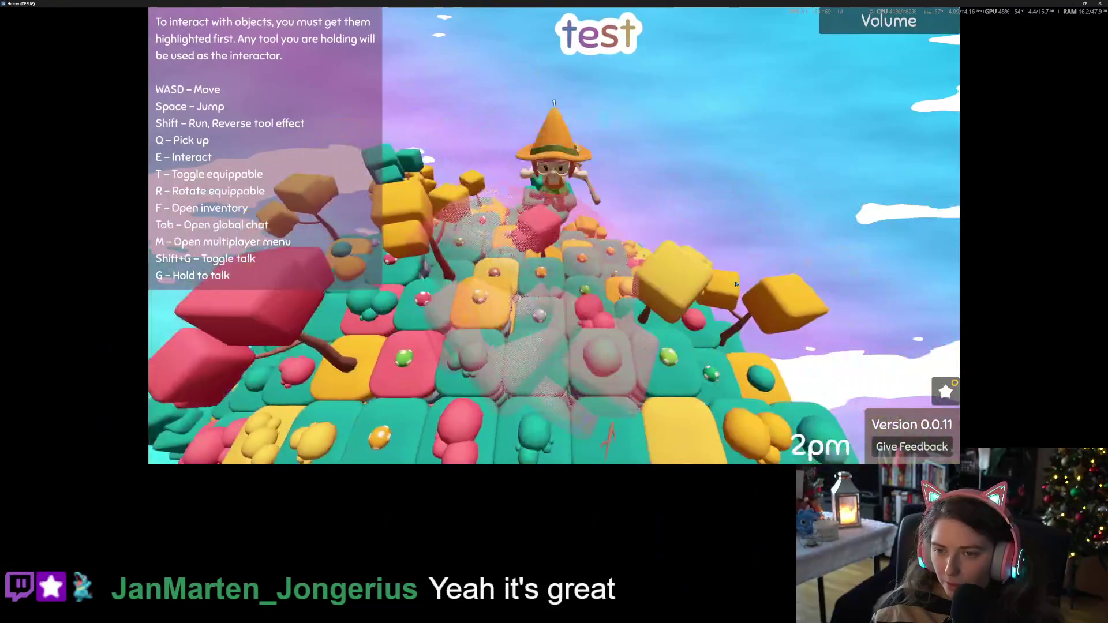
pyautogui.click(1101, 3)
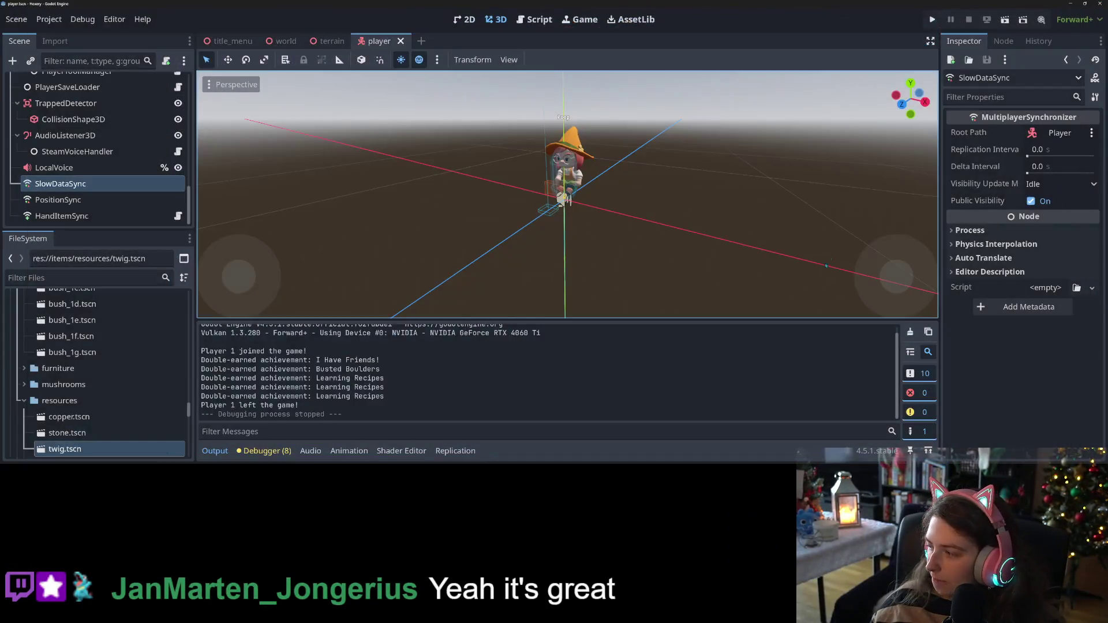
# Make line 114's flying lift multiply by speed_mult, then save and run the game
pyautogui.click(534, 21)
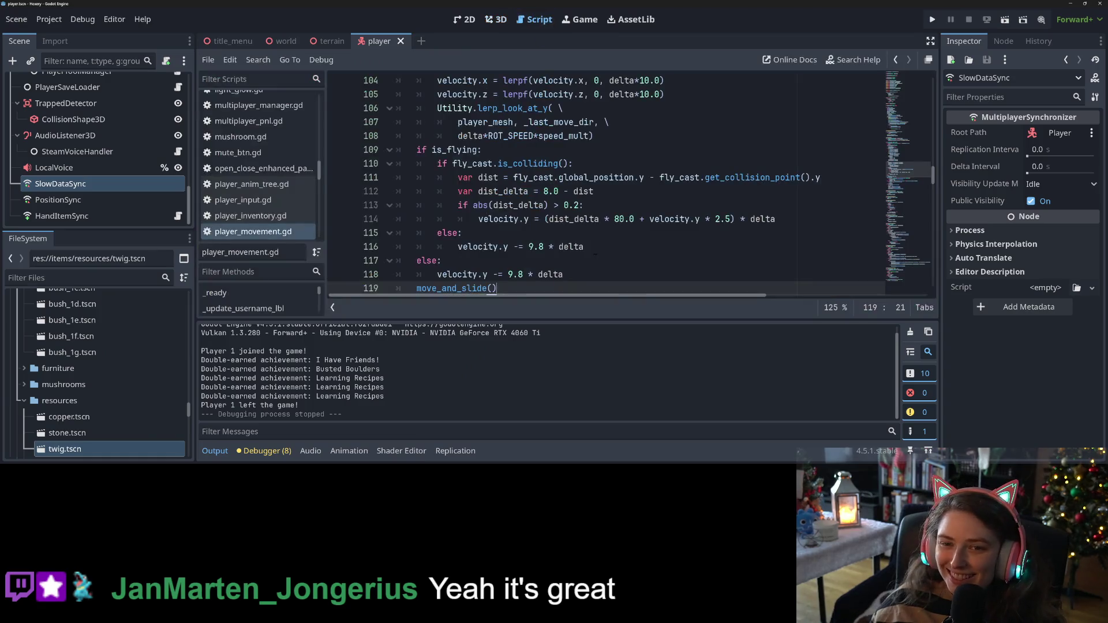
pyautogui.scroll(-2, 482, 233)
pyautogui.scroll(2, 483, 233)
pyautogui.click(482, 232)
pyautogui.click(479, 219)
pyautogui.write('* m')
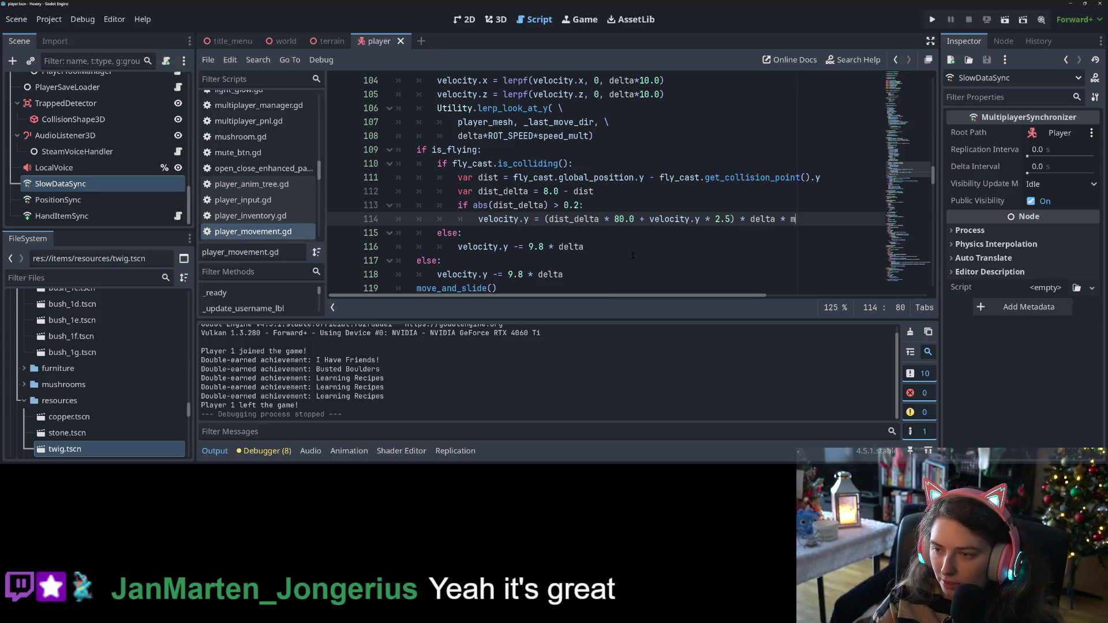
pyautogui.press('BackSpace')
pyautogui.write('sp')
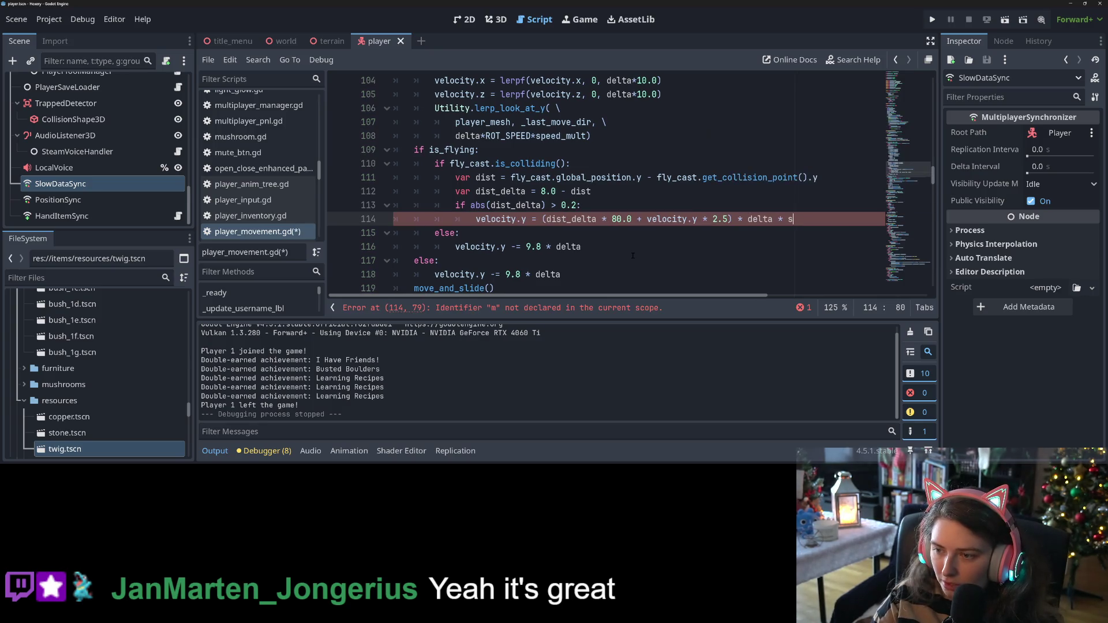
pyautogui.press('Return')
pyautogui.press('F5')
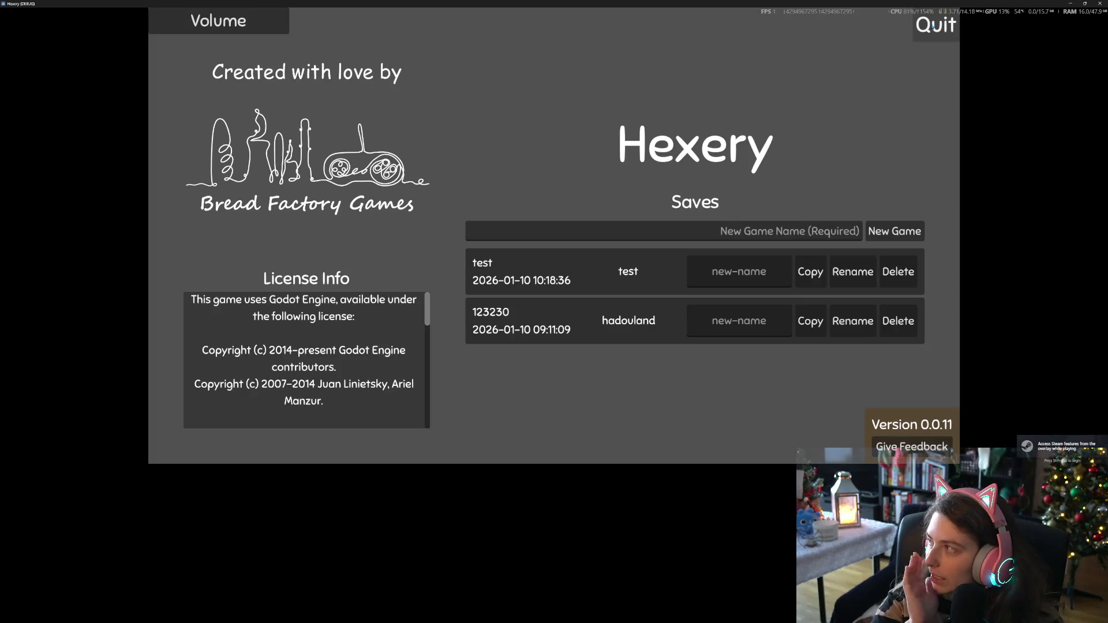
# Load the 'test' save, fly the broom briefly, then stop the game with F8
pyautogui.click(594, 263)
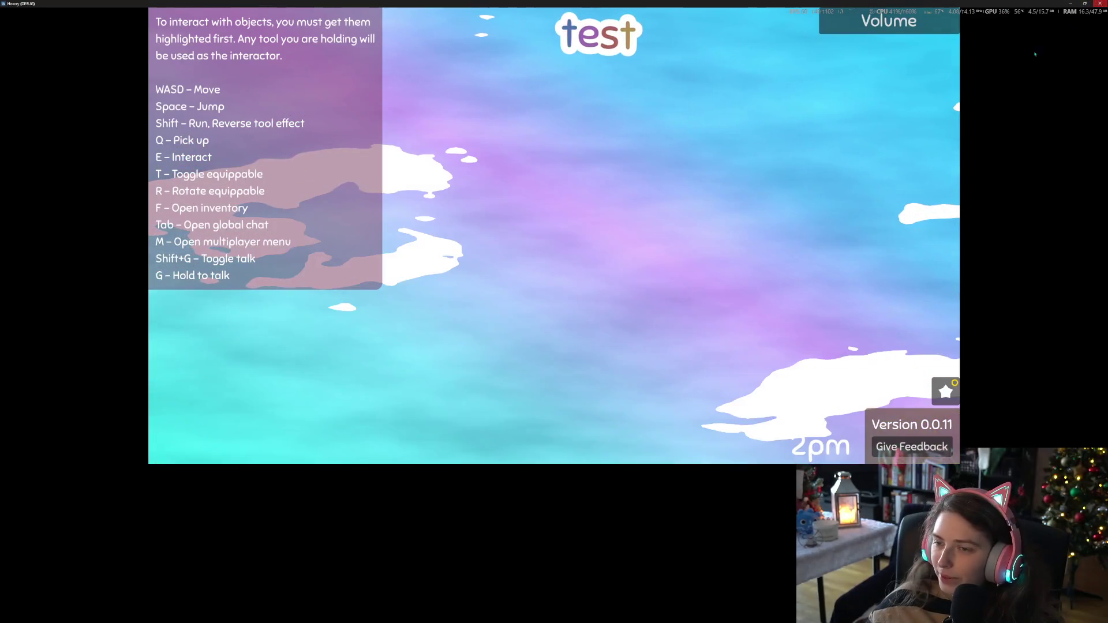
pyautogui.press('F8')
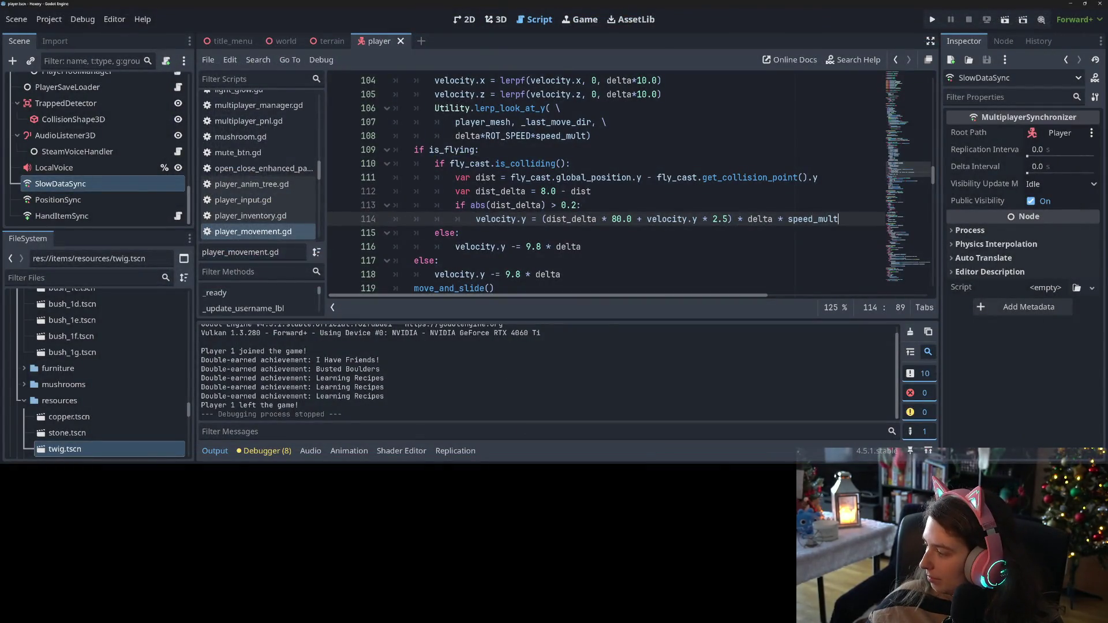
# Commit the two player files to main as 'adds flying mechanic' and push to origin
pyautogui.hotkey('alt', 'Tab')
pyautogui.click(275, 326)
pyautogui.write('adds flying mechanic')
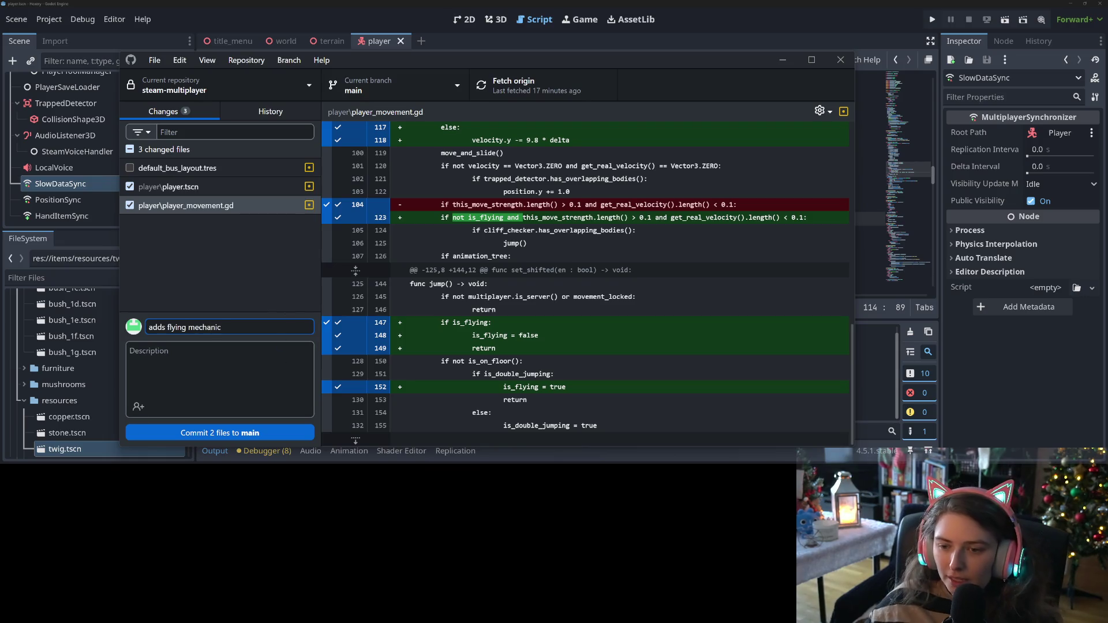
pyautogui.click(269, 433)
pyautogui.click(520, 86)
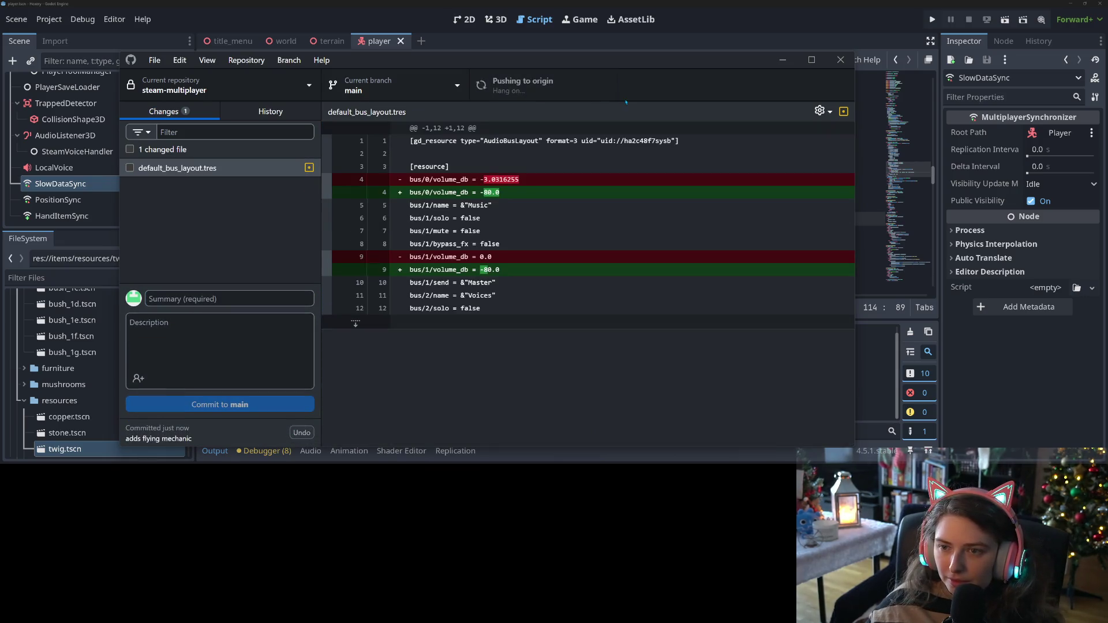
pyautogui.click(782, 60)
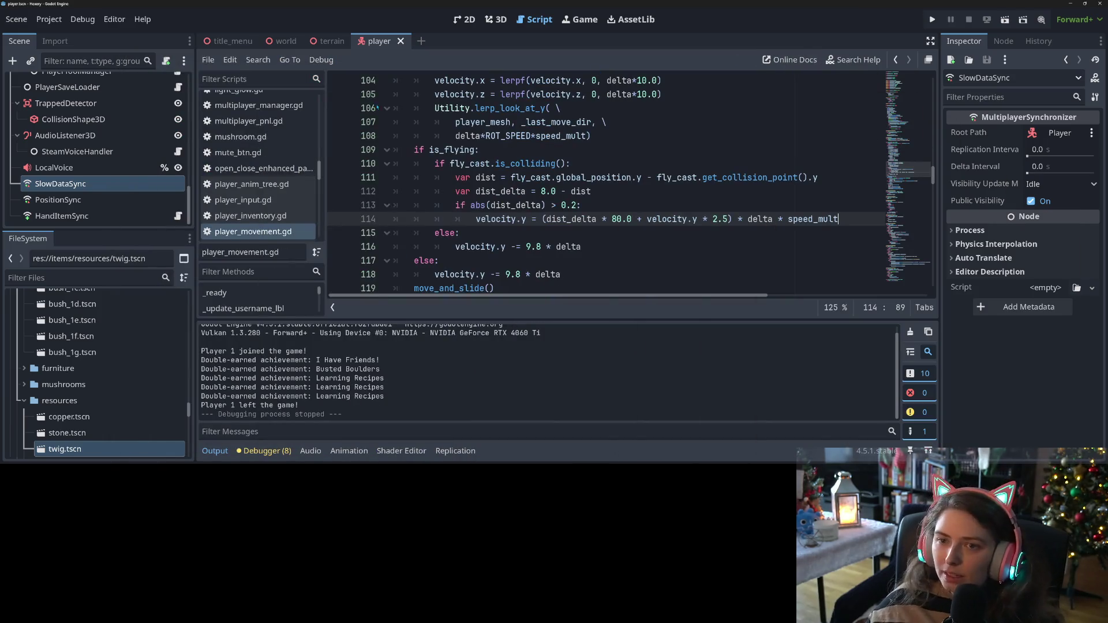
pyautogui.click(286, 41)
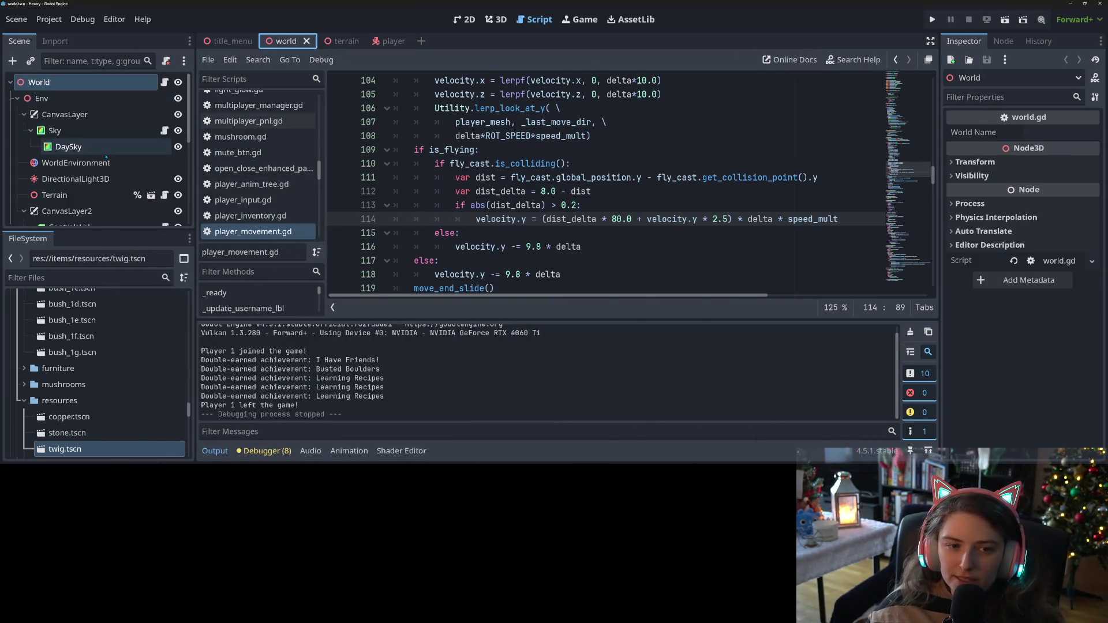
# Delete the Shift+G and G voice-chat lines from ControlsLbl's text and save world.tscn
pyautogui.scroll(-3, 108, 217)
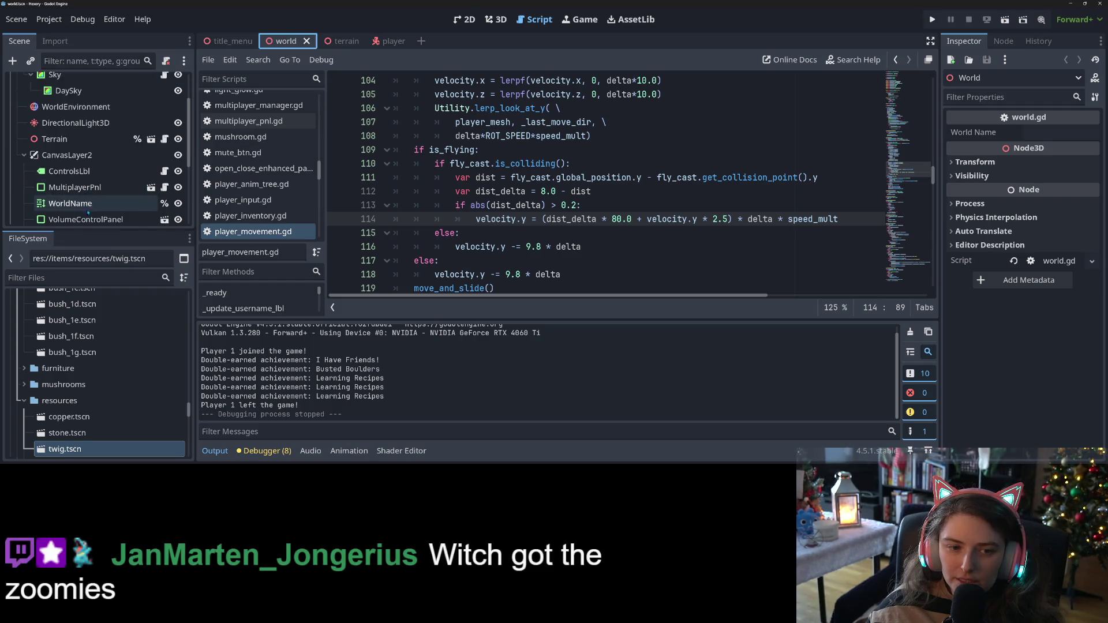
pyautogui.click(70, 172)
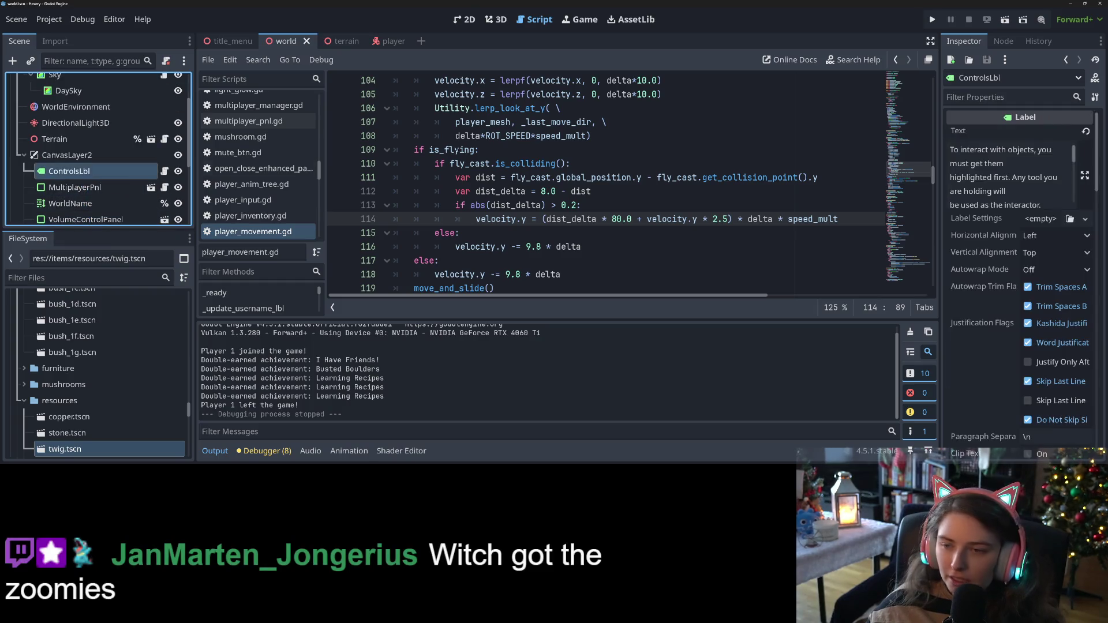
pyautogui.click(1085, 175)
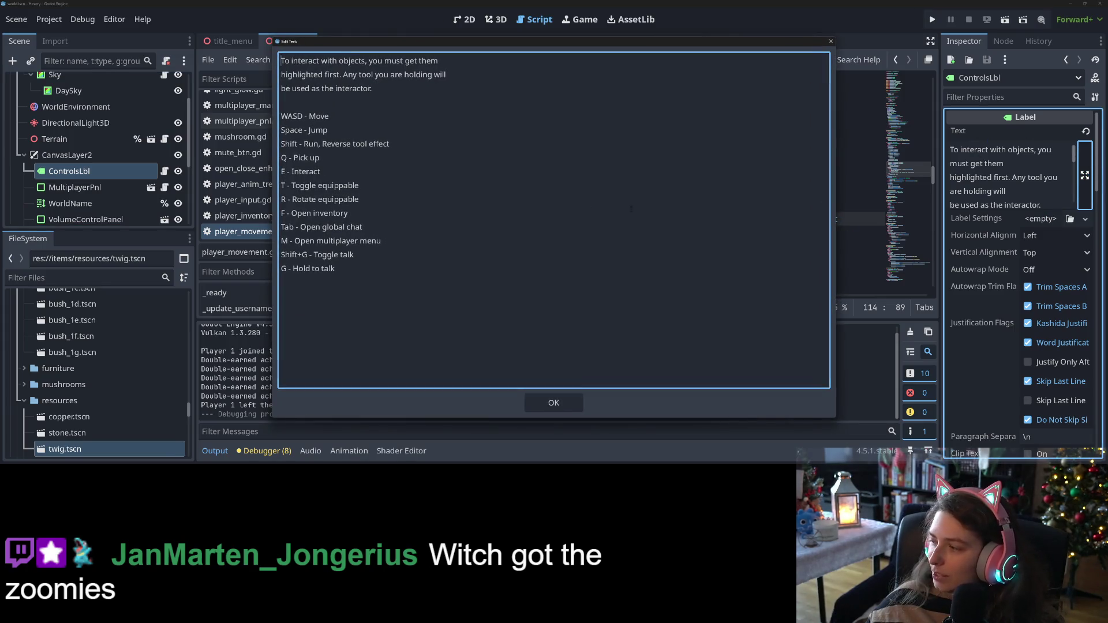
pyautogui.moveTo(360, 271); pyautogui.dragTo(271, 261)
pyautogui.press('BackSpace')
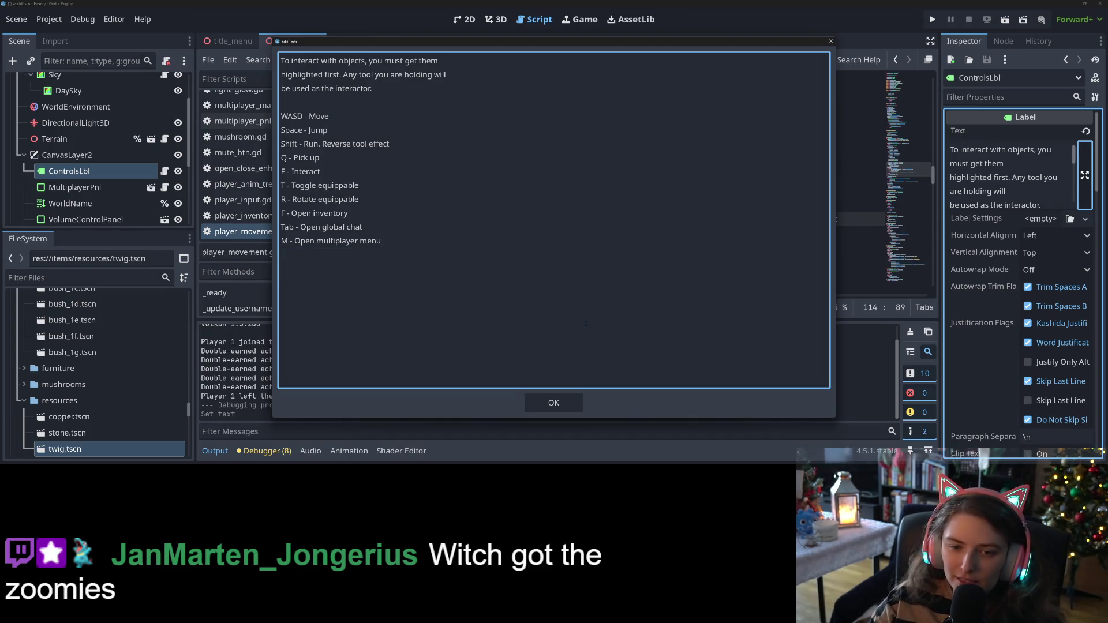
pyautogui.click(561, 403)
pyautogui.hotkey('ctrl', 's')
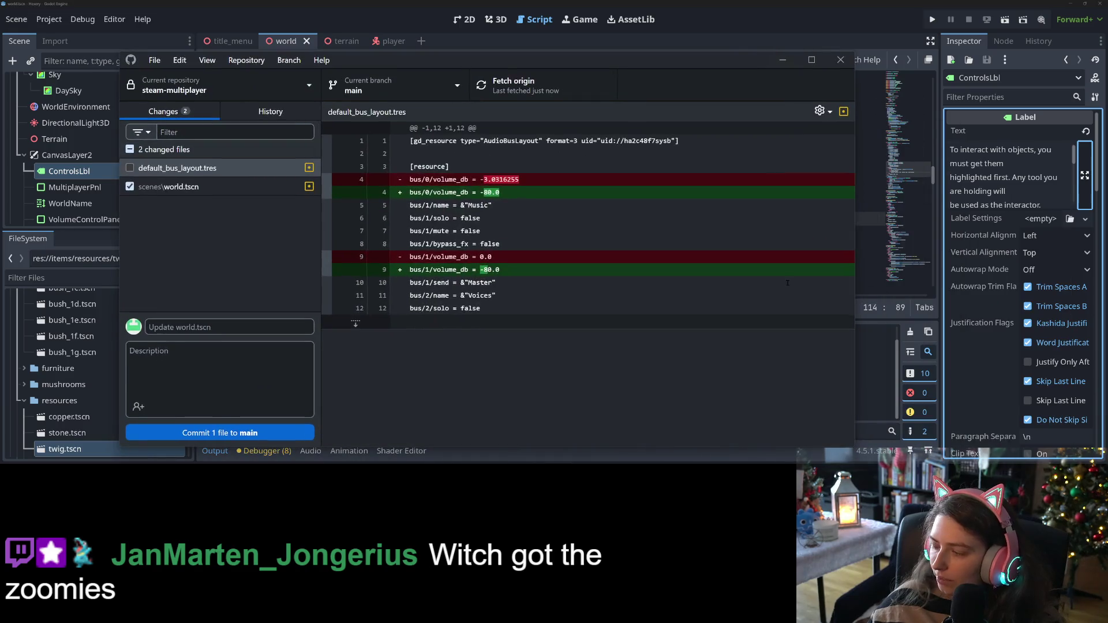
# Commit scenes\world.tscn to main as 'removes voice chat instructions' and push to origin
pyautogui.click(191, 187)
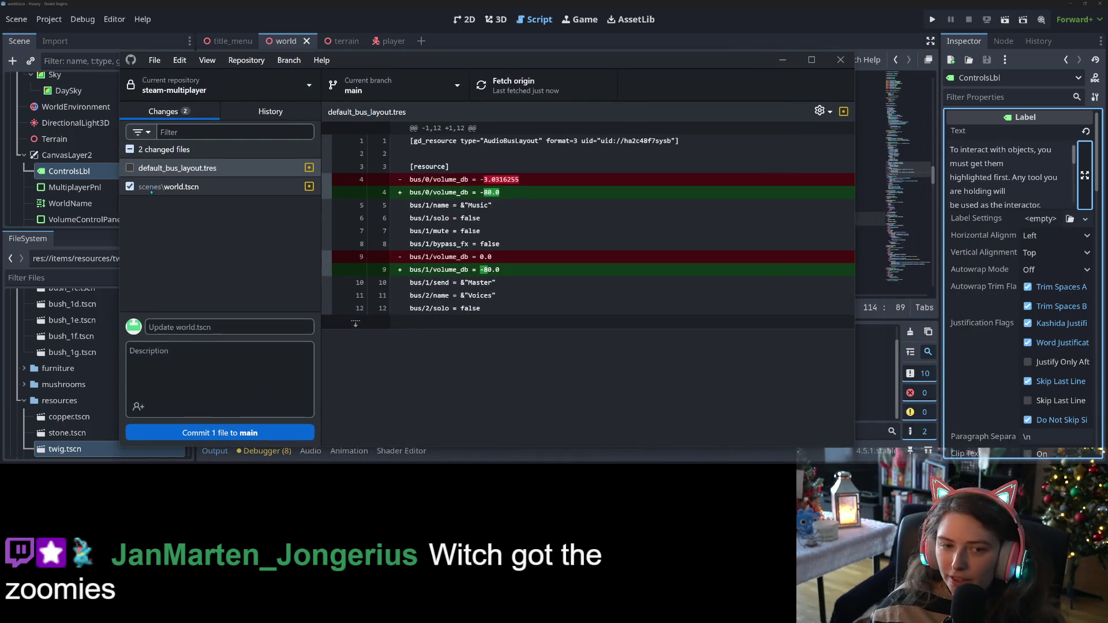
pyautogui.click(232, 327)
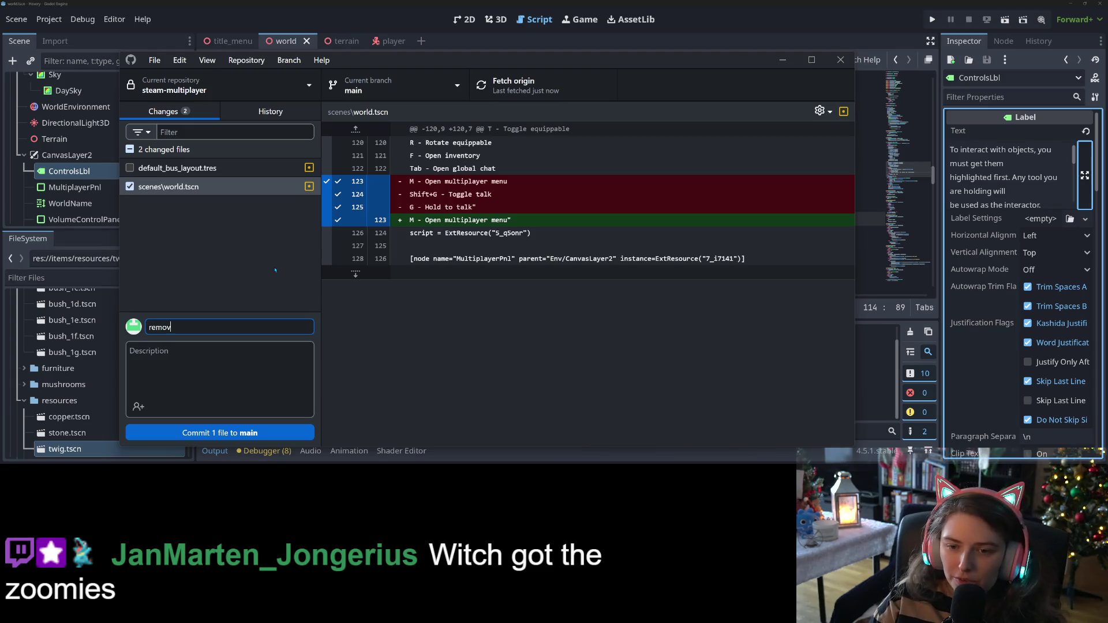
pyautogui.write('removes voice')
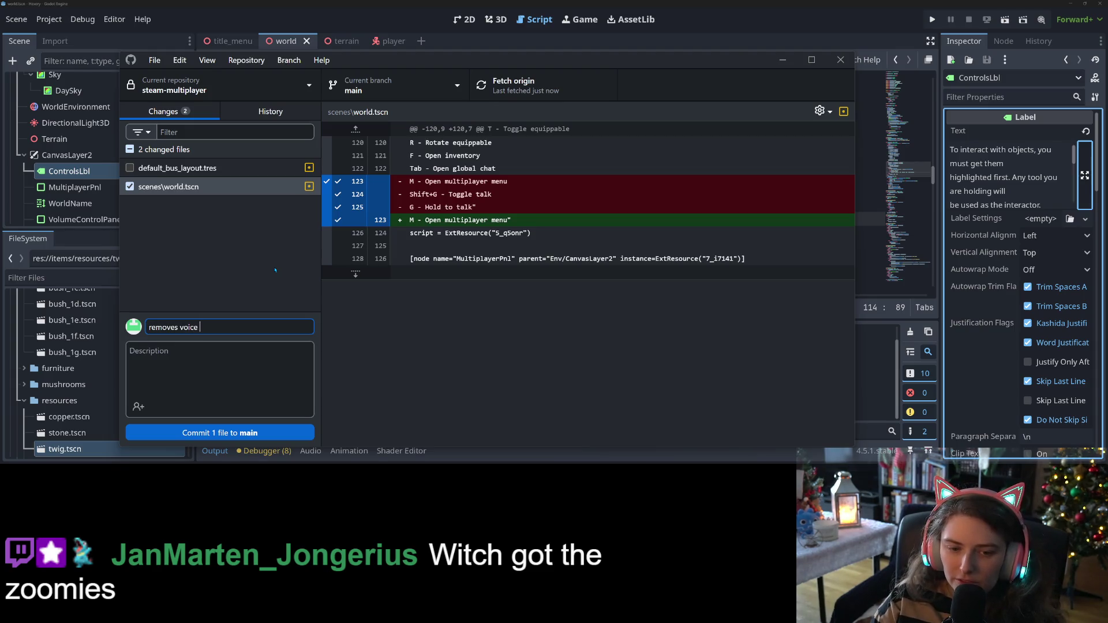
pyautogui.write('chat instruc')
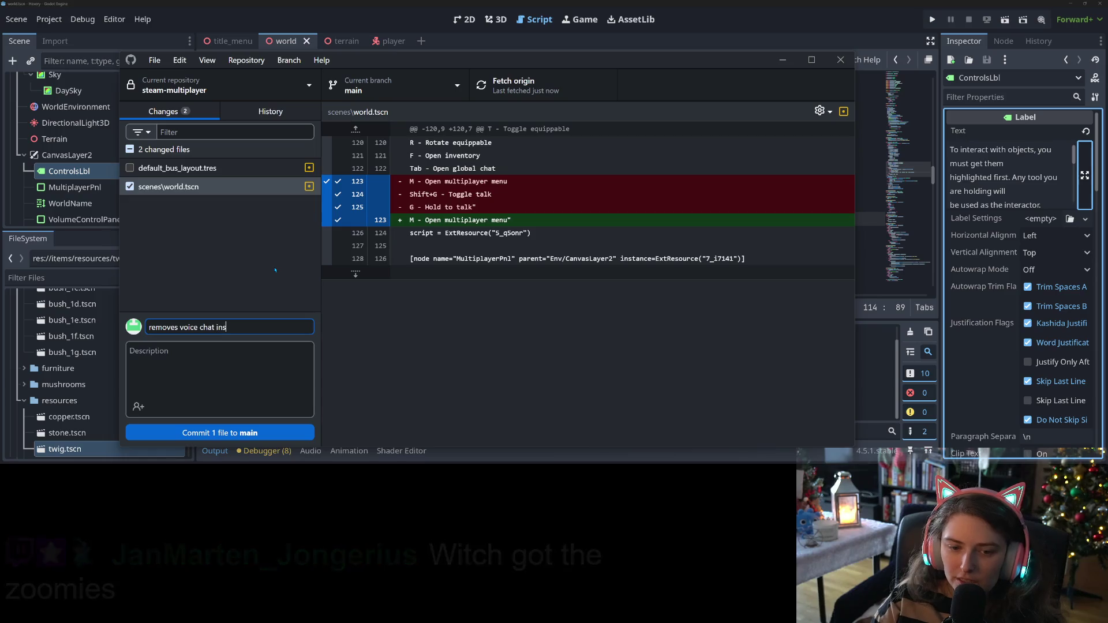
pyautogui.click(278, 433)
pyautogui.click(555, 95)
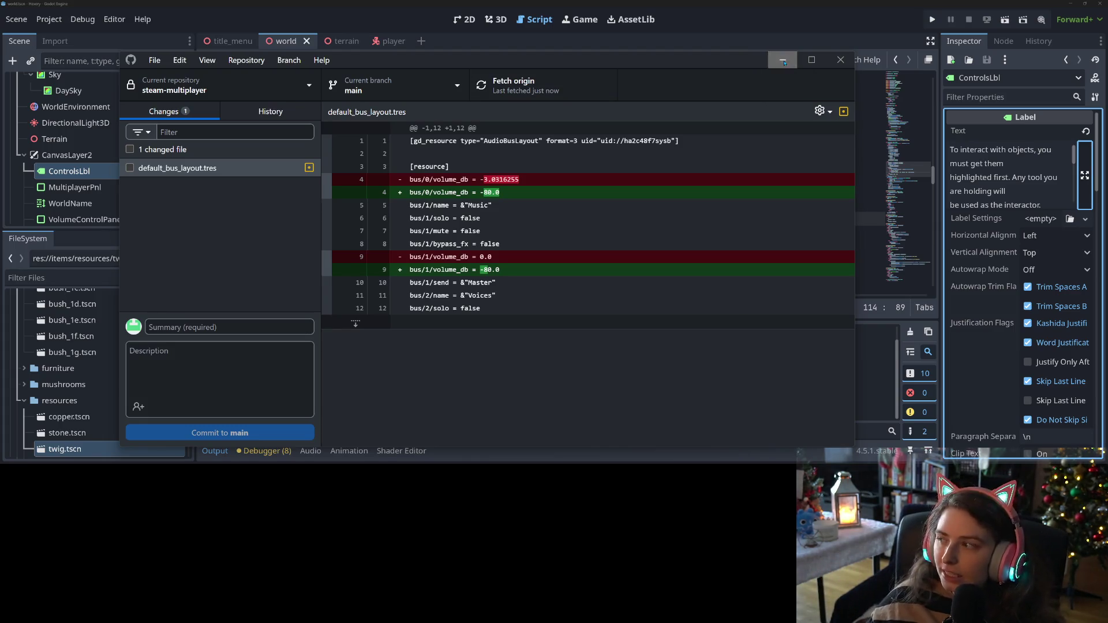
# Minimize GitHub Desktop and bring the Trello card in the browser to the front
pyautogui.click(783, 61)
pyautogui.click(1053, 177)
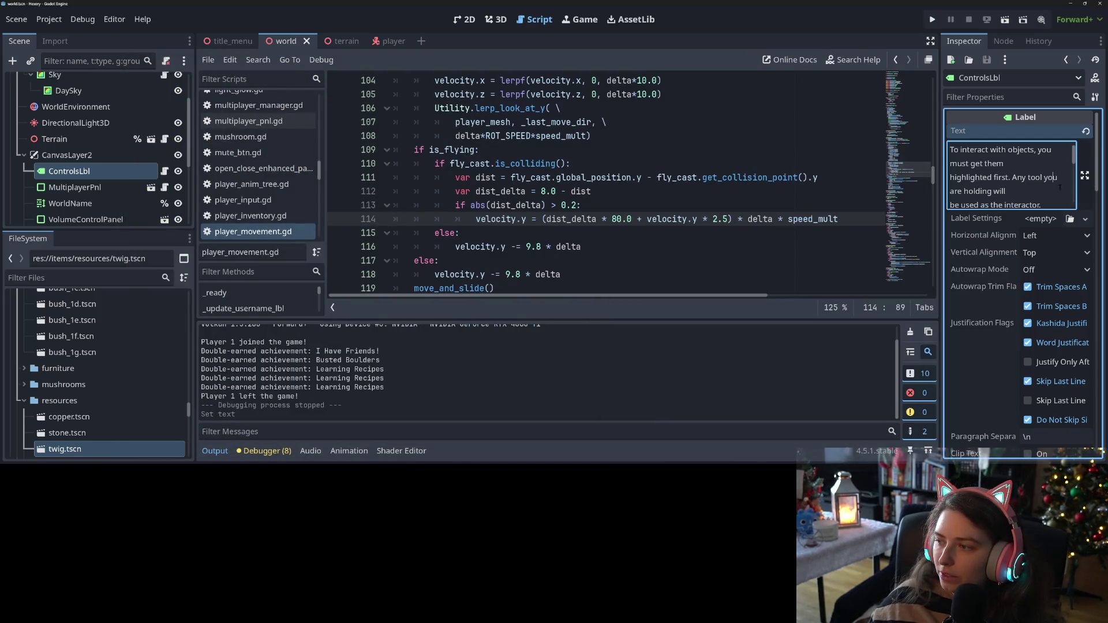
pyautogui.hotkey('alt', 'Tab')
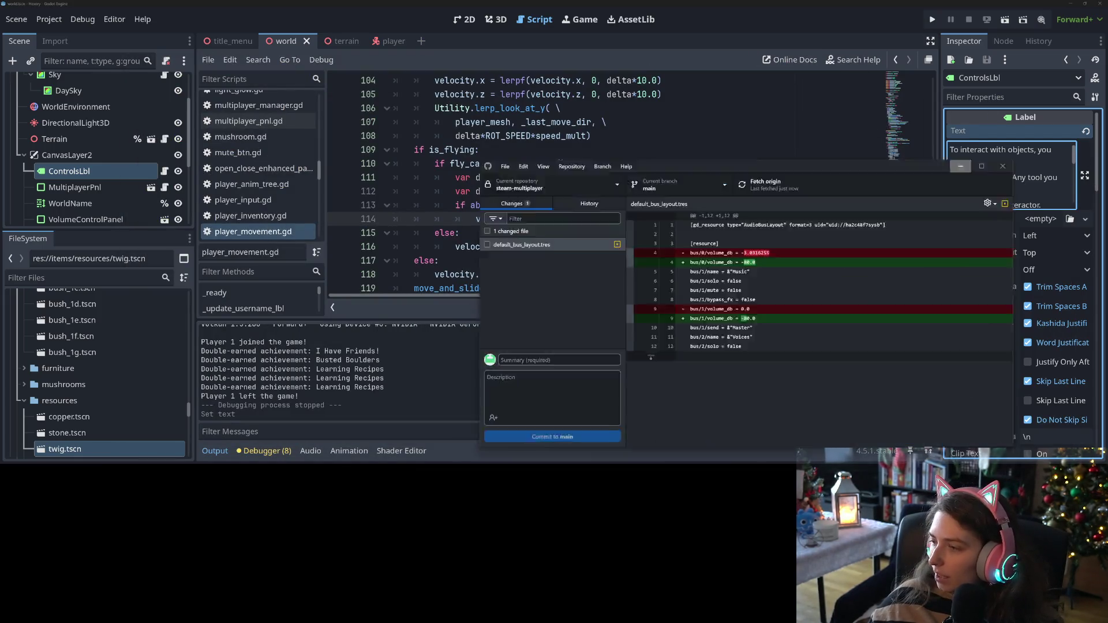
pyautogui.click(783, 60)
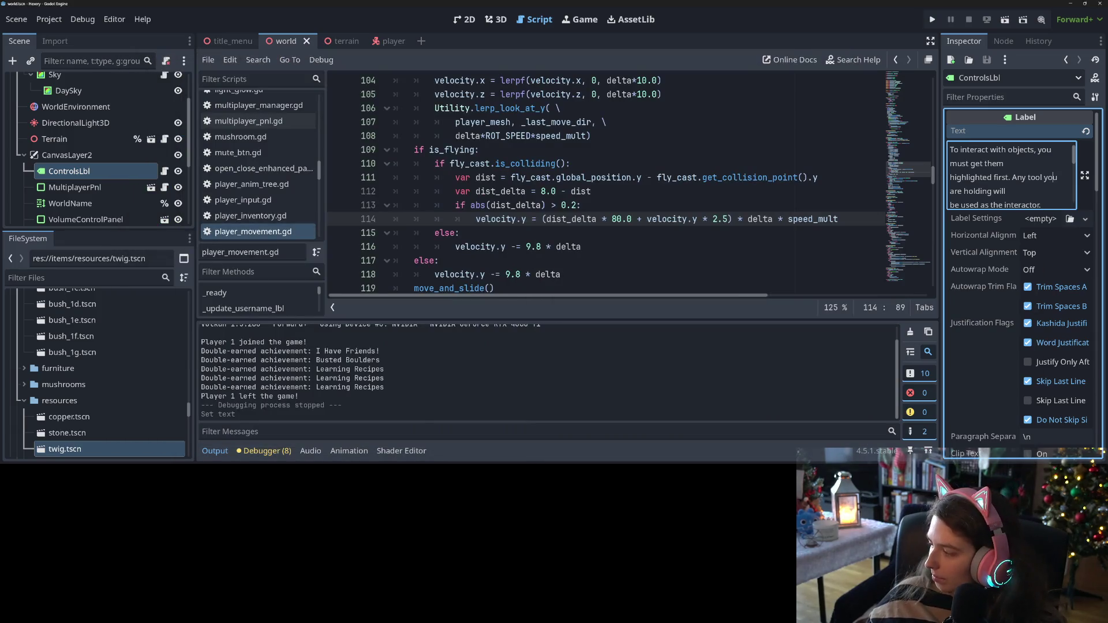
pyautogui.hotkey('alt', 'Tab')
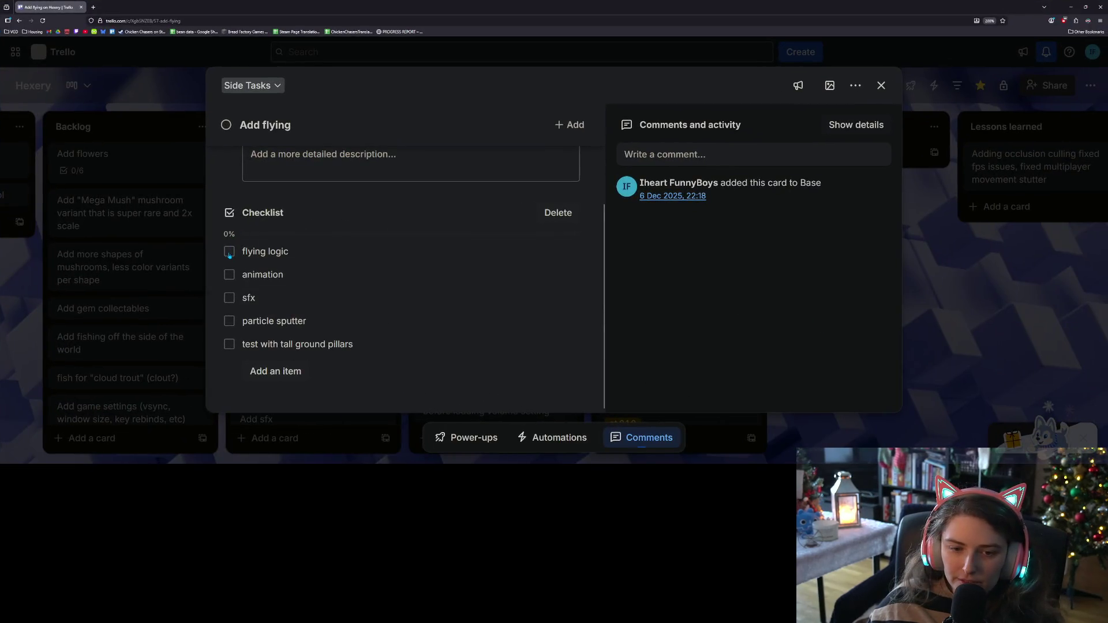
# Tick 'flying logic' on the Add flying checklist and close the card
pyautogui.click(229, 253)
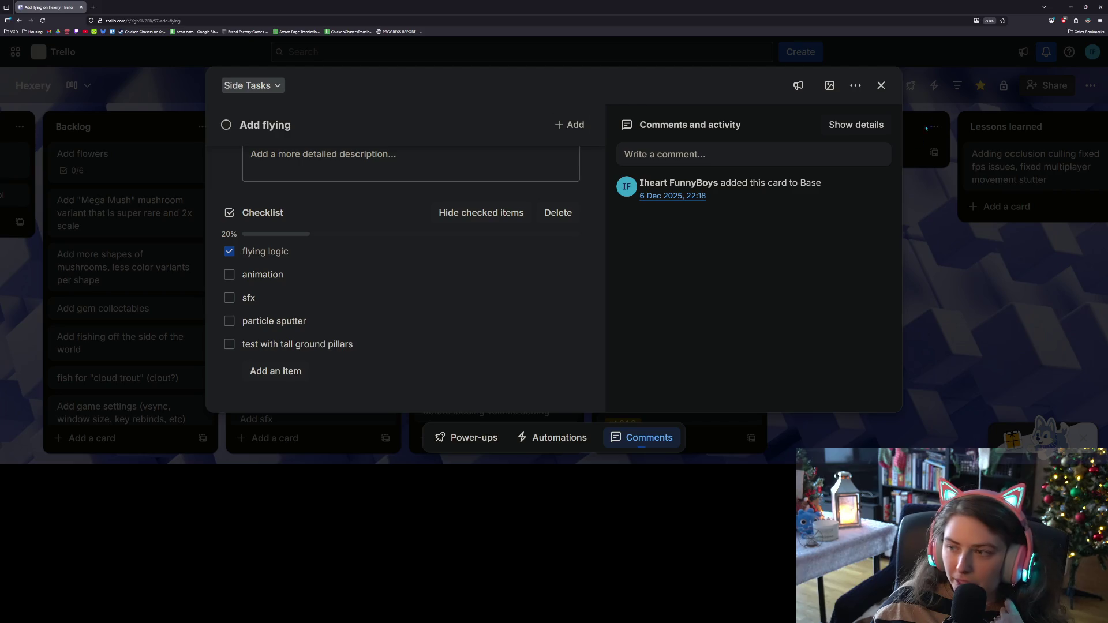
pyautogui.click(882, 86)
pyautogui.scroll(2, 538, 201)
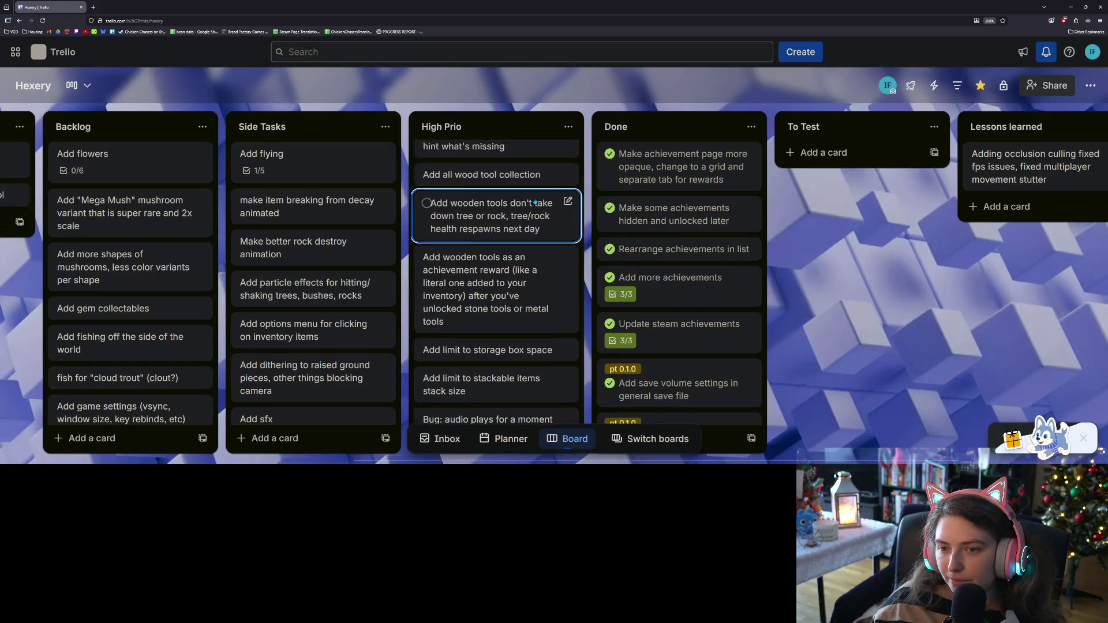
pyautogui.scroll(-1, 539, 201)
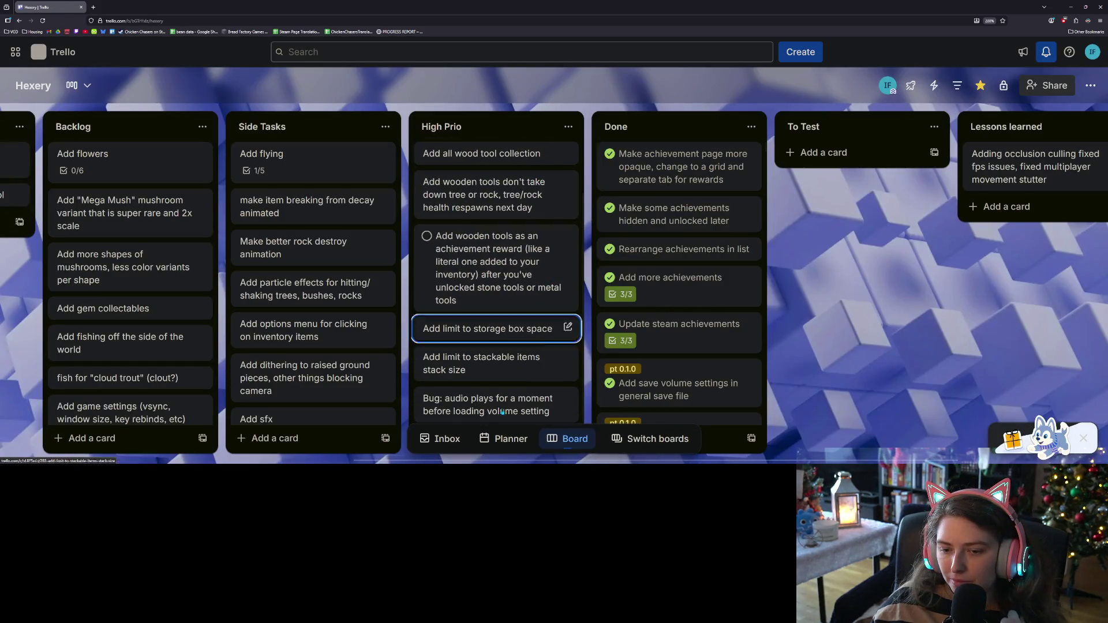
pyautogui.scroll(-5, 315, 396)
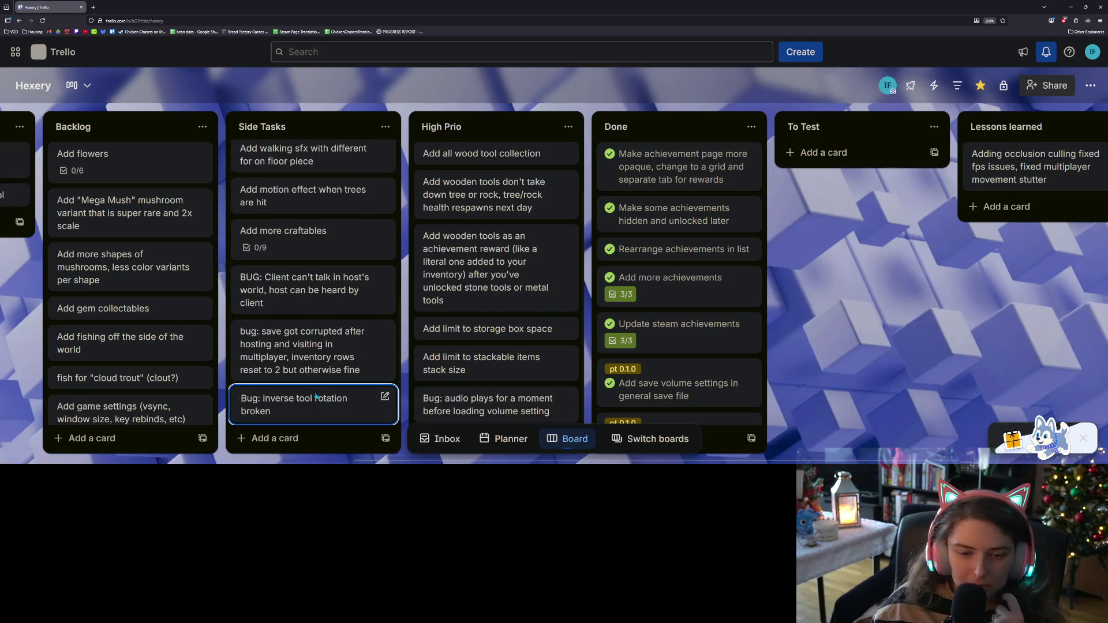
pyautogui.scroll(5, 315, 396)
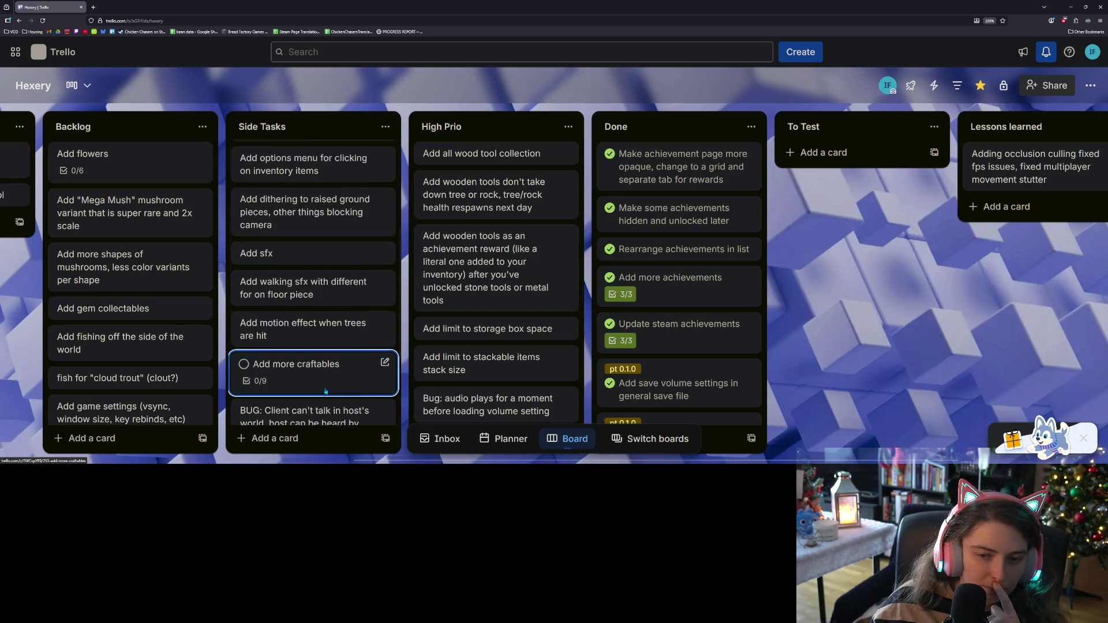
# Reopen the Add flying card to confirm 1/5 done, then hide the browser
pyautogui.click(305, 178)
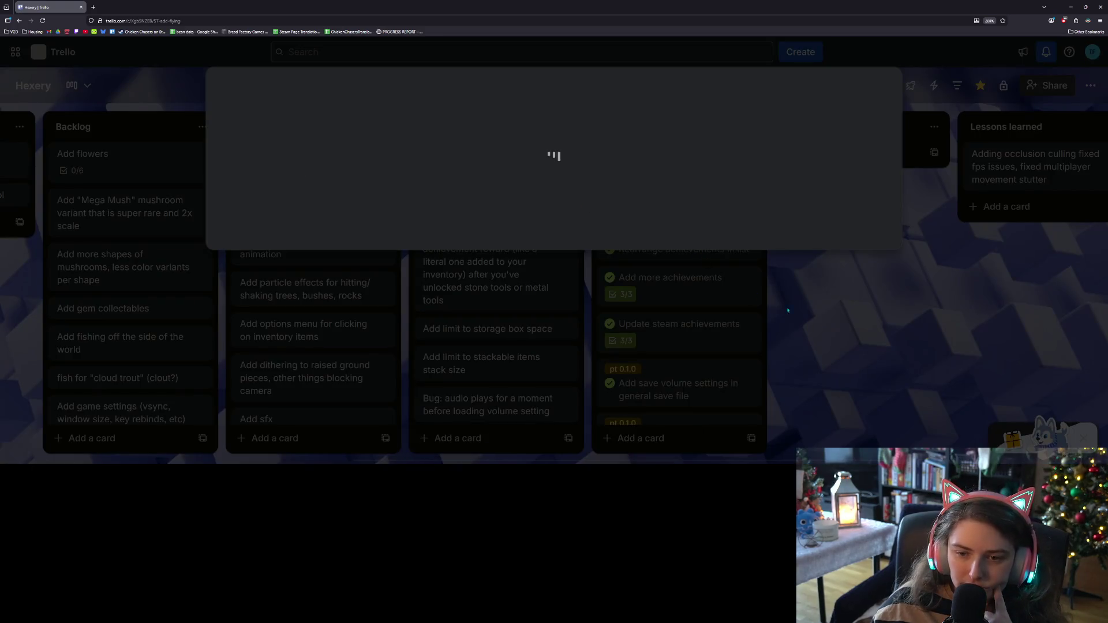
pyautogui.scroll(-1, 405, 378)
pyautogui.scroll(-2, 405, 378)
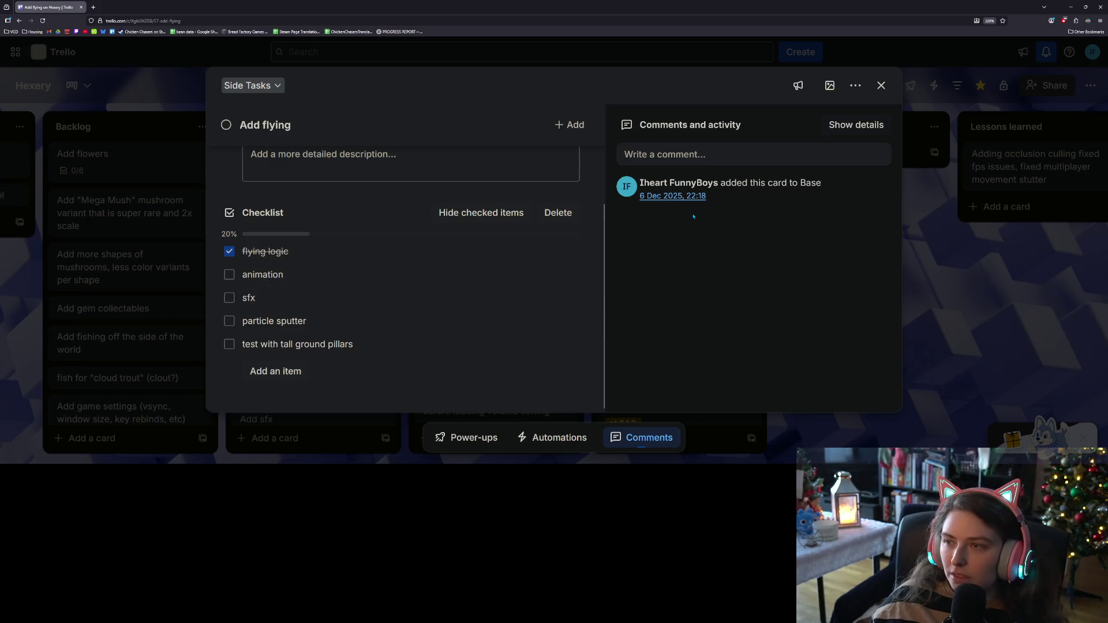
pyautogui.click(1071, 6)
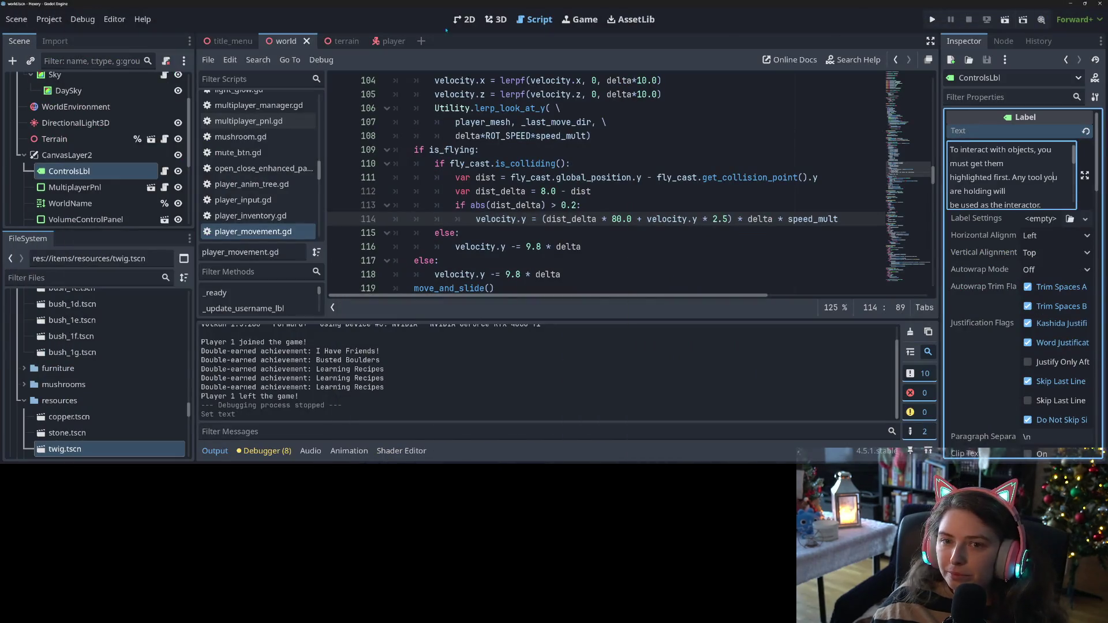
# Return to the player scene in 3D, orbit around the witch and enlarge the scene tree
pyautogui.click(388, 41)
pyautogui.click(496, 19)
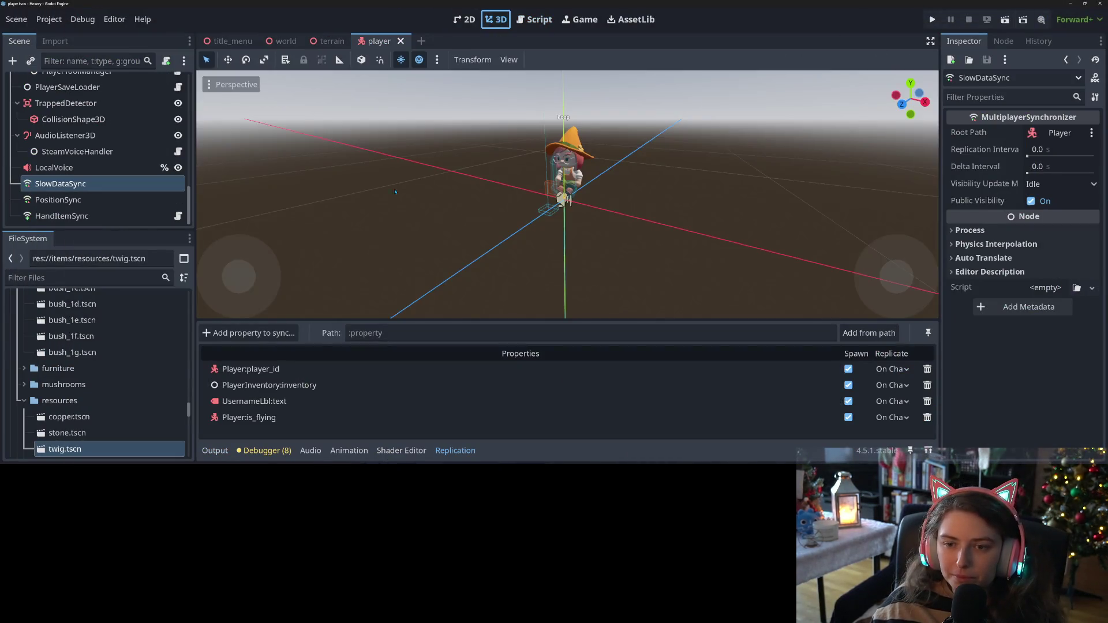
pyautogui.moveTo(379, 261); pyautogui.dragTo(199, 242)
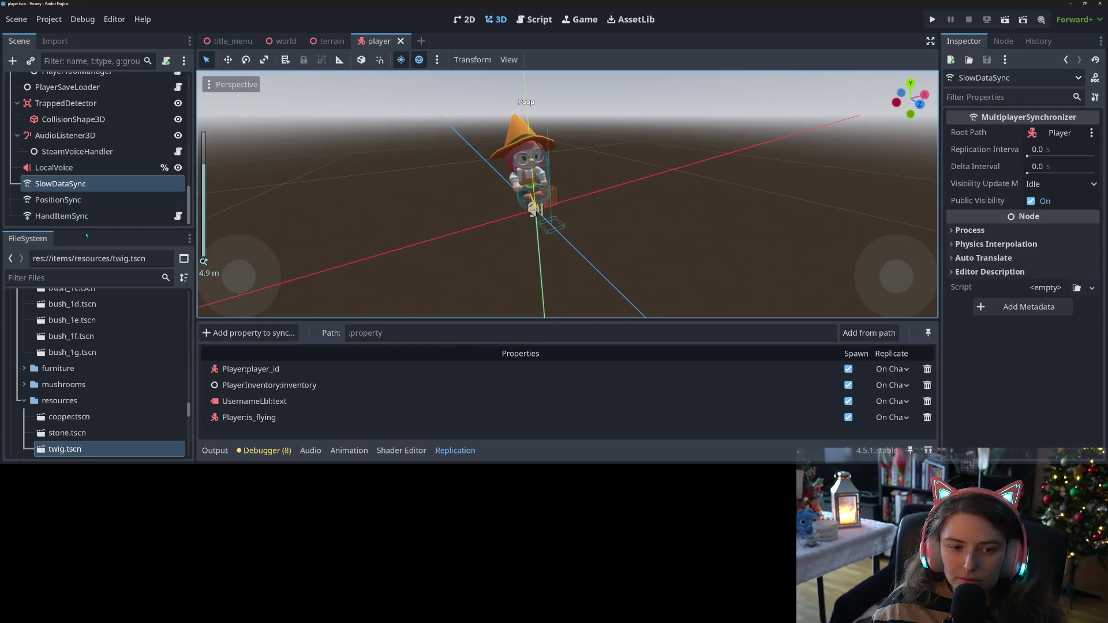
pyautogui.moveTo(86, 229); pyautogui.dragTo(86, 389)
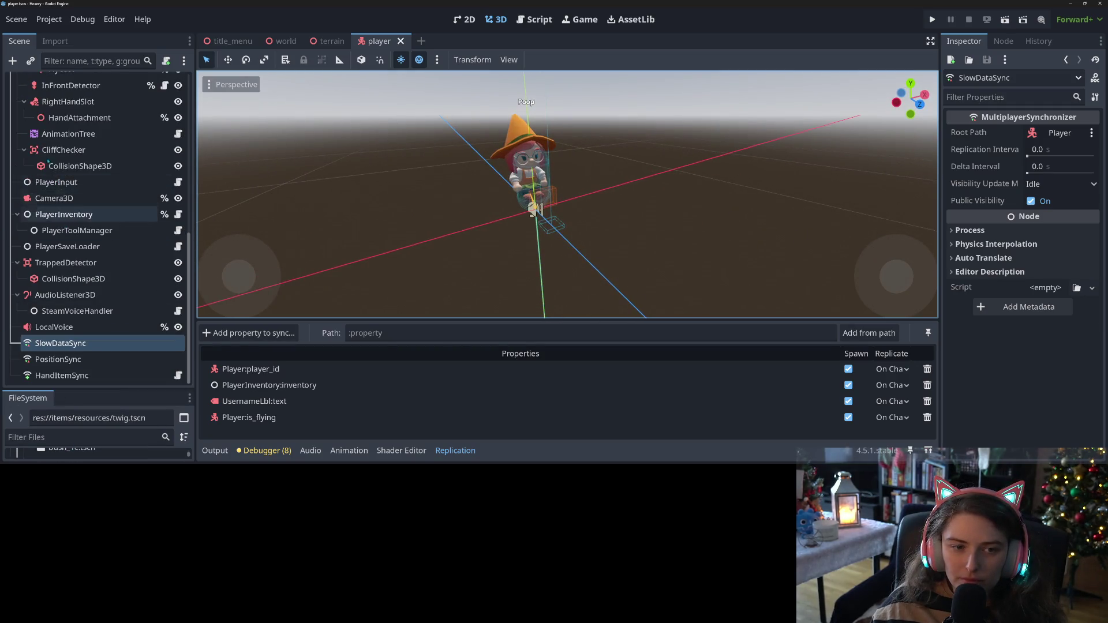
# Find Witch.glb in the FileSystem dock and open its Advanced Import Settings
pyautogui.scroll(3, 80, 250)
pyautogui.scroll(-3, 75, 231)
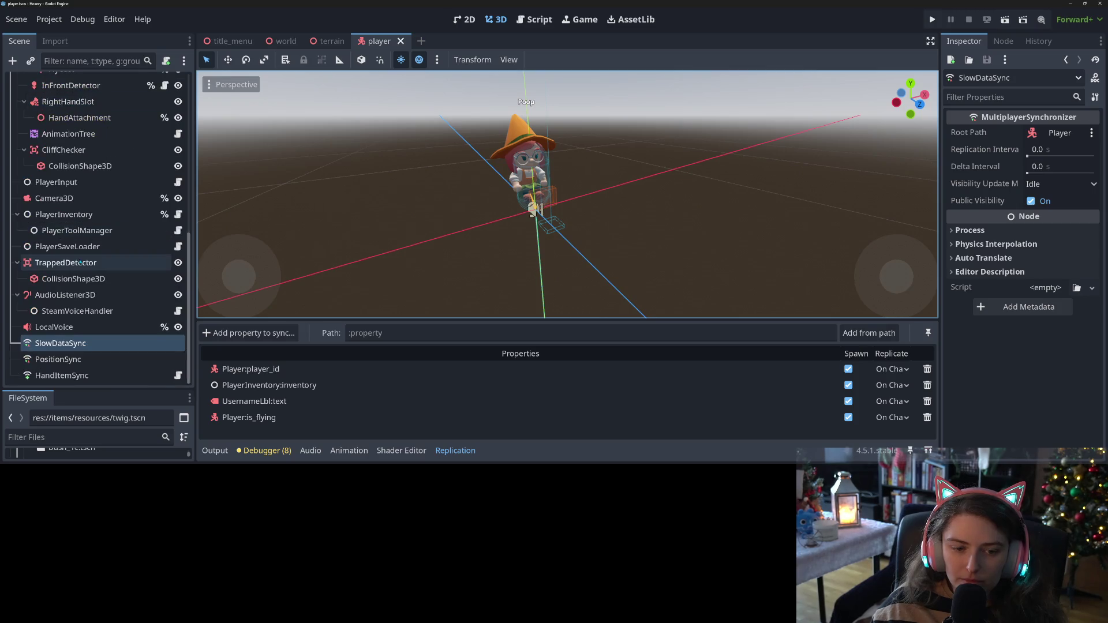
pyautogui.scroll(3, 87, 183)
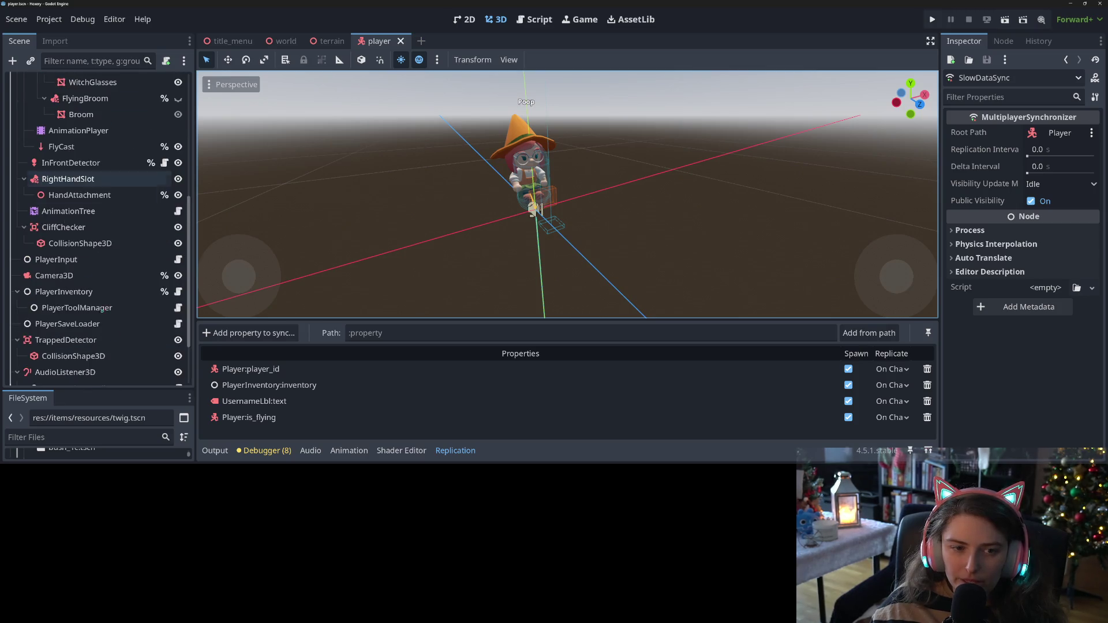
pyautogui.moveTo(130, 390); pyautogui.dragTo(115, 164)
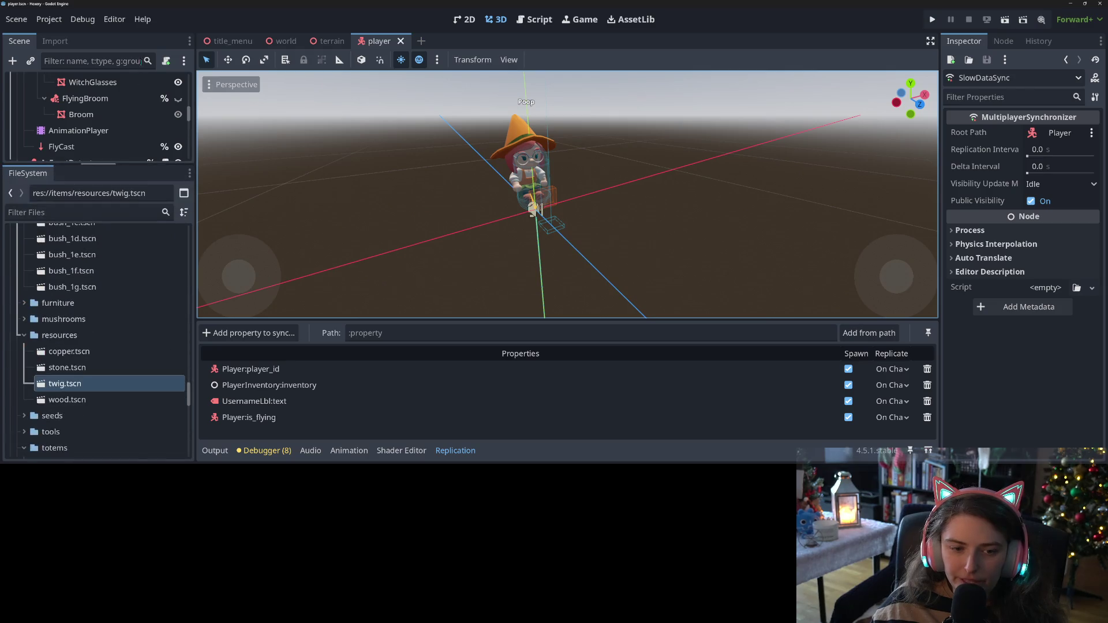
pyautogui.scroll(2, 84, 374)
pyautogui.scroll(8, 85, 374)
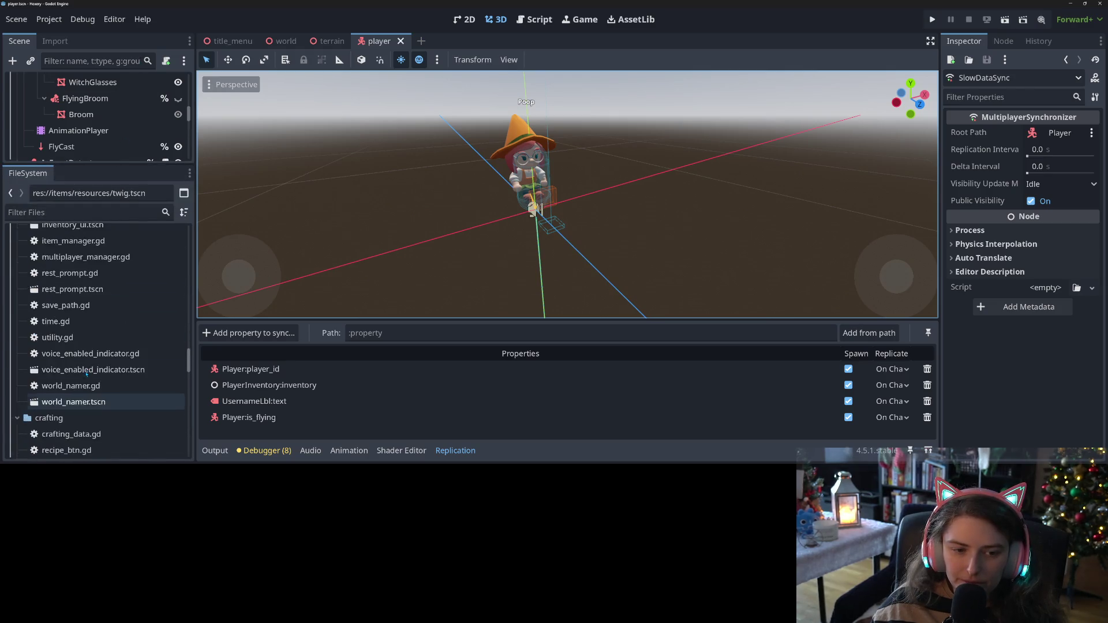
pyautogui.scroll(10, 89, 374)
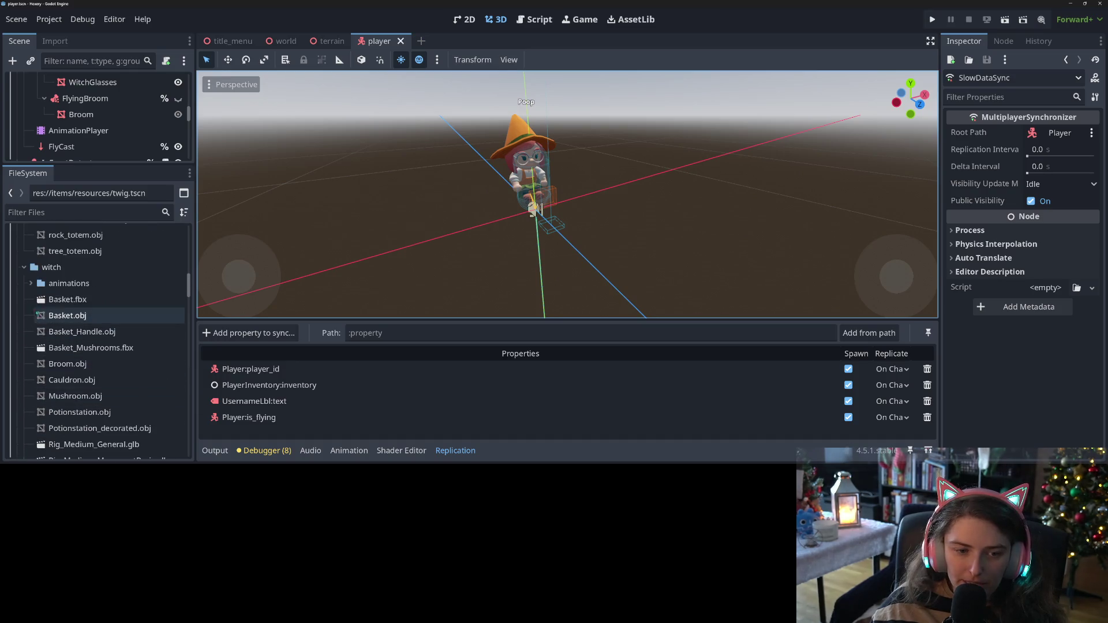
pyautogui.scroll(-4, 77, 351)
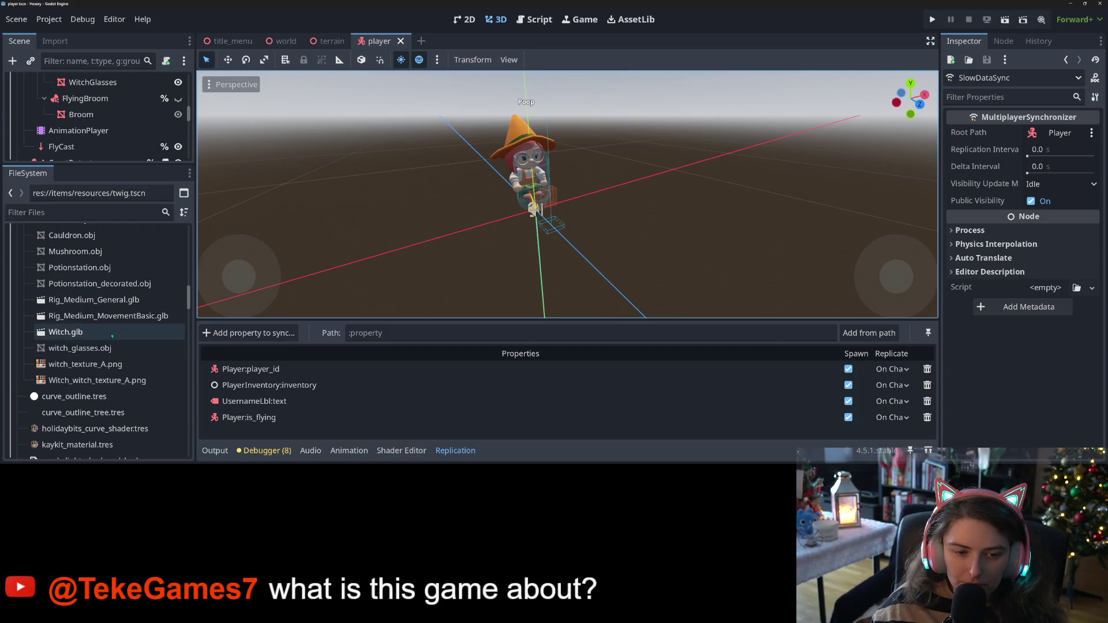
pyautogui.doubleClick(87, 332)
pyautogui.scroll(-1, 221, 289)
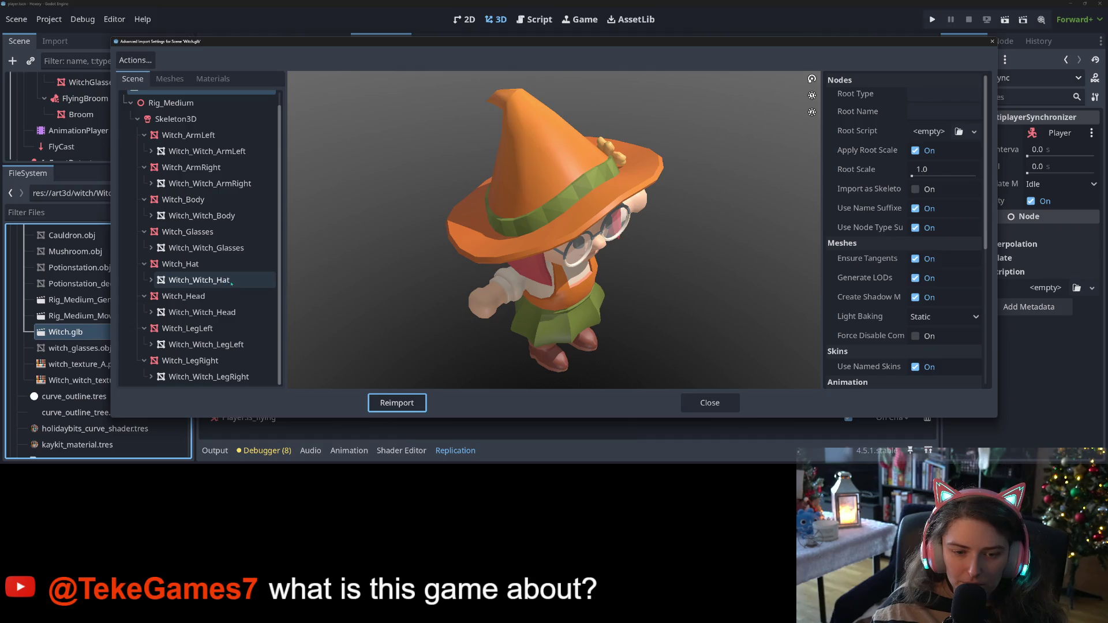
# Close Witch.glb's import settings and review the Rig_Medium_General.glb and MovementBasic.glb animations
pyautogui.click(710, 403)
pyautogui.doubleClick(92, 358)
pyautogui.scroll(-1, 225, 297)
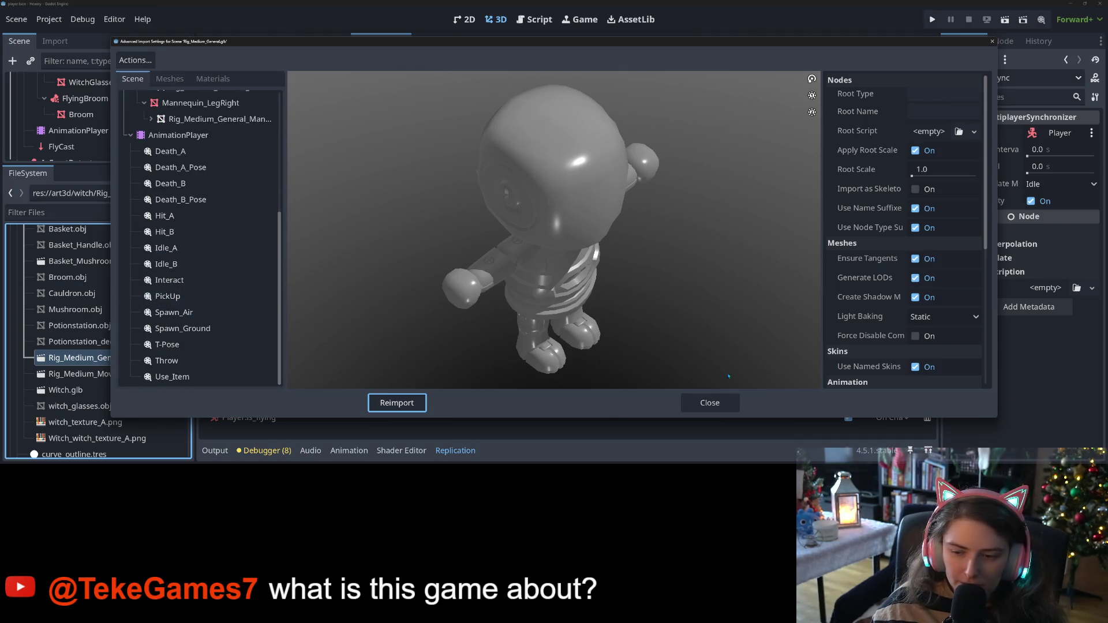
pyautogui.click(728, 404)
pyautogui.doubleClick(80, 375)
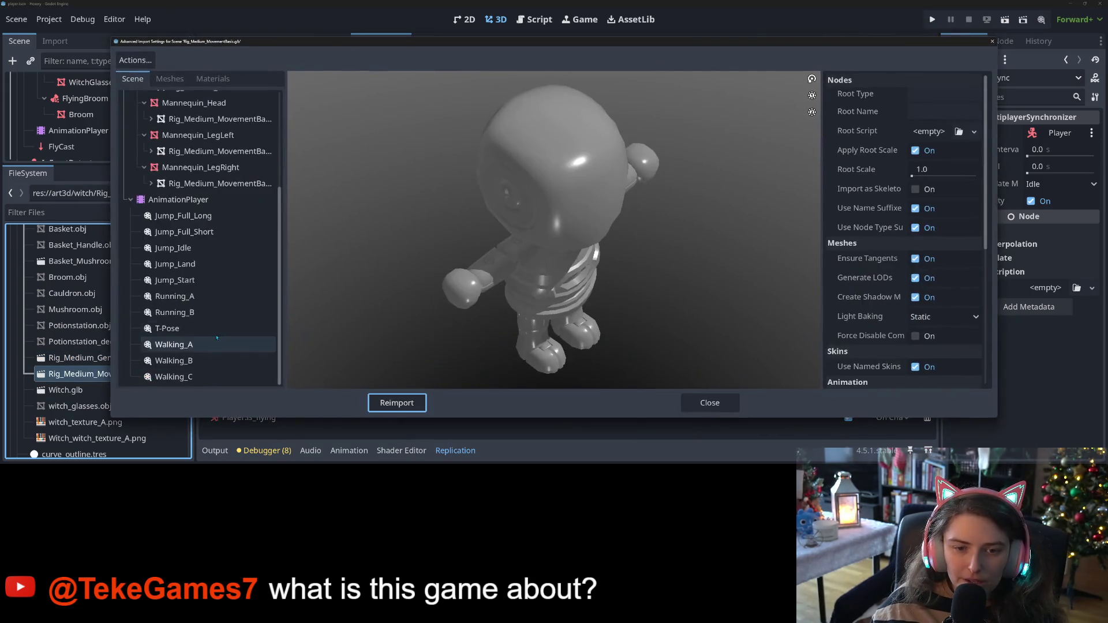
pyautogui.click(682, 401)
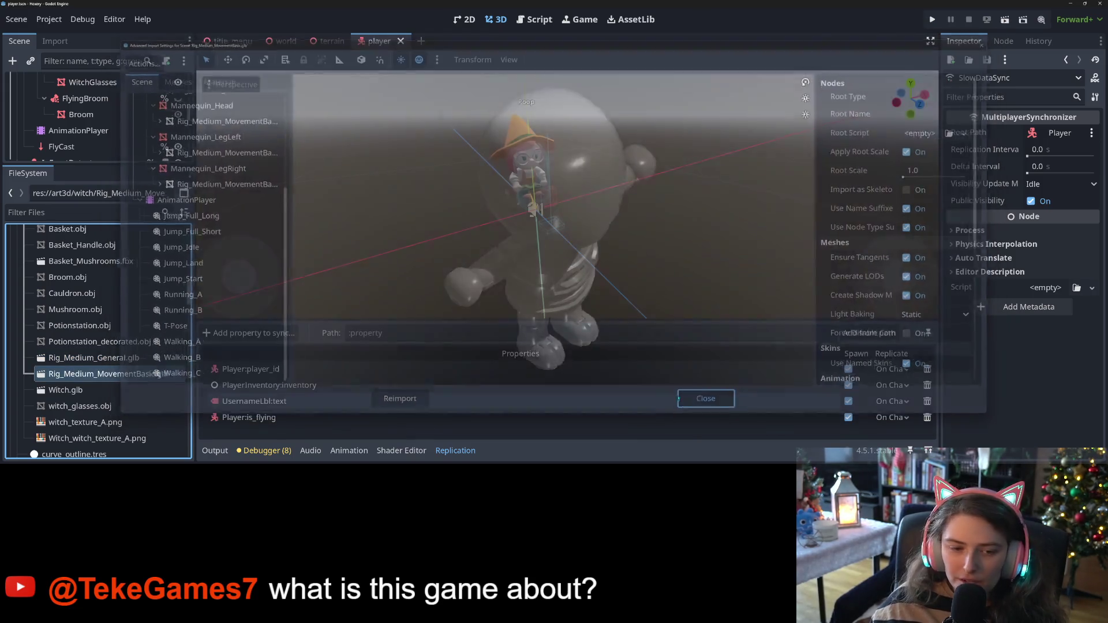
# Expand the witch animations folder to list its Rig_Medium files
pyautogui.click(65, 427)
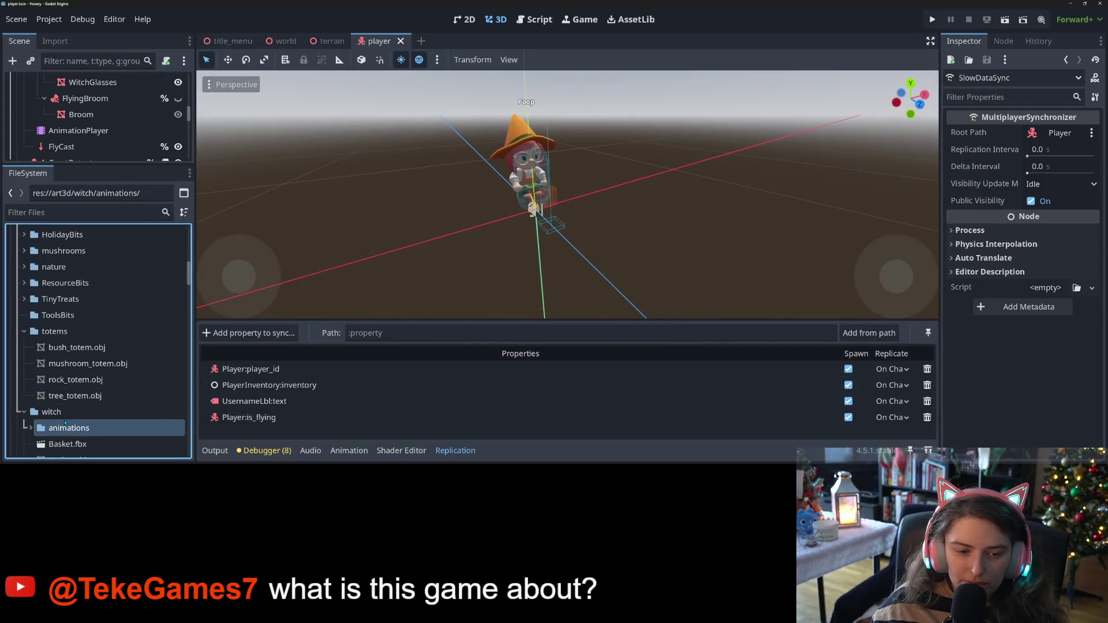
pyautogui.doubleClick(65, 427)
pyautogui.scroll(-5, 116, 375)
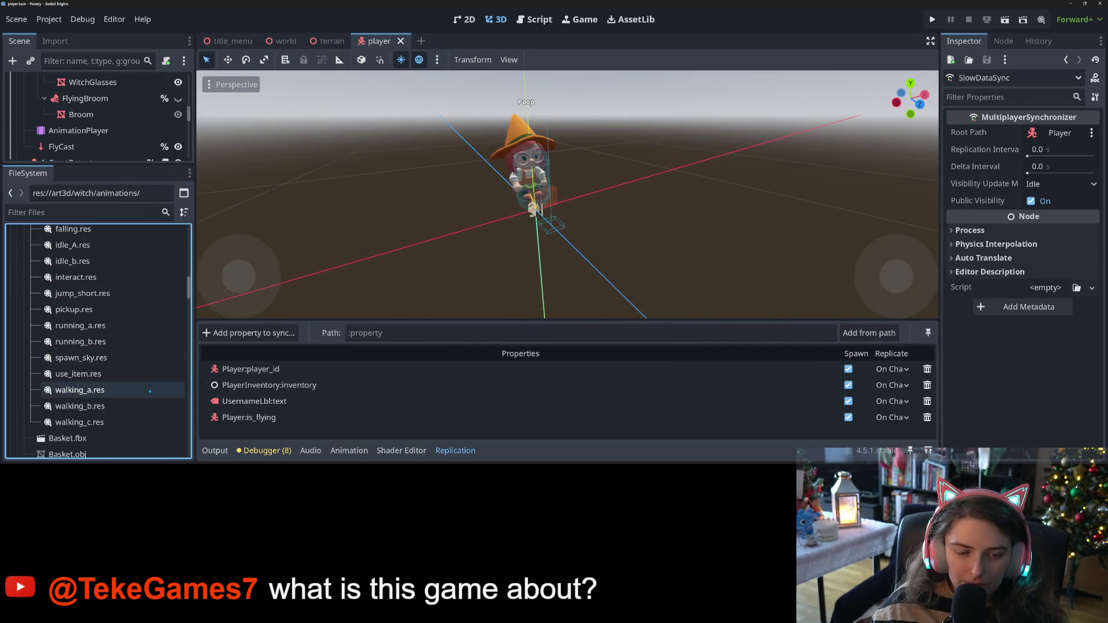
pyautogui.scroll(3, 116, 398)
pyautogui.scroll(4, 99, 400)
pyautogui.scroll(5, 99, 401)
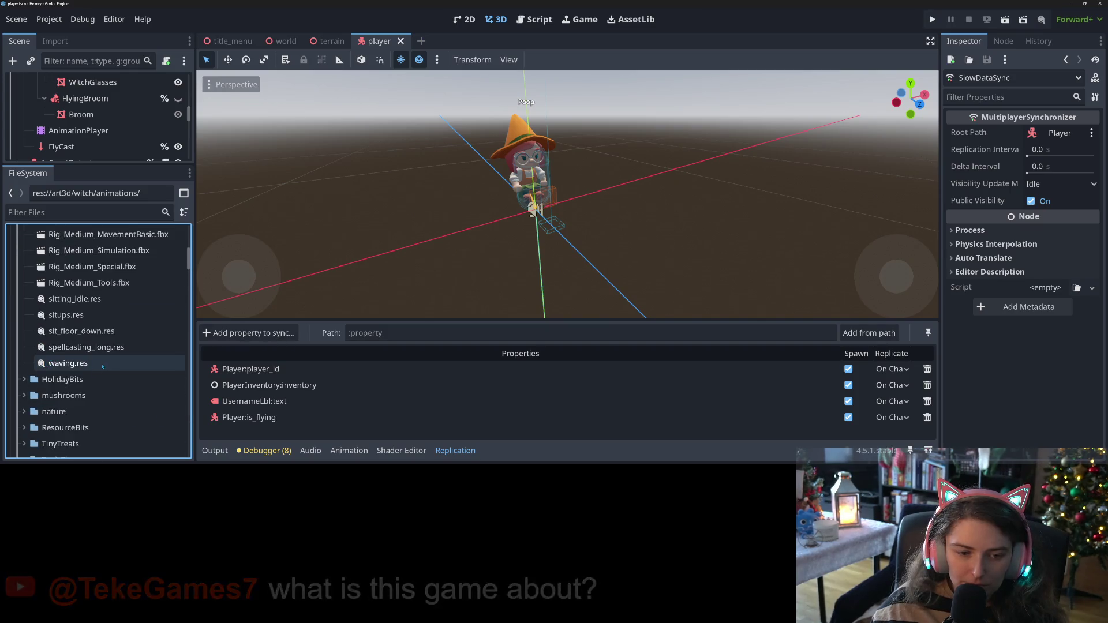
pyautogui.scroll(4, 109, 375)
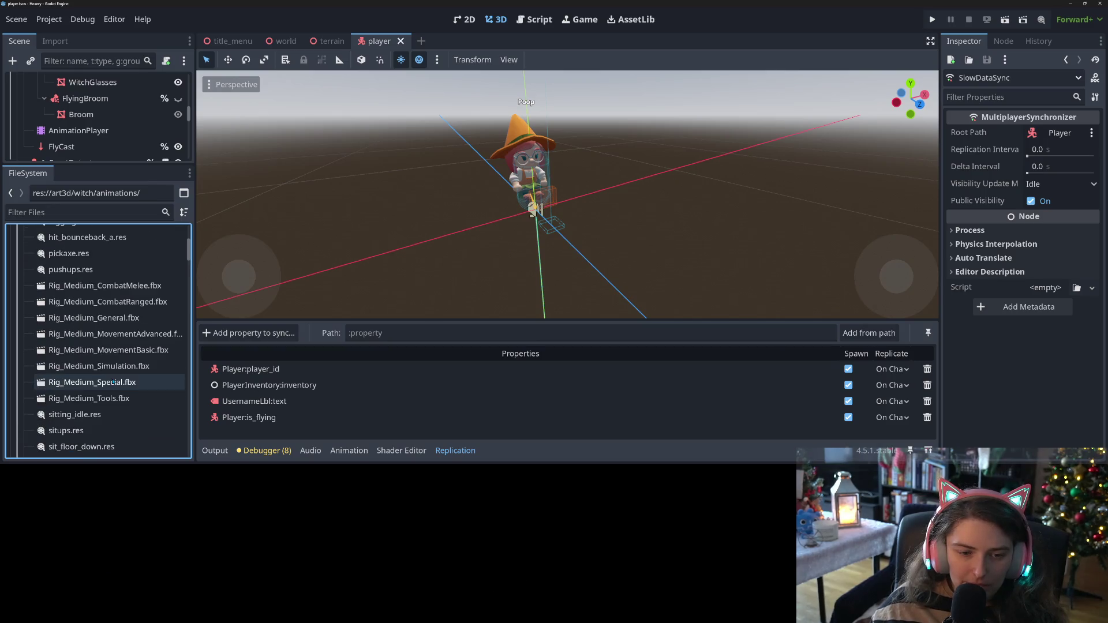
# Inspect the animation lists of Rig_Medium_Tools, Special, Simulation and MovementBasic .fbx files
pyautogui.doubleClick(137, 399)
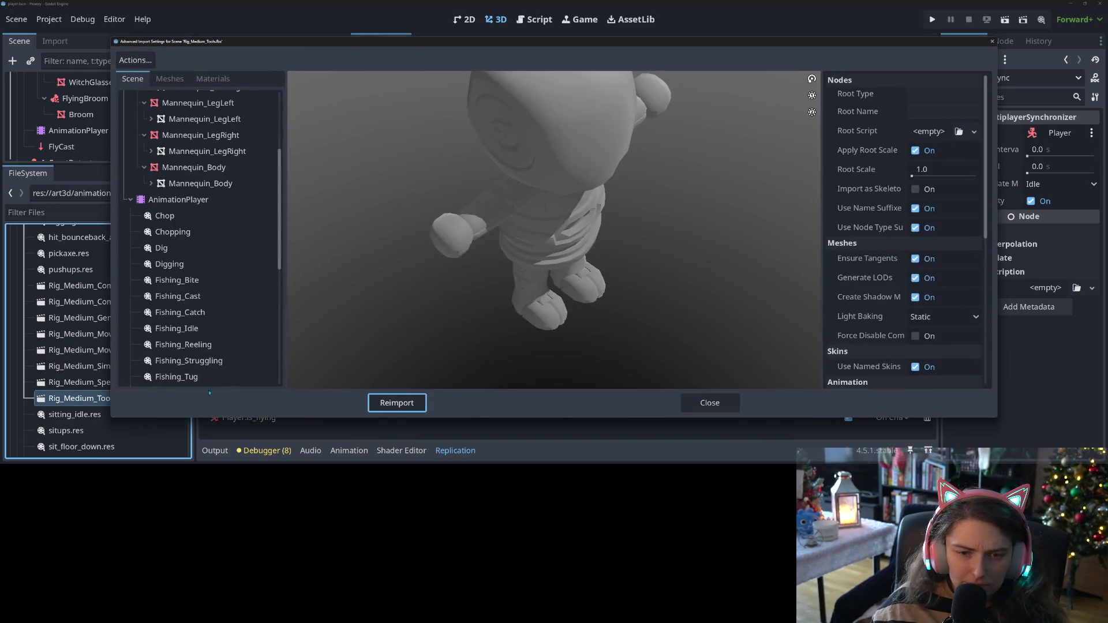
pyautogui.scroll(-3, 209, 370)
pyautogui.scroll(-3, 209, 371)
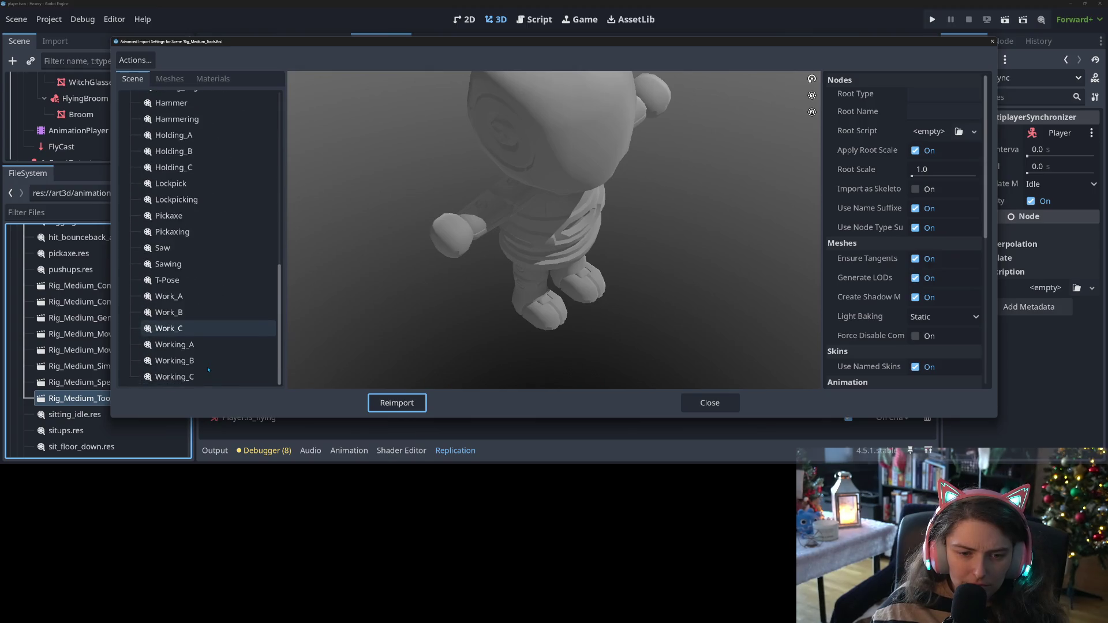
pyautogui.click(712, 407)
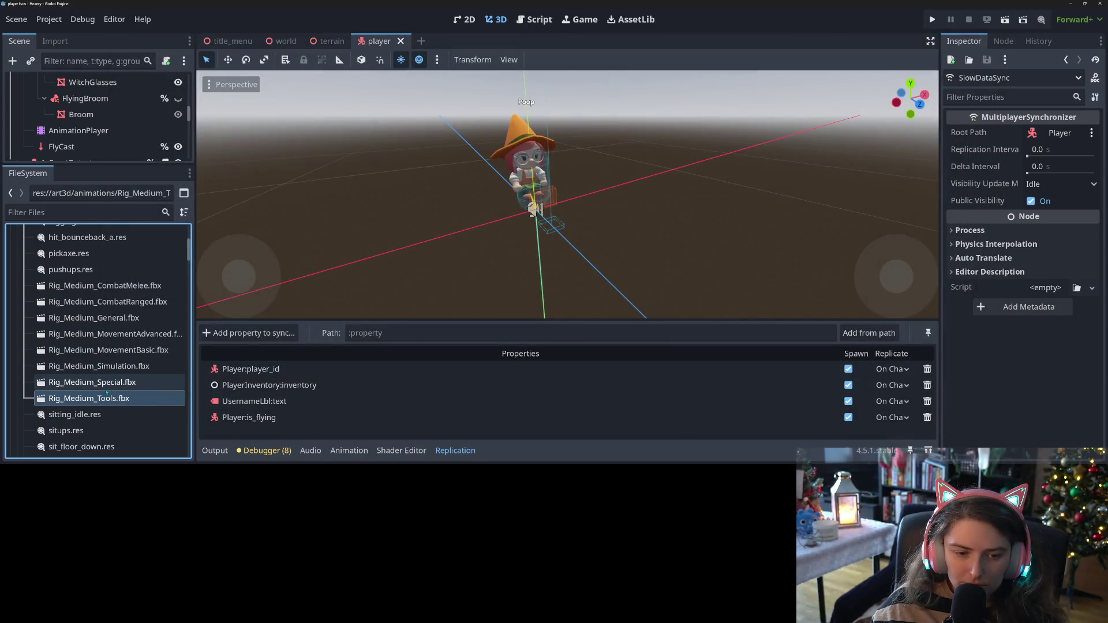
pyautogui.doubleClick(79, 383)
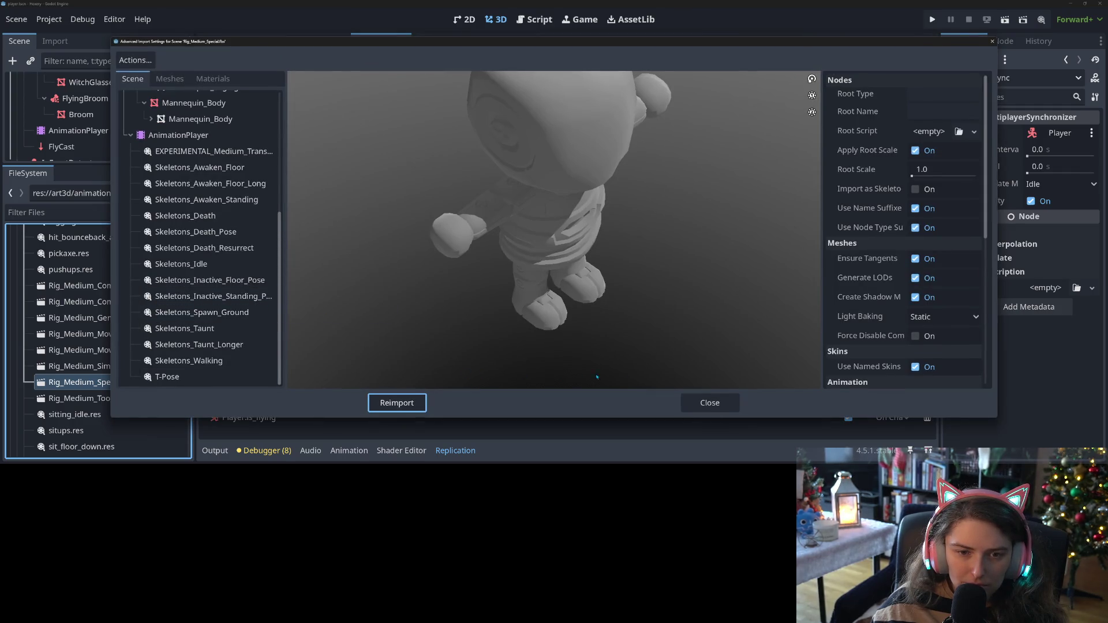
pyautogui.click(711, 403)
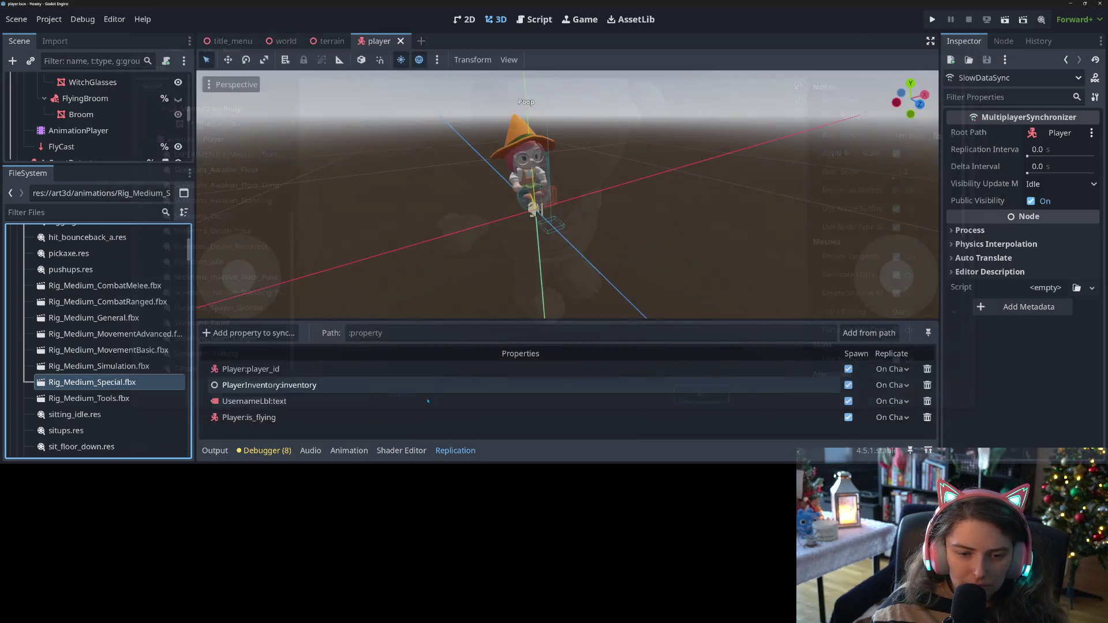
pyautogui.doubleClick(88, 368)
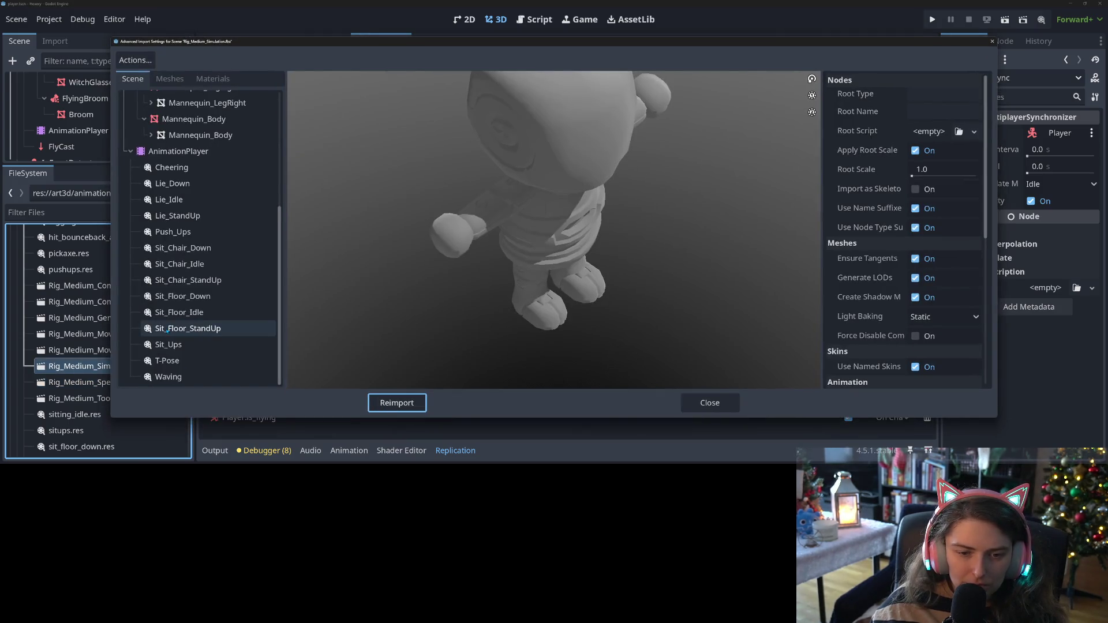
pyautogui.click(710, 403)
pyautogui.doubleClick(86, 349)
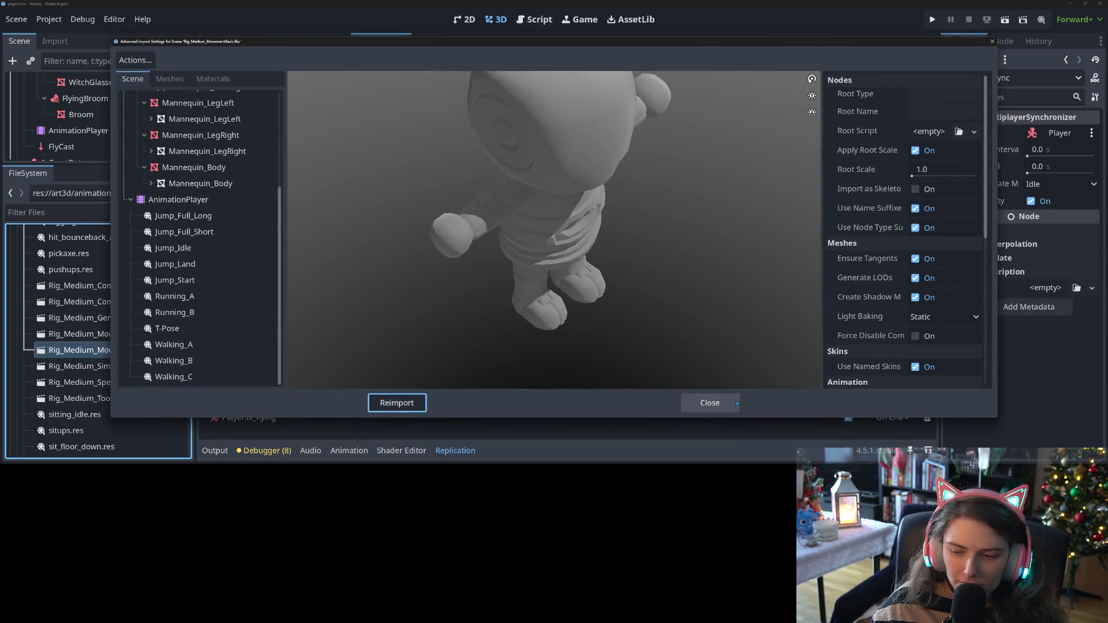
pyautogui.click(737, 403)
# Check the advanced movement rig and Rig_Medium_General.fbx animation lists
pyautogui.doubleClick(86, 333)
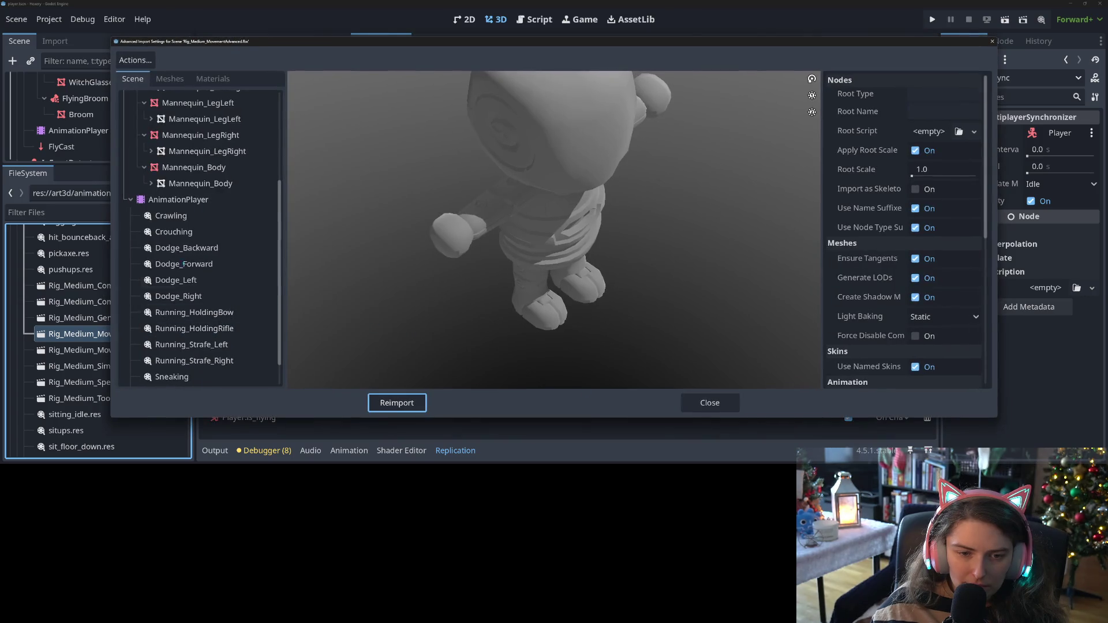
pyautogui.scroll(-2, 184, 264)
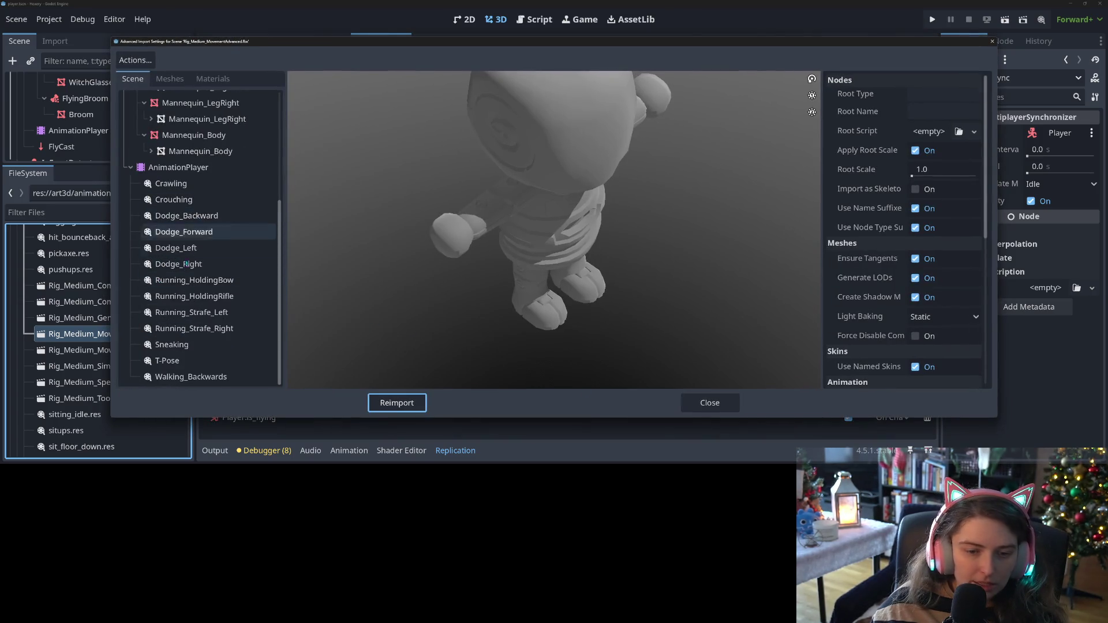
pyautogui.click(685, 405)
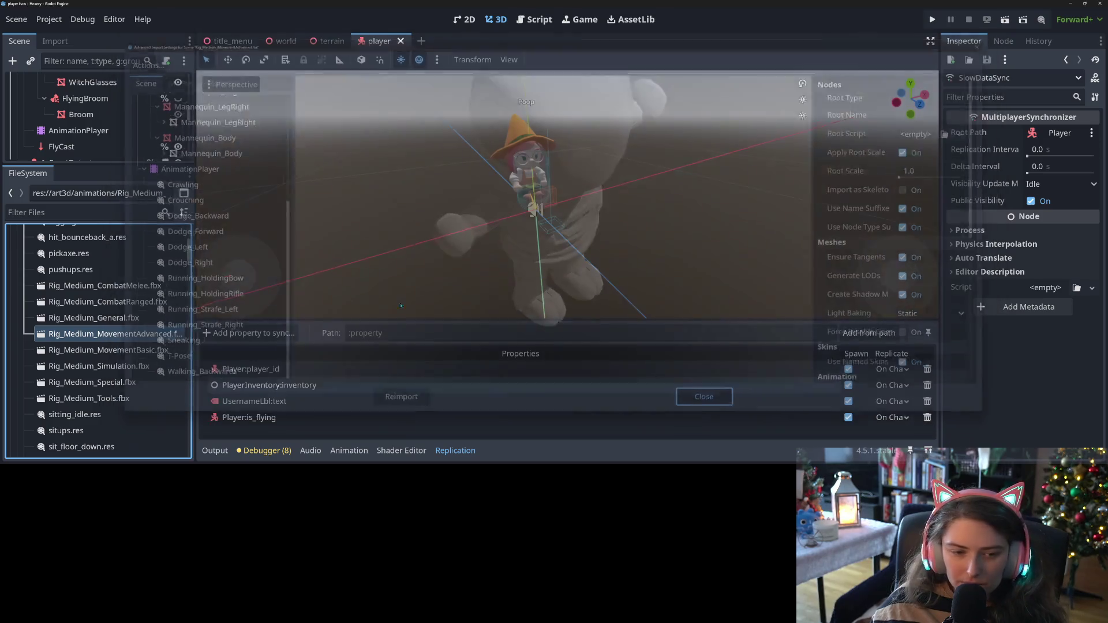
pyautogui.doubleClick(78, 318)
pyautogui.scroll(-2, 227, 330)
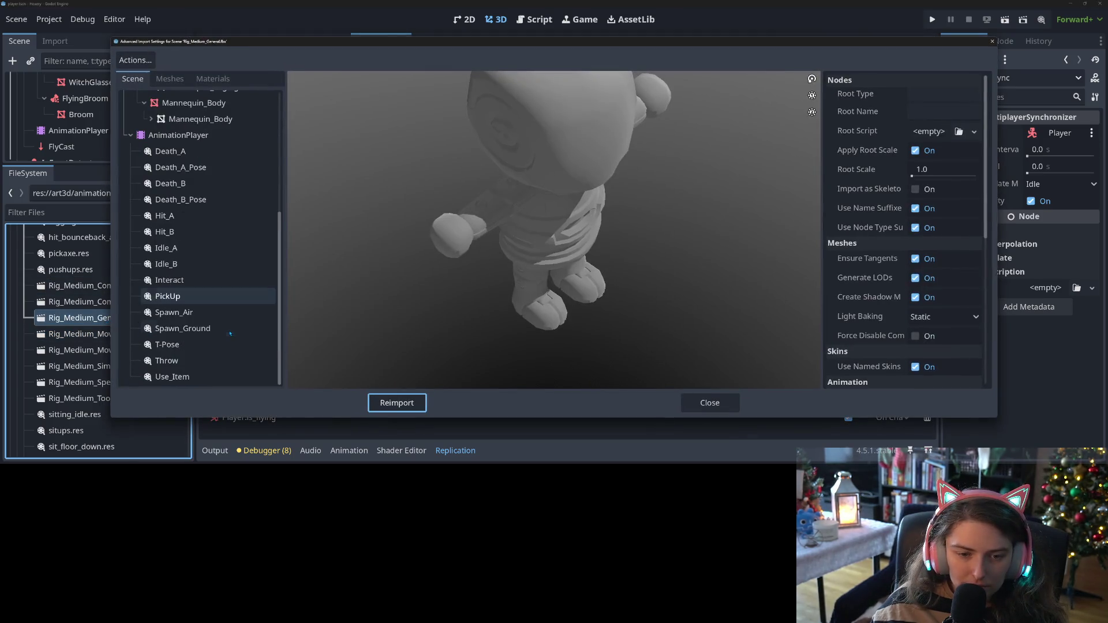
pyautogui.click(721, 405)
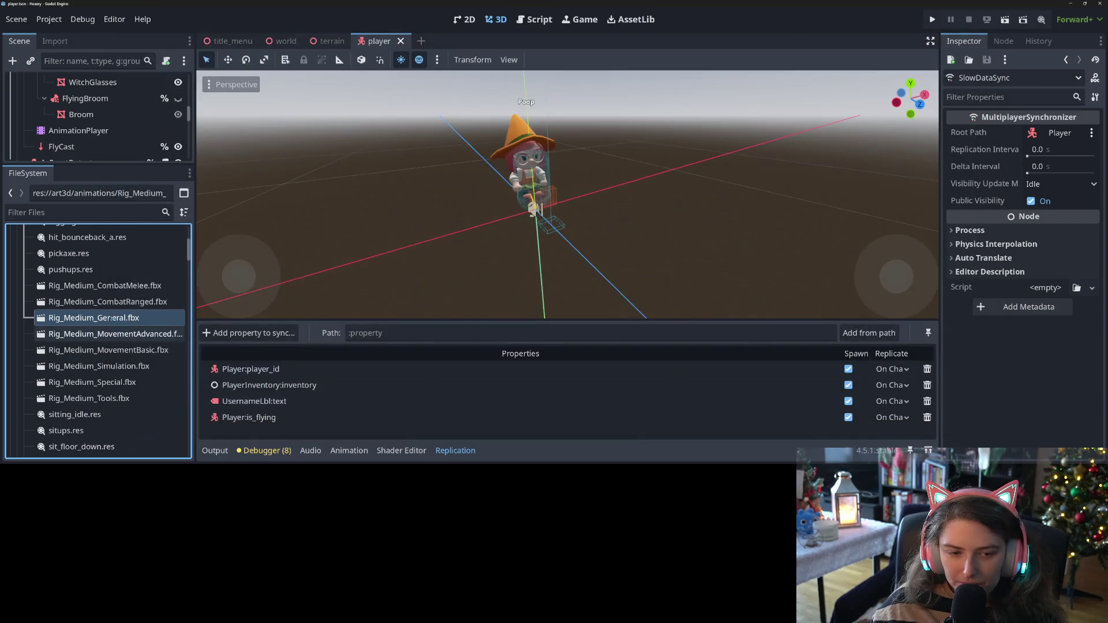
# Check the Rig_Medium_CombatRanged.fbx and CombatMelee.fbx animation lists, closing each
pyautogui.doubleClick(78, 302)
pyautogui.scroll(-3, 213, 317)
pyautogui.scroll(5, 213, 317)
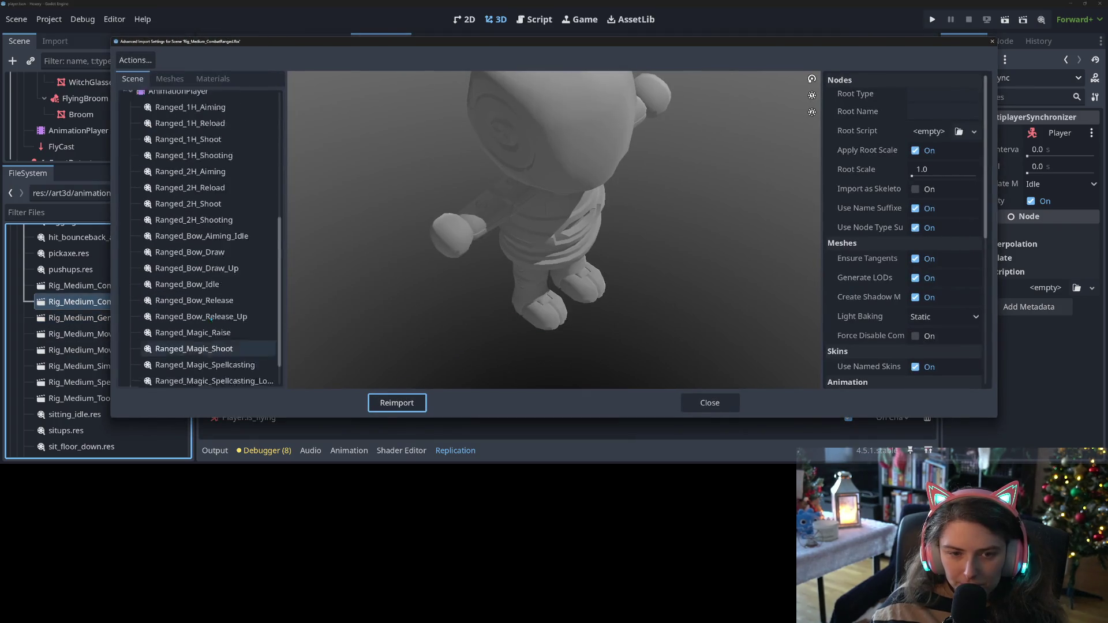
pyautogui.click(710, 403)
pyautogui.doubleClick(109, 285)
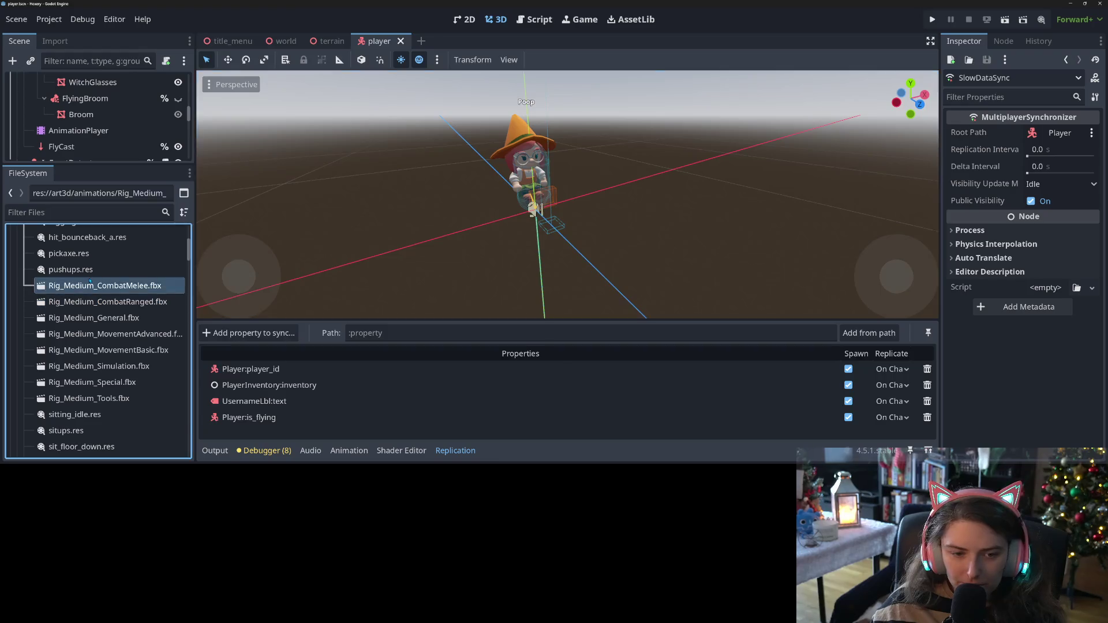
pyautogui.scroll(-3, 231, 288)
pyautogui.click(720, 403)
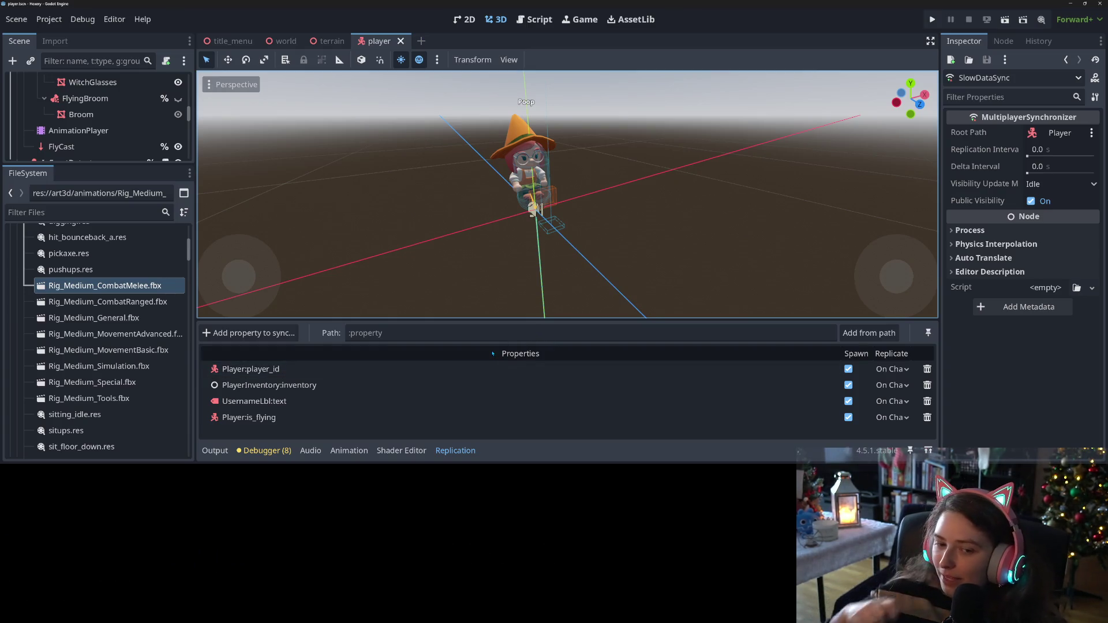
pyautogui.click(473, 455)
pyautogui.click(79, 131)
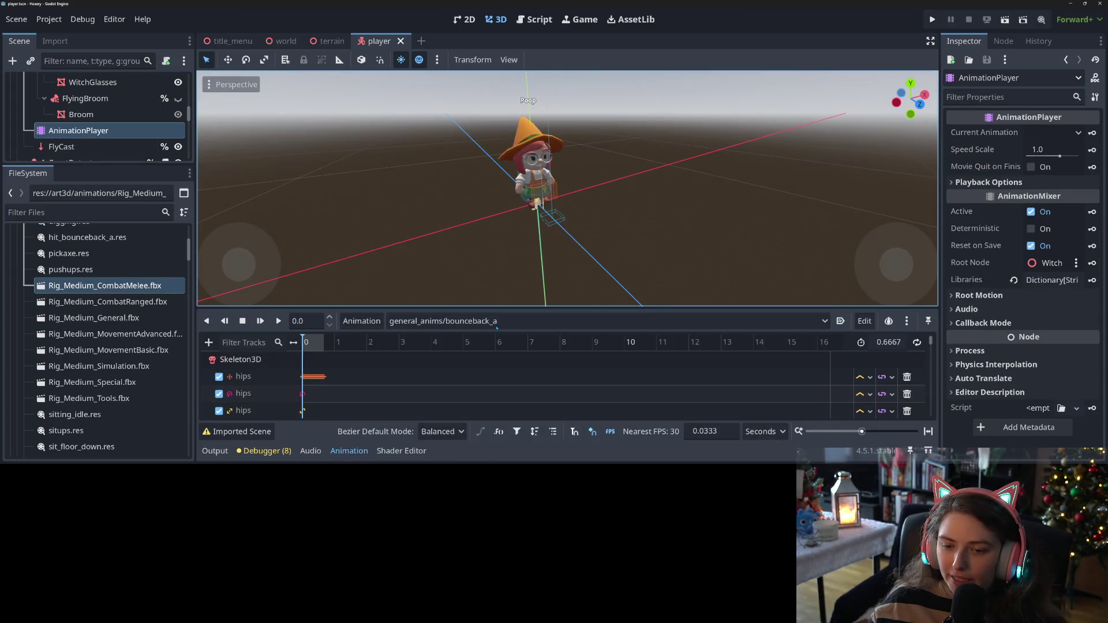
pyautogui.click(497, 323)
pyautogui.click(360, 321)
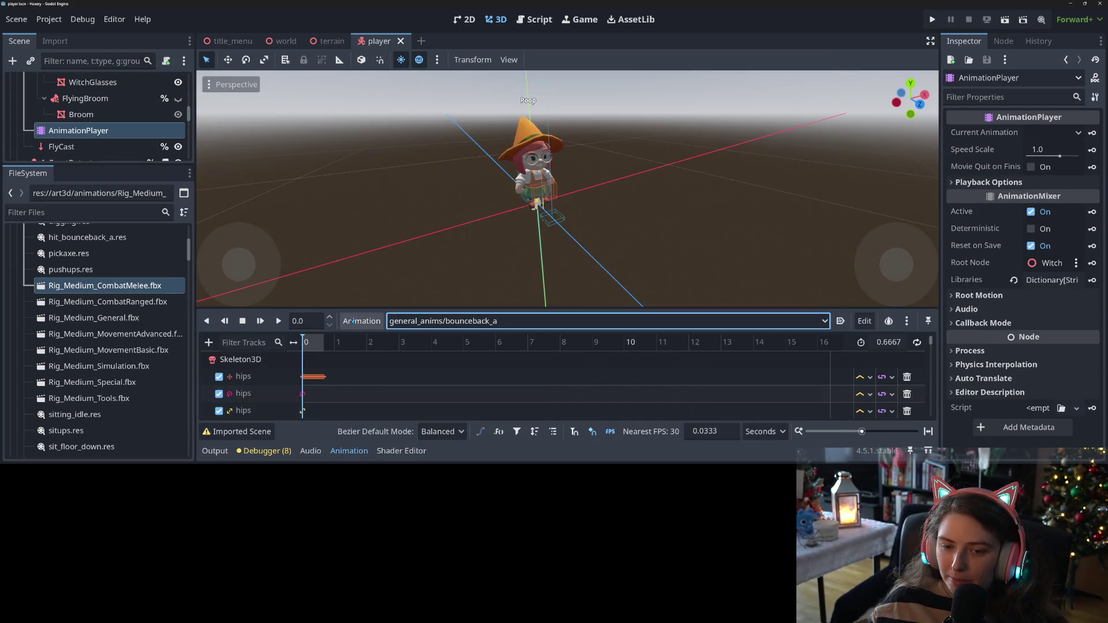
pyautogui.click(359, 322)
pyautogui.click(379, 326)
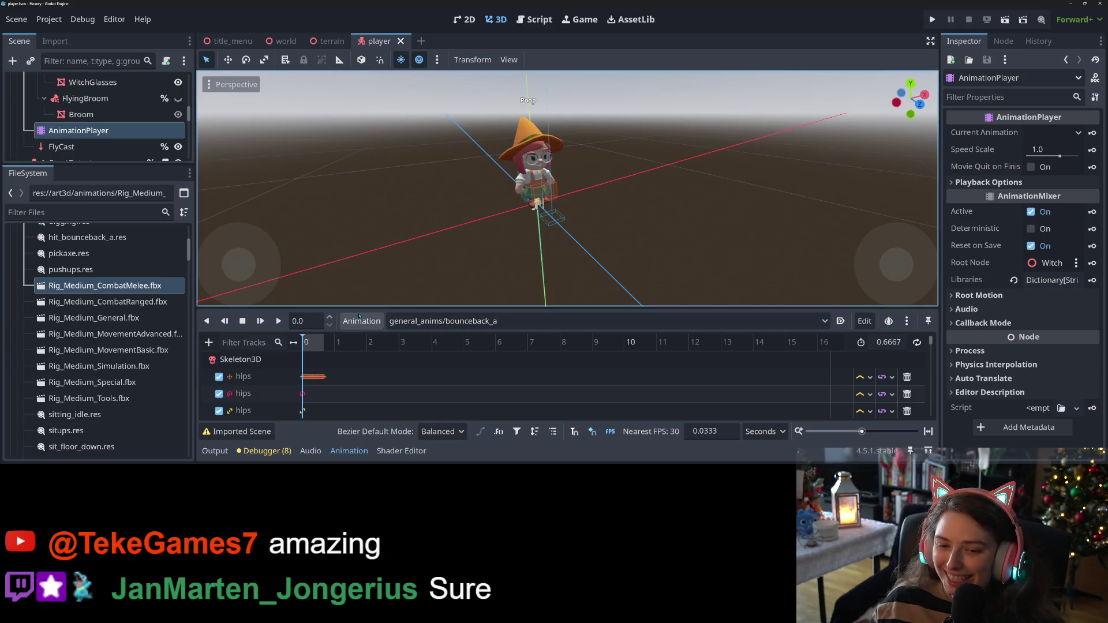
pyautogui.click(376, 323)
# Add a new 1-second animation named flying_broomstick, keeping it in the general_anims library
pyautogui.click(377, 336)
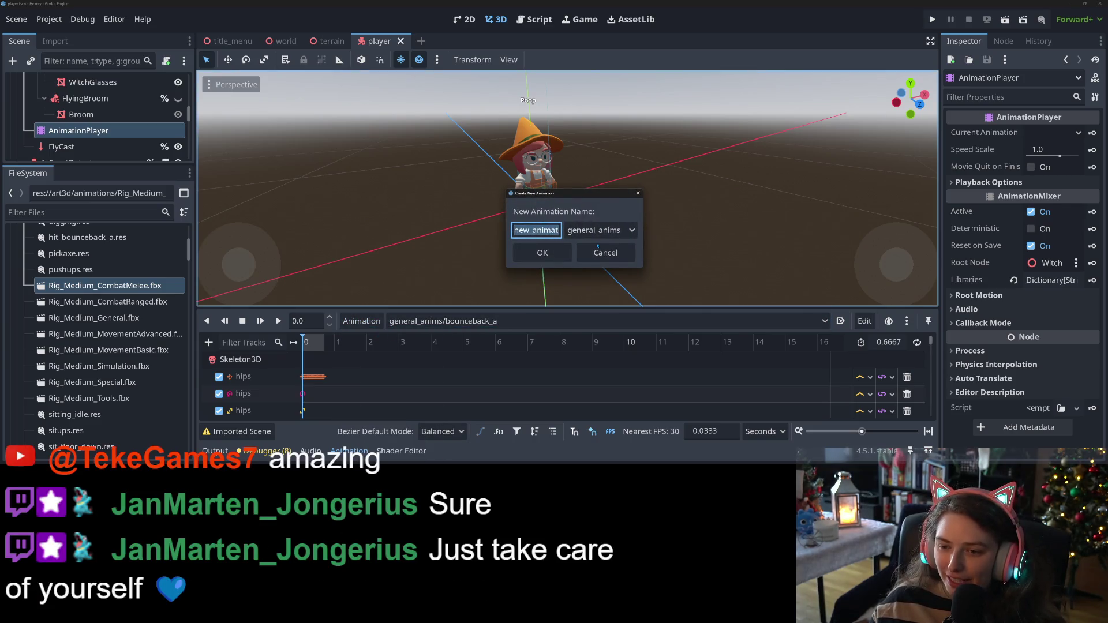
pyautogui.write('flying')
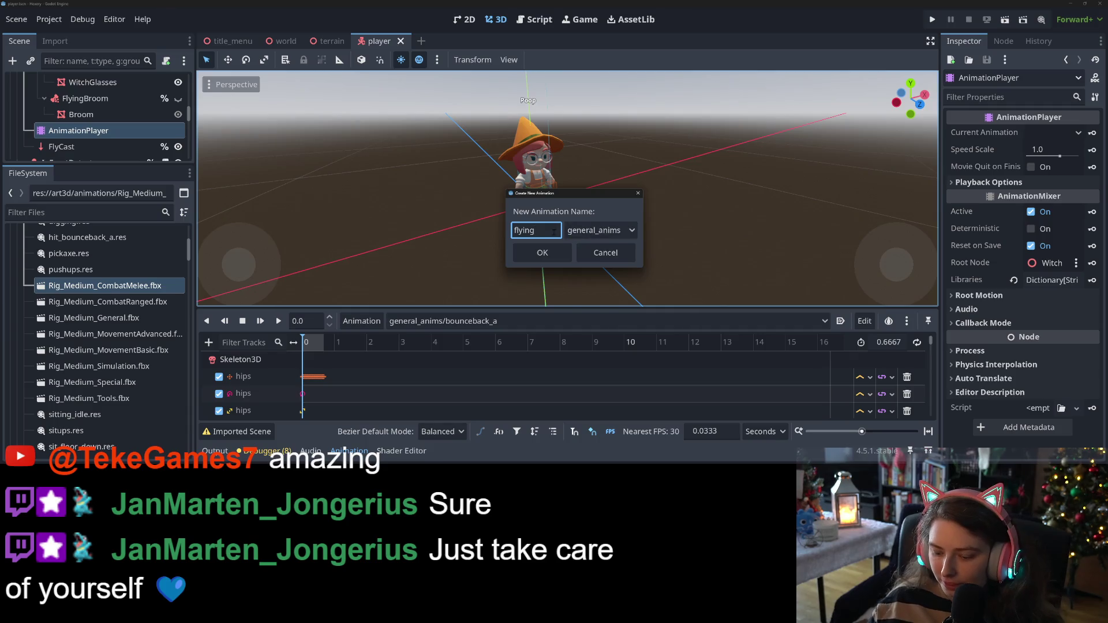
pyautogui.write('_broomstick')
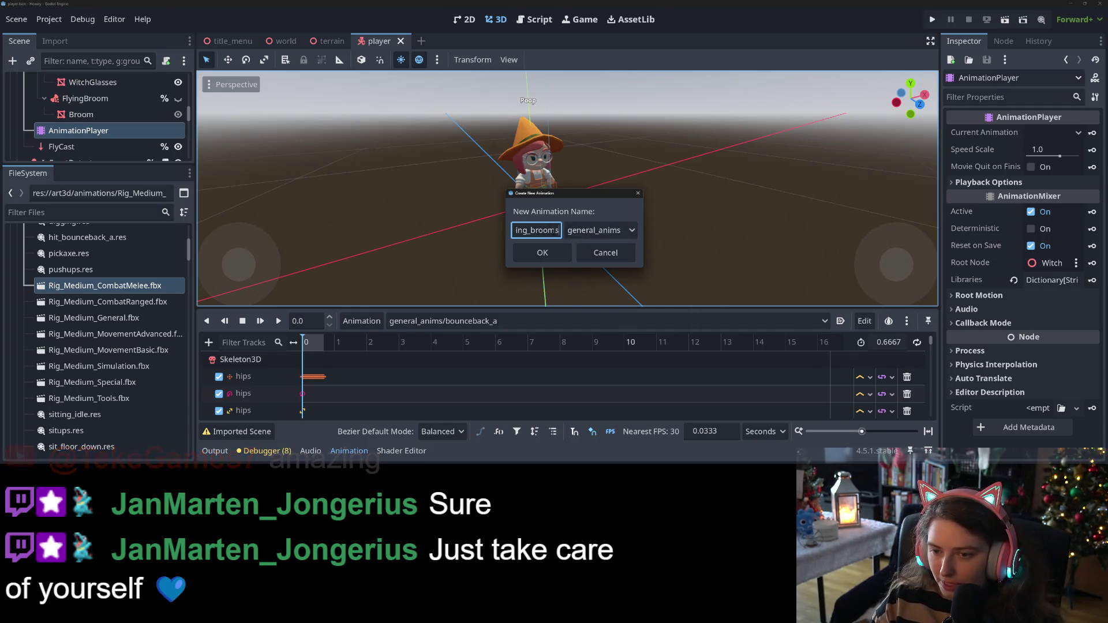
pyautogui.click(586, 228)
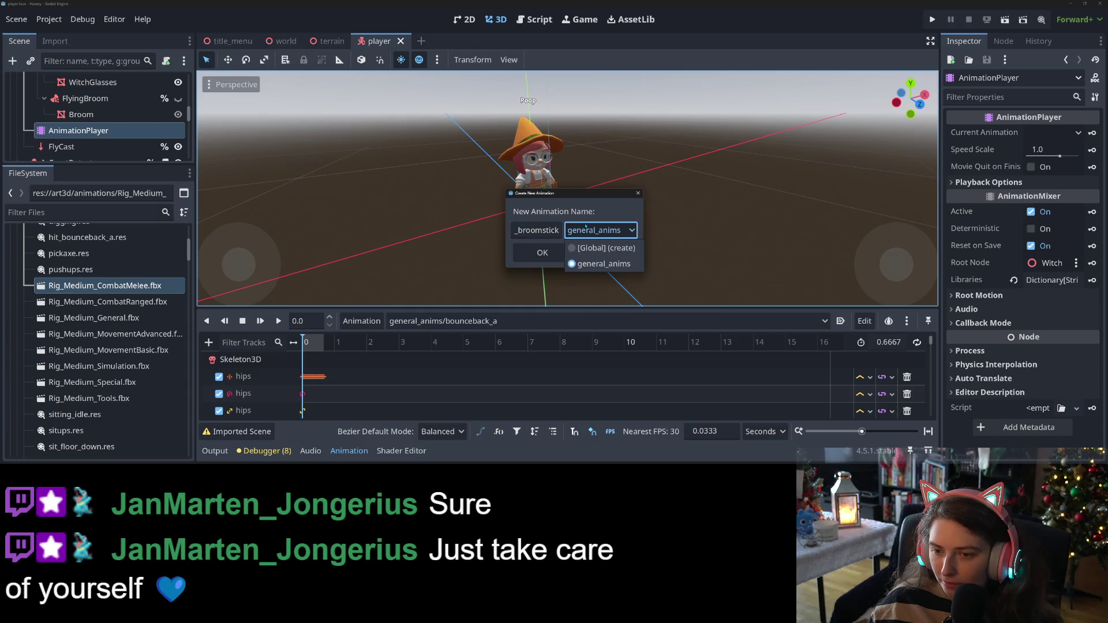
pyautogui.click(588, 231)
pyautogui.click(588, 231)
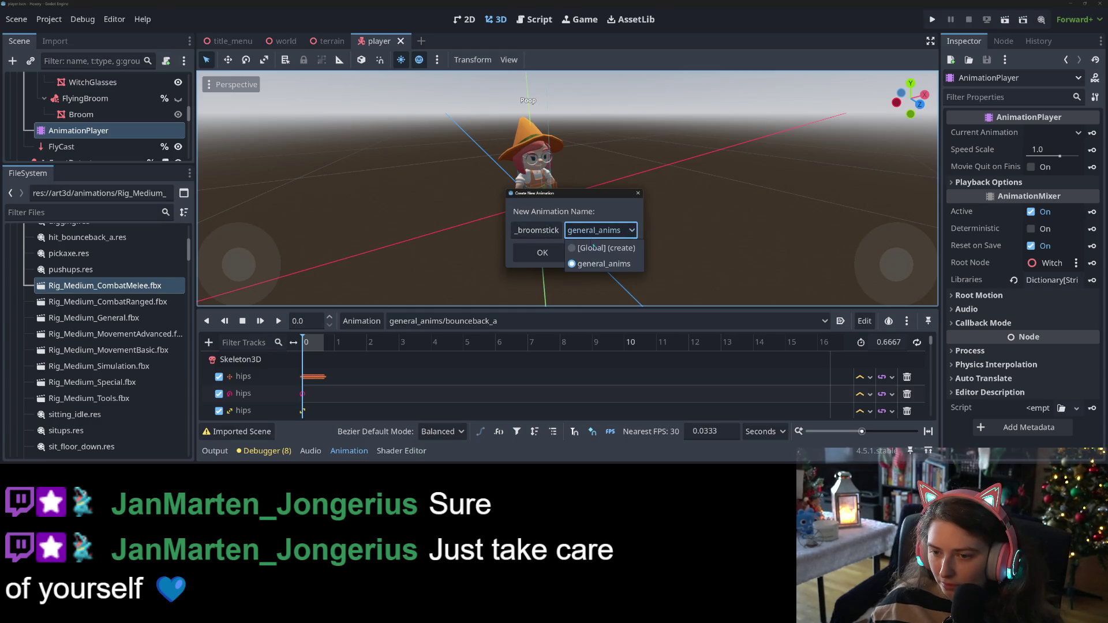
pyautogui.click(601, 248)
pyautogui.click(599, 231)
pyautogui.click(598, 261)
pyautogui.click(552, 259)
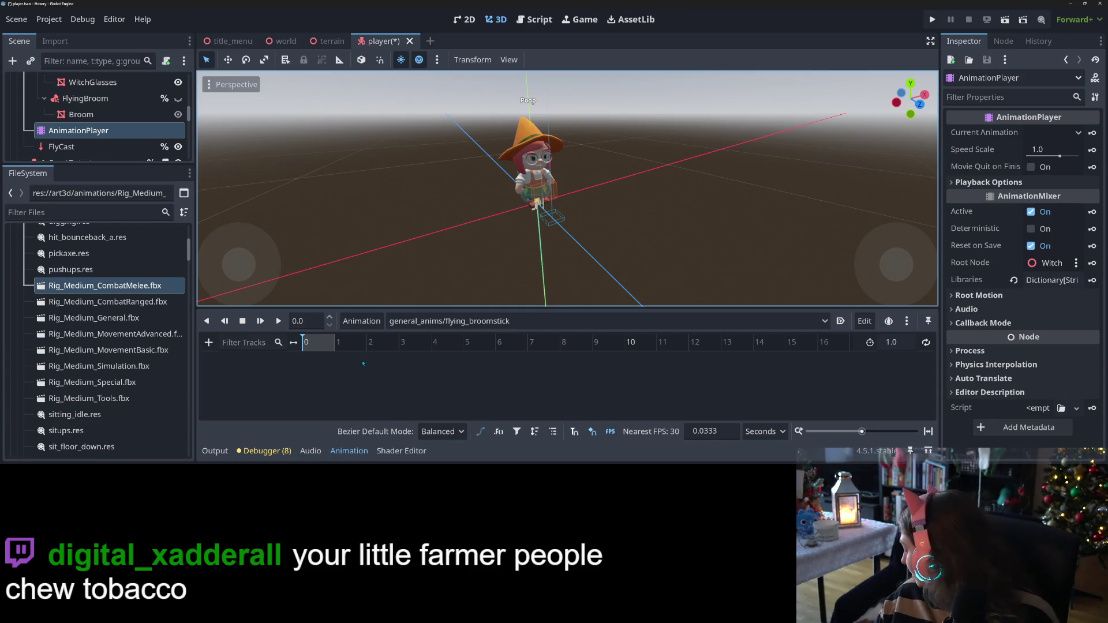
# Save the player scene, then unhide and select the FlyingBroom node
pyautogui.hotkey('ctrl', 's')
pyautogui.moveTo(497, 248)
pyautogui.mouseDown()
pyautogui.moveTo(513, 246)
pyautogui.moveTo(537, 204)
pyautogui.mouseUp()
pyautogui.click(178, 99)
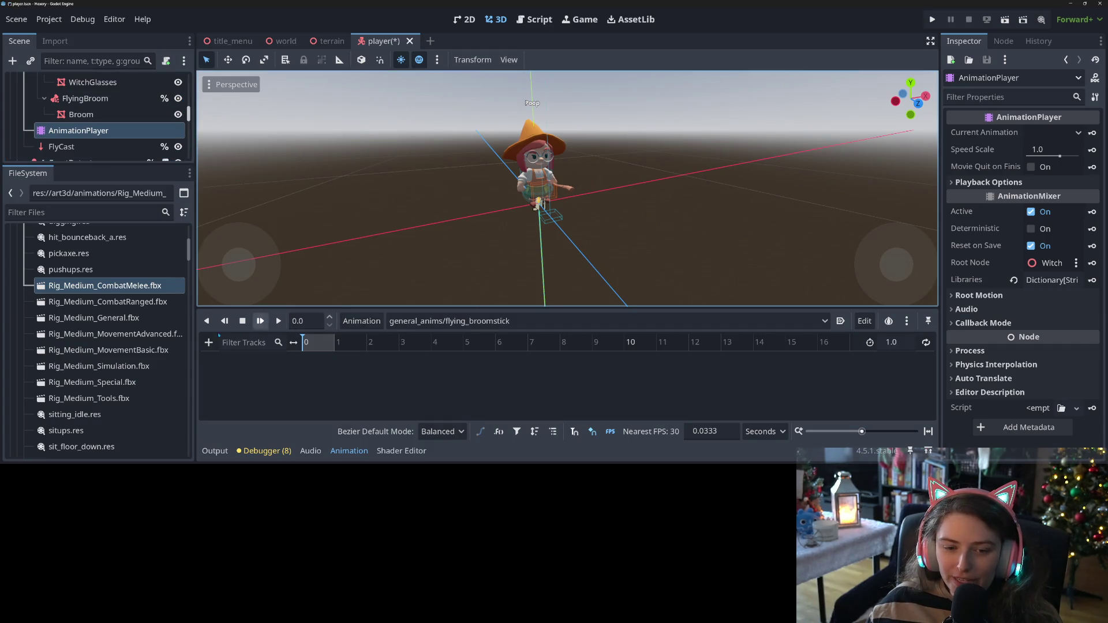
pyautogui.click(87, 97)
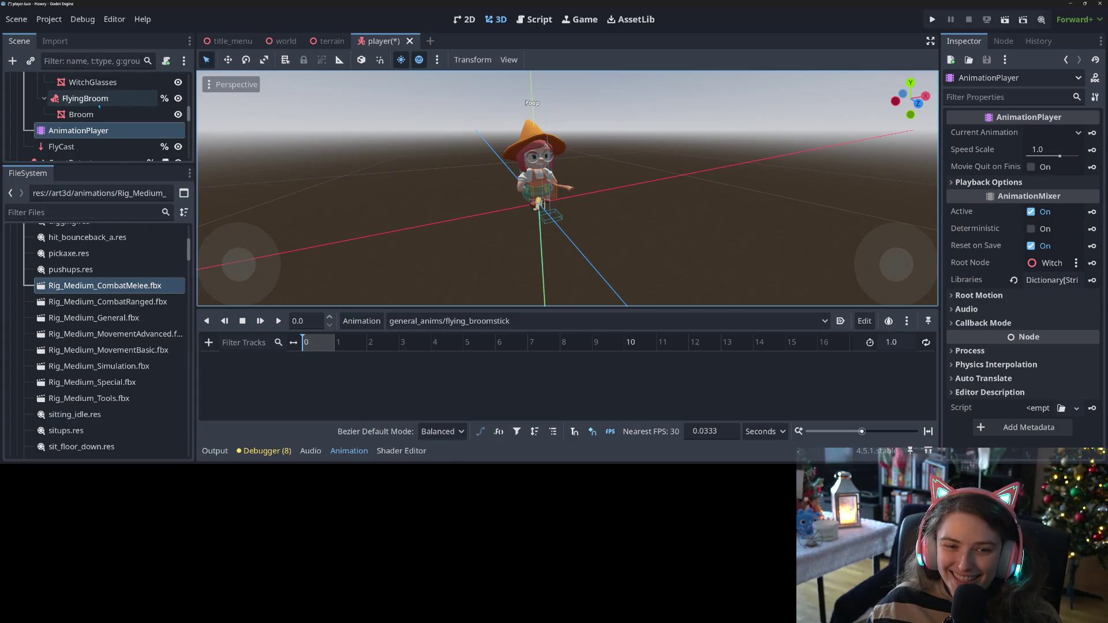
# Add a FlyingBroom visible property track and insert an On key at time 0
pyautogui.click(208, 343)
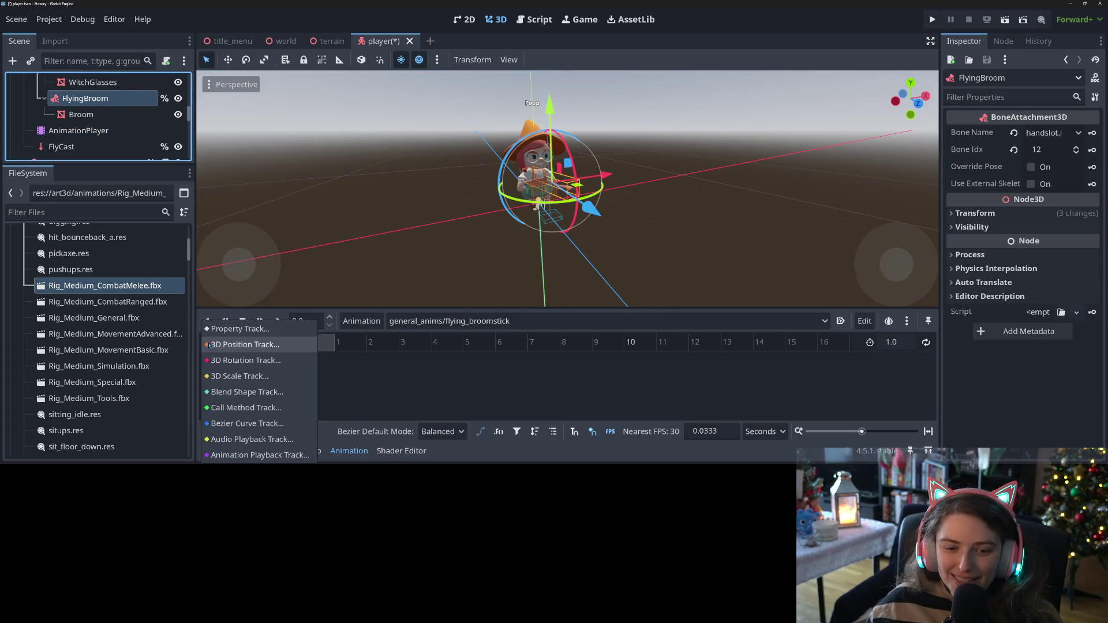
pyautogui.click(236, 329)
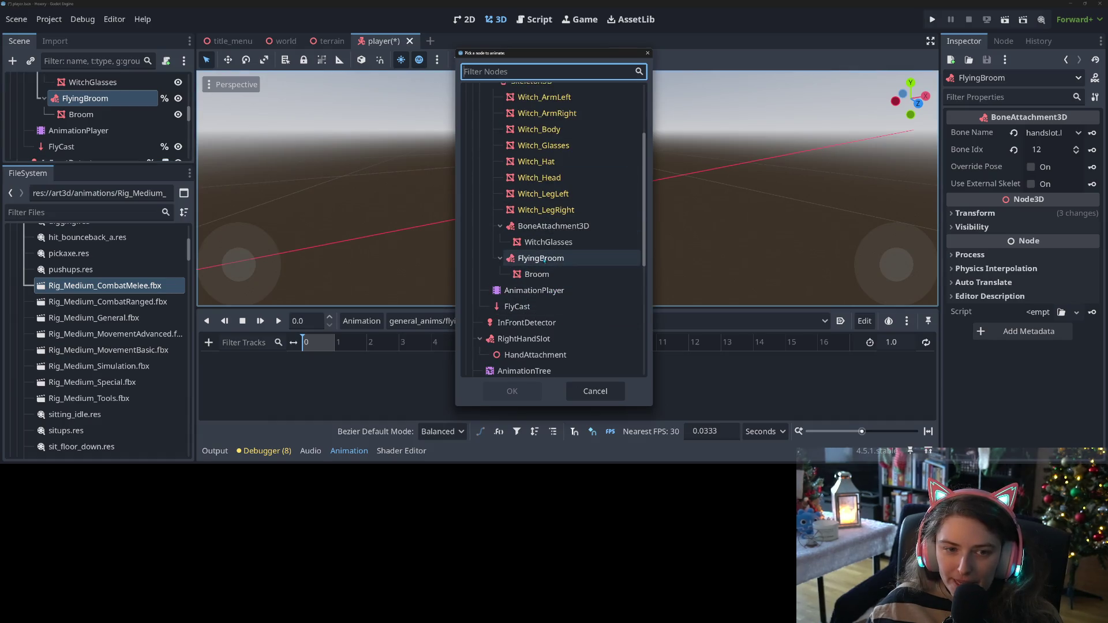
pyautogui.click(544, 260)
pyautogui.click(512, 391)
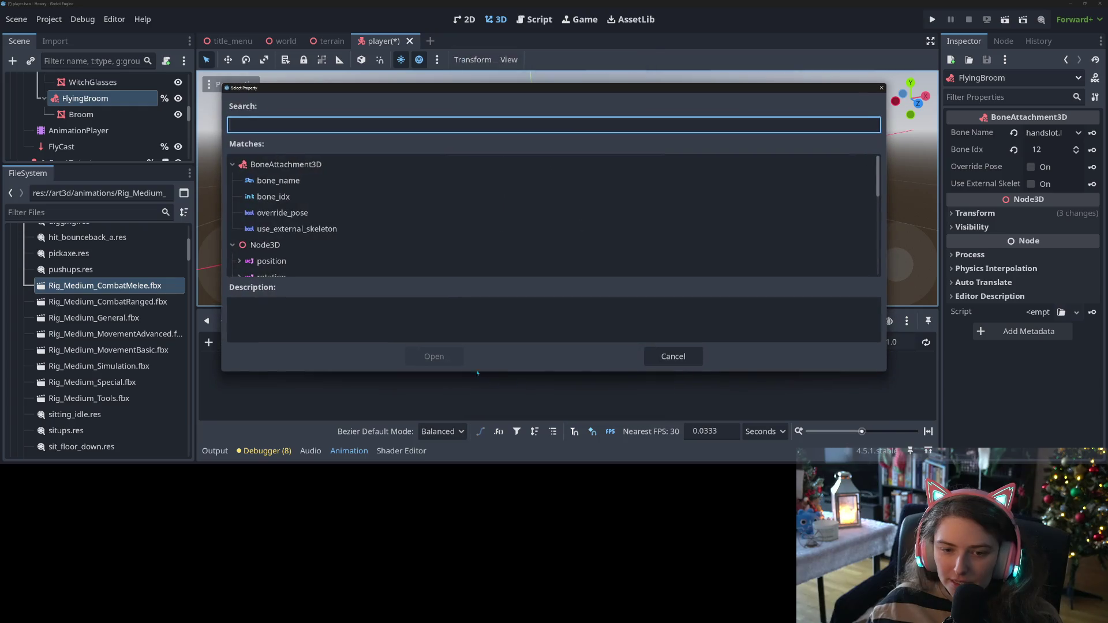
pyautogui.write('visib')
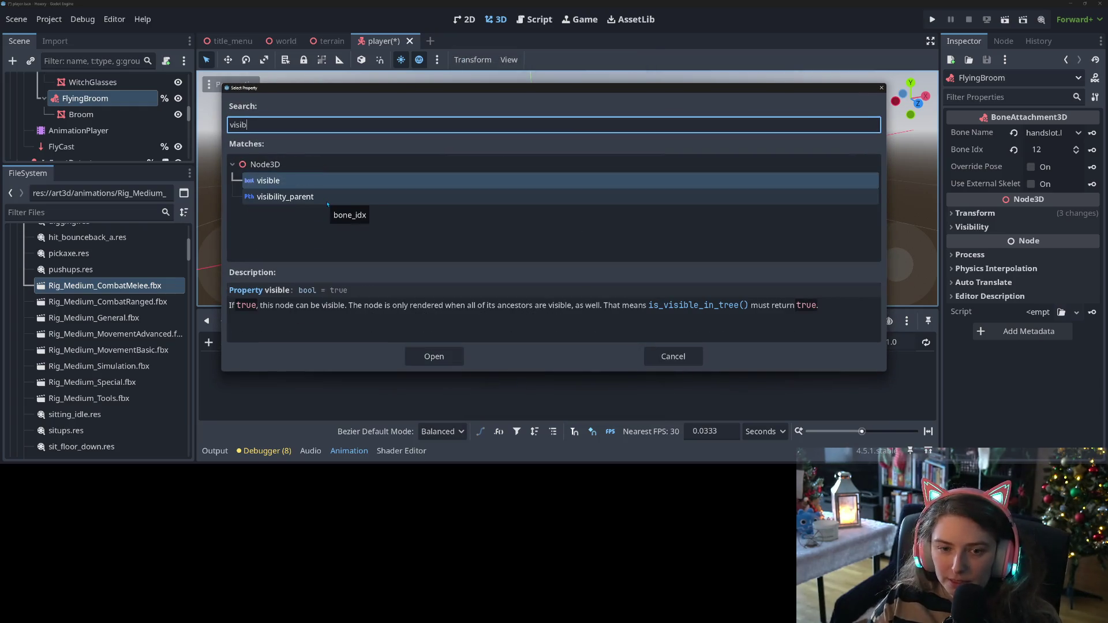
pyautogui.press('Tab')
pyautogui.press('Return')
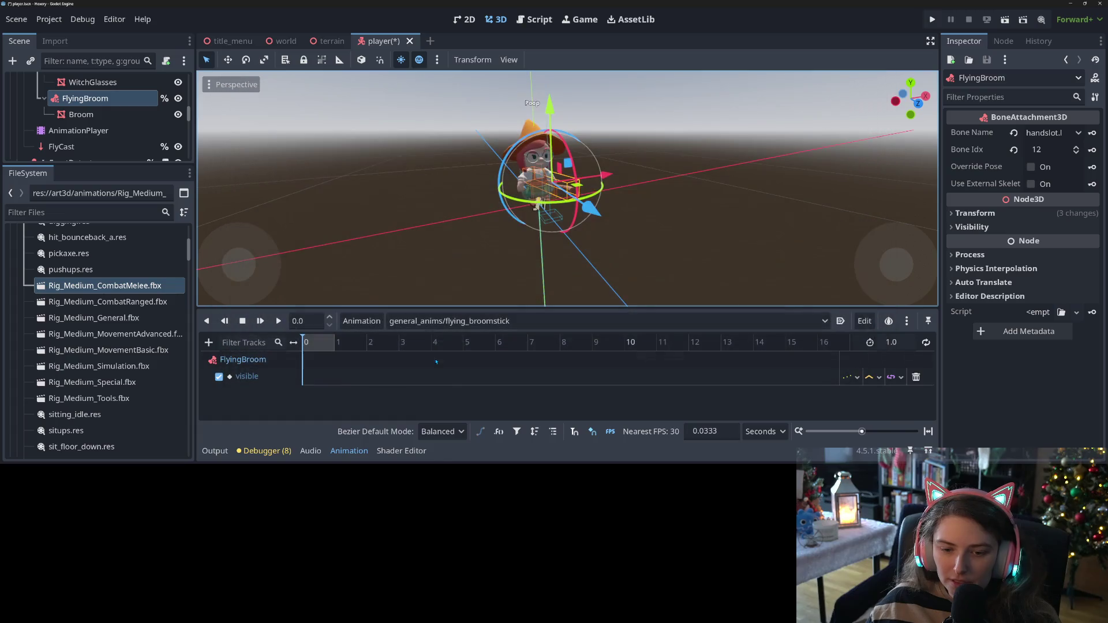
pyautogui.rightClick(302, 380)
pyautogui.click(318, 384)
pyautogui.click(305, 377)
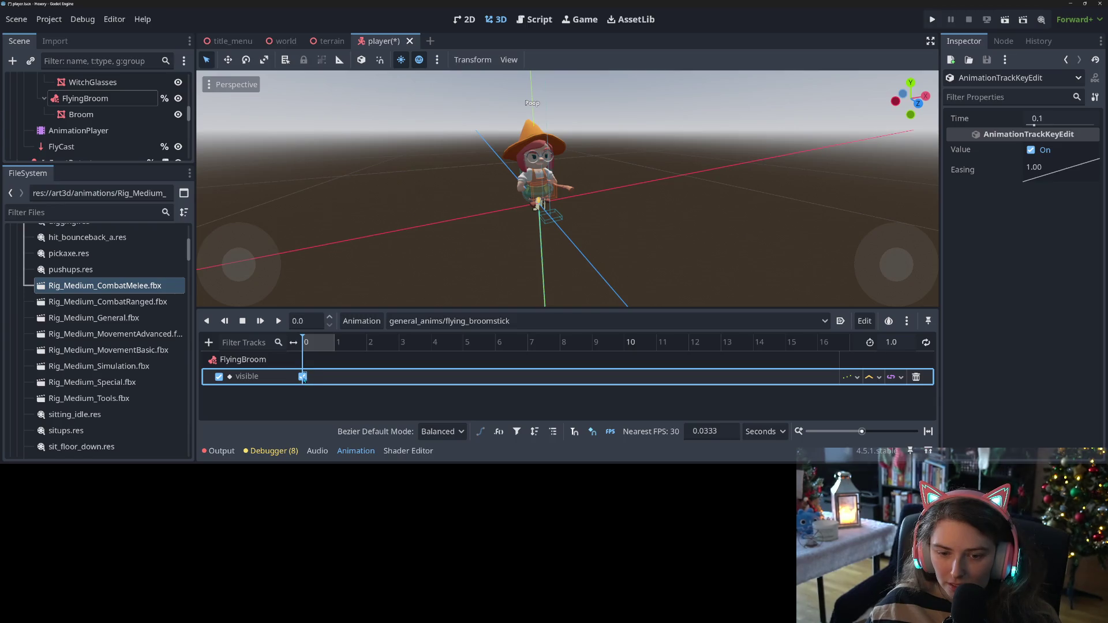
# Select the witch's Skeleton3D node and enable bone edit mode, zooming onto the witch
pyautogui.scroll(5, 88, 145)
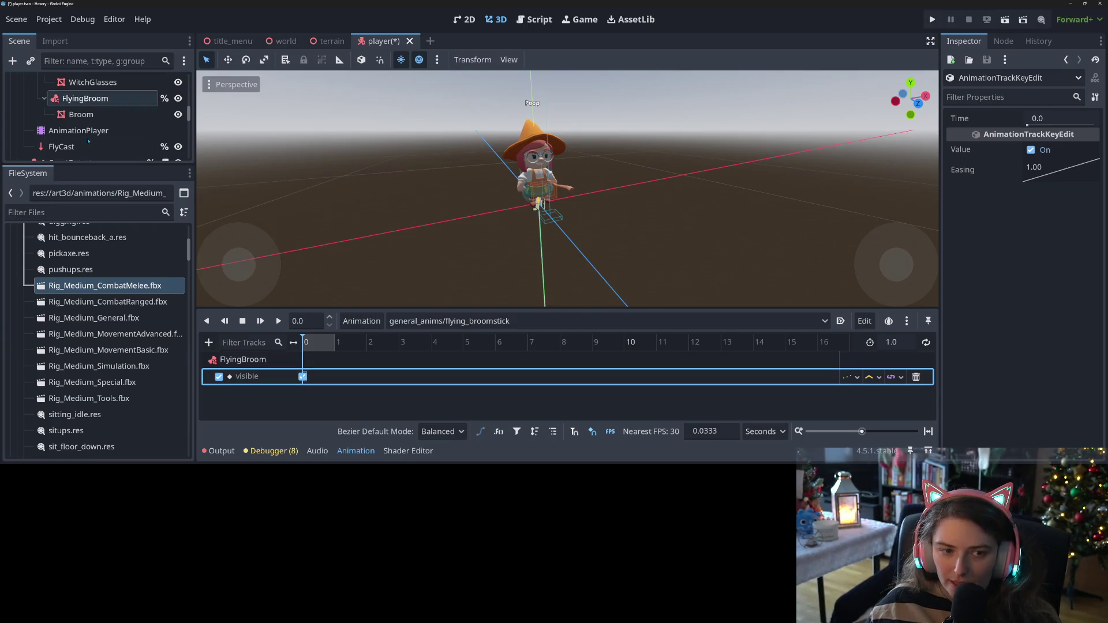
pyautogui.scroll(5, 88, 145)
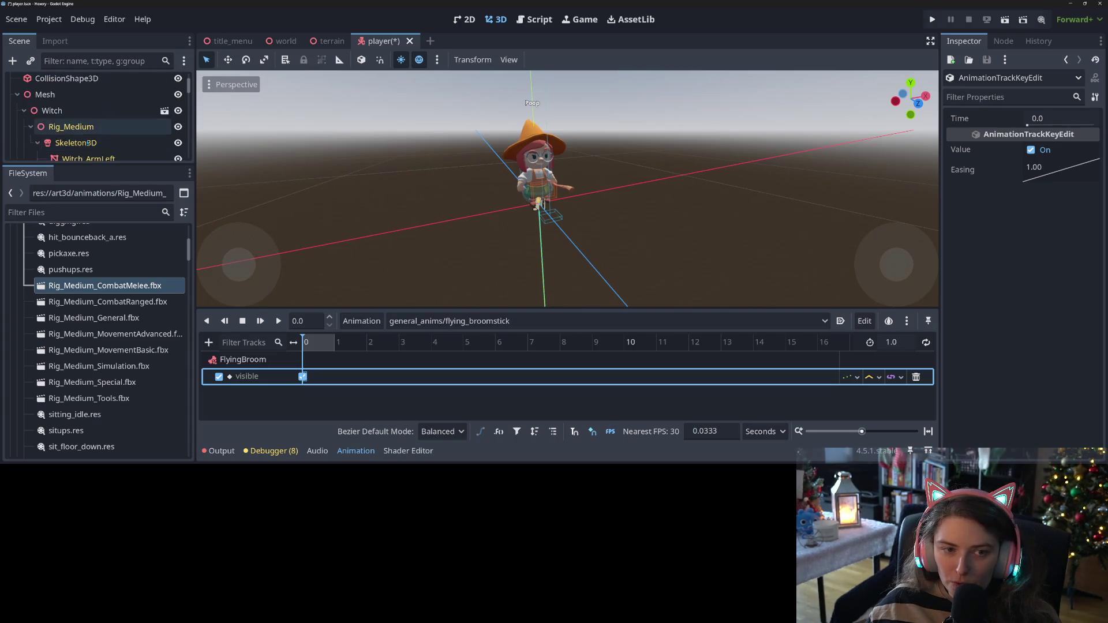
pyautogui.click(85, 136)
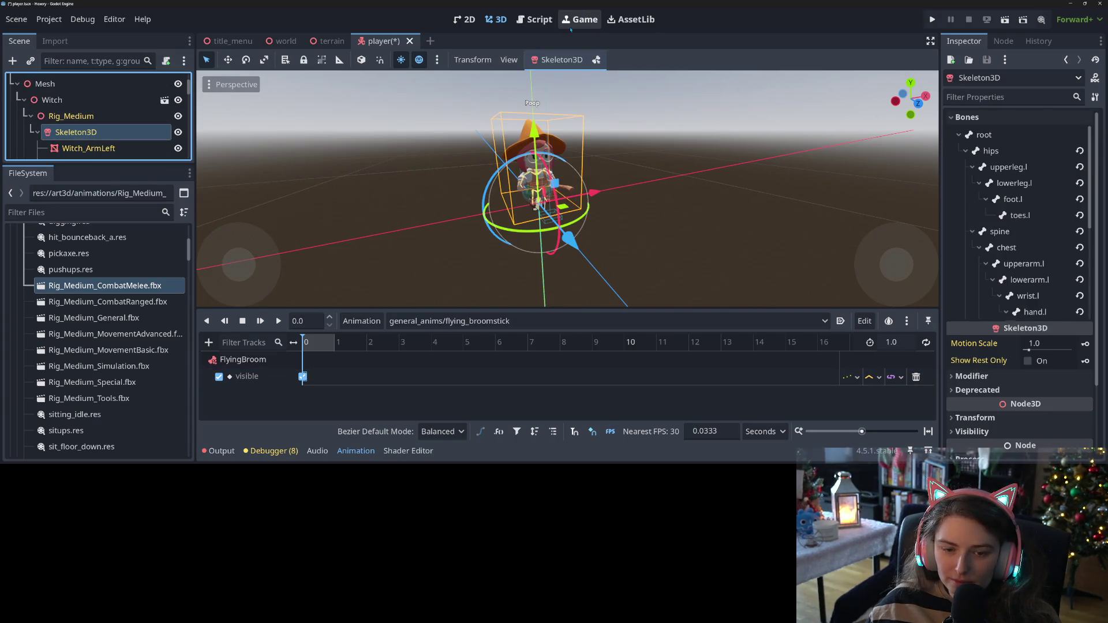
pyautogui.scroll(-5, 92, 139)
pyautogui.moveTo(92, 167); pyautogui.dragTo(89, 347)
pyautogui.click(84, 194)
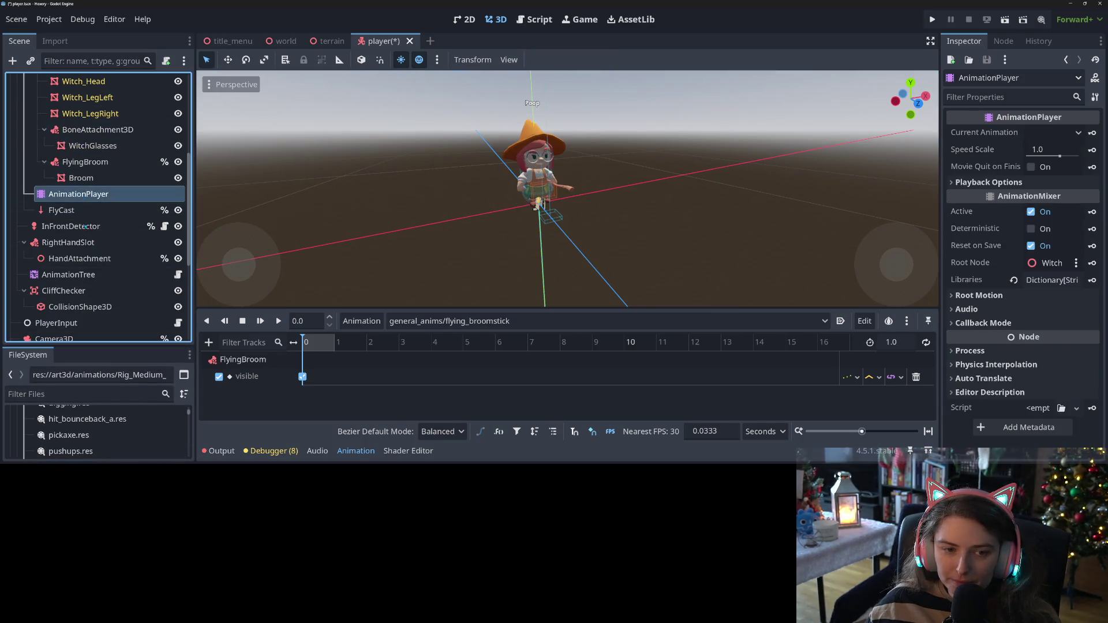
pyautogui.scroll(5, 86, 184)
pyautogui.click(87, 151)
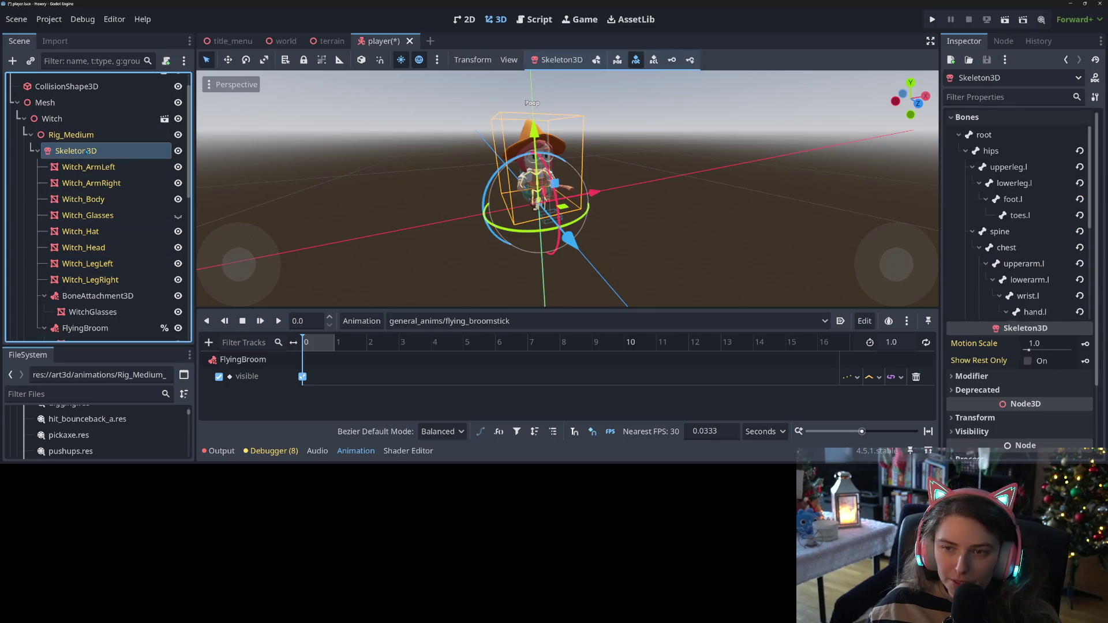
pyautogui.click(596, 60)
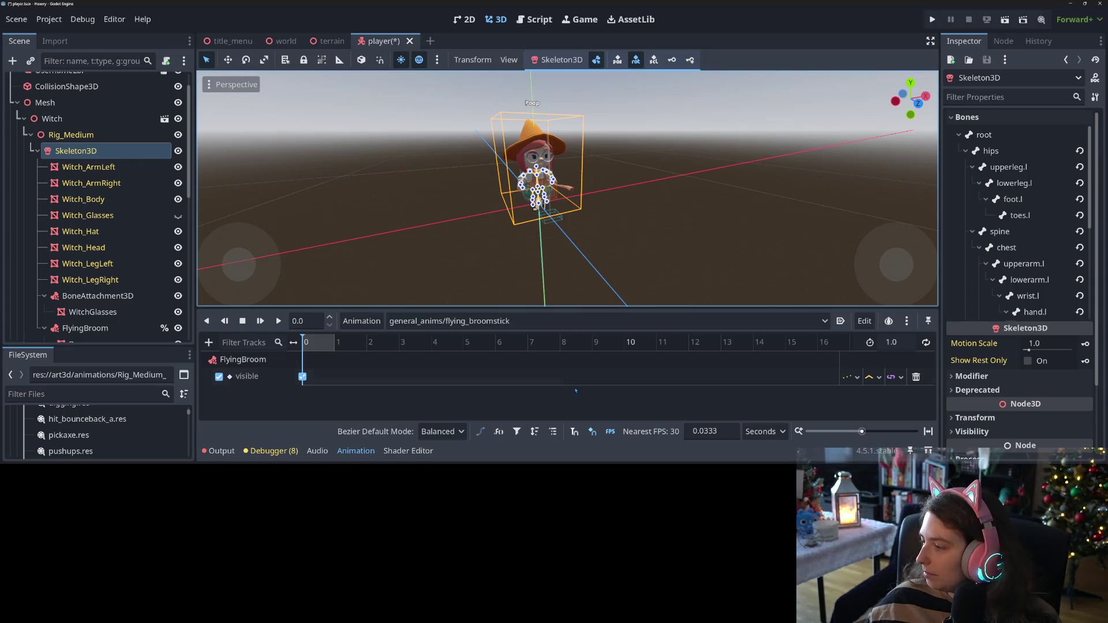
pyautogui.moveTo(554, 263); pyautogui.dragTo(525, 263)
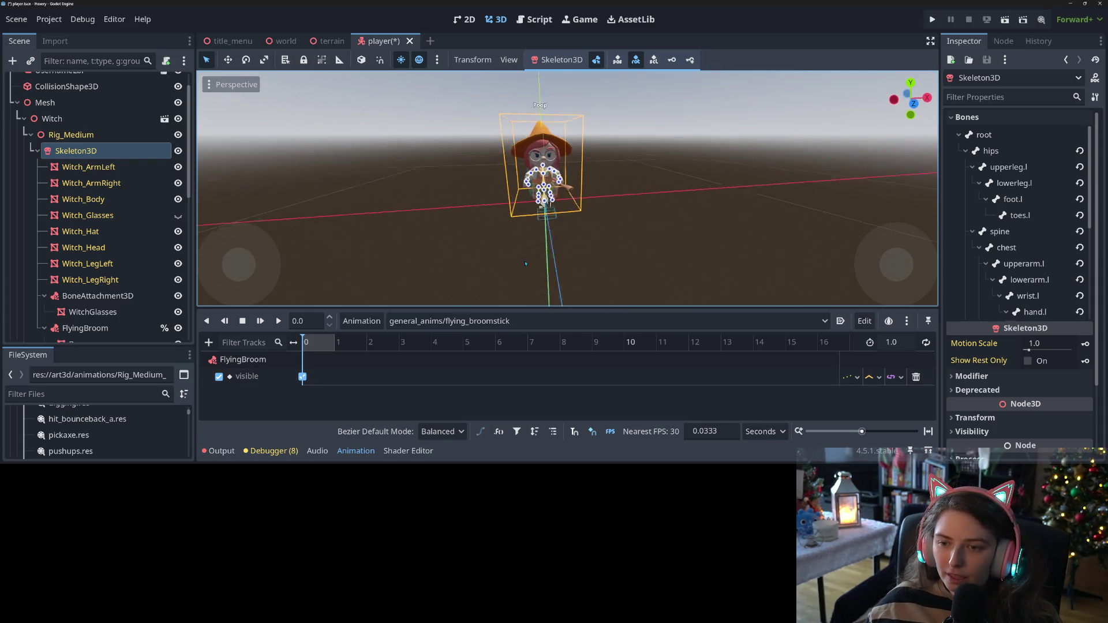
pyautogui.scroll(8, 526, 264)
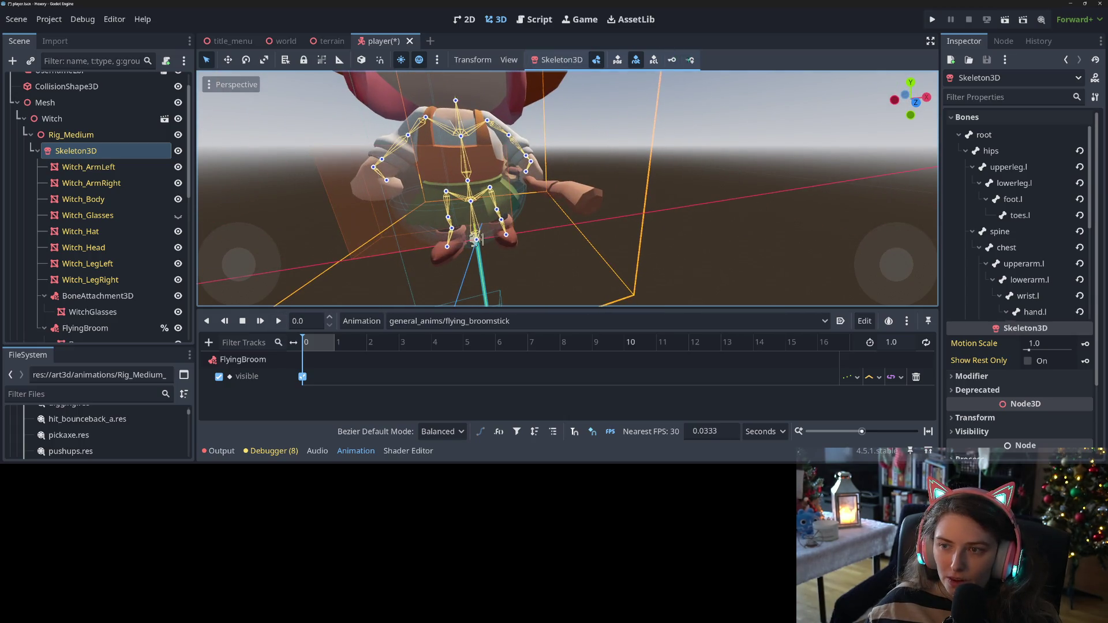
# Key all 23 skeleton bones and set the timeline snap step to 0.25
pyautogui.click(691, 60)
pyautogui.click(514, 266)
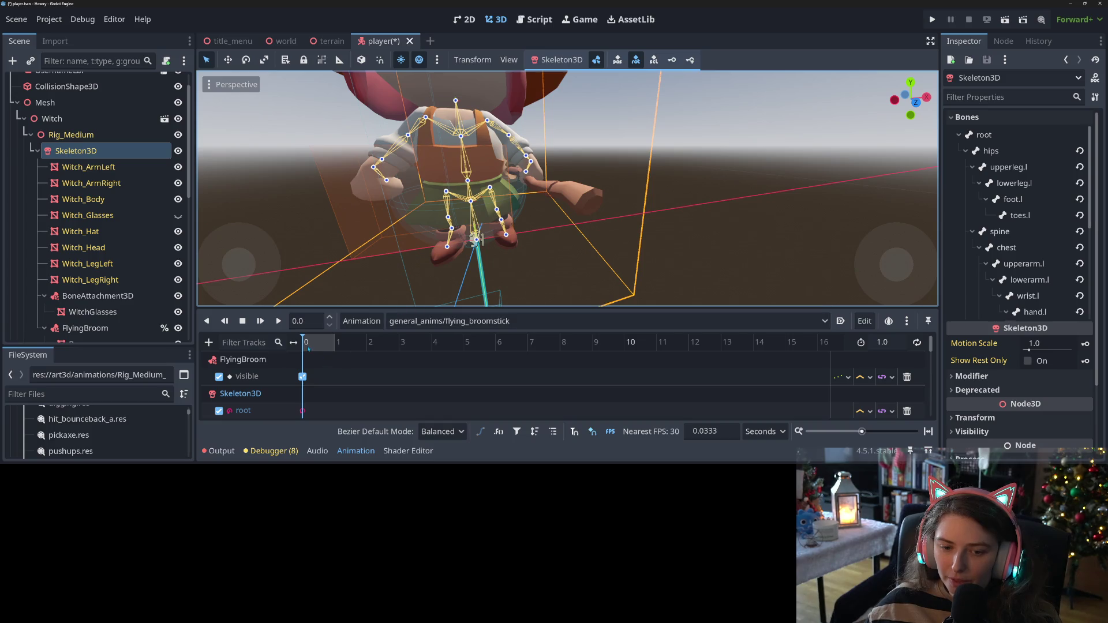
pyautogui.click(708, 432)
pyautogui.write('0.25')
pyautogui.press('Return')
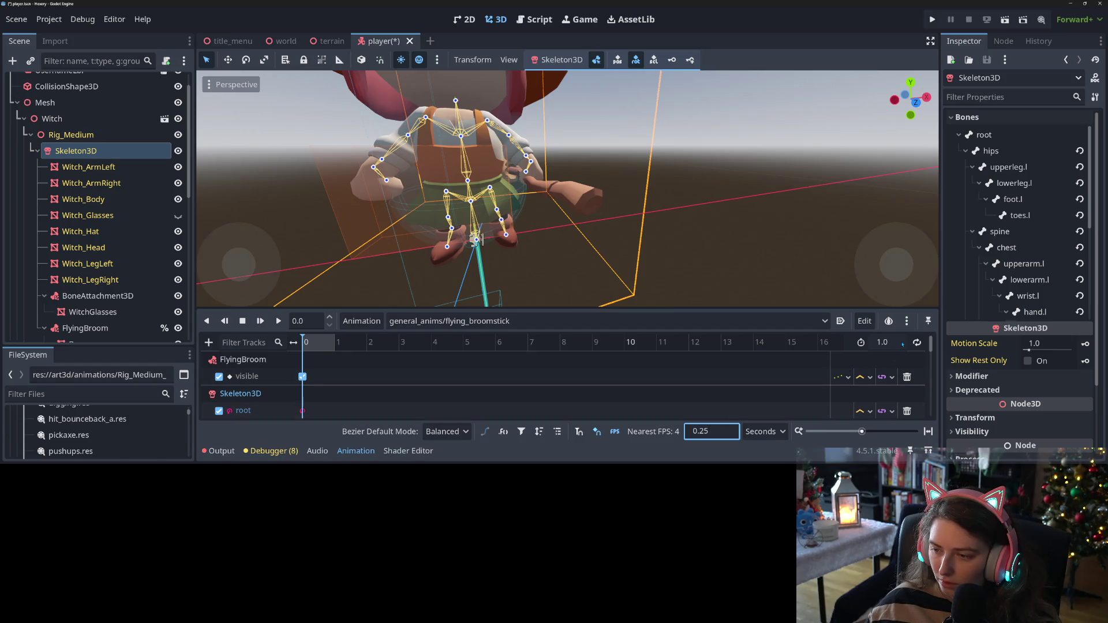
# Lengthen flying_broomstick to 10 seconds and scrub the playhead back to 0.25 s
pyautogui.click(899, 344)
pyautogui.write('0')
pyautogui.press('Return')
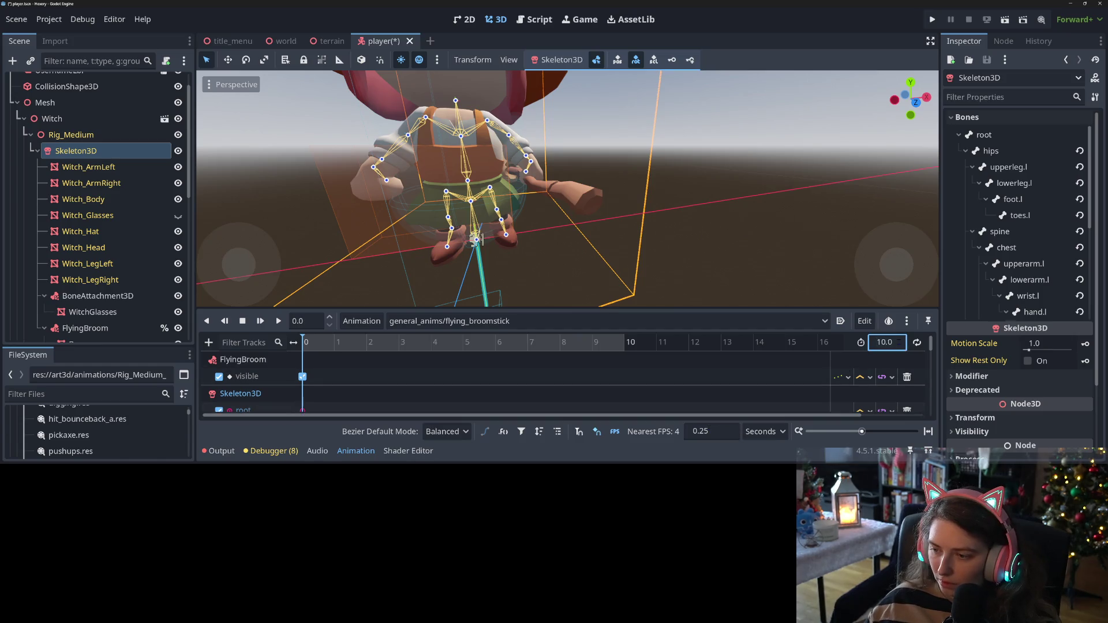
pyautogui.moveTo(304, 349); pyautogui.dragTo(316, 345)
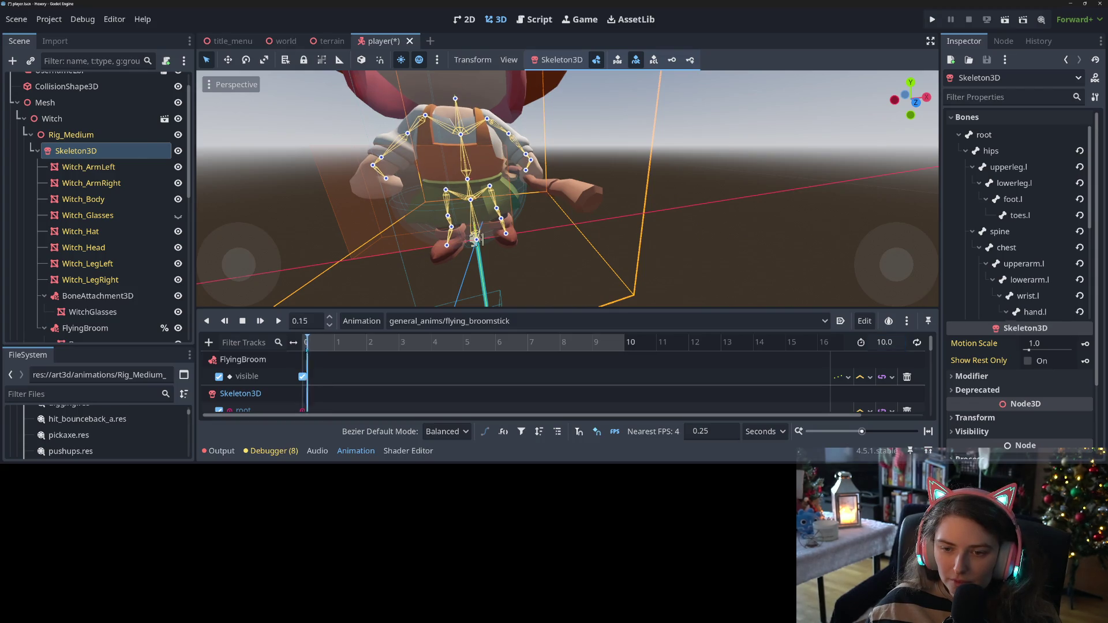
pyautogui.click(309, 351)
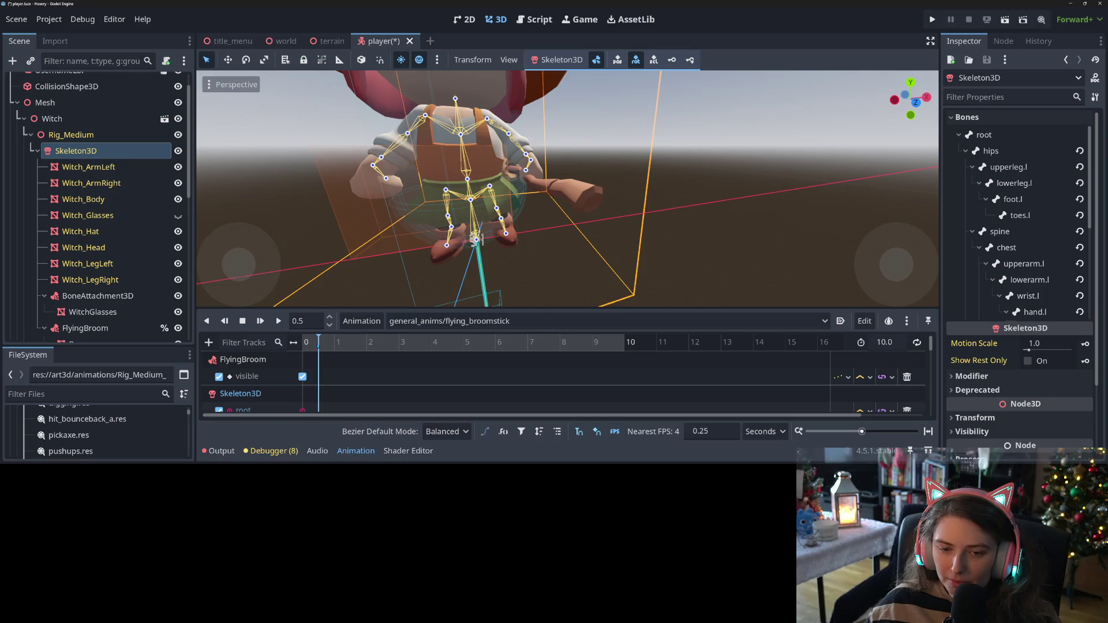
pyautogui.click(312, 346)
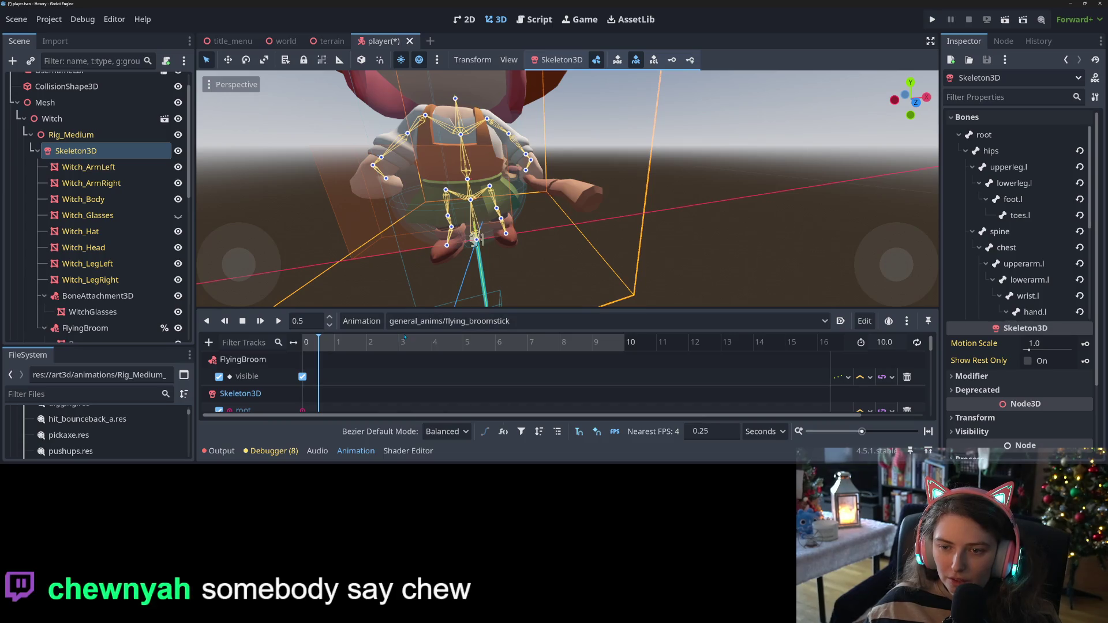
# Bend the witch's right knee (lowerleg.r) about 100 degrees
pyautogui.scroll(-3, 511, 279)
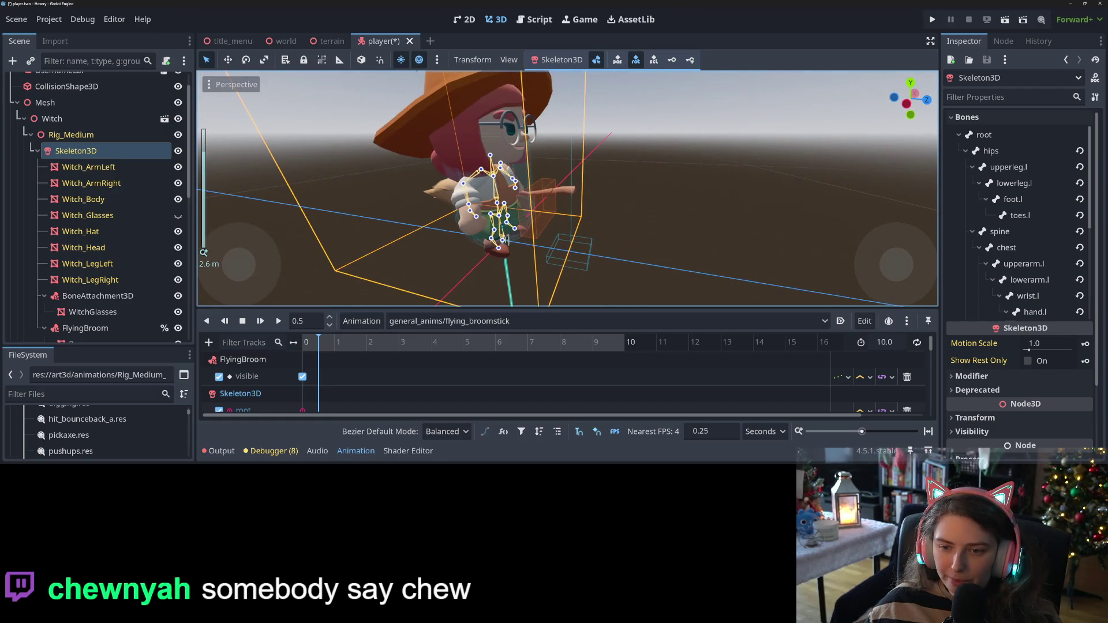
pyautogui.click(991, 150)
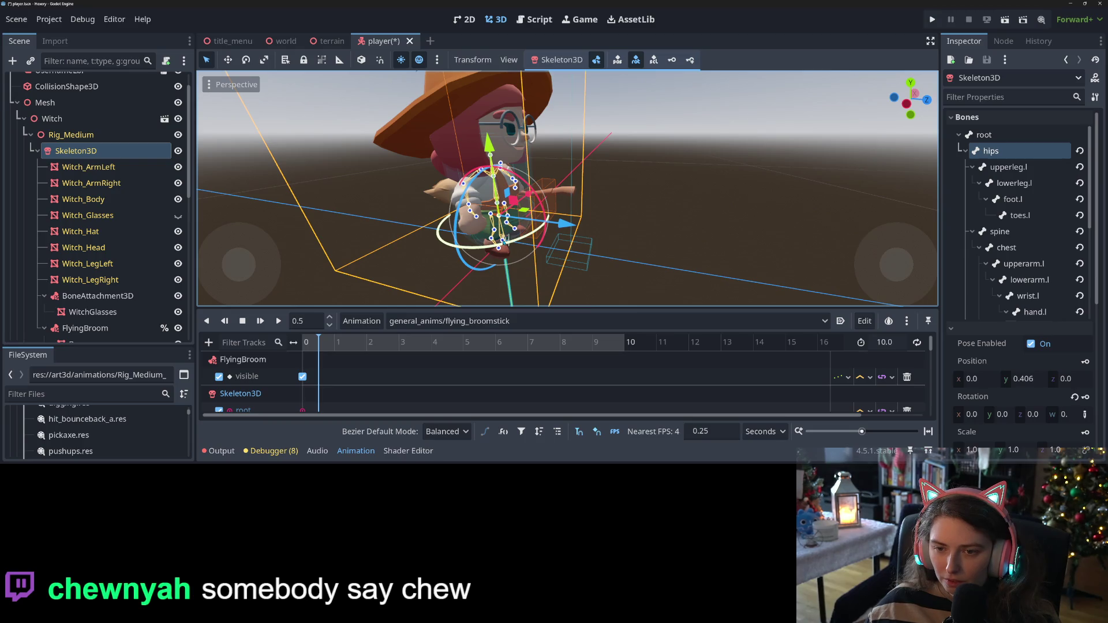
pyautogui.scroll(5, 527, 250)
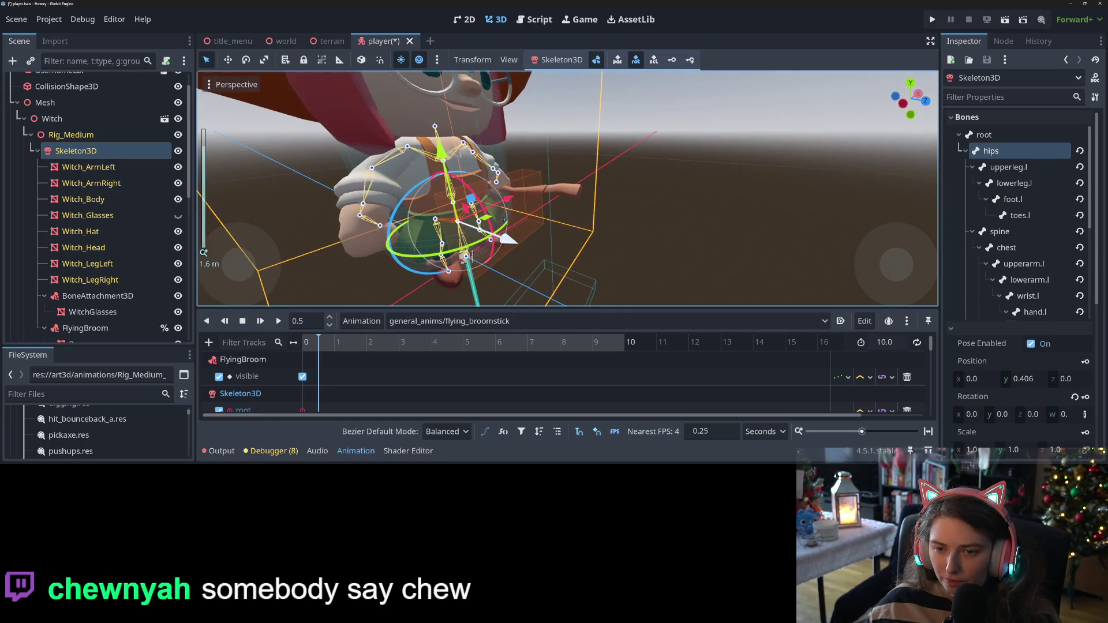
pyautogui.click(481, 233)
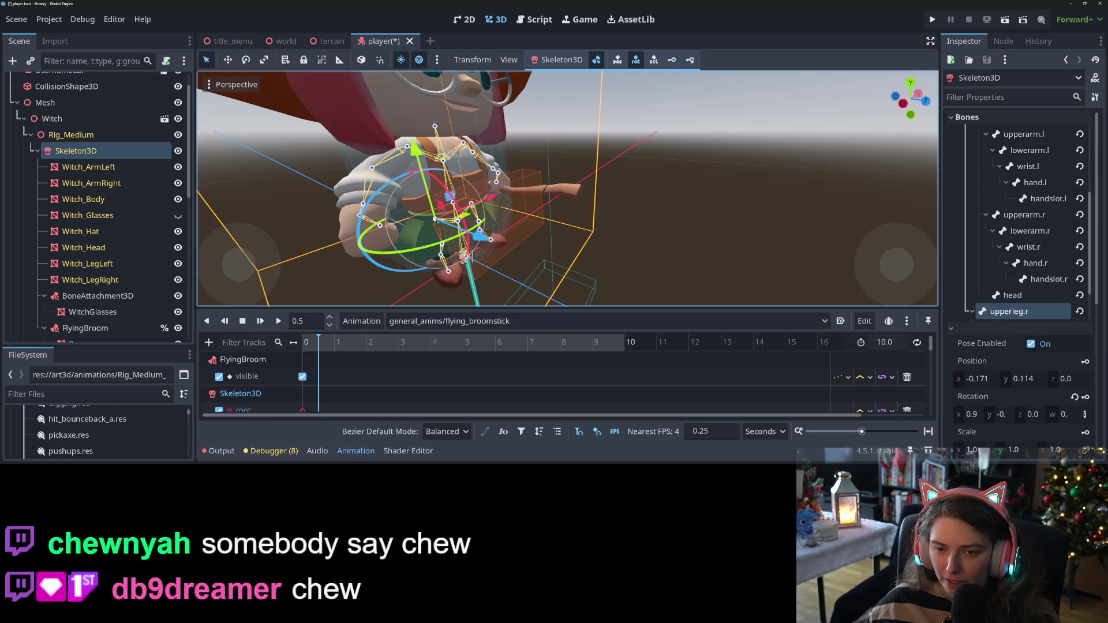
pyautogui.scroll(-4, 447, 246)
pyautogui.moveTo(497, 240)
pyautogui.mouseDown()
pyautogui.moveTo(523, 217)
pyautogui.moveTo(529, 251)
pyautogui.moveTo(537, 239)
pyautogui.mouseUp()
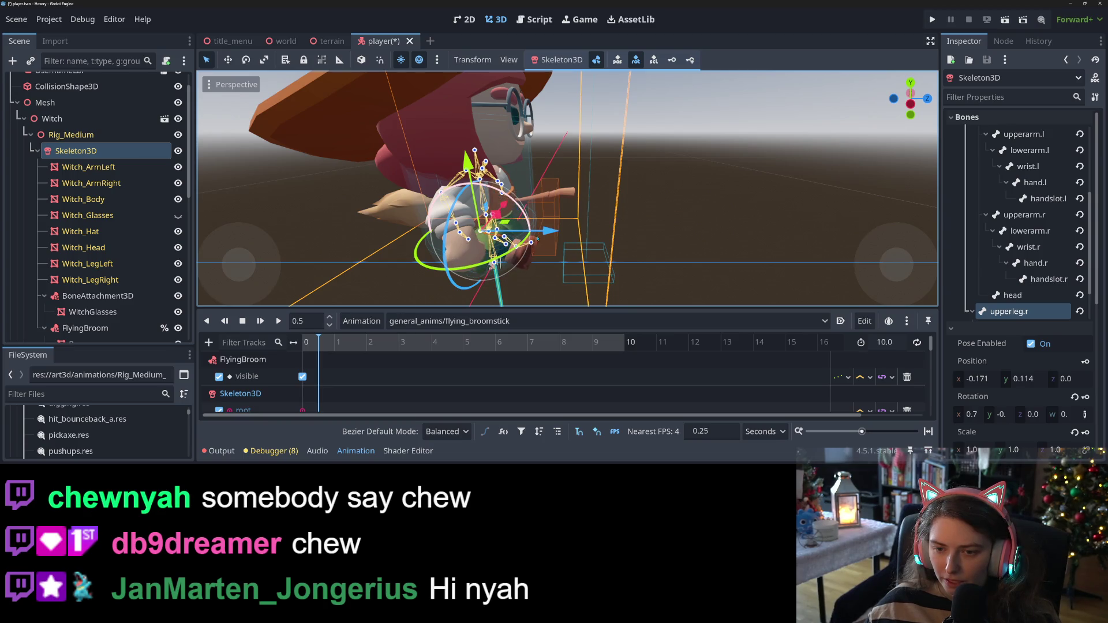
pyautogui.click(500, 262)
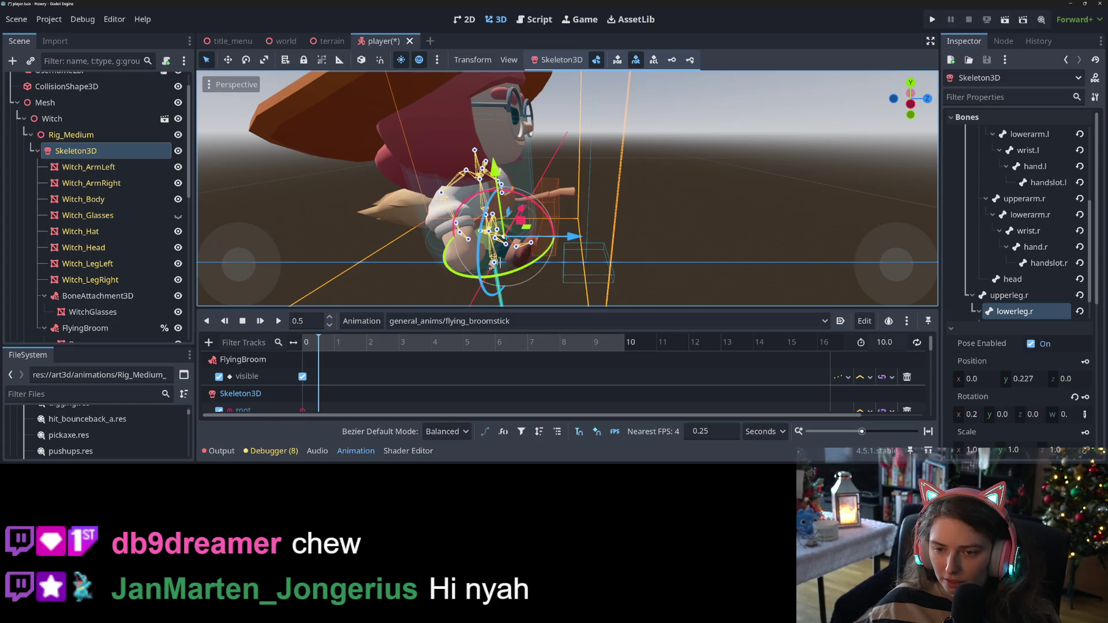
pyautogui.moveTo(539, 206)
pyautogui.mouseDown()
pyautogui.moveTo(513, 260)
pyautogui.moveTo(523, 264)
pyautogui.moveTo(599, 190)
pyautogui.mouseUp()
# Rotate the left thigh bone (upperleg.l) about -64 degrees
pyautogui.scroll(2, 545, 237)
pyautogui.scroll(2, 599, 190)
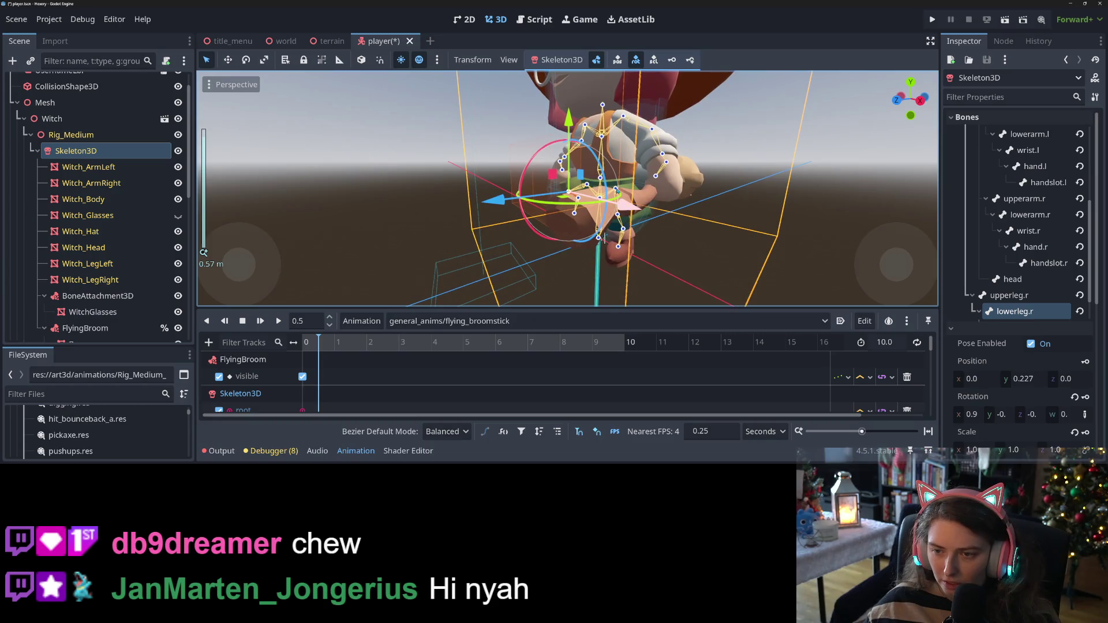
pyautogui.click(616, 190)
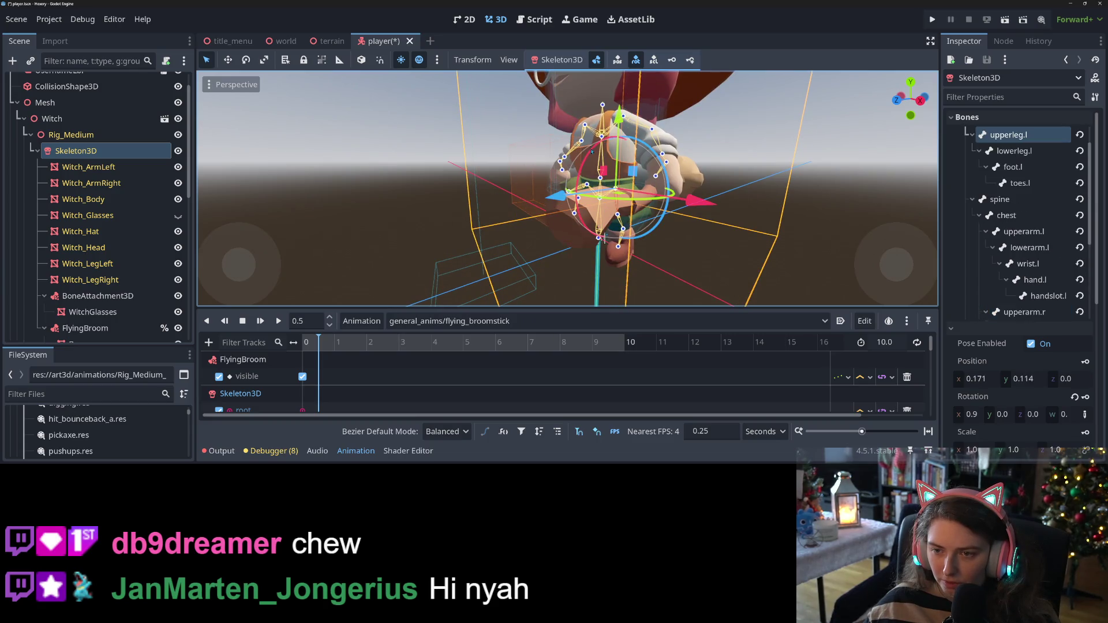
pyautogui.moveTo(592, 150)
pyautogui.mouseDown()
pyautogui.moveTo(644, 148)
pyautogui.moveTo(664, 254)
pyautogui.moveTo(690, 154)
pyautogui.moveTo(645, 208)
pyautogui.mouseUp()
pyautogui.scroll(-5, 664, 254)
pyautogui.scroll(3, 668, 269)
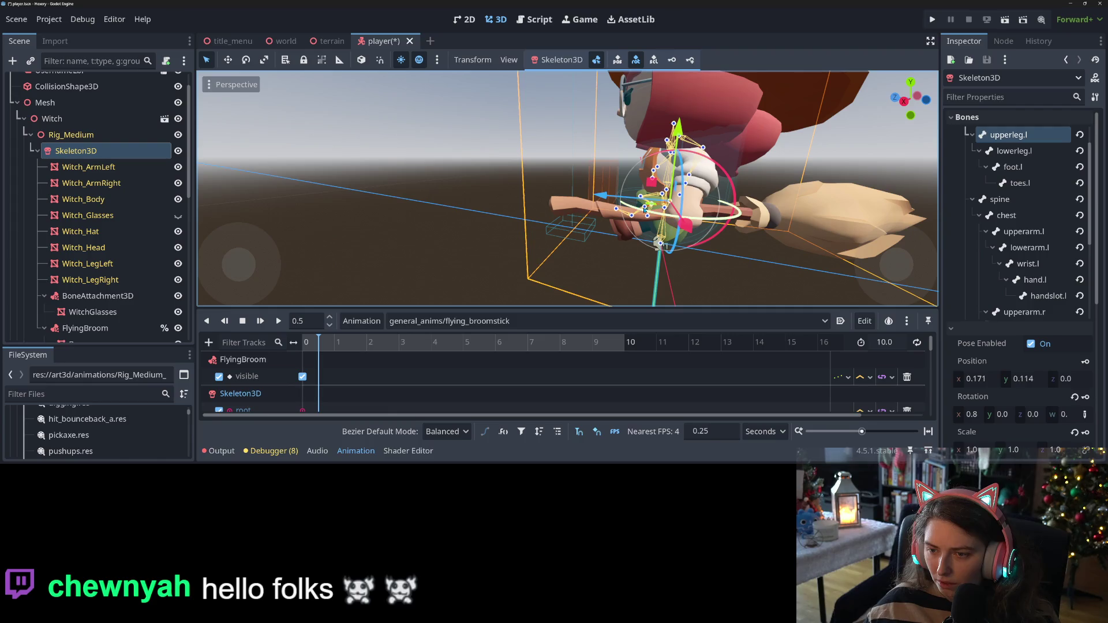
# Bend the left knee (lowerleg.l) about 37 degrees and check it from the front
pyautogui.click(622, 254)
pyautogui.click(645, 210)
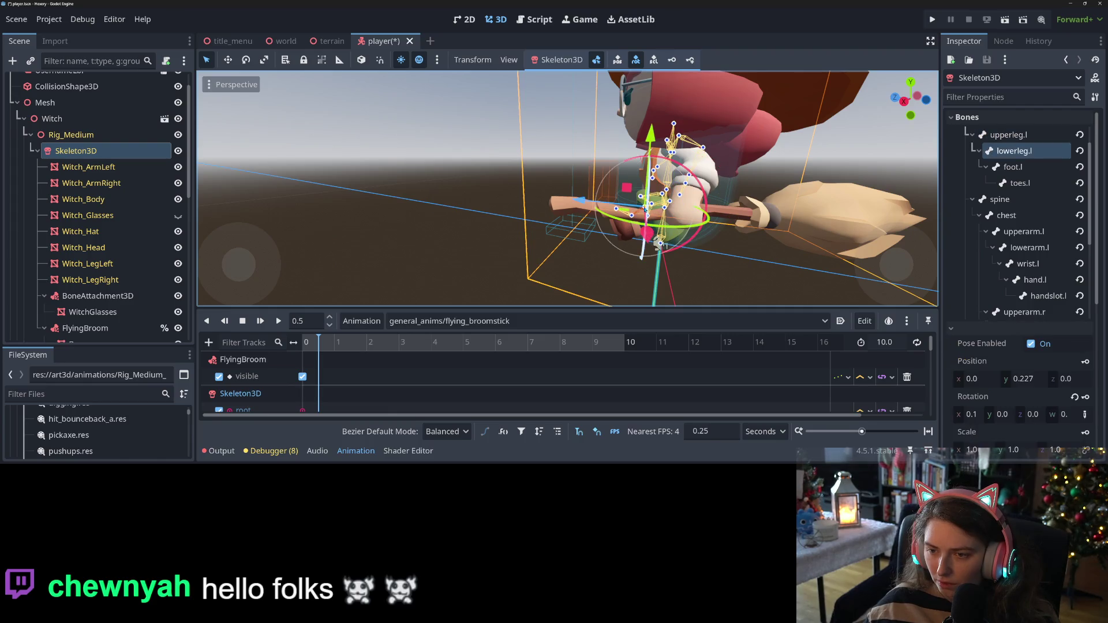
pyautogui.moveTo(627, 163); pyautogui.dragTo(604, 216)
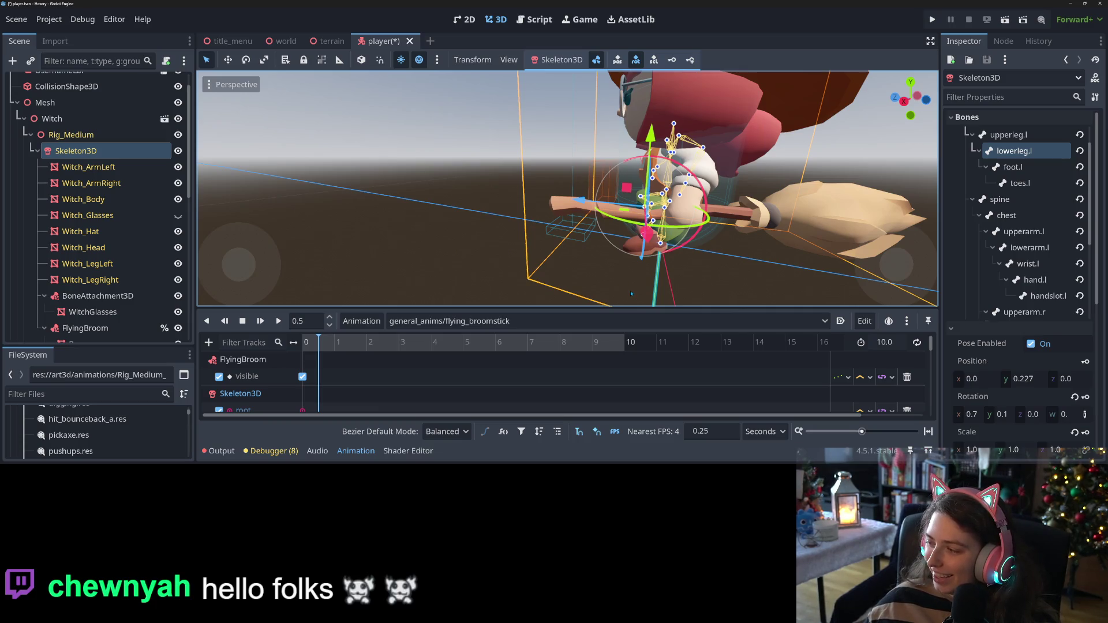
pyautogui.moveTo(565, 268); pyautogui.dragTo(740, 257)
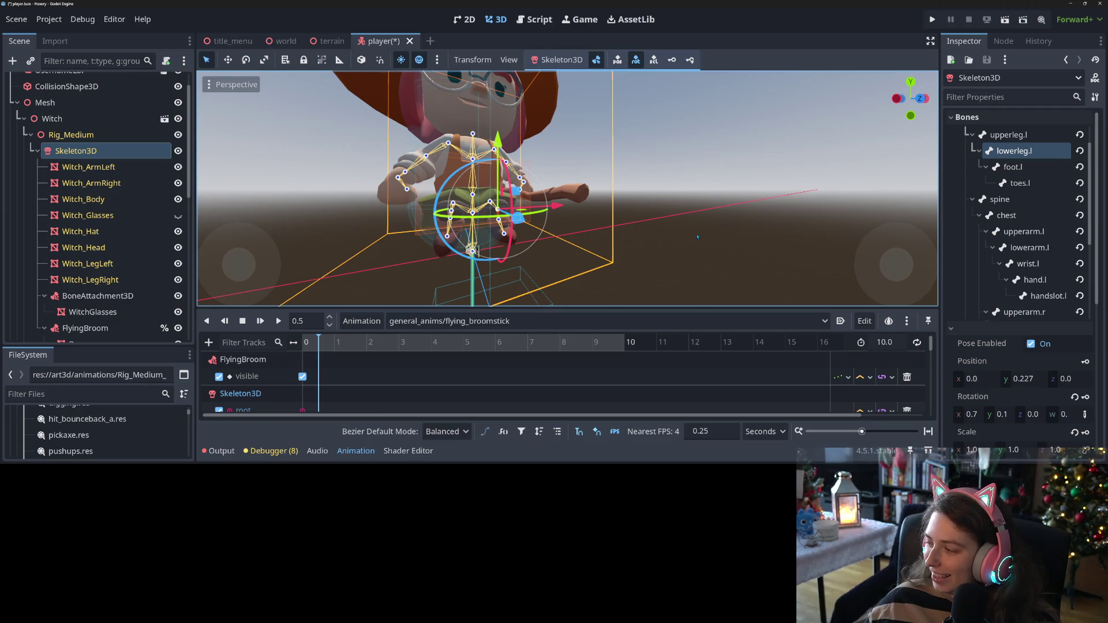
pyautogui.moveTo(680, 231); pyautogui.dragTo(632, 249)
pyautogui.scroll(-5, 631, 250)
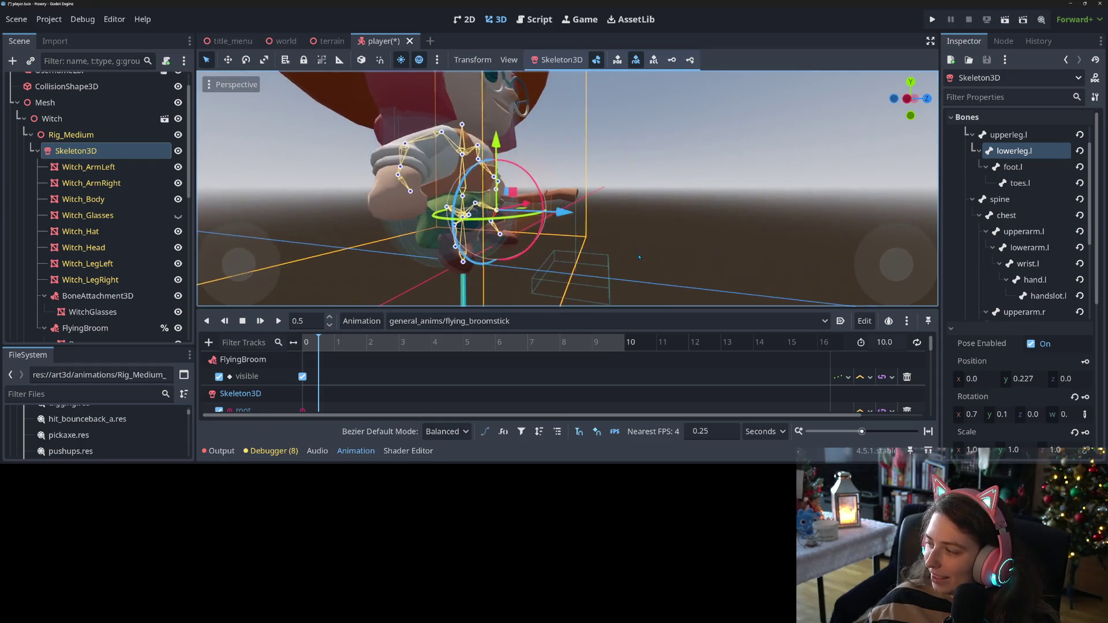
pyautogui.scroll(5, 617, 253)
pyautogui.moveTo(618, 253)
pyautogui.mouseDown()
pyautogui.moveTo(543, 216)
pyautogui.moveTo(474, 238)
pyautogui.mouseUp()
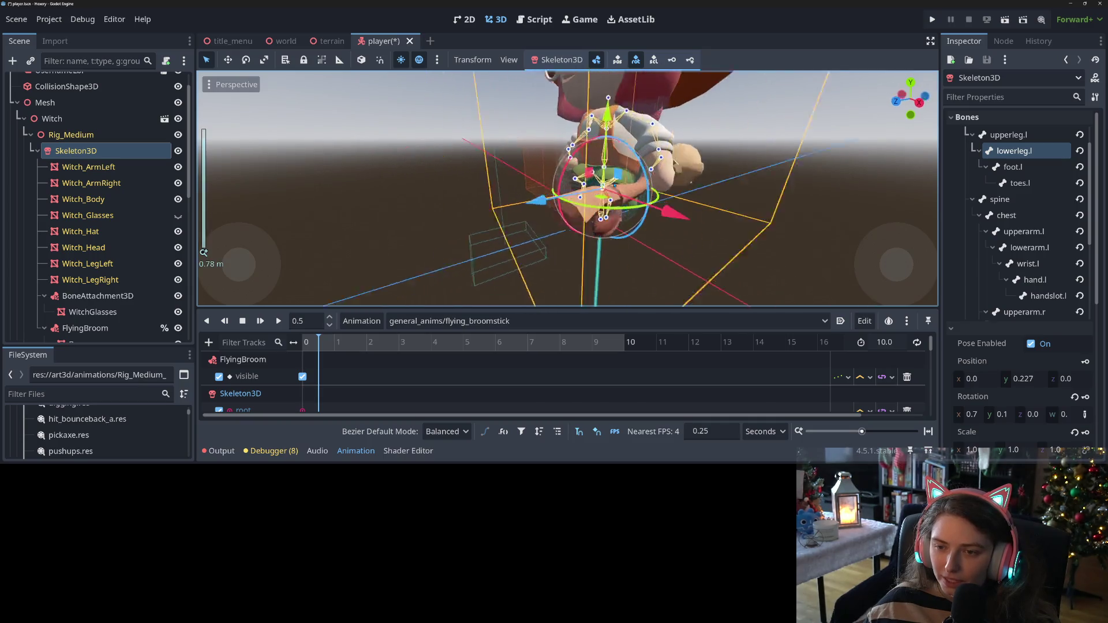
pyautogui.scroll(5, 811, 231)
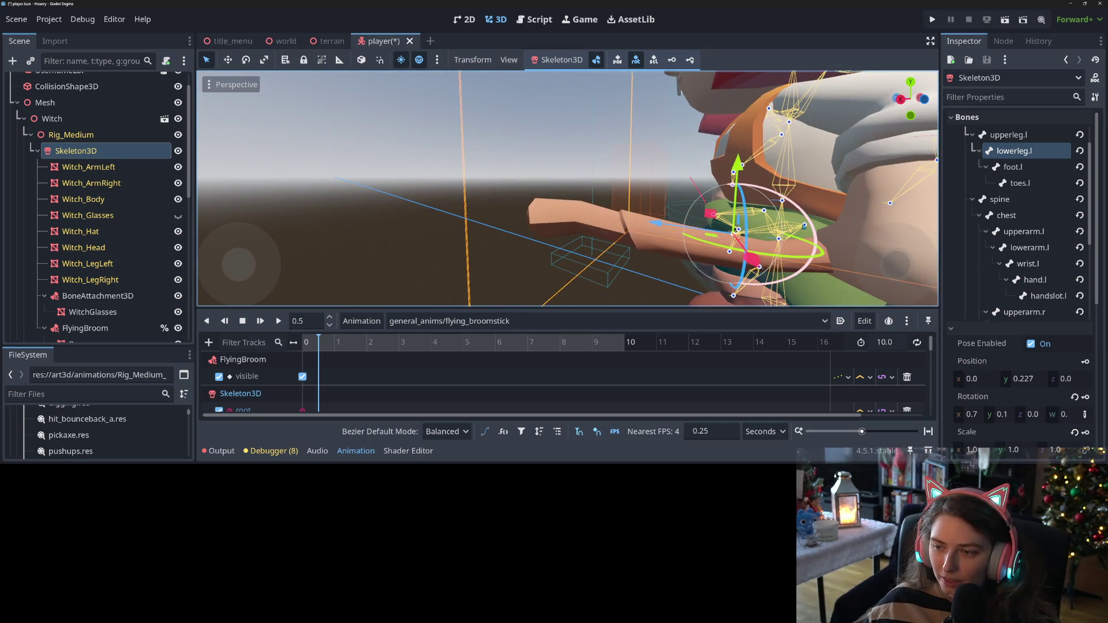
# Rotate the left thigh about 42 degrees and bend the left knee further, to about 71 degrees
pyautogui.click(779, 247)
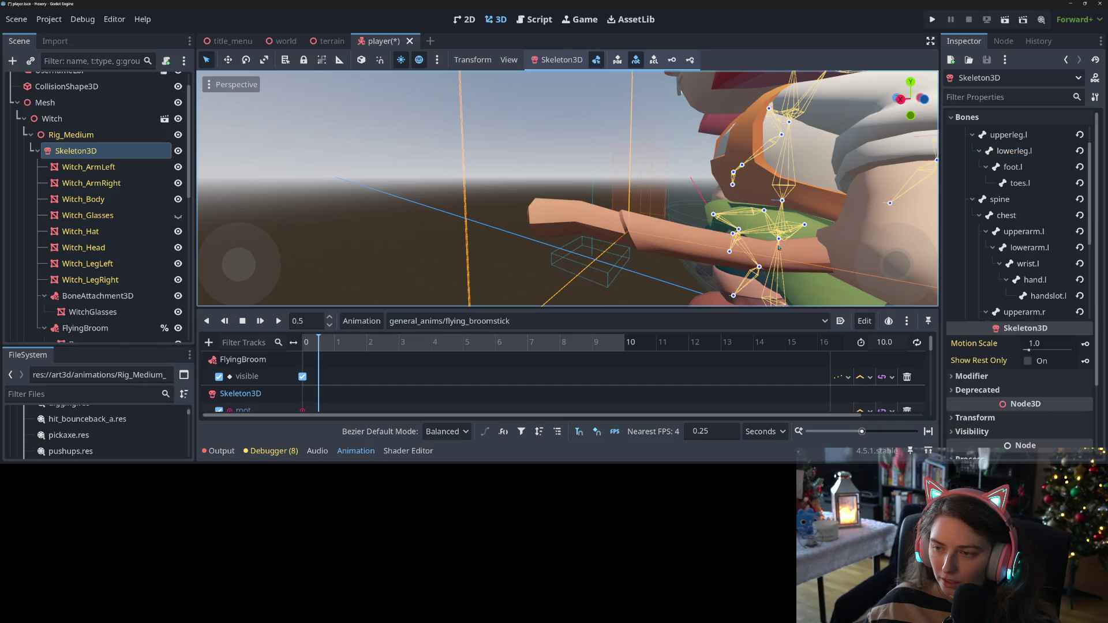
pyautogui.click(807, 227)
pyautogui.moveTo(840, 239)
pyautogui.mouseDown()
pyautogui.moveTo(864, 221)
pyautogui.moveTo(745, 231)
pyautogui.moveTo(697, 256)
pyautogui.mouseUp()
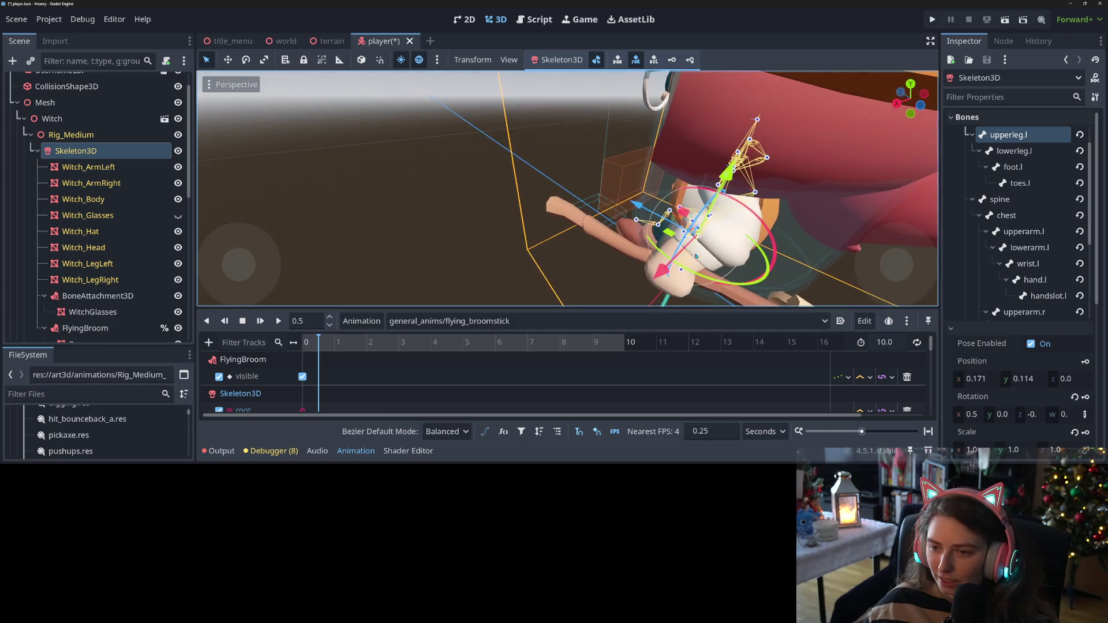
pyautogui.click(669, 212)
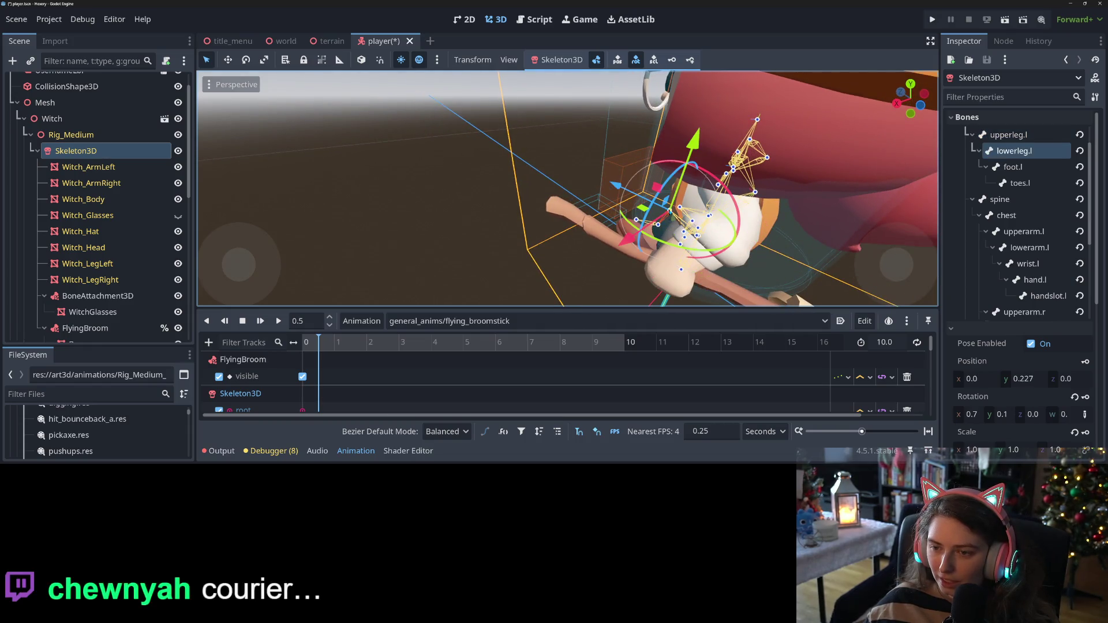
pyautogui.moveTo(707, 185); pyautogui.dragTo(743, 250)
pyautogui.moveTo(631, 265)
pyautogui.mouseDown()
pyautogui.moveTo(883, 232)
pyautogui.moveTo(607, 167)
pyautogui.mouseUp()
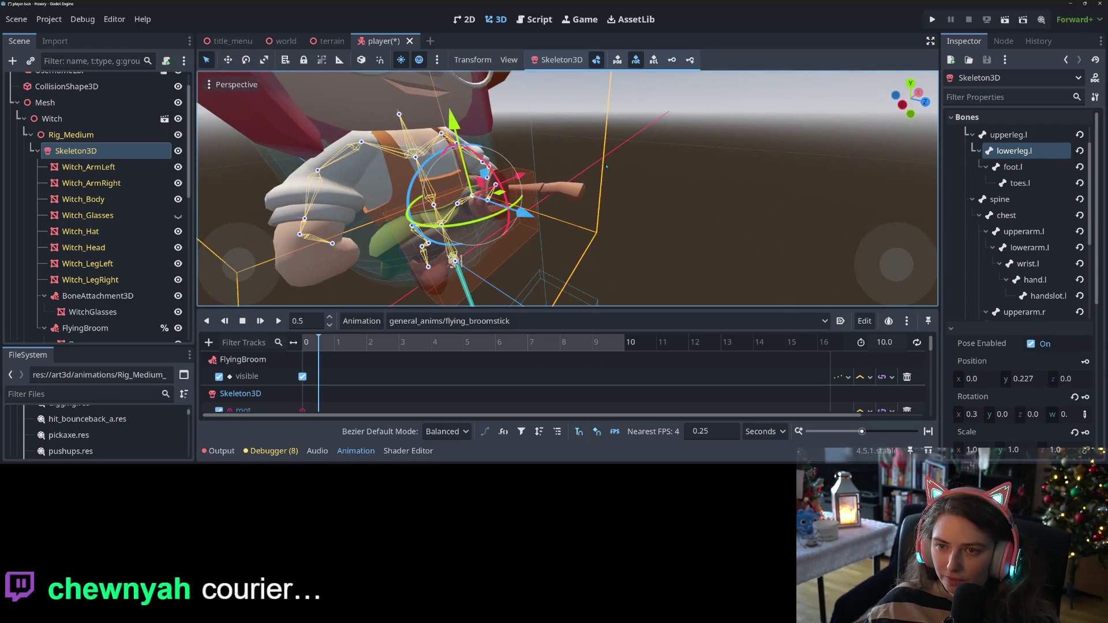
pyautogui.moveTo(556, 132); pyautogui.dragTo(518, 206)
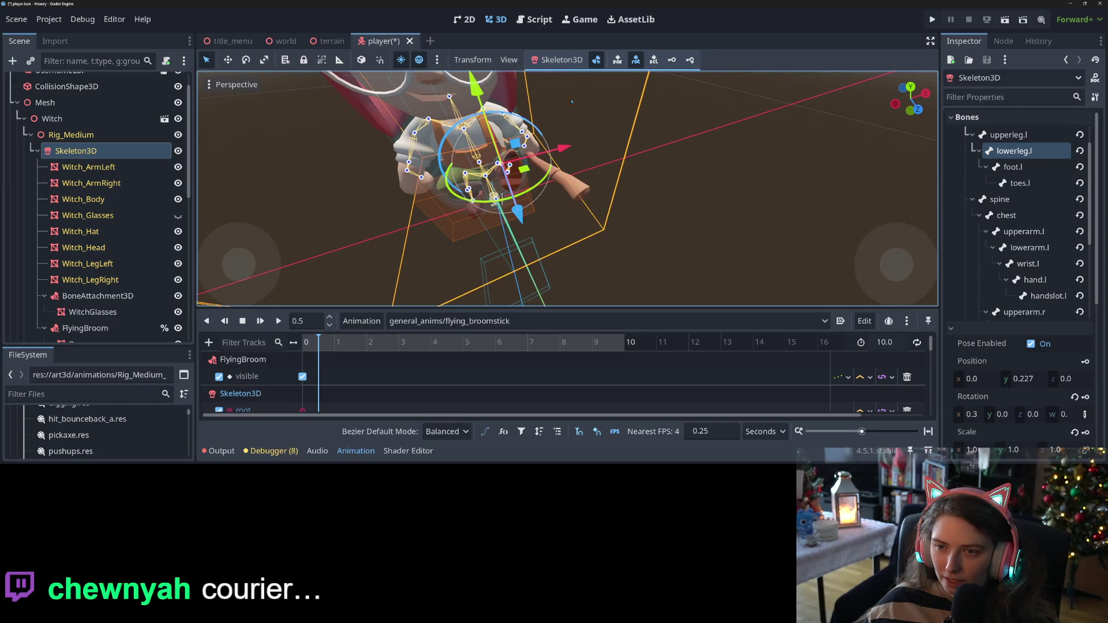
pyautogui.click(515, 106)
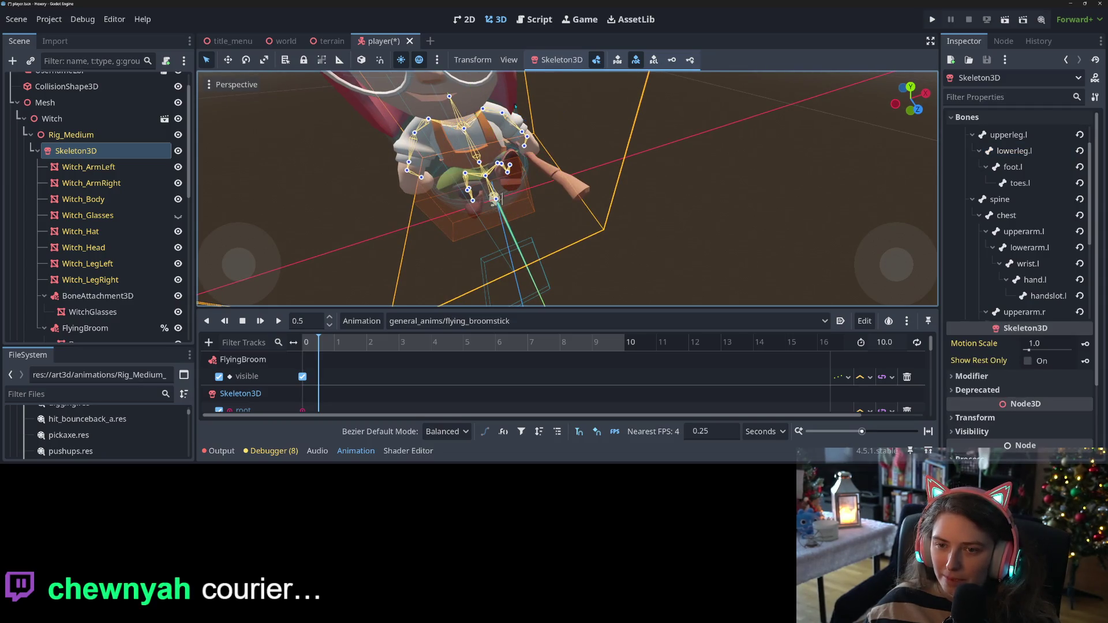
pyautogui.click(502, 114)
# Raise the left forearm about 20 degrees and turn the left hand downward
pyautogui.moveTo(549, 114); pyautogui.dragTo(531, 117)
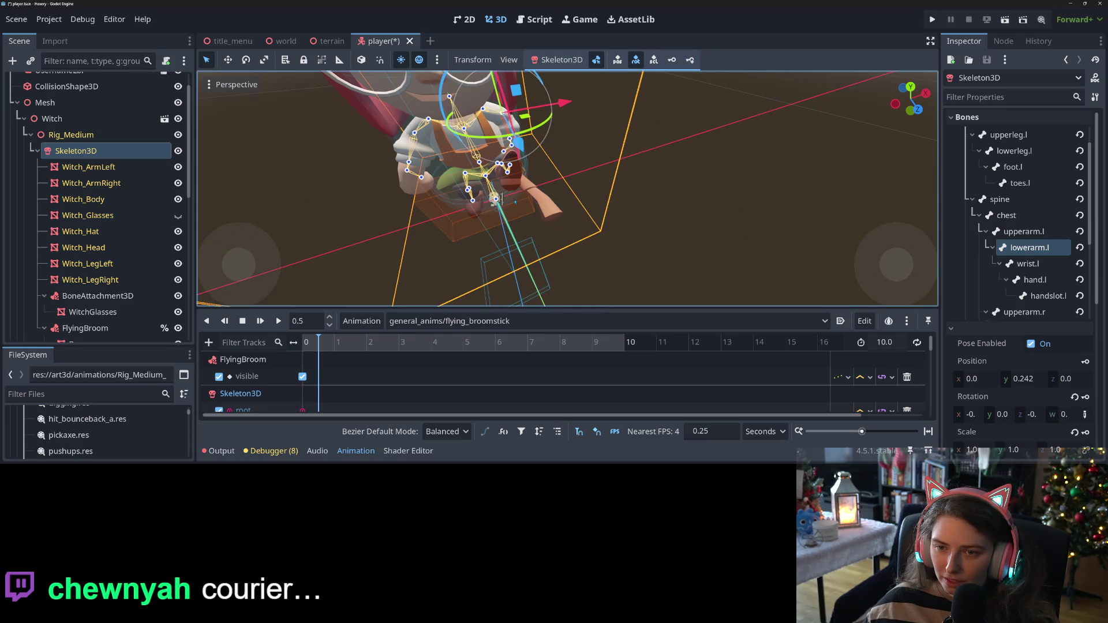
pyautogui.scroll(3, 531, 117)
pyautogui.moveTo(450, 131); pyautogui.dragTo(442, 122)
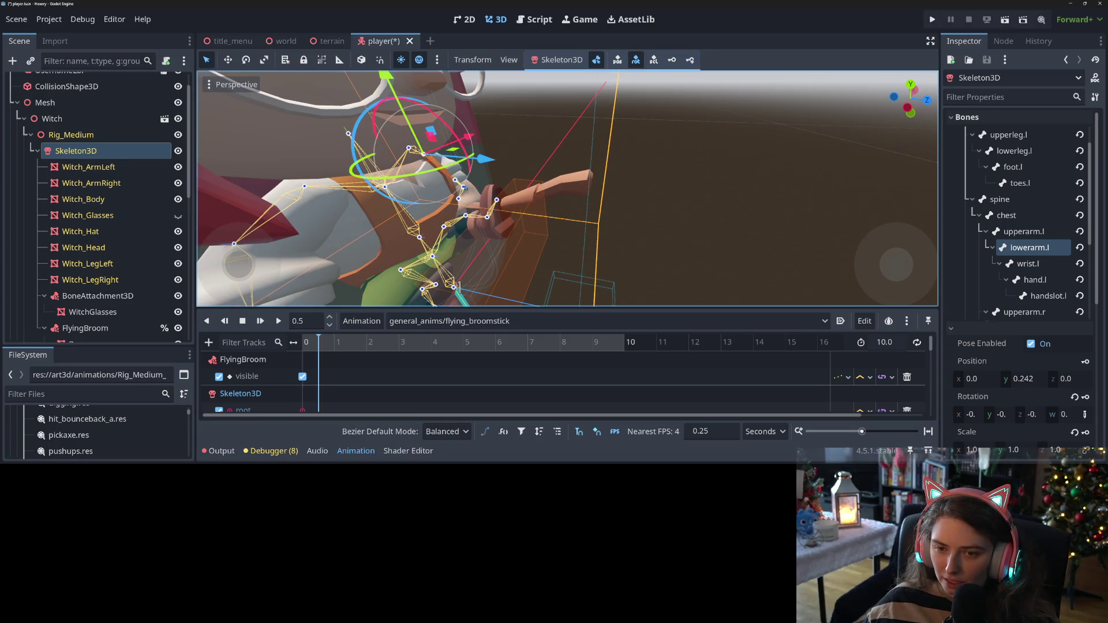
pyautogui.click(465, 187)
pyautogui.moveTo(482, 153); pyautogui.dragTo(608, 259)
pyautogui.press('KP_1')
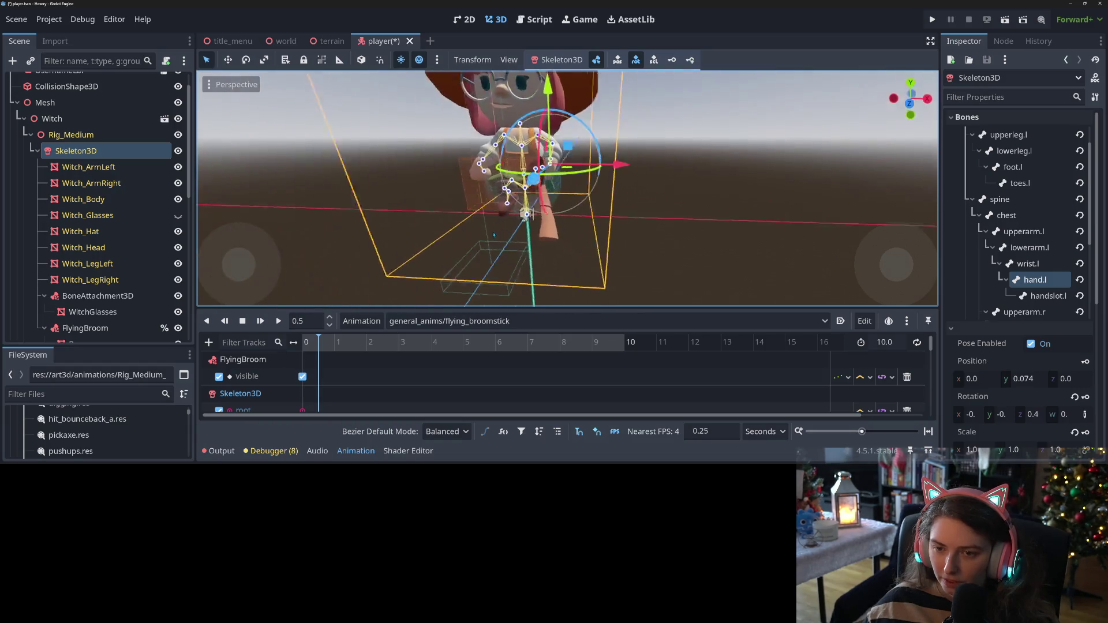
pyautogui.scroll(3, 543, 232)
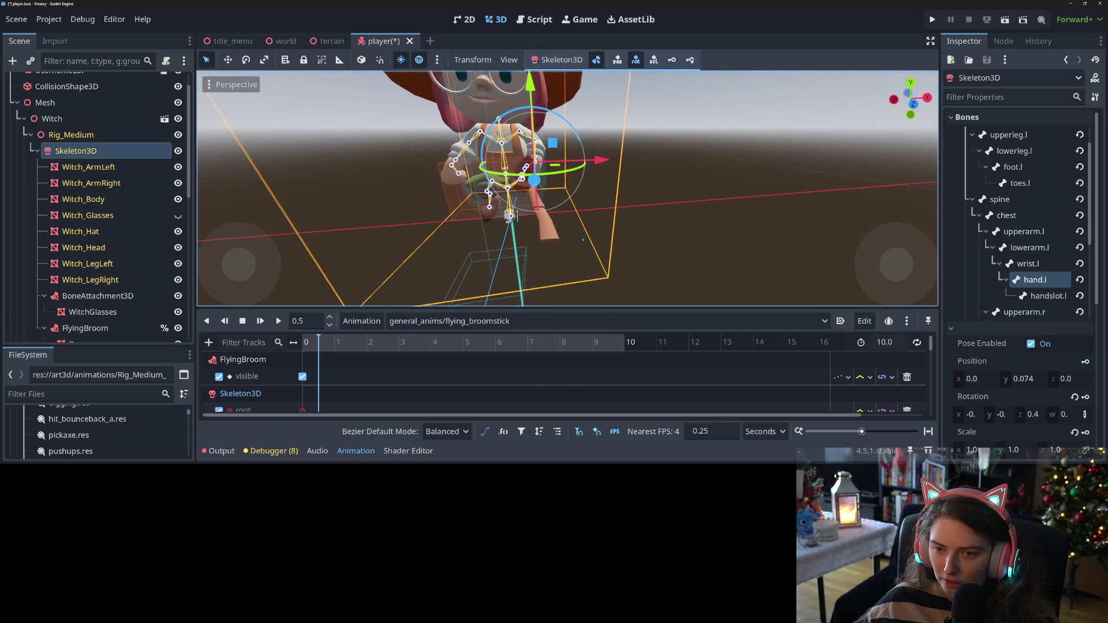
# Rotate the right upper arm about 24 degrees and fine-tune the right forearm's bend
pyautogui.click(454, 141)
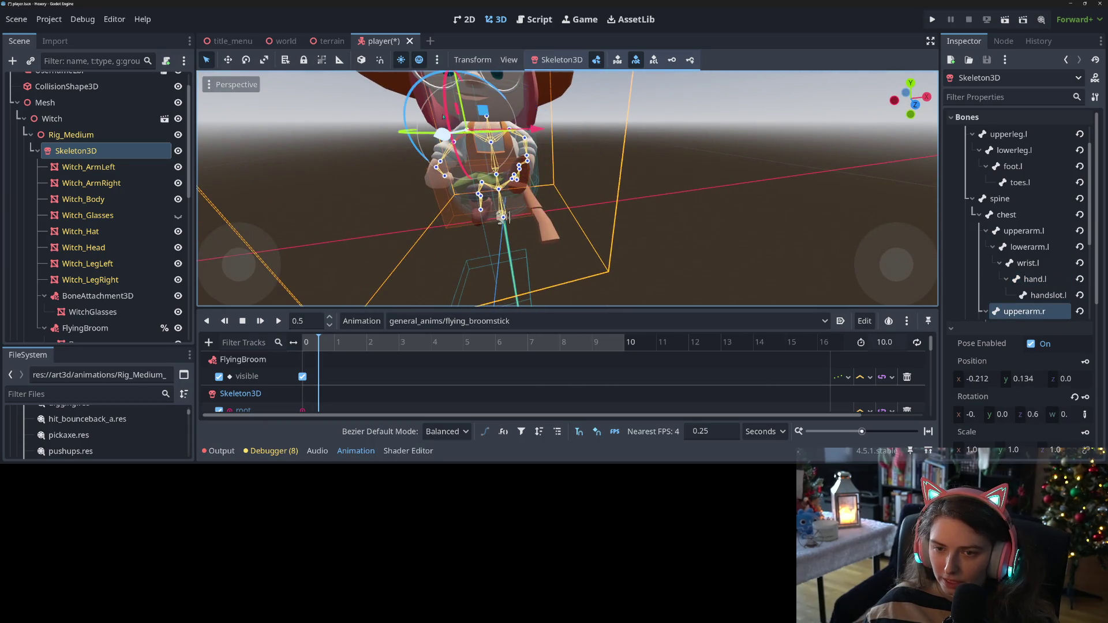
pyautogui.moveTo(417, 102); pyautogui.dragTo(409, 118)
pyautogui.click(474, 151)
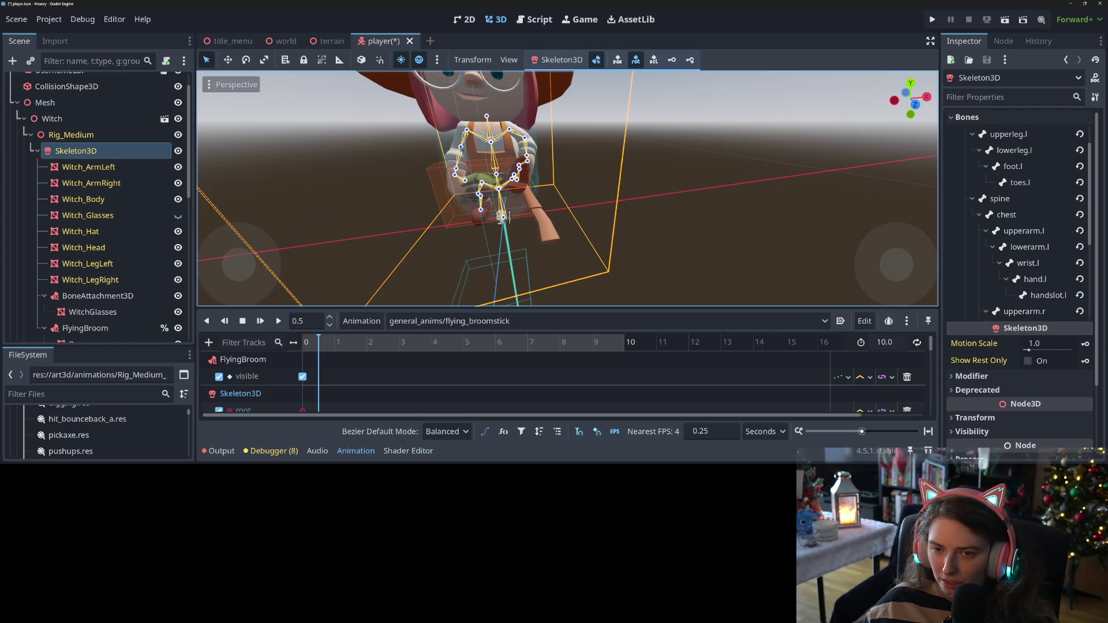
pyautogui.click(462, 148)
pyautogui.moveTo(415, 106); pyautogui.dragTo(414, 128)
pyautogui.scroll(3, 455, 225)
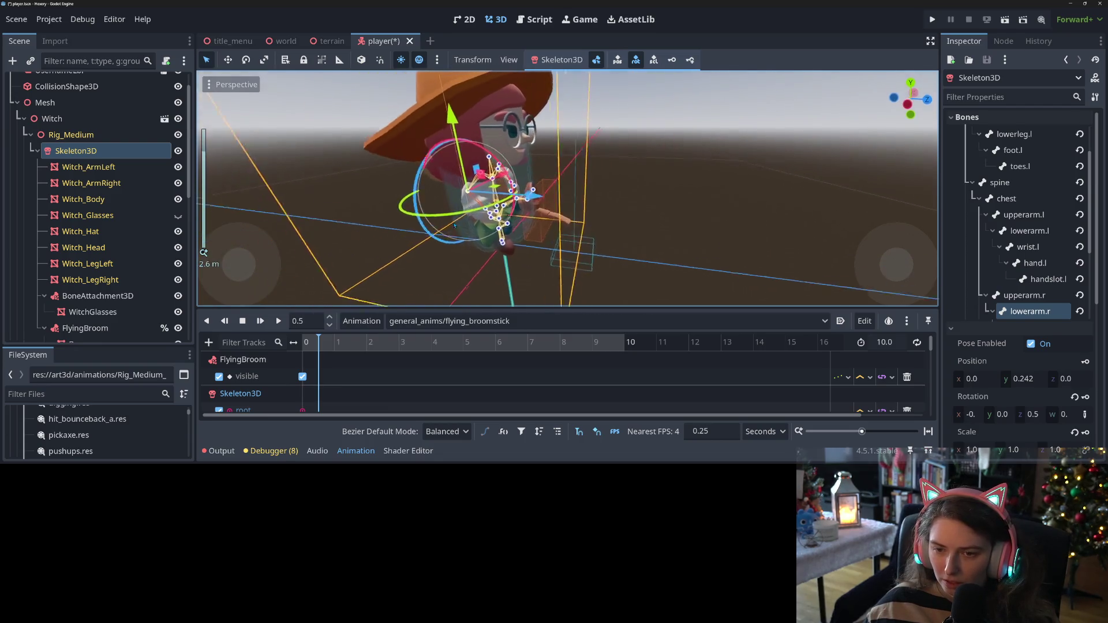
pyautogui.moveTo(501, 224); pyautogui.dragTo(510, 231)
pyautogui.scroll(2, 536, 202)
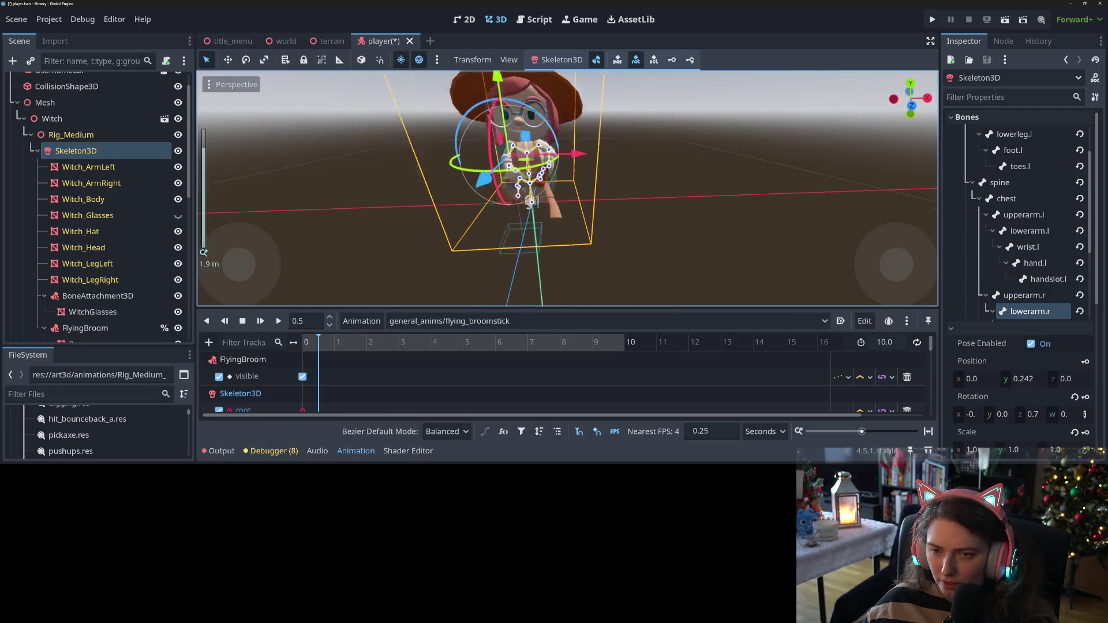
pyautogui.scroll(2, 536, 202)
pyautogui.moveTo(514, 97); pyautogui.dragTo(499, 122)
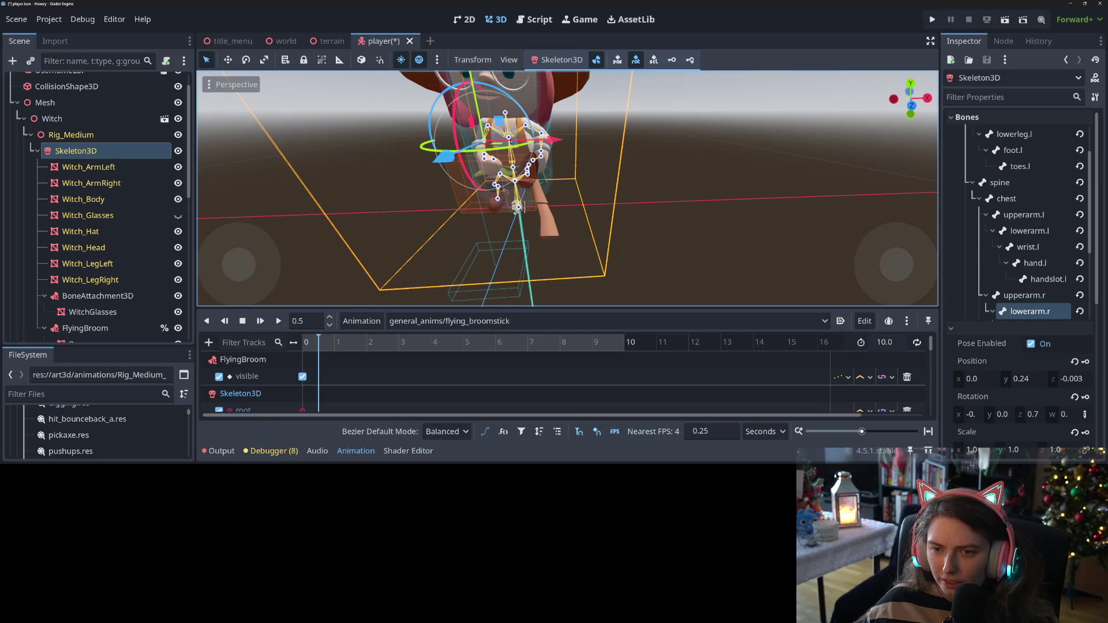
# Tilt the chest bone about 10 degrees
pyautogui.click(576, 127)
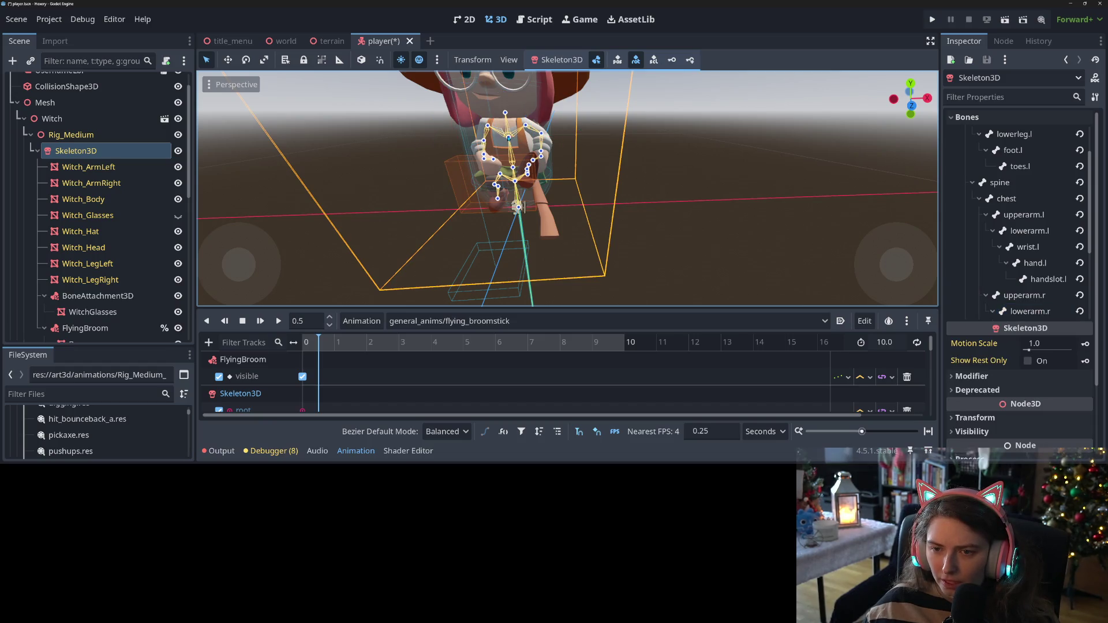
pyautogui.click(510, 139)
pyautogui.moveTo(495, 116); pyautogui.dragTo(488, 93)
pyautogui.scroll(3, 488, 93)
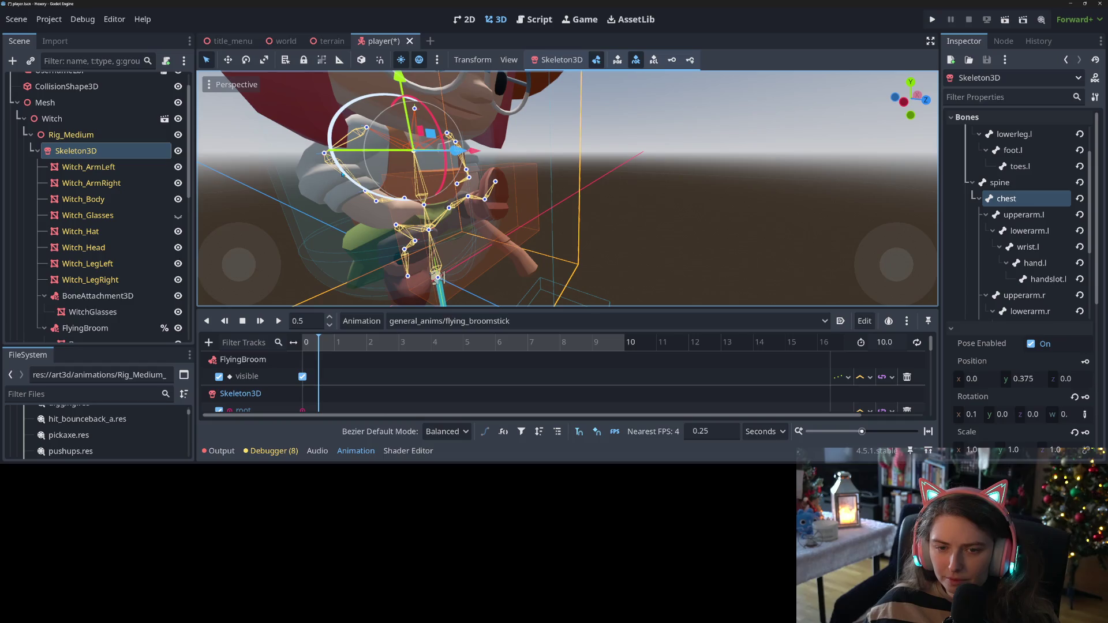
# Rotate the right upper arm toward the broom and turn the right forearm inward
pyautogui.click(321, 155)
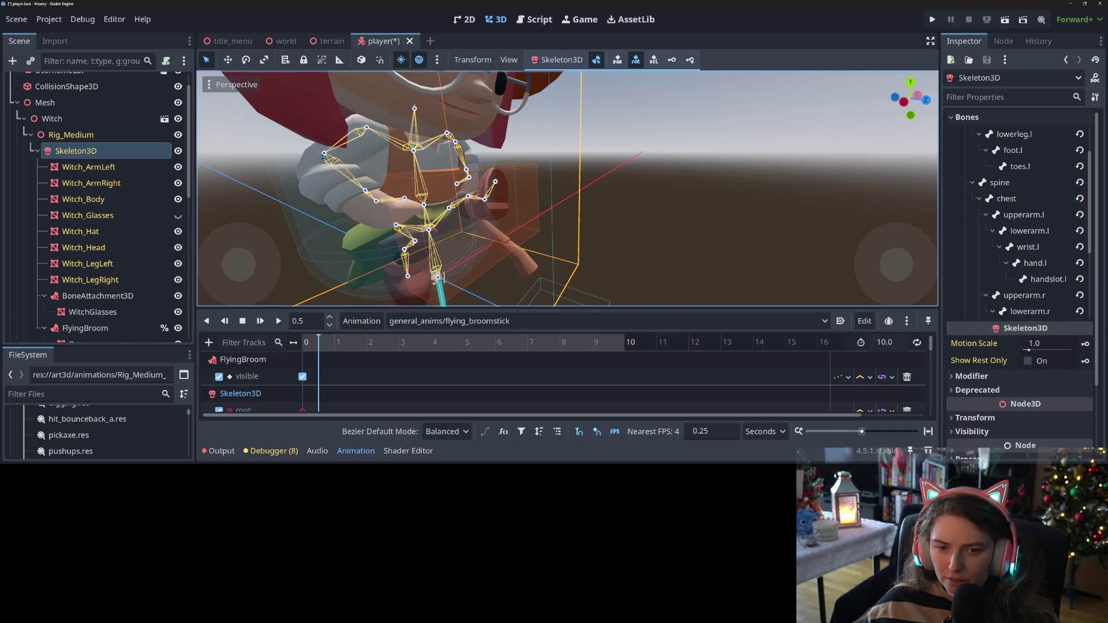
pyautogui.click(324, 155)
pyautogui.click(347, 134)
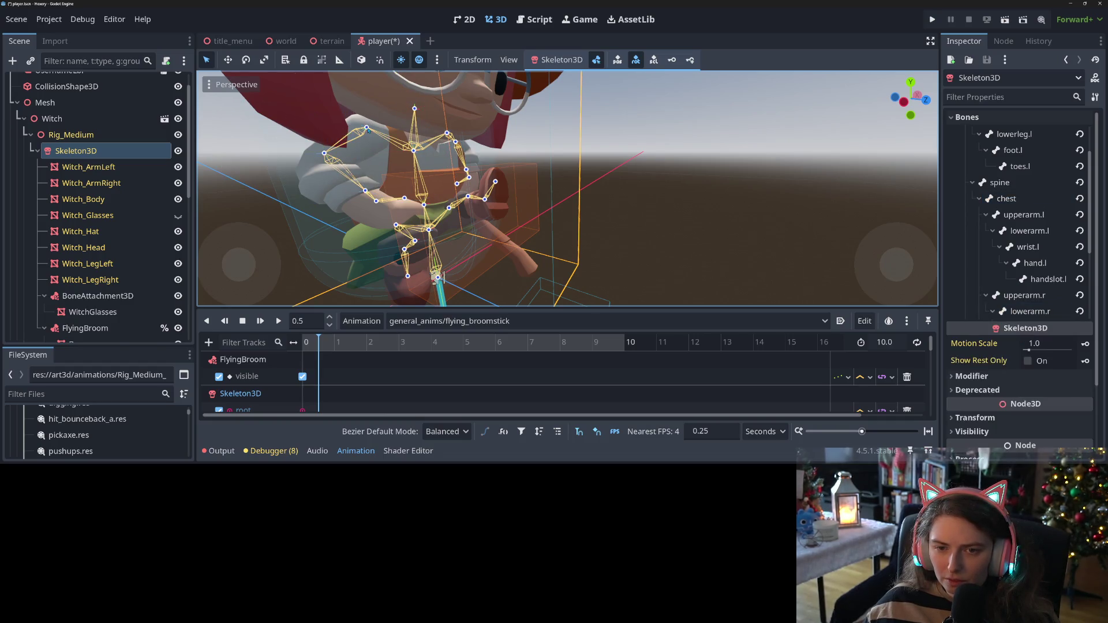
pyautogui.click(366, 127)
pyautogui.moveTo(272, 92)
pyautogui.mouseDown()
pyautogui.moveTo(395, 172)
pyautogui.moveTo(354, 185)
pyautogui.mouseUp()
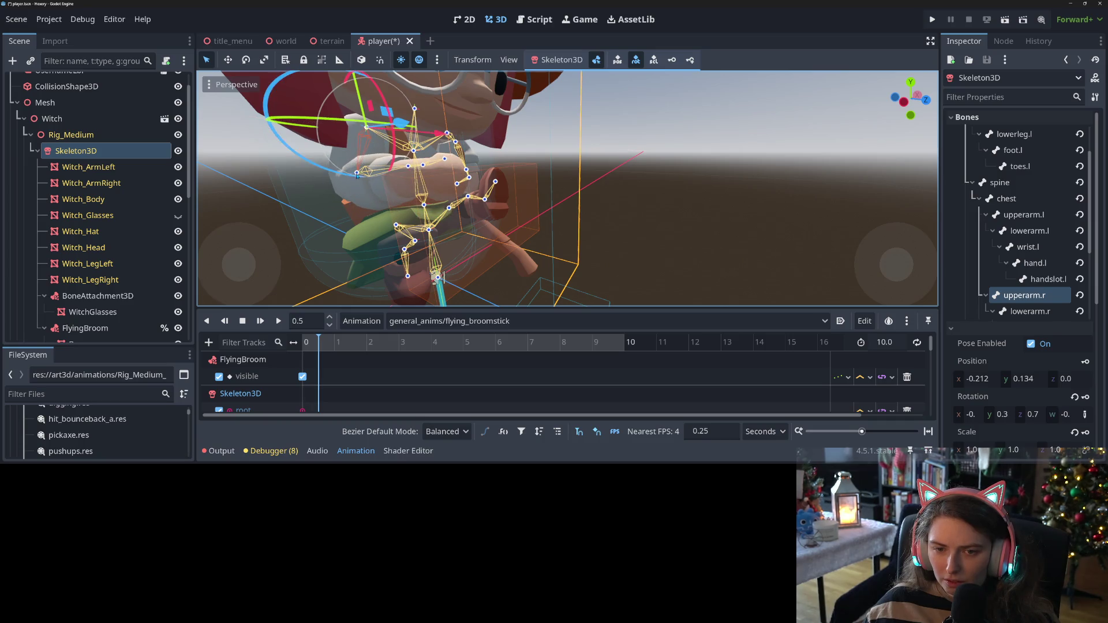
pyautogui.click(351, 172)
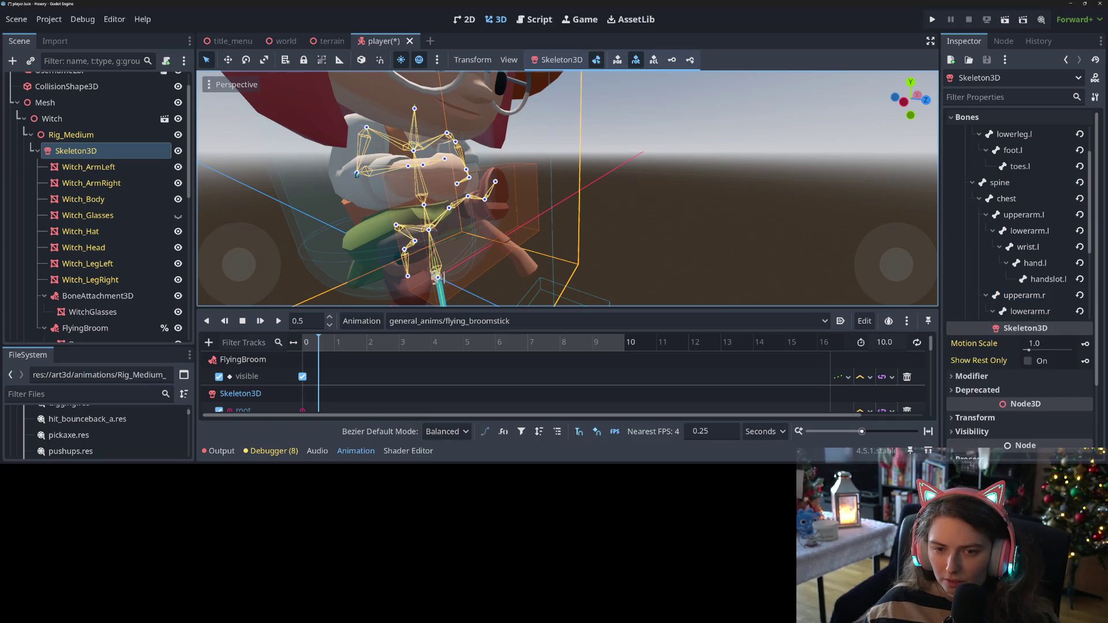
pyautogui.click(356, 173)
pyautogui.moveTo(368, 155); pyautogui.dragTo(379, 169)
# Rotate the left upper arm and swing the left forearm toward the broom
pyautogui.moveTo(511, 257)
pyautogui.mouseDown()
pyautogui.moveTo(534, 251)
pyautogui.moveTo(603, 171)
pyautogui.mouseUp()
pyautogui.scroll(2, 534, 251)
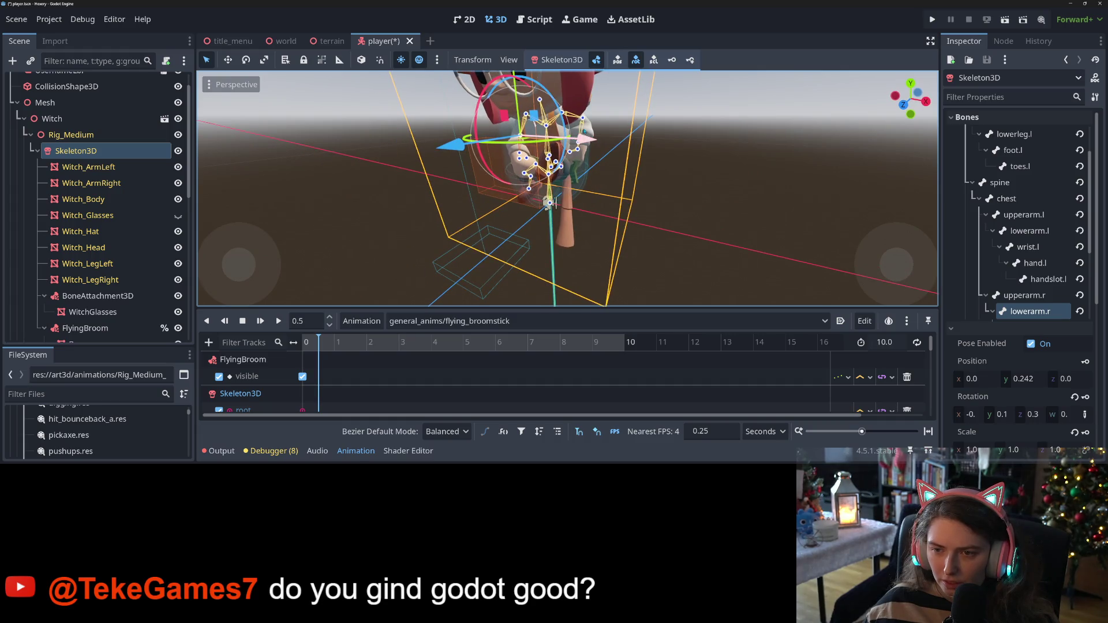
pyautogui.click(582, 120)
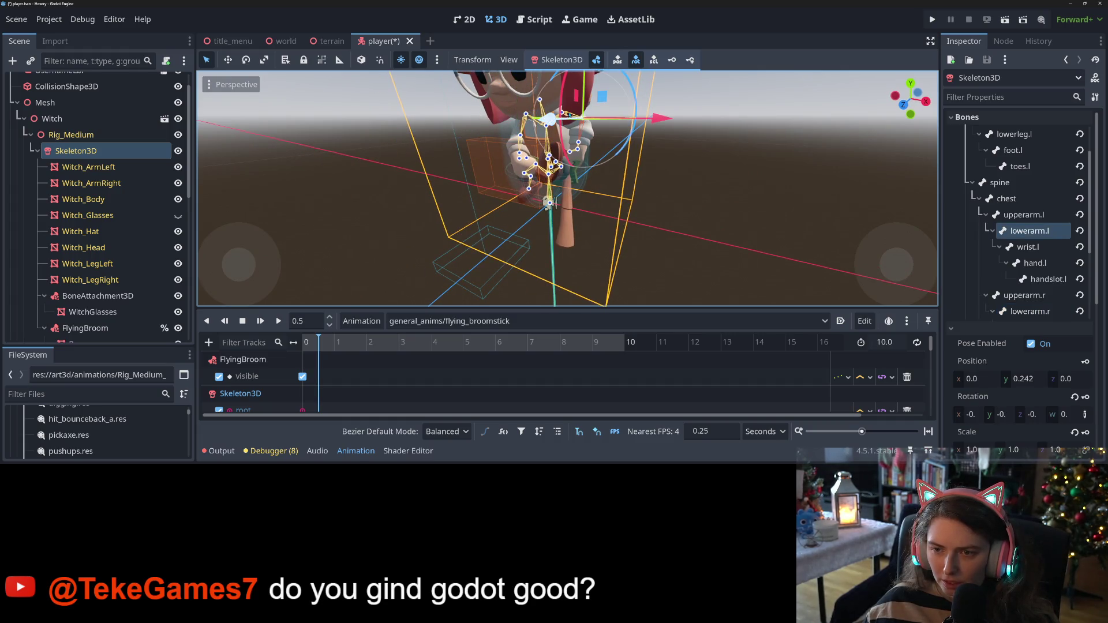
pyautogui.click(569, 113)
pyautogui.moveTo(578, 113)
pyautogui.mouseDown()
pyautogui.moveTo(614, 109)
pyautogui.moveTo(601, 149)
pyautogui.moveTo(627, 153)
pyautogui.moveTo(647, 204)
pyautogui.moveTo(583, 188)
pyautogui.moveTo(580, 158)
pyautogui.moveTo(586, 184)
pyautogui.moveTo(593, 152)
pyautogui.mouseUp()
pyautogui.click(573, 145)
pyautogui.click(638, 153)
pyautogui.scroll(1, 594, 152)
pyautogui.moveTo(599, 144)
pyautogui.mouseDown()
pyautogui.moveTo(604, 159)
pyautogui.moveTo(628, 117)
pyautogui.moveTo(619, 145)
pyautogui.mouseUp()
# Select the left hand bone and review the arm pose from low and frontal angles
pyautogui.moveTo(601, 228); pyautogui.dragTo(616, 237)
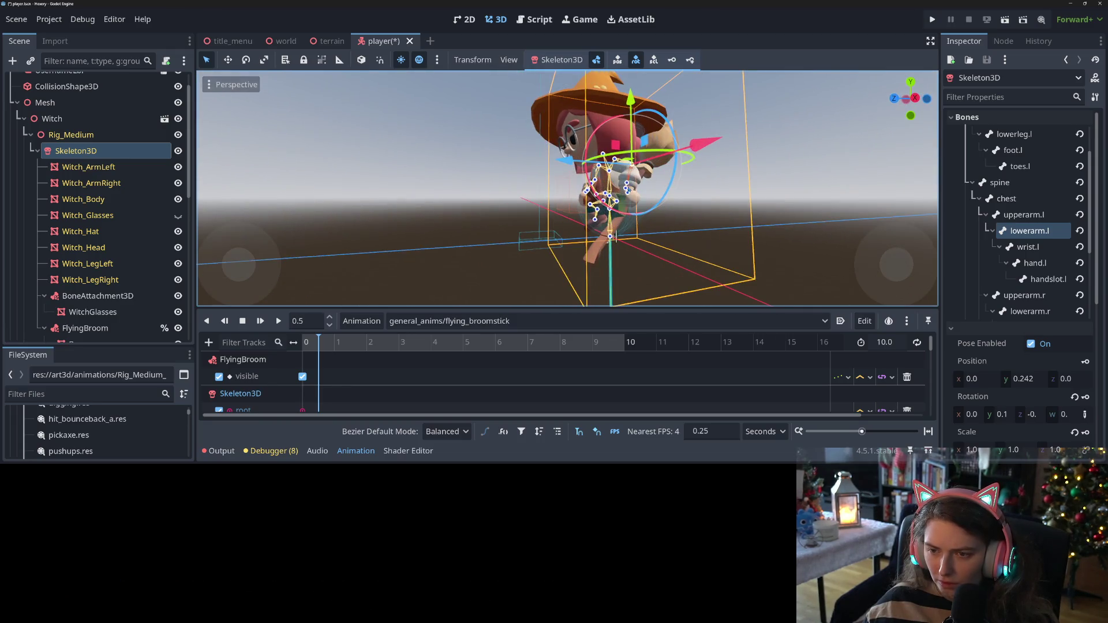
pyautogui.click(627, 196)
pyautogui.scroll(5, 664, 220)
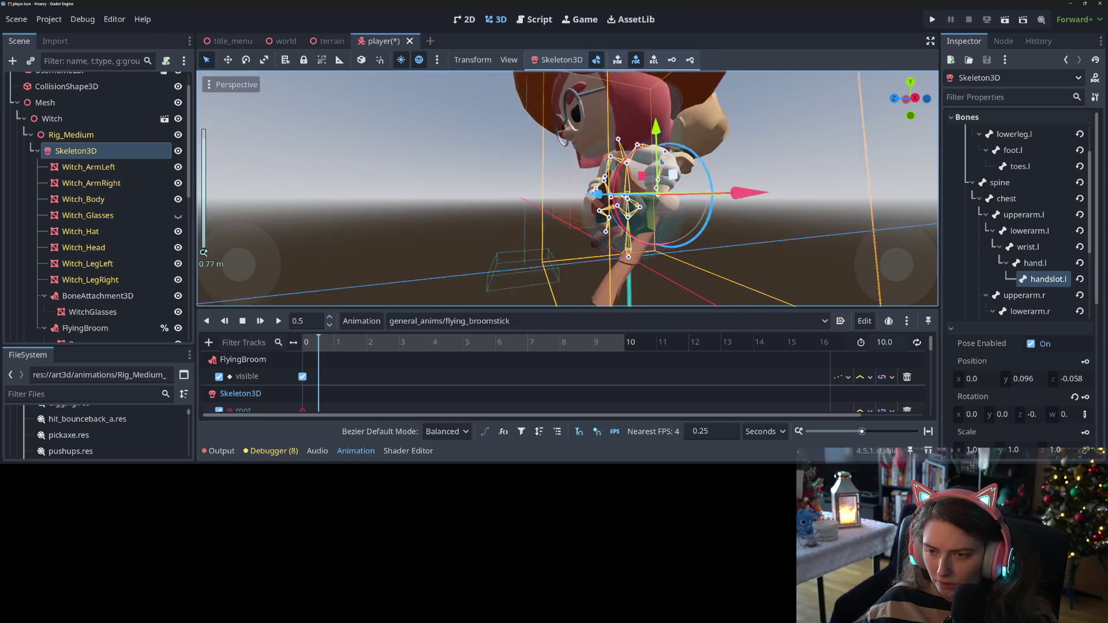
pyautogui.click(716, 242)
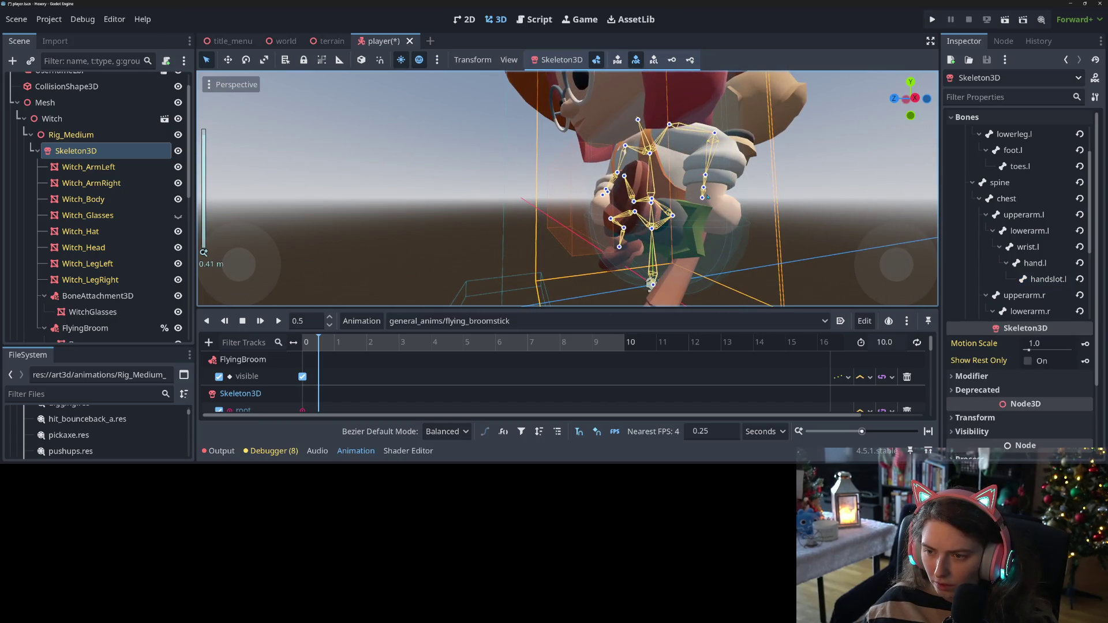
pyautogui.click(706, 179)
pyautogui.scroll(-3, 652, 242)
pyautogui.scroll(-3, 651, 242)
pyautogui.moveTo(651, 242)
pyautogui.mouseDown()
pyautogui.moveTo(632, 195)
pyautogui.moveTo(617, 217)
pyautogui.mouseUp()
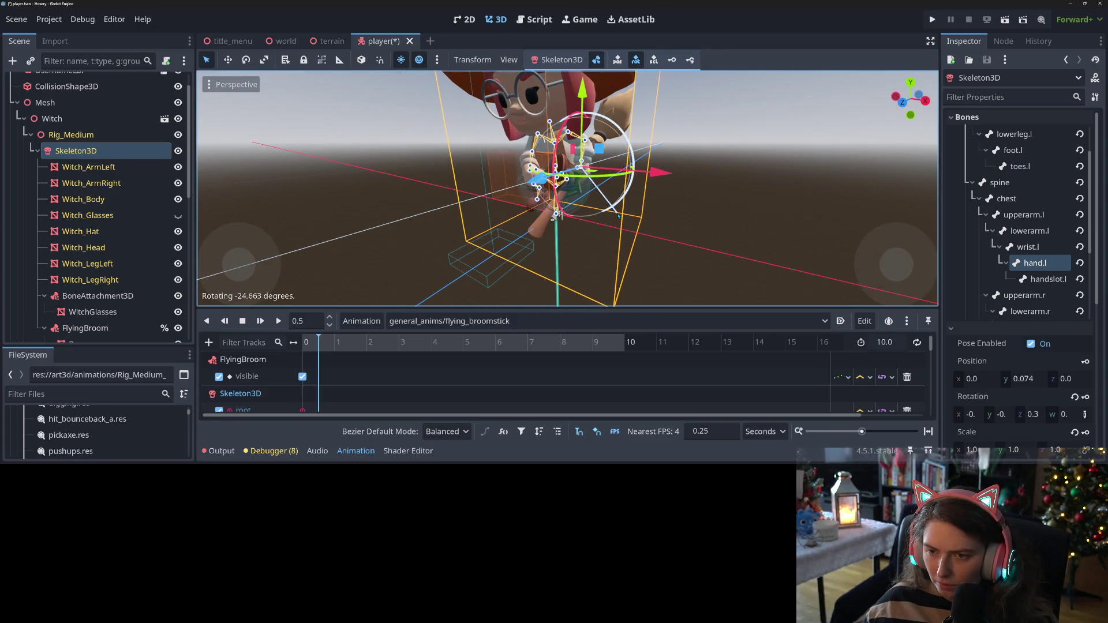
# Insert keys for the pose at 0.5 s, save the player scene, and step the timeline forward
pyautogui.hotkey('ctrl', 's')
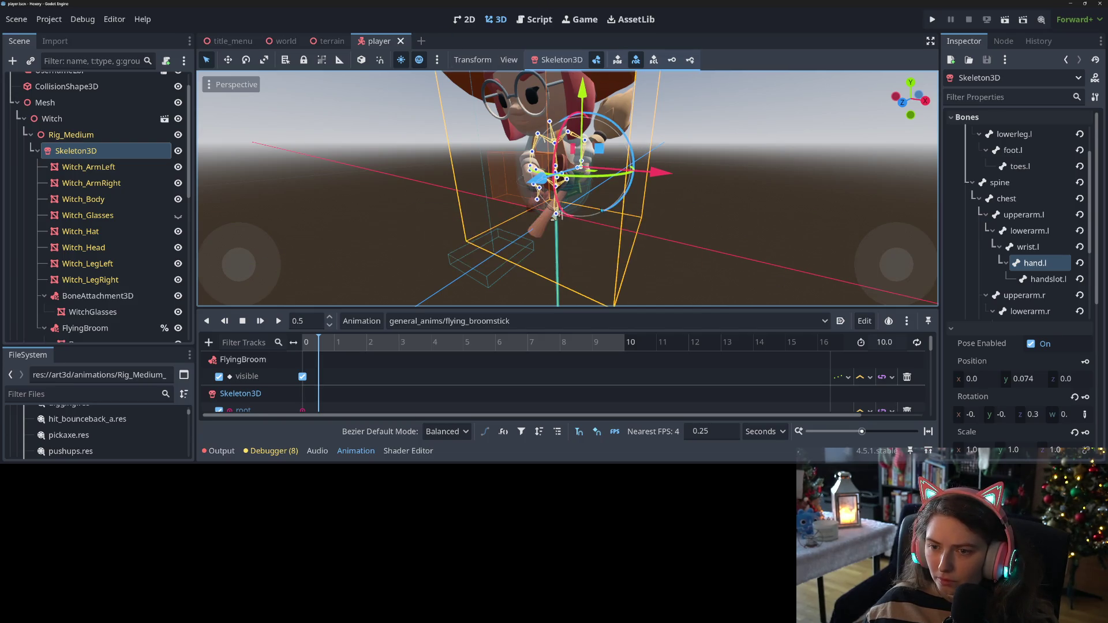
pyautogui.scroll(-4, 677, 250)
pyautogui.click(677, 250)
pyautogui.moveTo(677, 250); pyautogui.dragTo(669, 121)
pyautogui.click(692, 60)
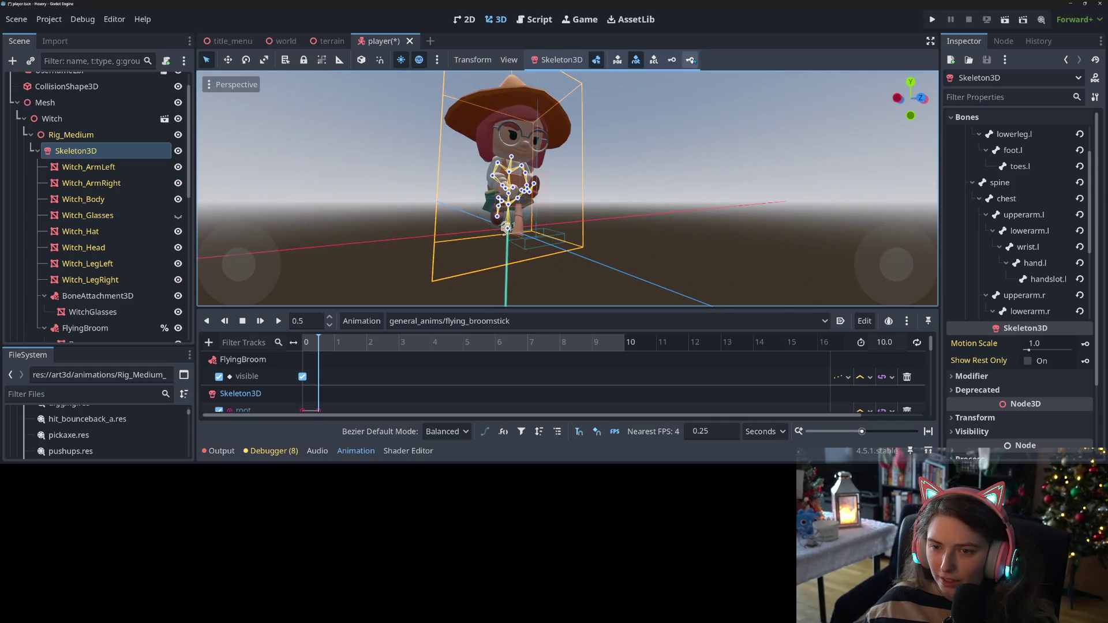
pyautogui.moveTo(647, 254)
pyautogui.mouseDown()
pyautogui.moveTo(642, 190)
pyautogui.moveTo(566, 199)
pyautogui.mouseUp()
pyautogui.hotkey('ctrl', 's')
pyautogui.scroll(5, 643, 189)
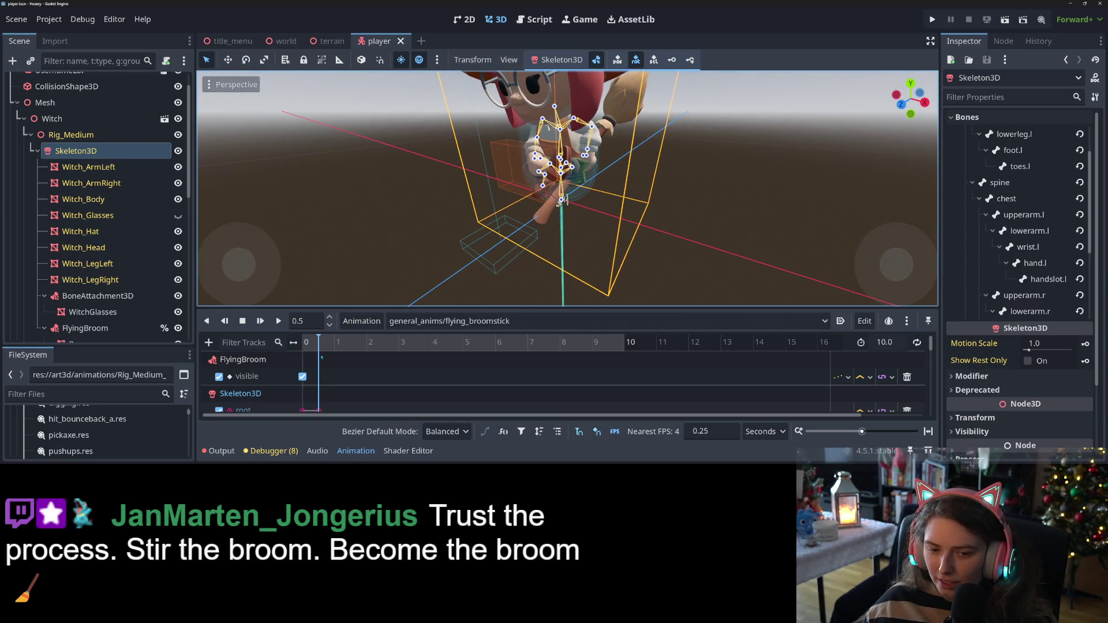
pyautogui.hotkey('ctrl', 'Right')
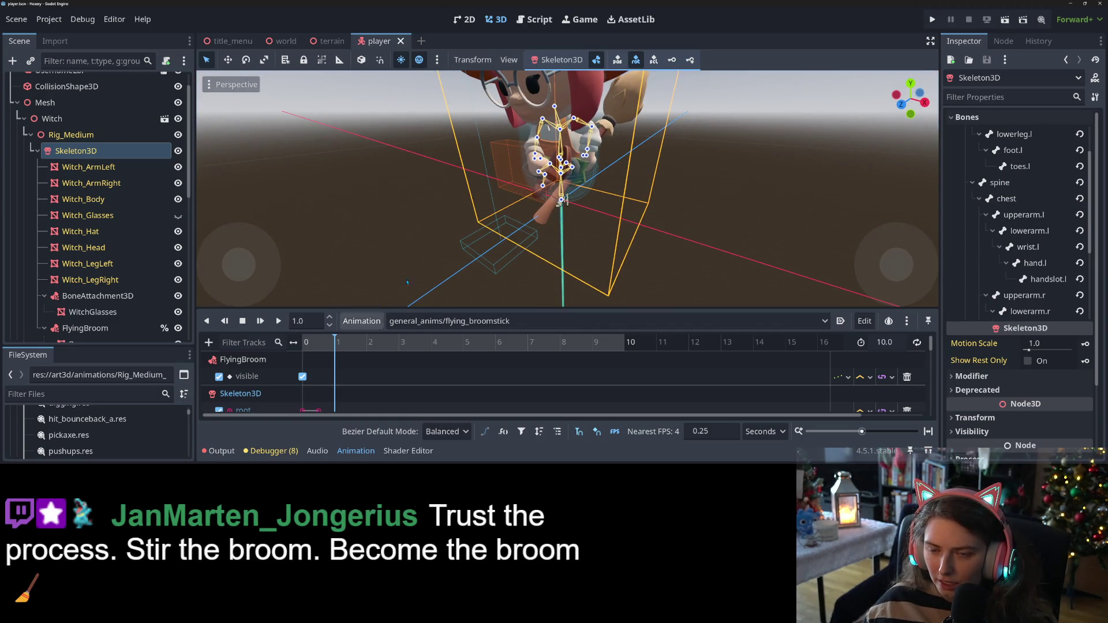
# Move the timeline back to 0.75 s and rotate the left wrist bone
pyautogui.moveTo(565, 199)
pyautogui.mouseDown()
pyautogui.moveTo(552, 275)
pyautogui.moveTo(509, 234)
pyautogui.mouseUp()
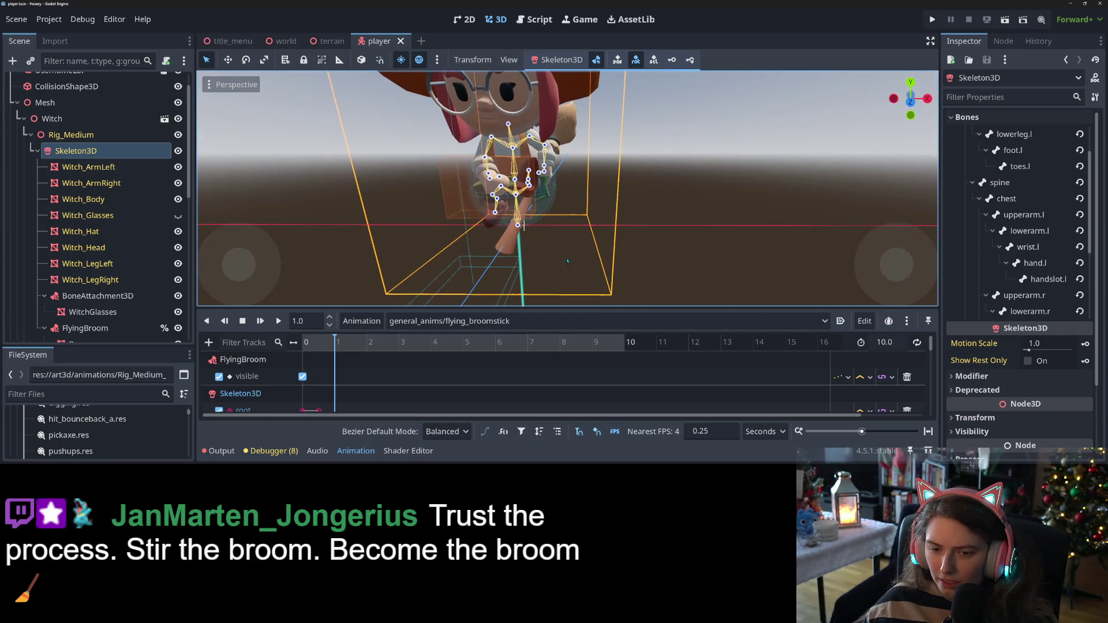
pyautogui.click(328, 344)
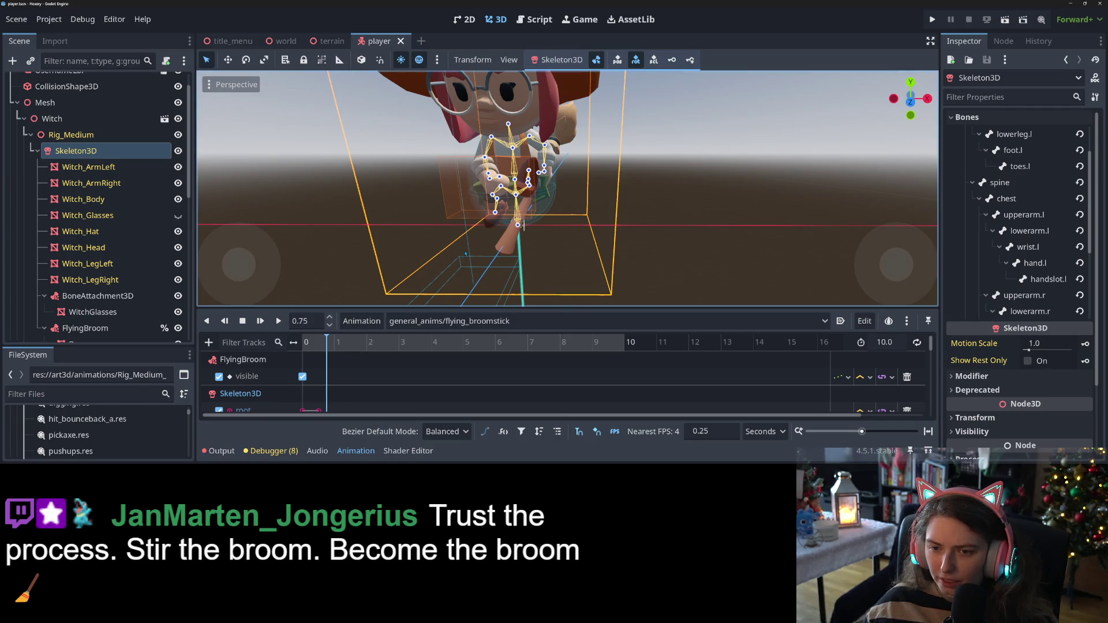
pyautogui.moveTo(573, 262); pyautogui.dragTo(586, 173)
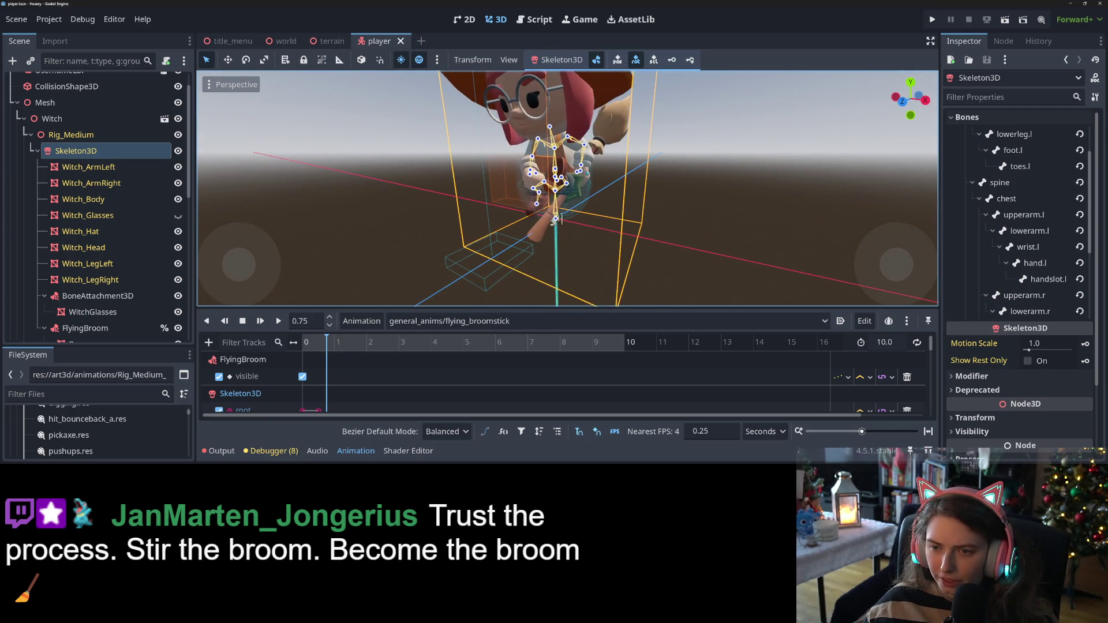
pyautogui.click(556, 218)
pyautogui.moveTo(557, 219)
pyautogui.mouseDown()
pyautogui.moveTo(615, 119)
pyautogui.moveTo(558, 263)
pyautogui.mouseUp()
# Bend the left lower leg about 57 degrees
pyautogui.scroll(-2, 558, 263)
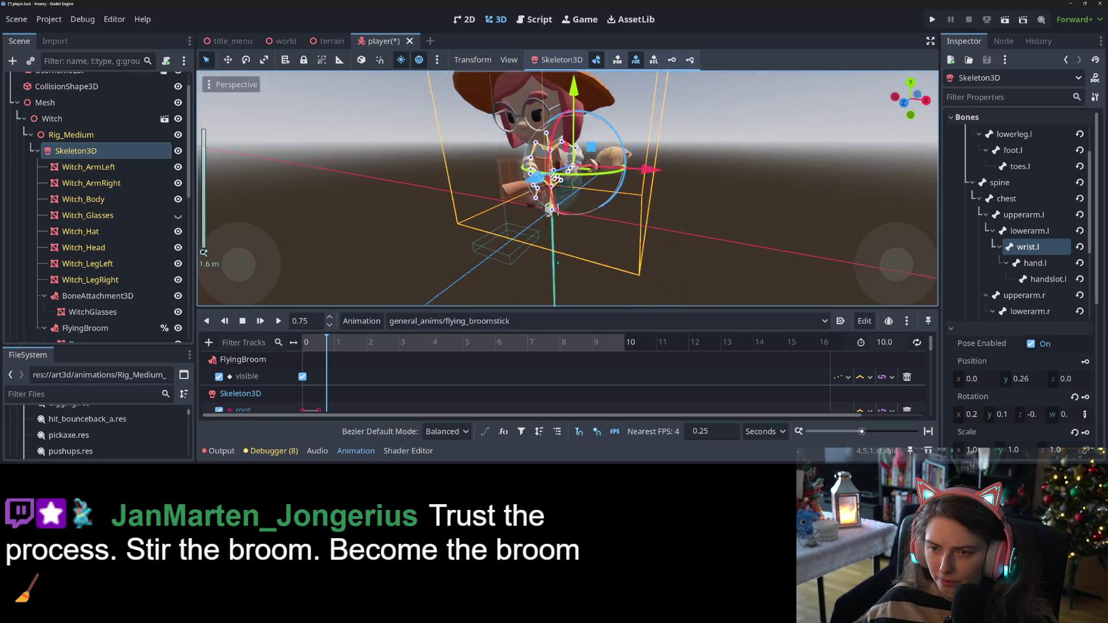
pyautogui.scroll(2, 558, 263)
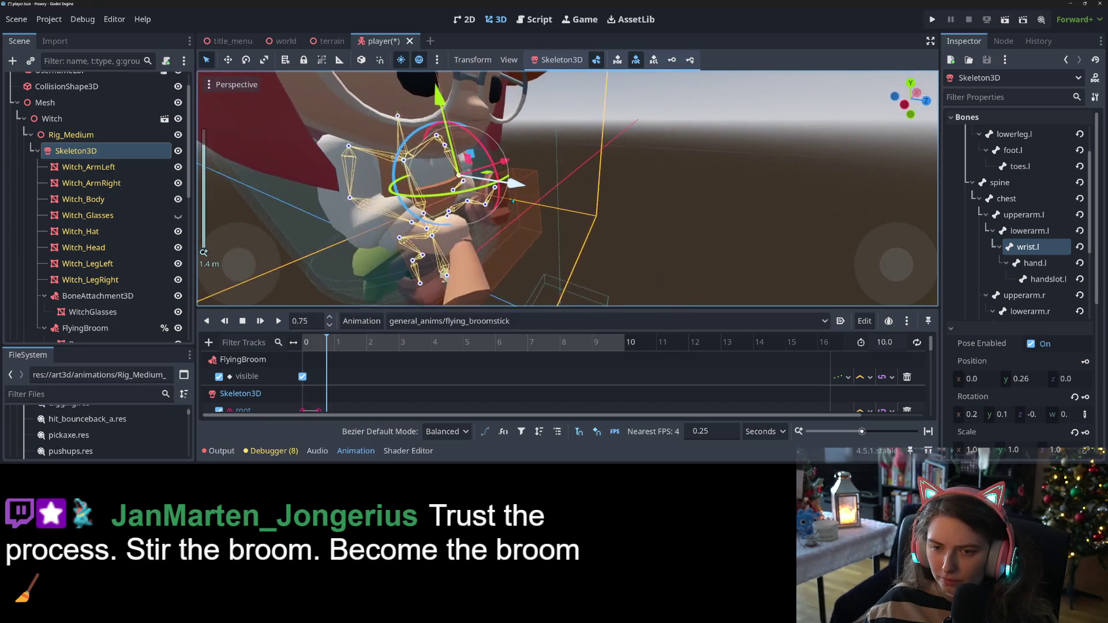
pyautogui.moveTo(513, 201); pyautogui.dragTo(462, 220)
pyautogui.click(466, 211)
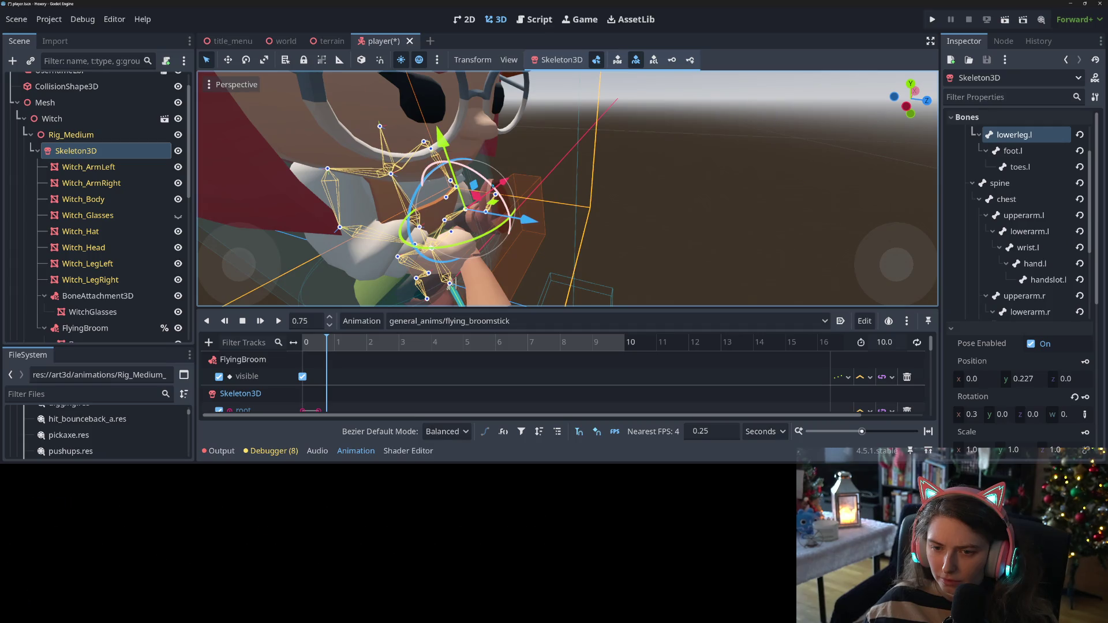
pyautogui.moveTo(490, 183); pyautogui.dragTo(504, 209)
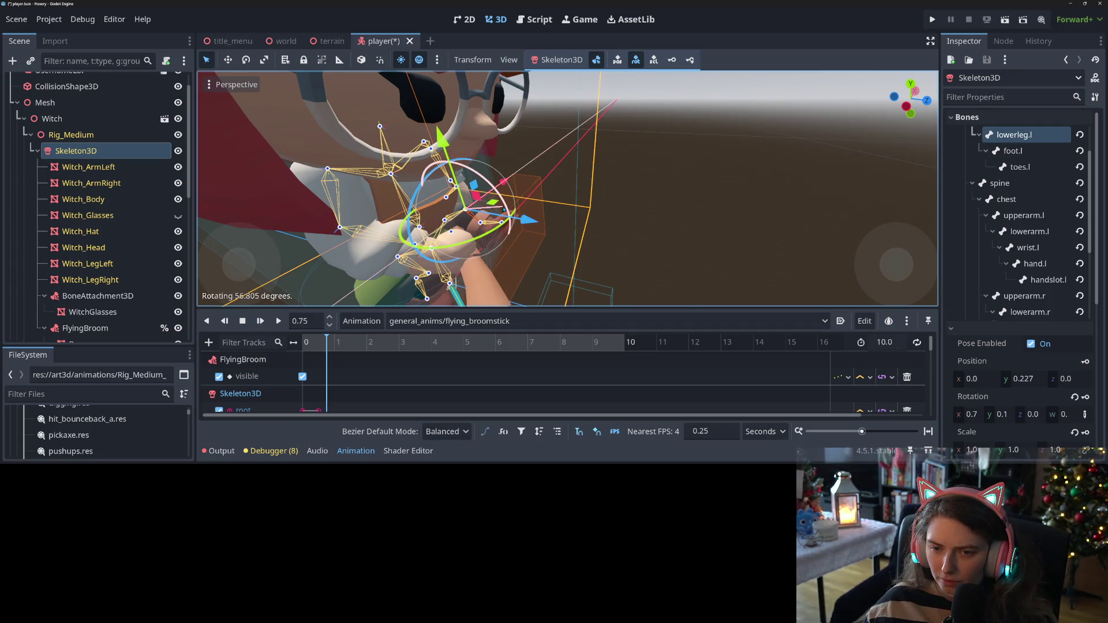
pyautogui.moveTo(456, 283); pyautogui.dragTo(456, 283)
pyautogui.scroll(-3, 455, 284)
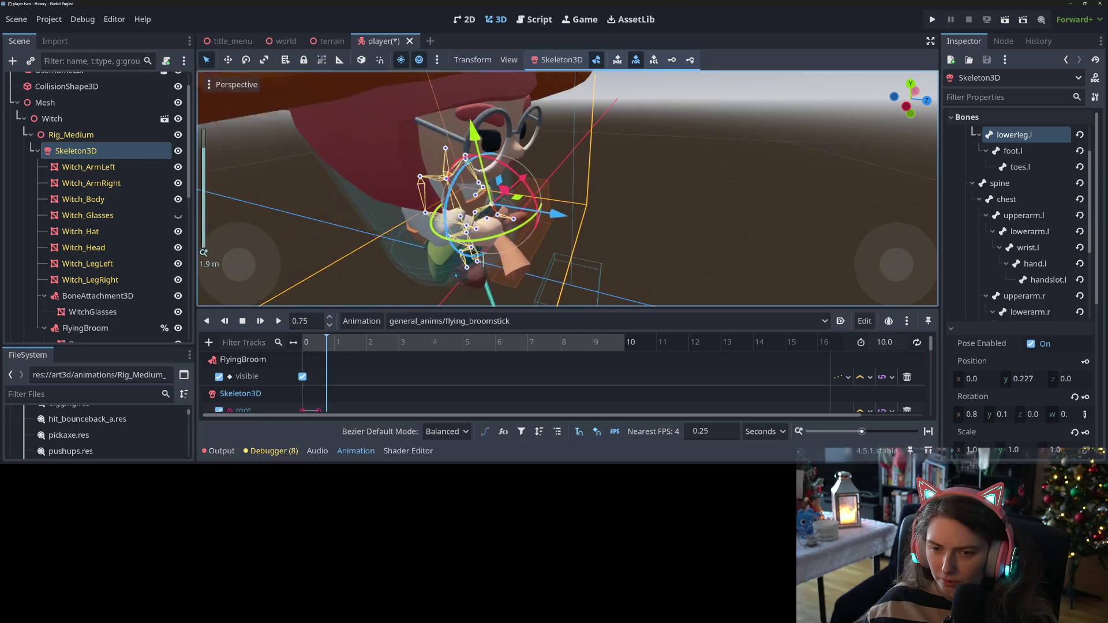
pyautogui.click(484, 228)
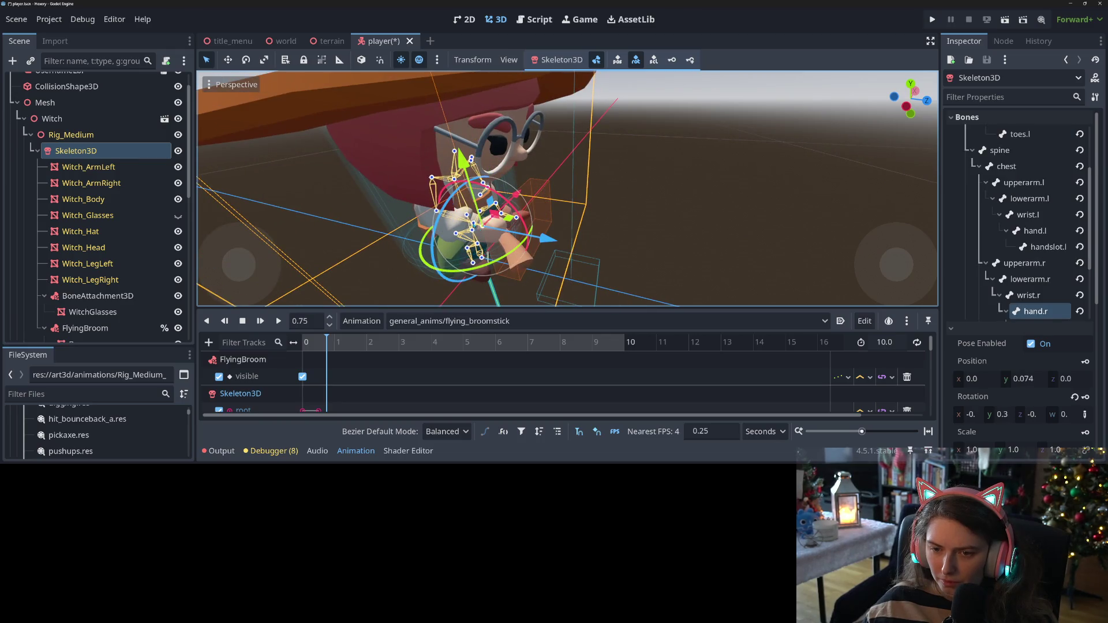
pyautogui.click(486, 255)
pyautogui.moveTo(485, 255); pyautogui.dragTo(488, 237)
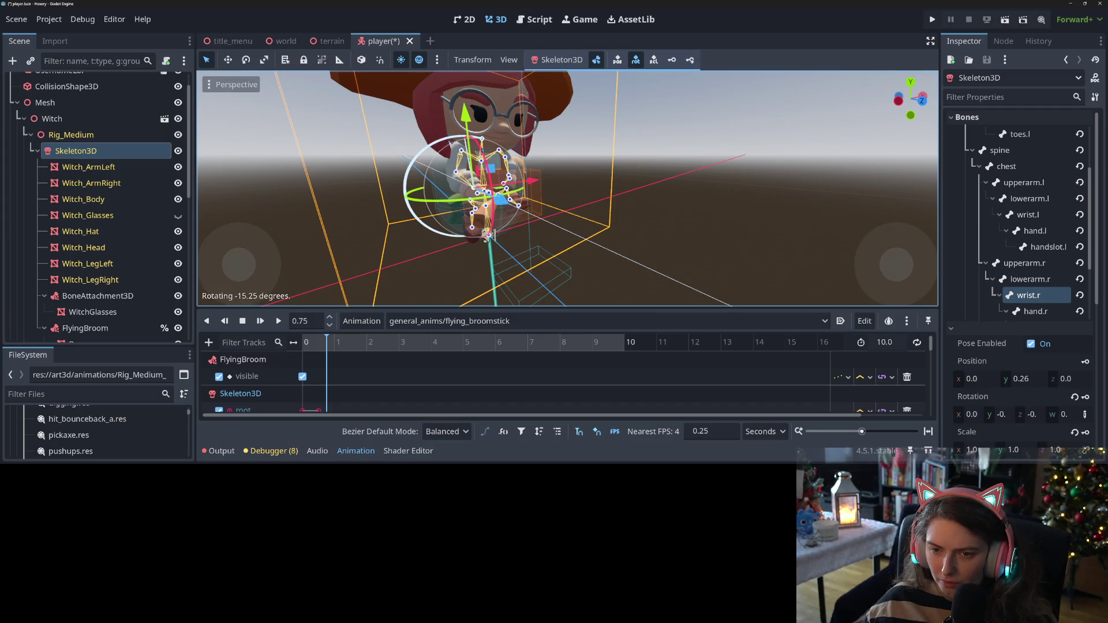
pyautogui.moveTo(490, 154); pyautogui.dragTo(487, 154)
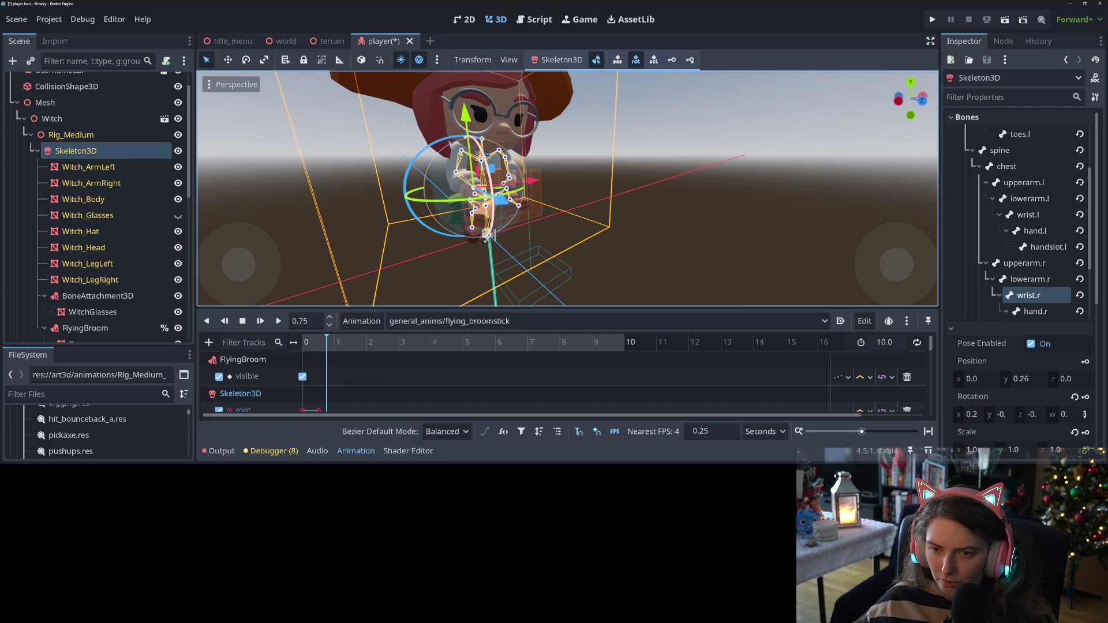
pyautogui.moveTo(486, 238); pyautogui.dragTo(488, 237)
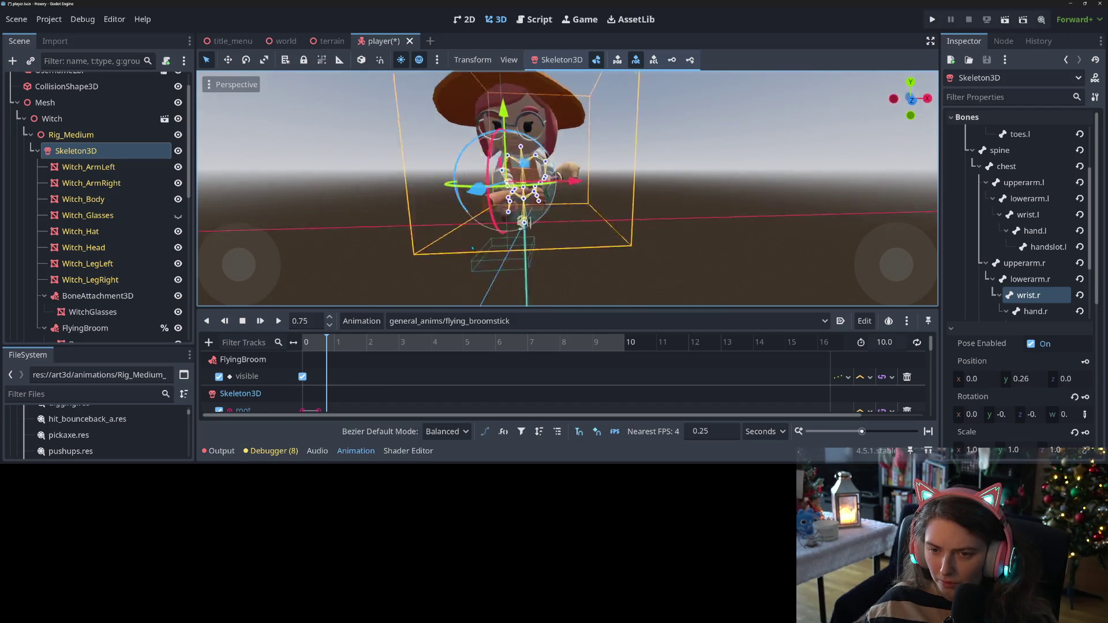
pyautogui.scroll(3, 495, 217)
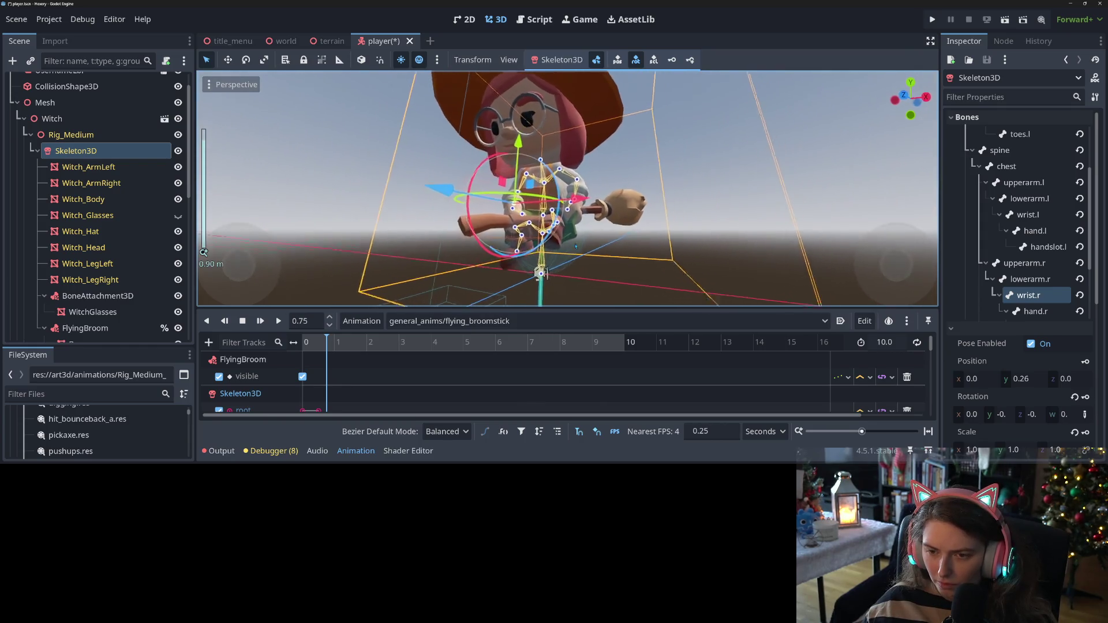
pyautogui.scroll(5, 628, 266)
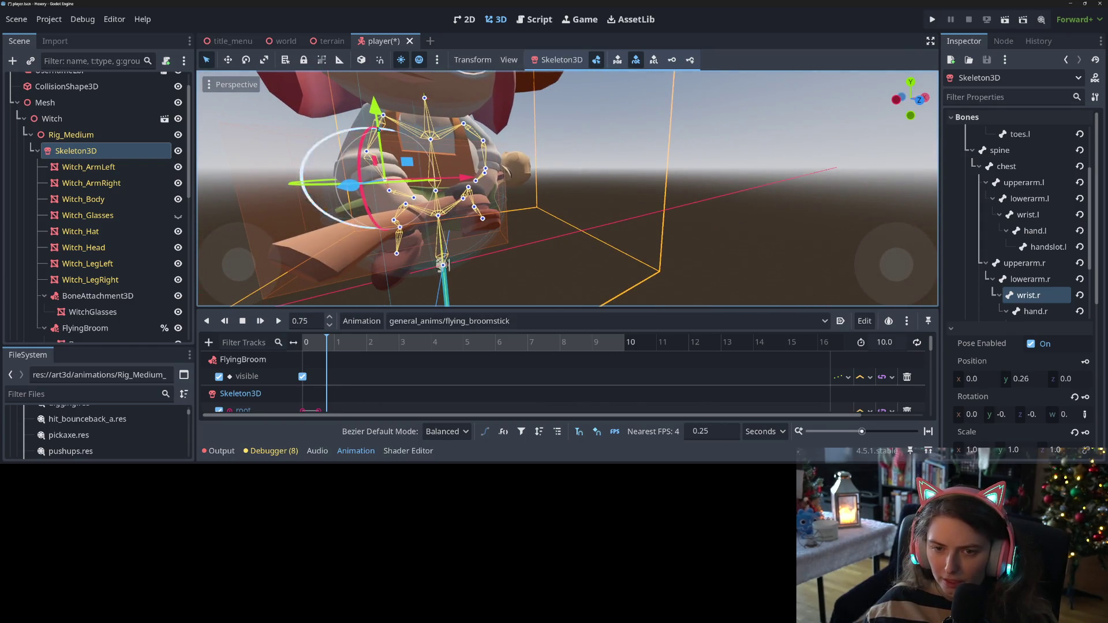
pyautogui.scroll(5, 426, 249)
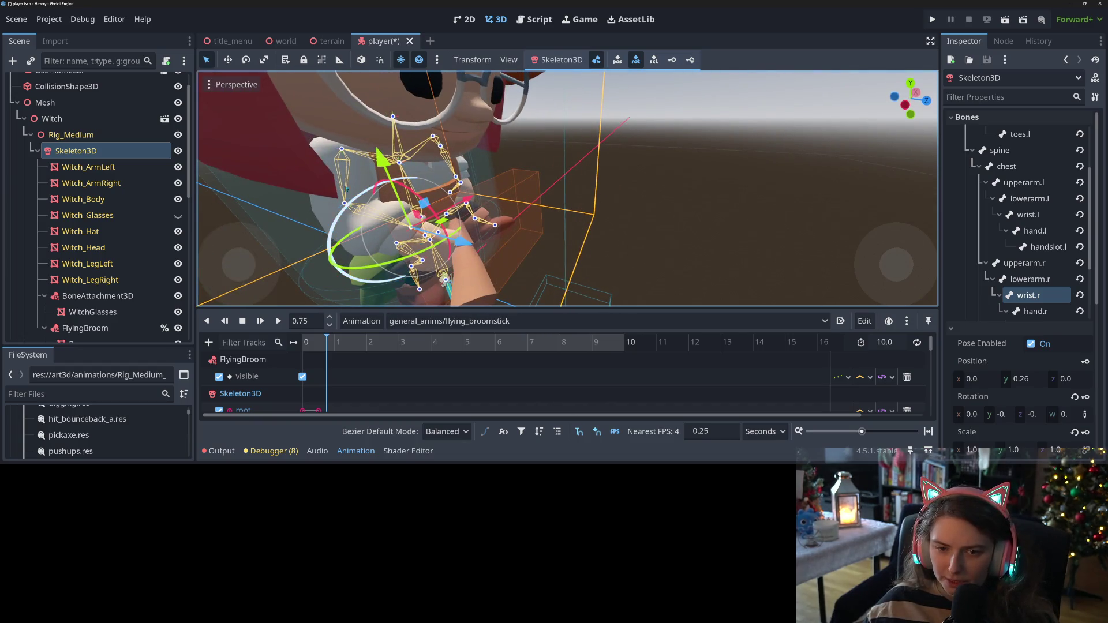
pyautogui.click(390, 171)
pyautogui.moveTo(354, 110); pyautogui.dragTo(360, 121)
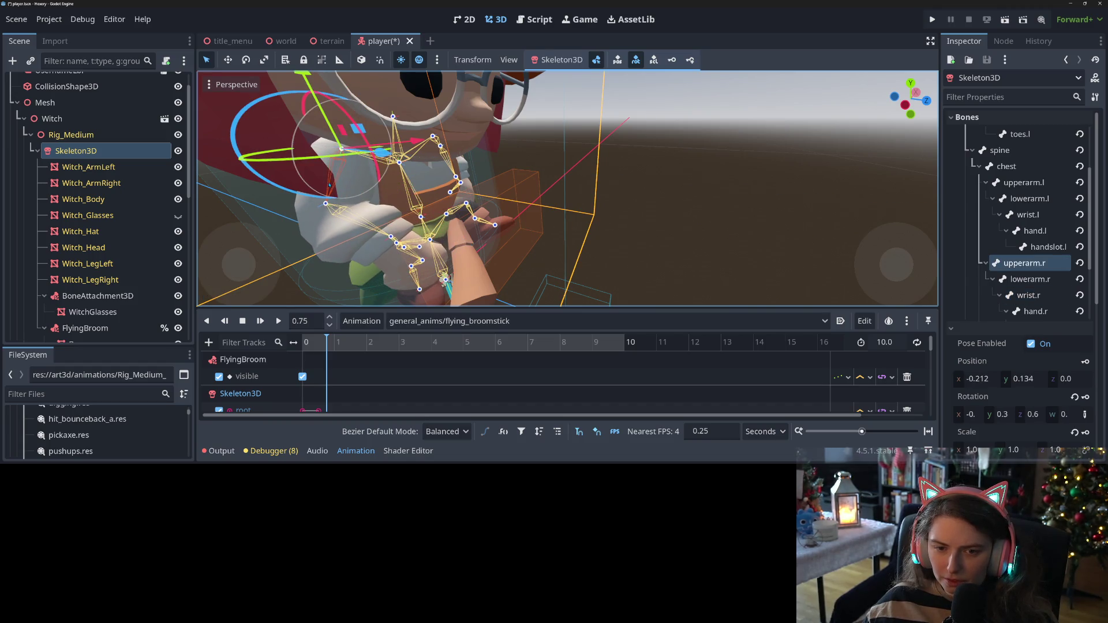
pyautogui.moveTo(320, 153); pyautogui.dragTo(291, 172)
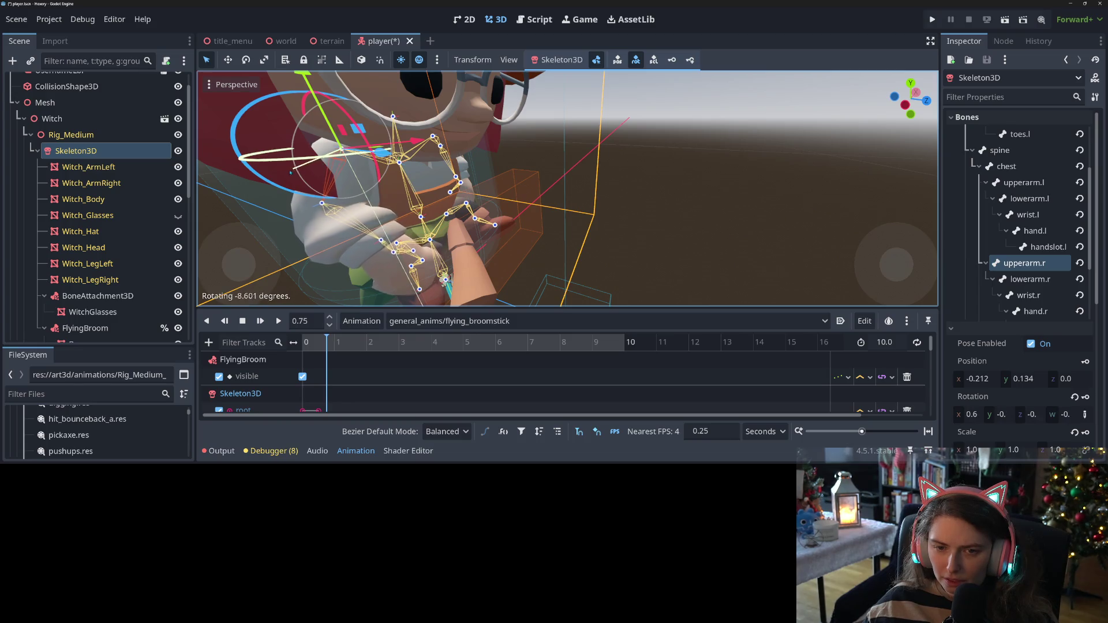
pyautogui.scroll(-5, 346, 203)
pyautogui.scroll(3, 456, 246)
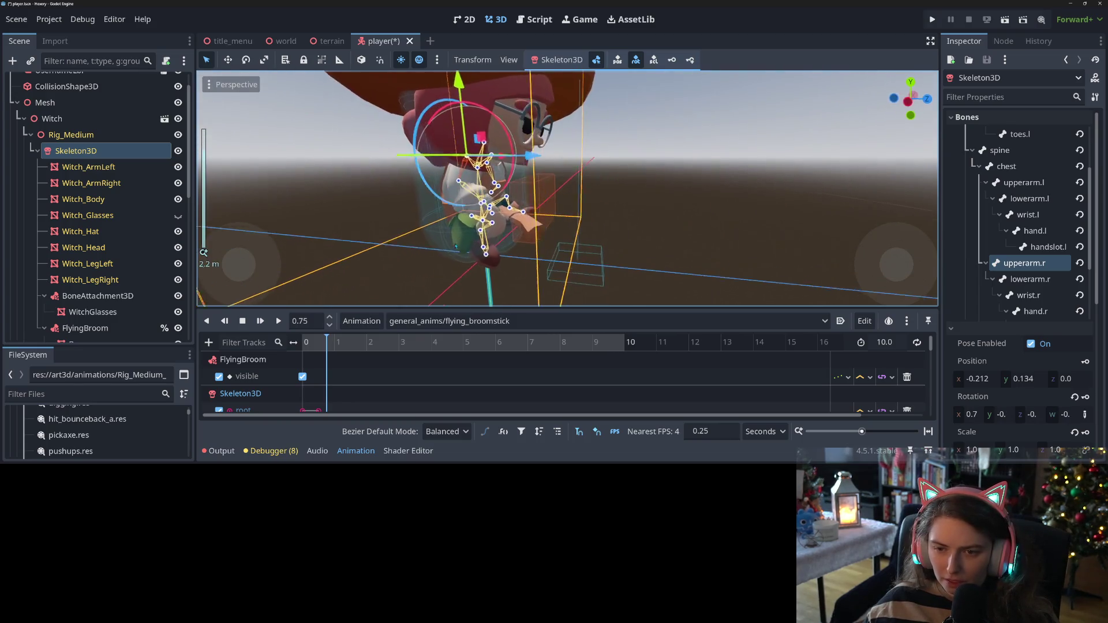
pyautogui.click(458, 184)
pyautogui.moveTo(460, 189); pyautogui.dragTo(472, 202)
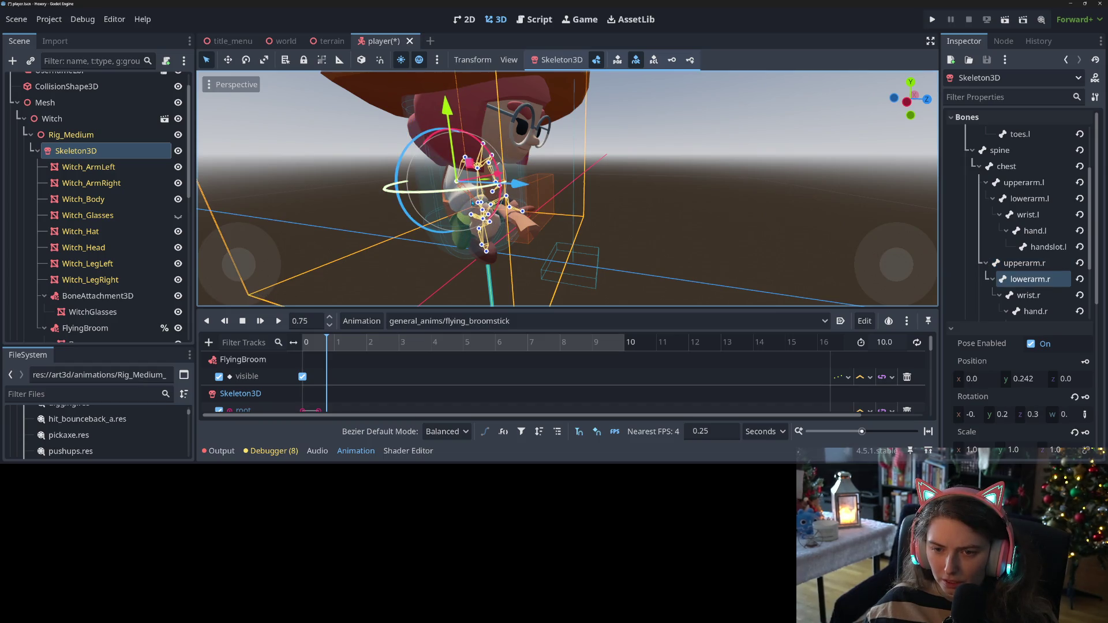
pyautogui.moveTo(472, 139); pyautogui.dragTo(449, 133)
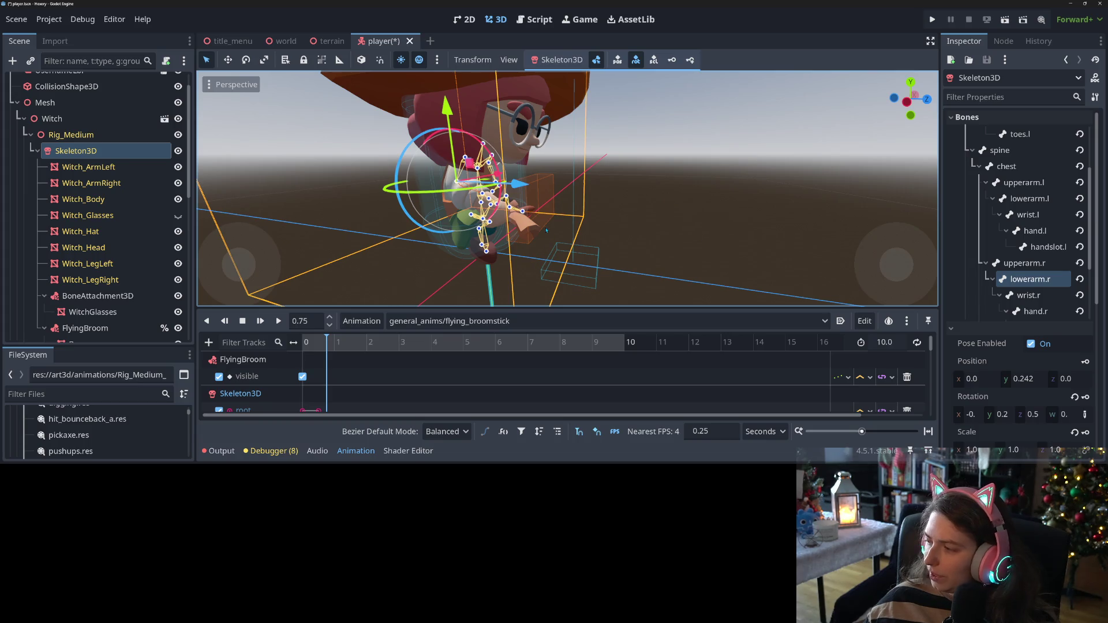
pyautogui.scroll(10, 542, 224)
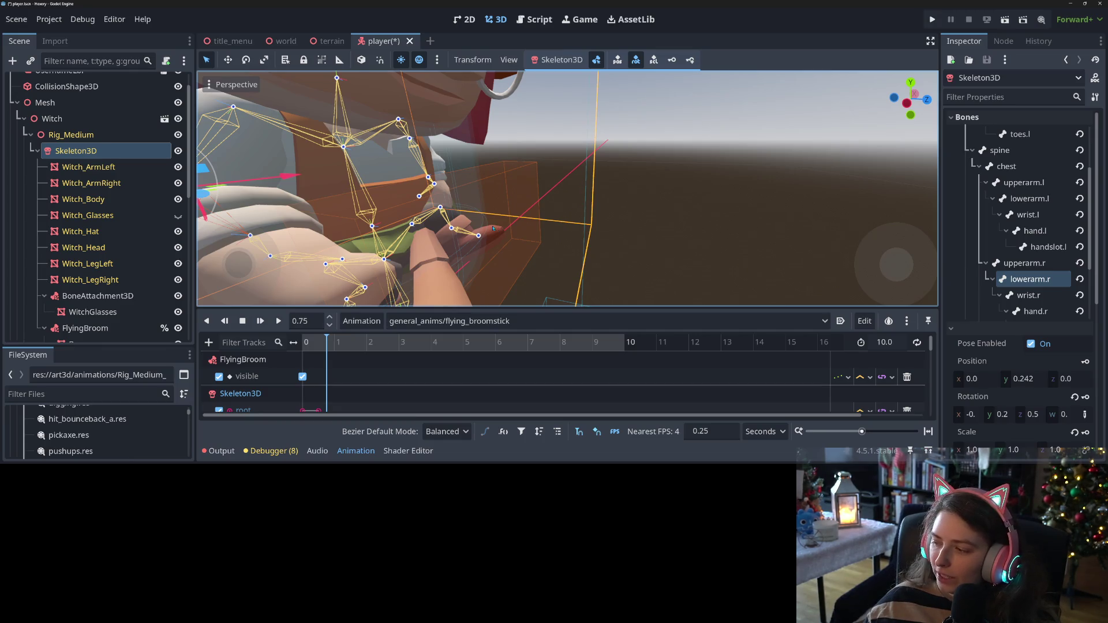
pyautogui.scroll(-3, 411, 247)
# Rotate the right hand bone slightly and view the hands from another angle
pyautogui.moveTo(423, 236); pyautogui.dragTo(422, 213)
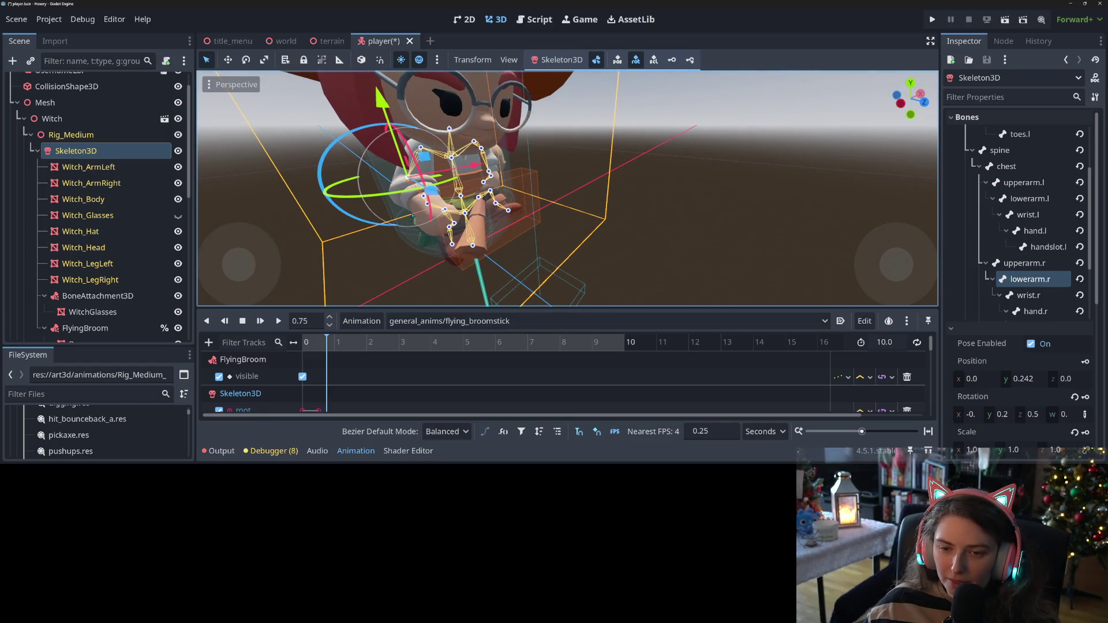
pyautogui.click(413, 216)
pyautogui.click(428, 210)
pyautogui.scroll(3, 443, 231)
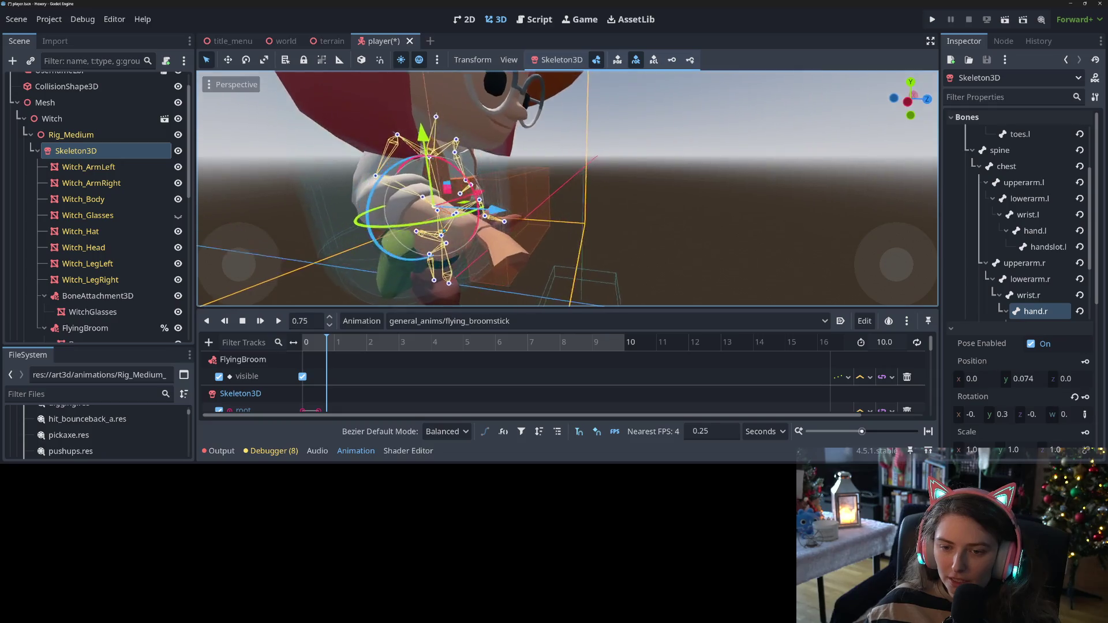
pyautogui.moveTo(404, 162); pyautogui.dragTo(462, 153)
pyautogui.moveTo(422, 287); pyautogui.dragTo(455, 276)
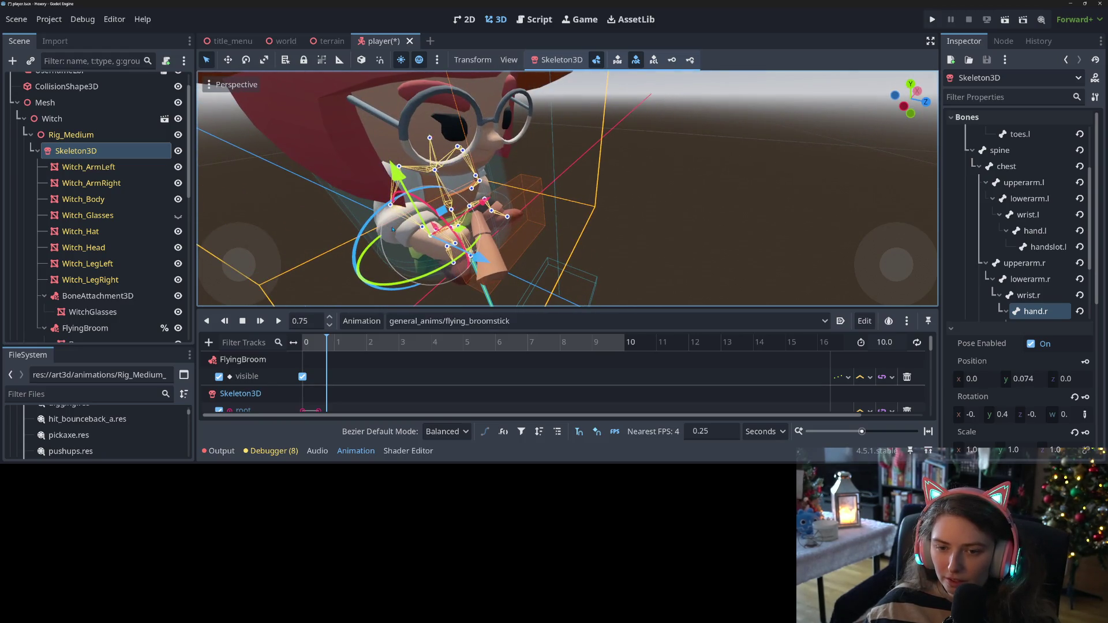
pyautogui.scroll(-3, 415, 230)
pyautogui.scroll(3, 410, 165)
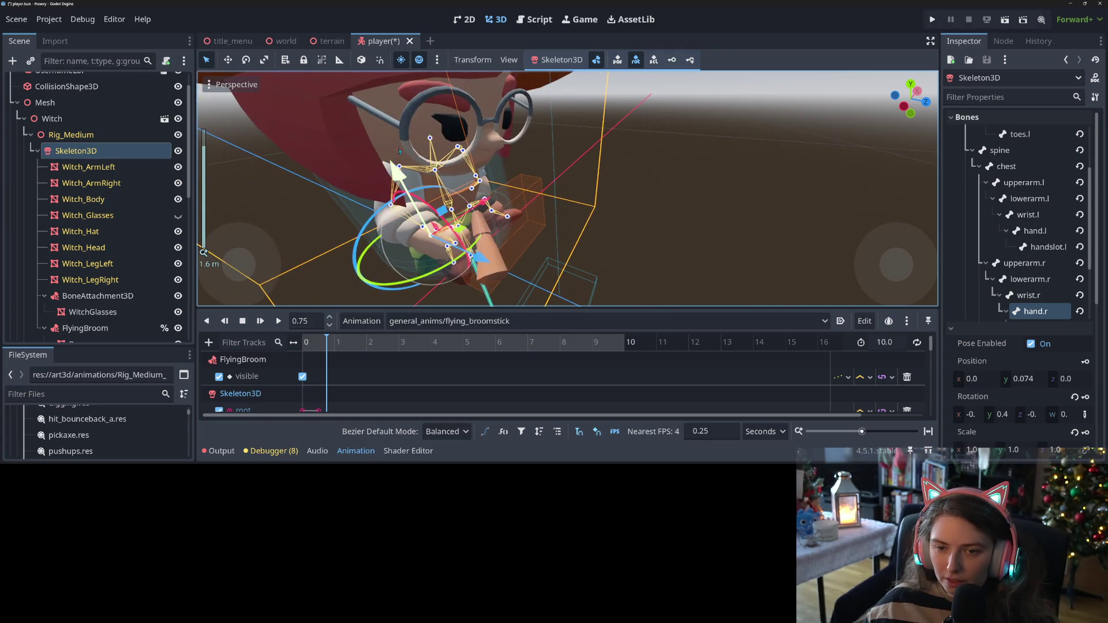
# Rotate the right upper arm about 15 degrees and turn the right forearm toward the broom
pyautogui.click(401, 155)
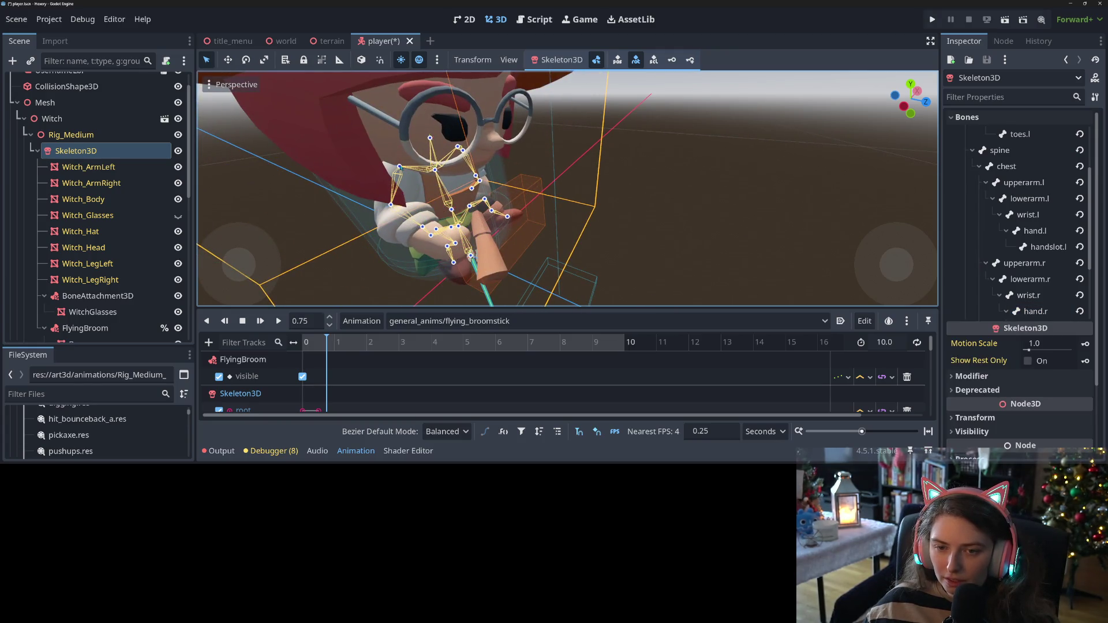
pyautogui.click(399, 167)
pyautogui.moveTo(401, 166)
pyautogui.mouseDown()
pyautogui.moveTo(410, 140)
pyautogui.moveTo(404, 186)
pyautogui.moveTo(410, 143)
pyautogui.mouseUp()
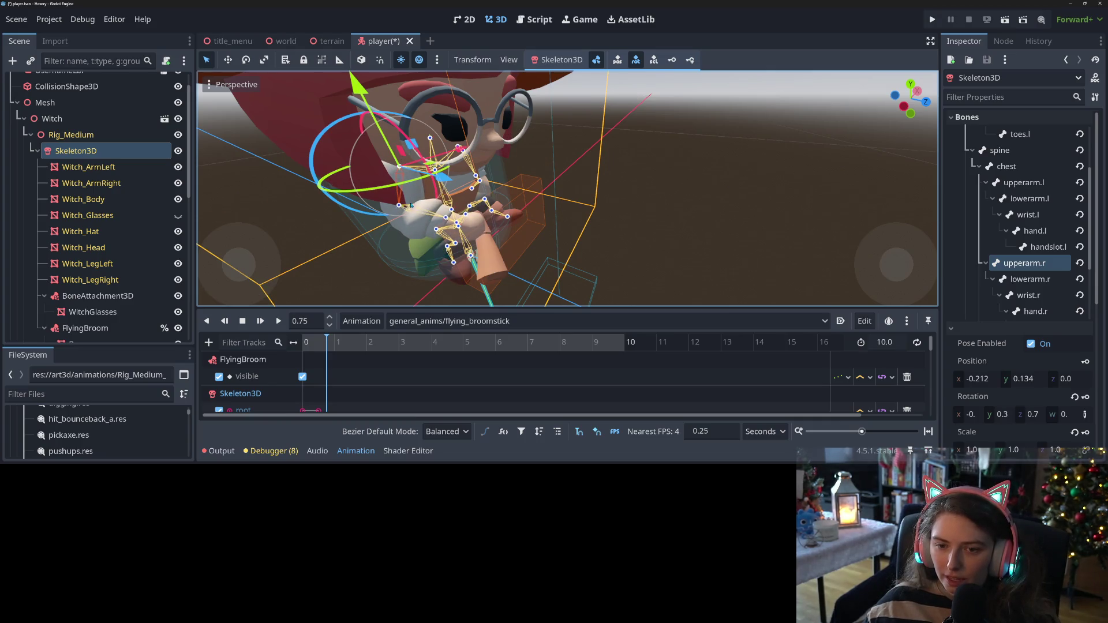
pyautogui.click(400, 207)
pyautogui.moveTo(417, 227)
pyautogui.mouseDown()
pyautogui.moveTo(381, 150)
pyautogui.moveTo(415, 231)
pyautogui.mouseUp()
pyautogui.moveTo(338, 208)
pyautogui.mouseDown()
pyautogui.moveTo(333, 183)
pyautogui.moveTo(459, 265)
pyautogui.moveTo(439, 242)
pyautogui.mouseUp()
pyautogui.scroll(10, 438, 241)
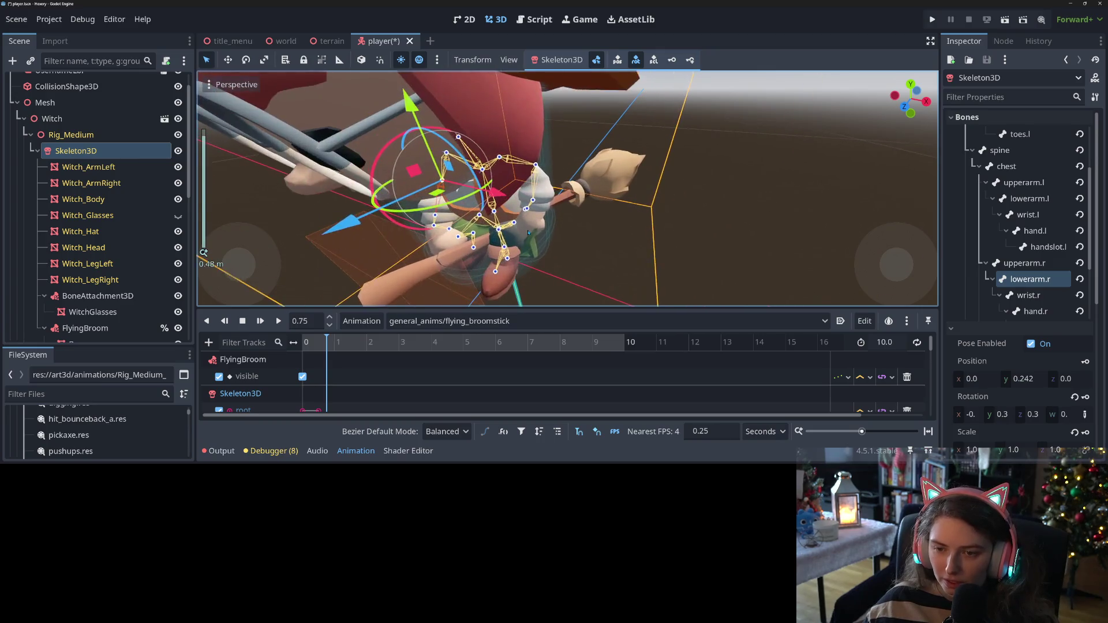
# Rotate the left wrist about 16 degrees from a lower, closer view
pyautogui.click(551, 255)
pyautogui.moveTo(551, 254); pyautogui.dragTo(502, 235)
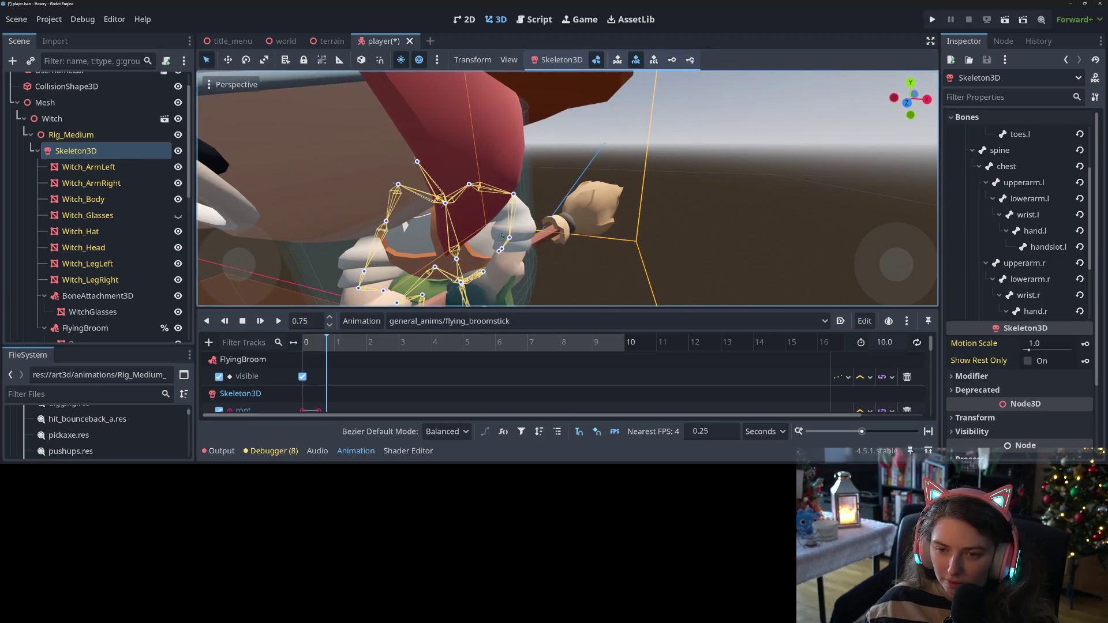
pyautogui.click(510, 237)
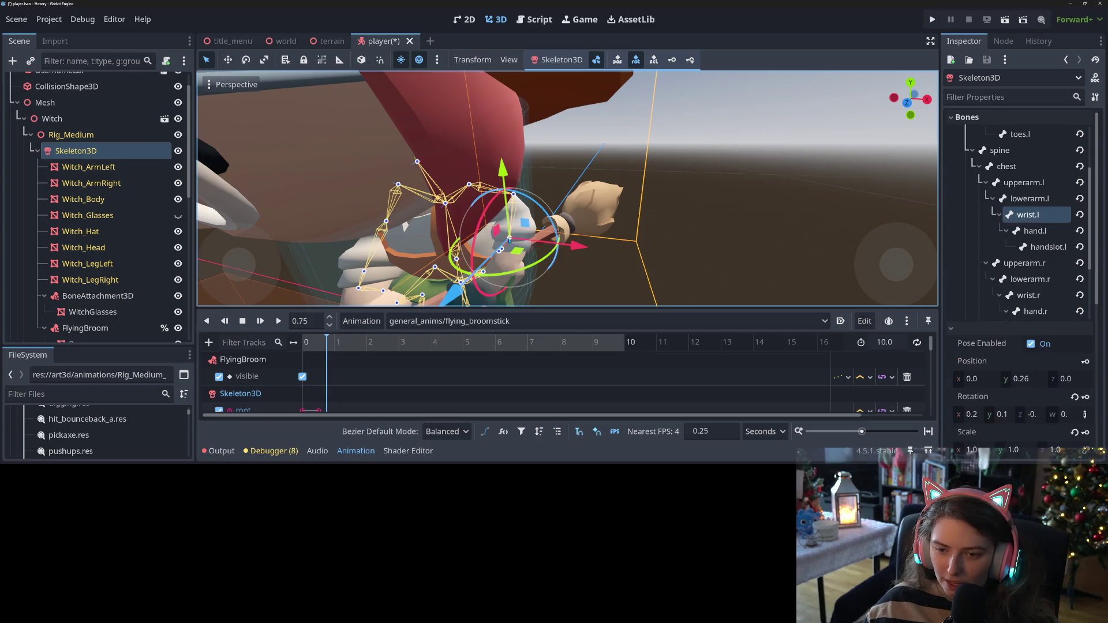
pyautogui.moveTo(524, 196)
pyautogui.mouseDown()
pyautogui.moveTo(534, 210)
pyautogui.moveTo(529, 274)
pyautogui.mouseUp()
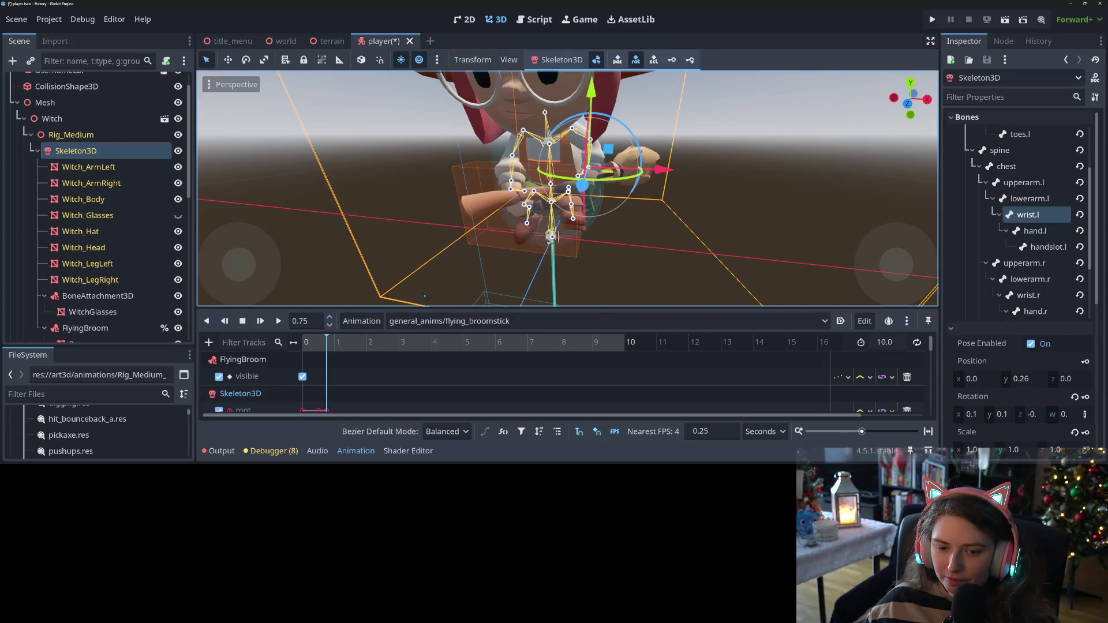
# Set the flying_broomstick timeline to 1.0 s
pyautogui.hotkey('ctrl', 'Right')
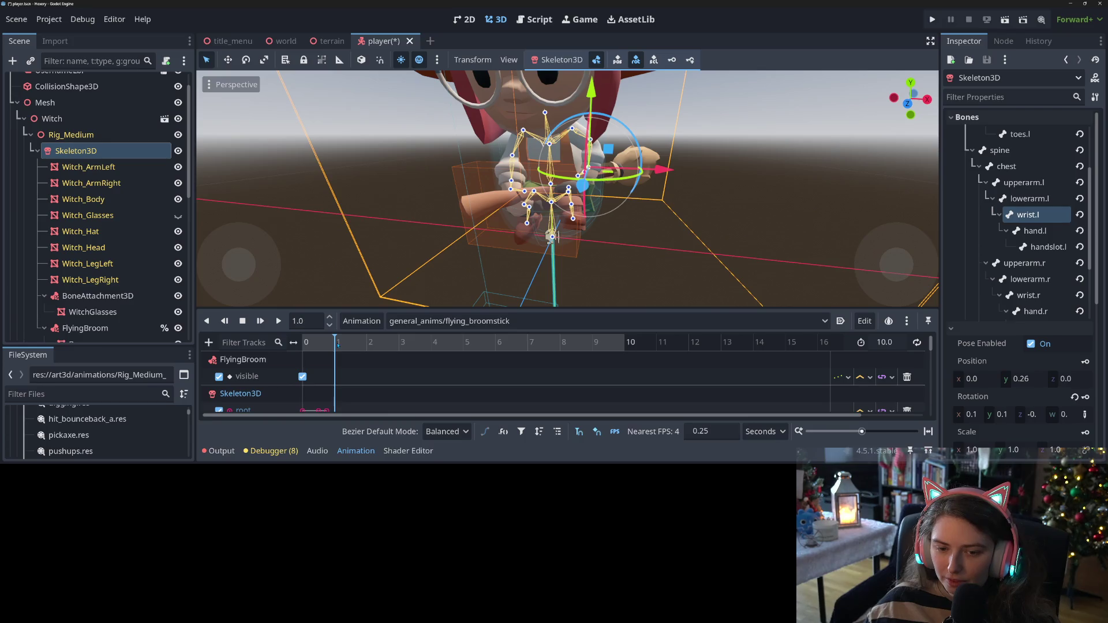
pyautogui.hotkey('ctrl', 'Right')
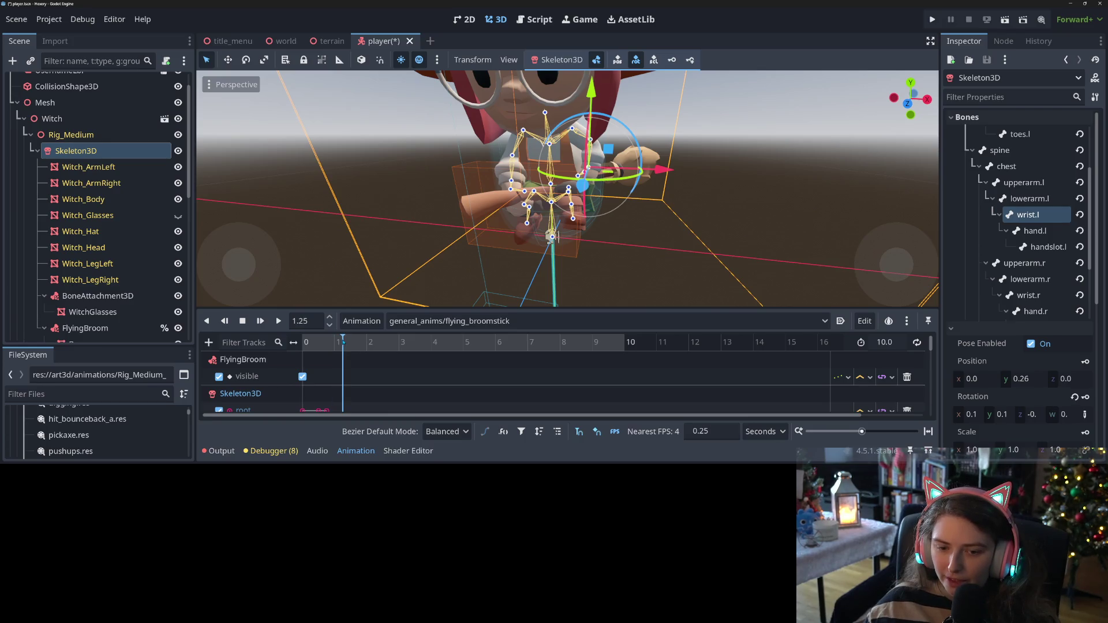
pyautogui.hotkey('ctrl', 'Left')
pyautogui.click(340, 344)
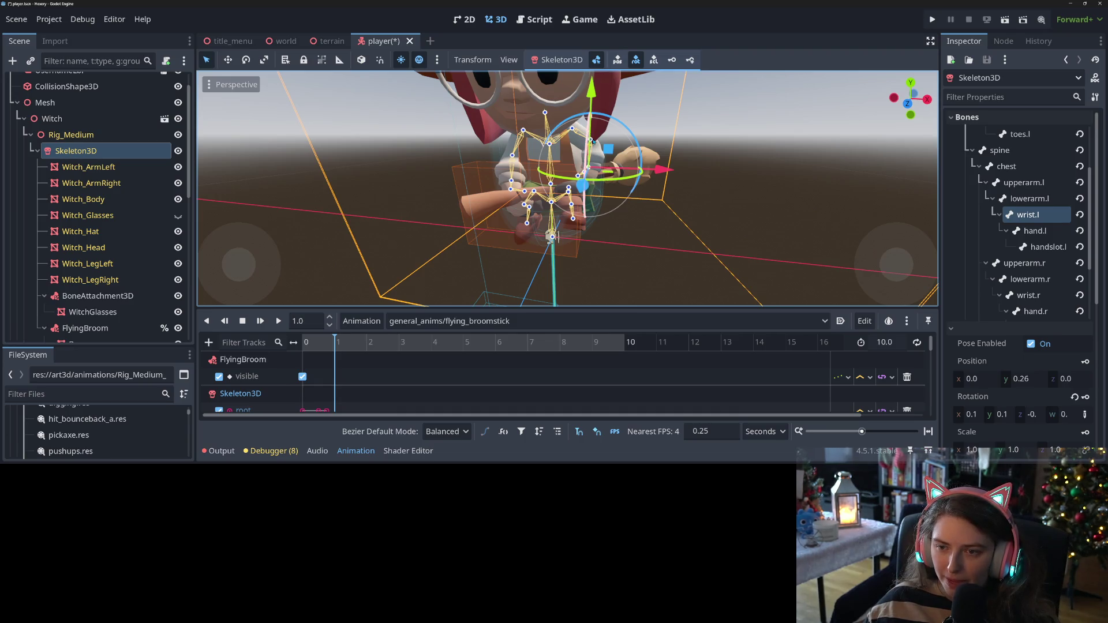
# Rotate the left upper arm downward and the left forearm about 21 degrees plus a bit more
pyautogui.click(575, 132)
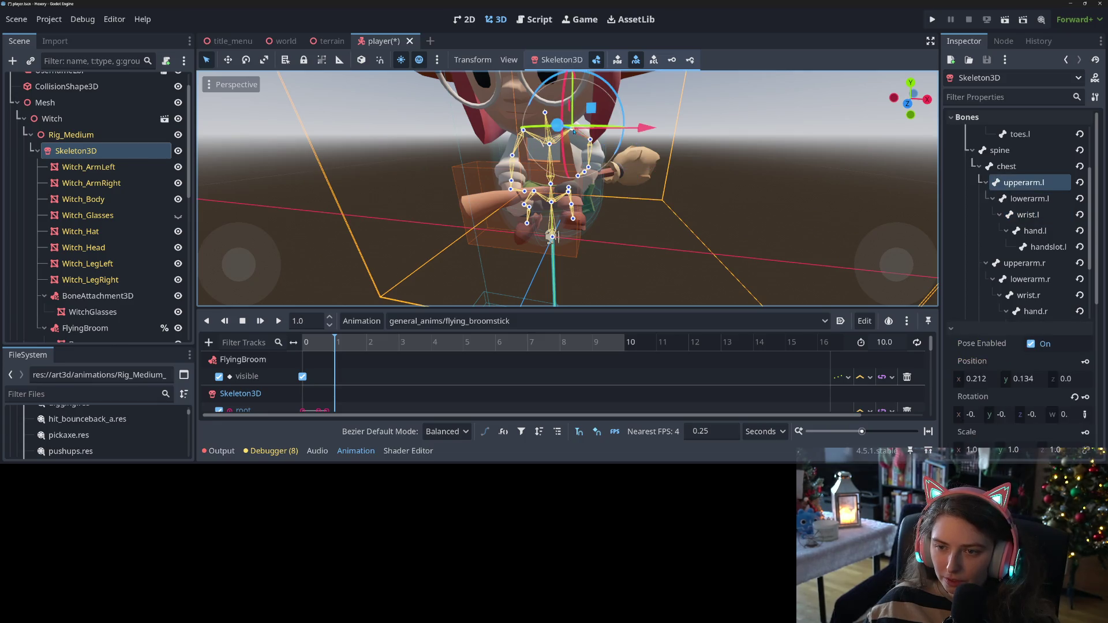
pyautogui.moveTo(614, 157)
pyautogui.mouseDown()
pyautogui.moveTo(604, 164)
pyautogui.moveTo(581, 146)
pyautogui.mouseUp()
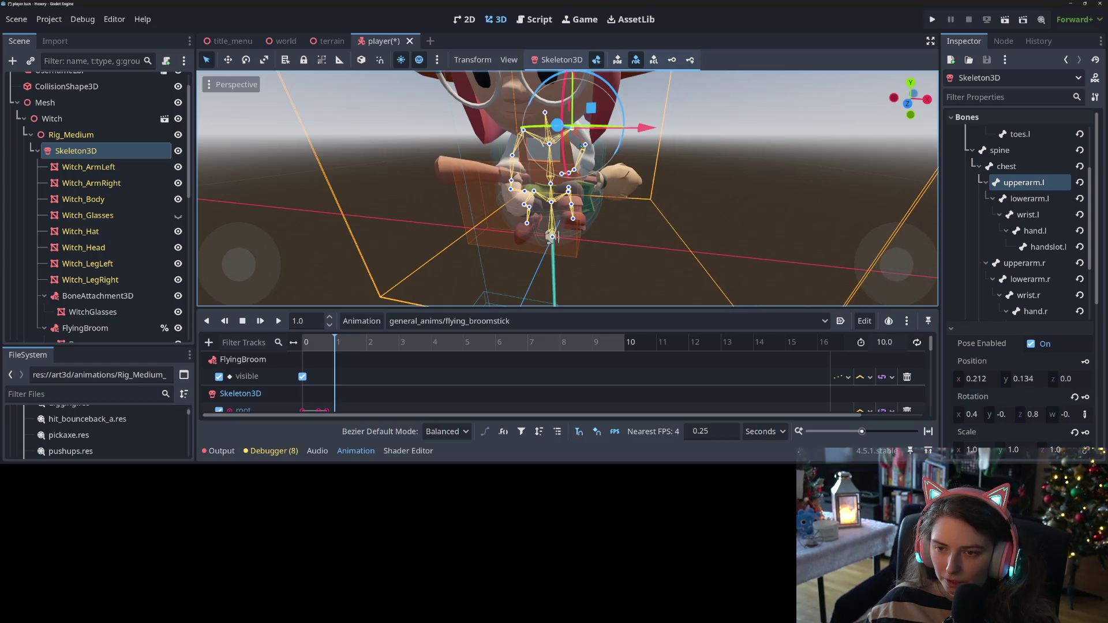
pyautogui.click(586, 147)
pyautogui.moveTo(554, 111); pyautogui.dragTo(537, 132)
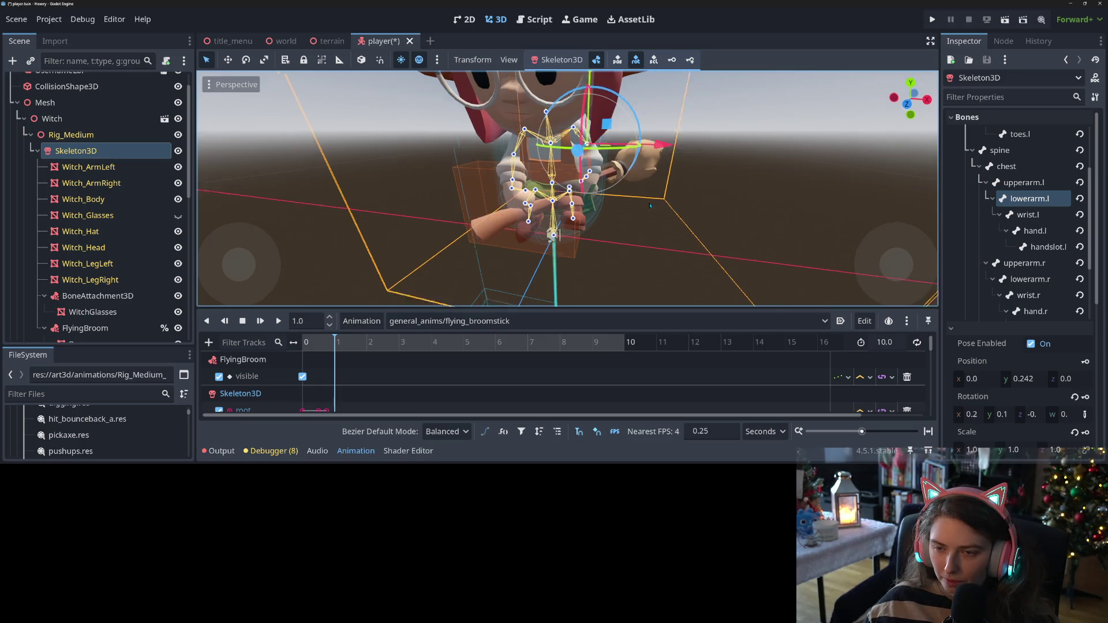
pyautogui.moveTo(716, 136); pyautogui.dragTo(636, 178)
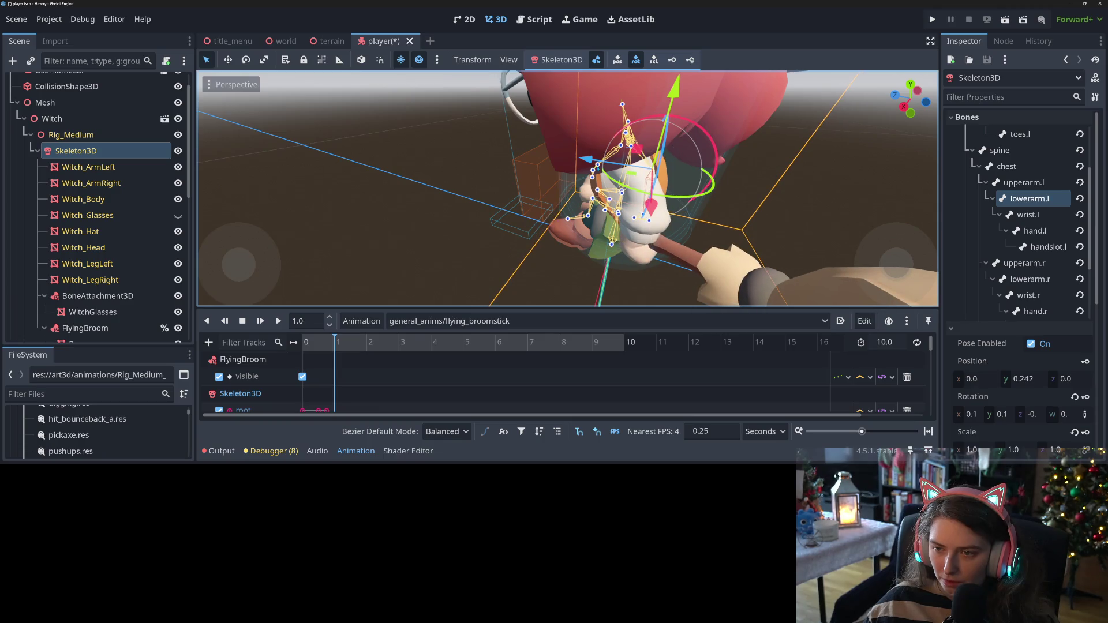
pyautogui.scroll(5, 617, 133)
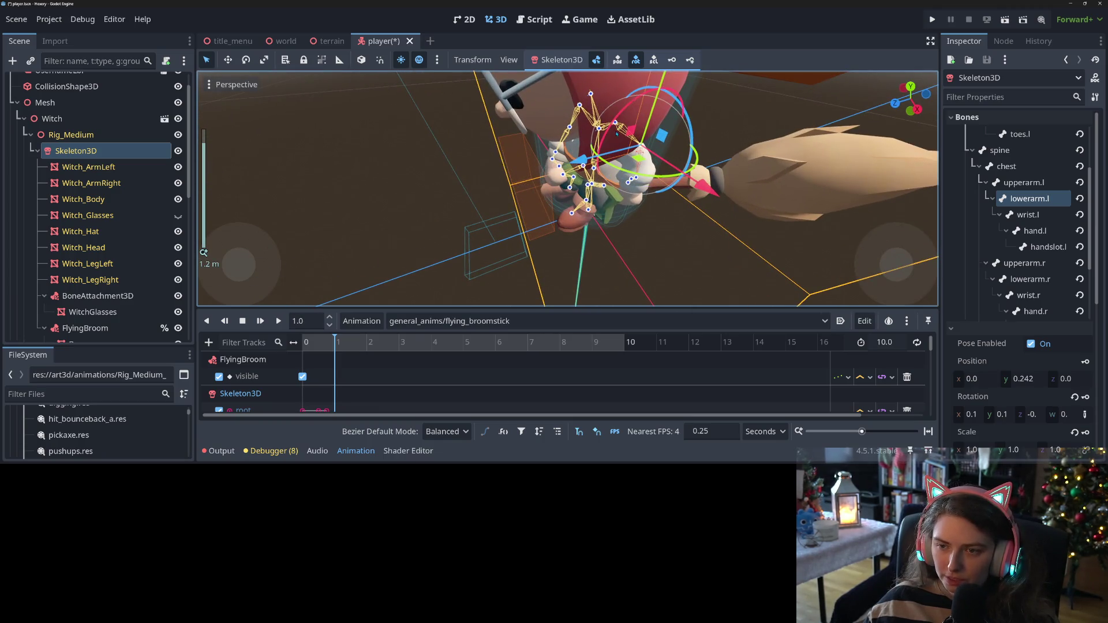
# Swing the left upper arm about 30 degrees, then another 29 degrees from the front view
pyautogui.click(617, 132)
pyautogui.moveTo(656, 77); pyautogui.dragTo(668, 102)
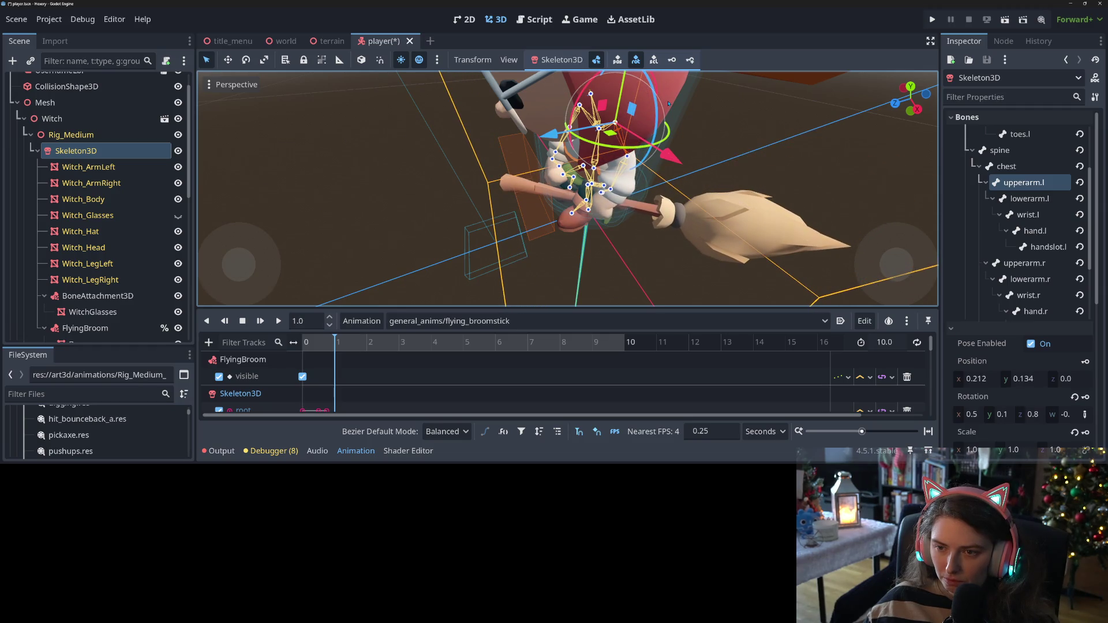
pyautogui.moveTo(642, 170)
pyautogui.mouseDown()
pyautogui.moveTo(666, 195)
pyautogui.moveTo(655, 202)
pyautogui.mouseUp()
pyautogui.press('KP_1')
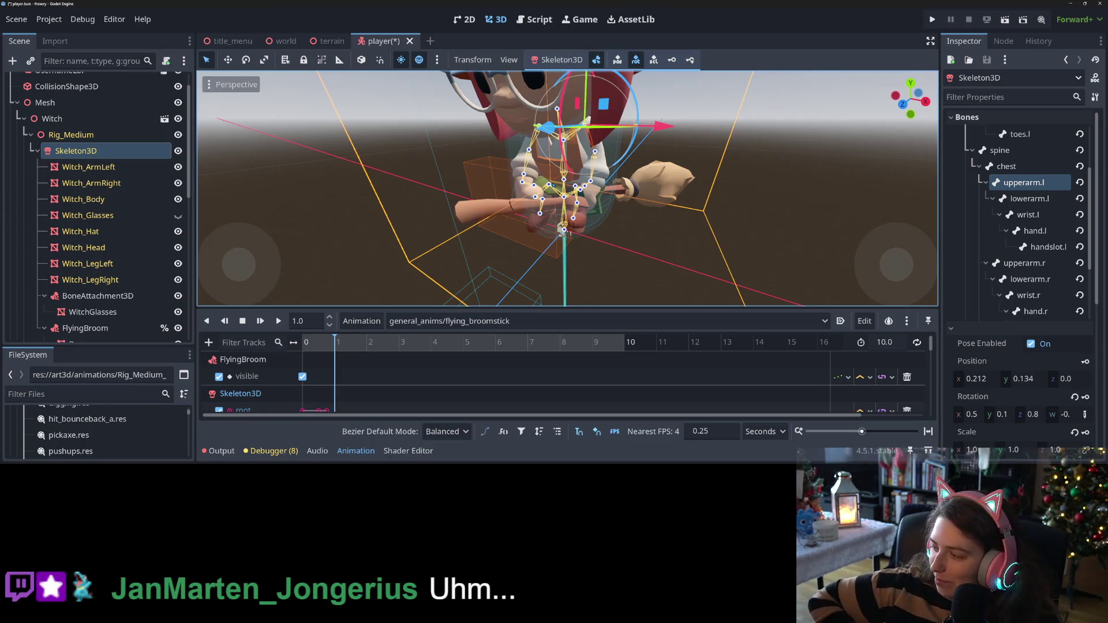
pyautogui.moveTo(598, 191); pyautogui.dragTo(647, 199)
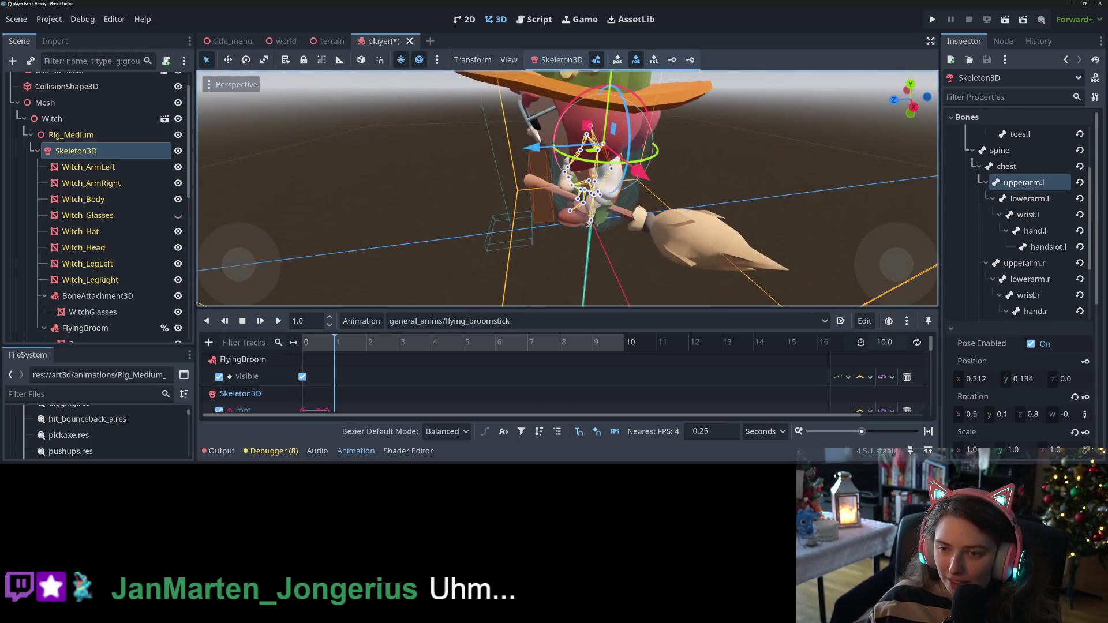
pyautogui.moveTo(579, 95)
pyautogui.mouseDown()
pyautogui.moveTo(612, 106)
pyautogui.moveTo(593, 163)
pyautogui.mouseUp()
pyautogui.press('KP_1')
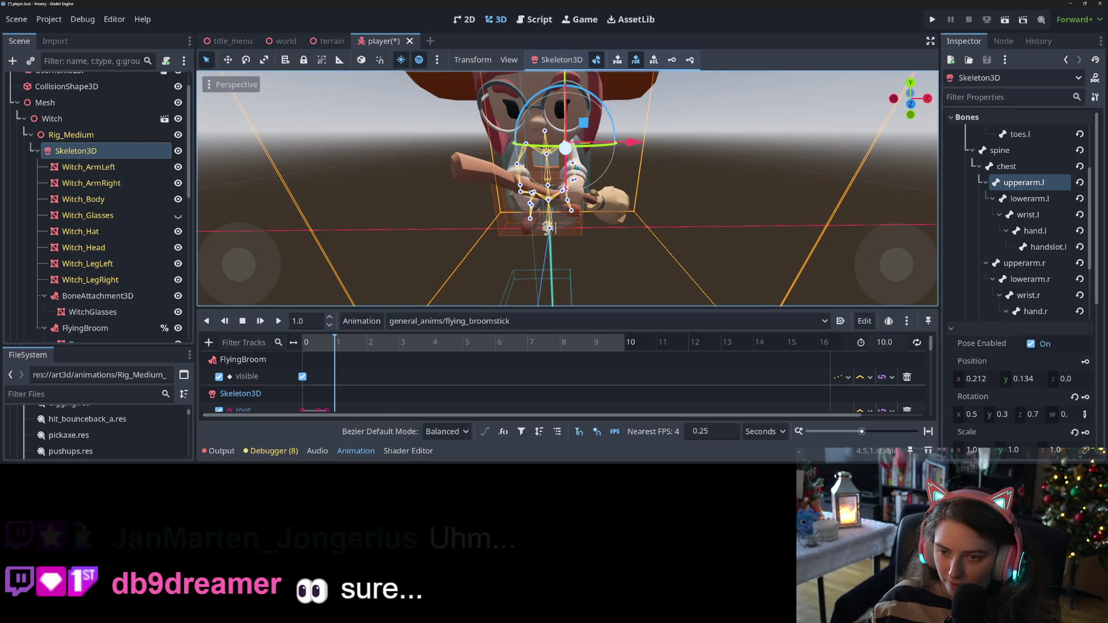
pyautogui.click(574, 165)
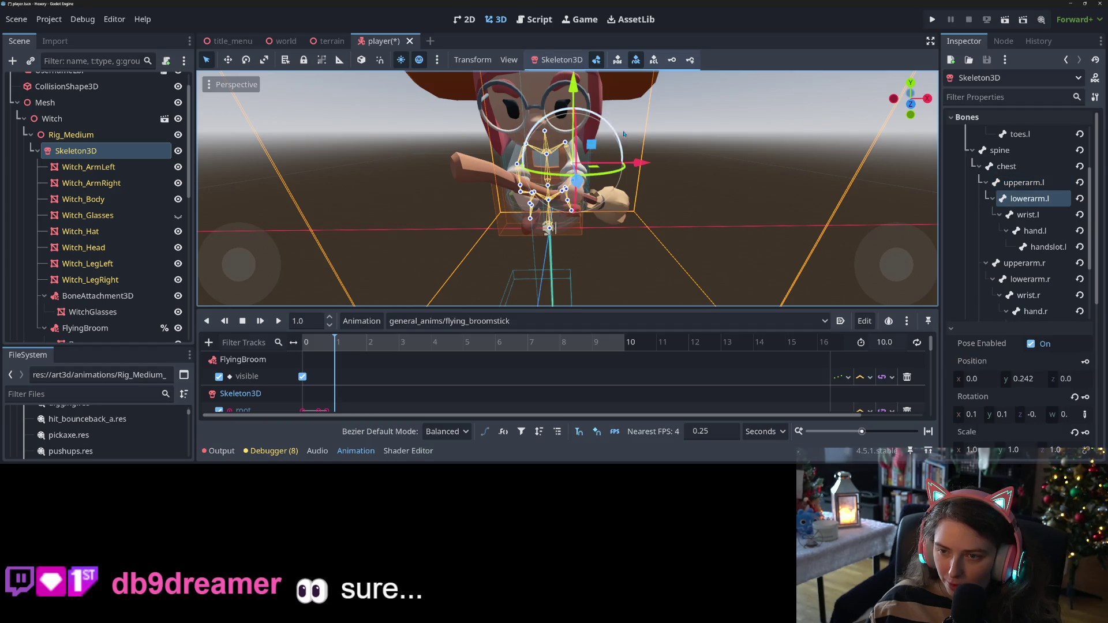
# Rotate the left forearm to re-angle the broom
pyautogui.moveTo(618, 137)
pyautogui.mouseDown()
pyautogui.moveTo(619, 180)
pyautogui.moveTo(601, 175)
pyautogui.mouseUp()
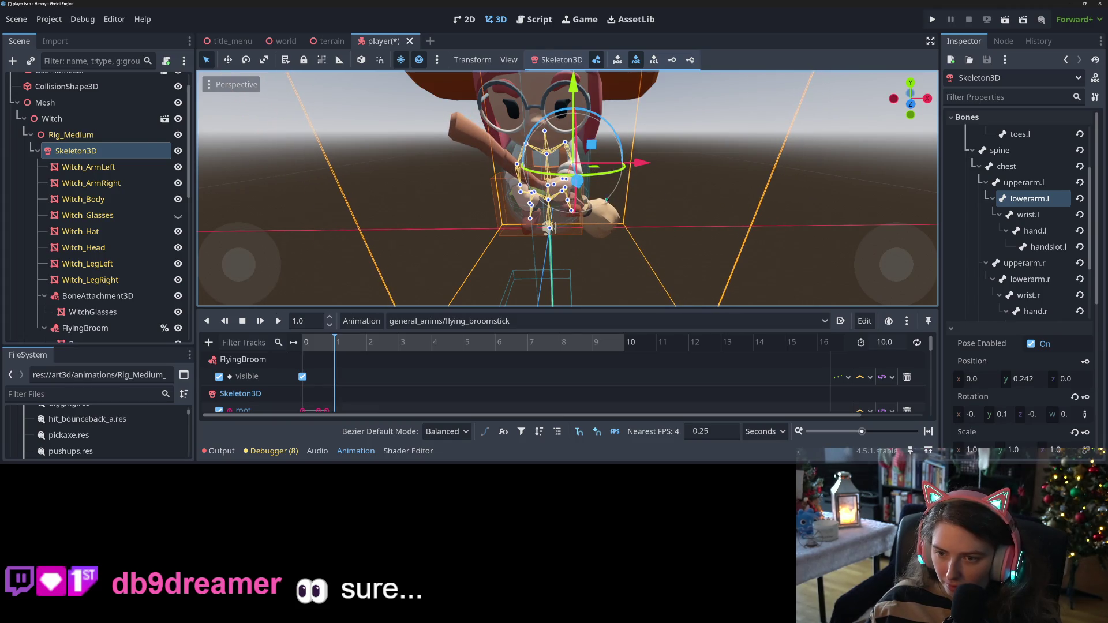
pyautogui.scroll(5, 607, 199)
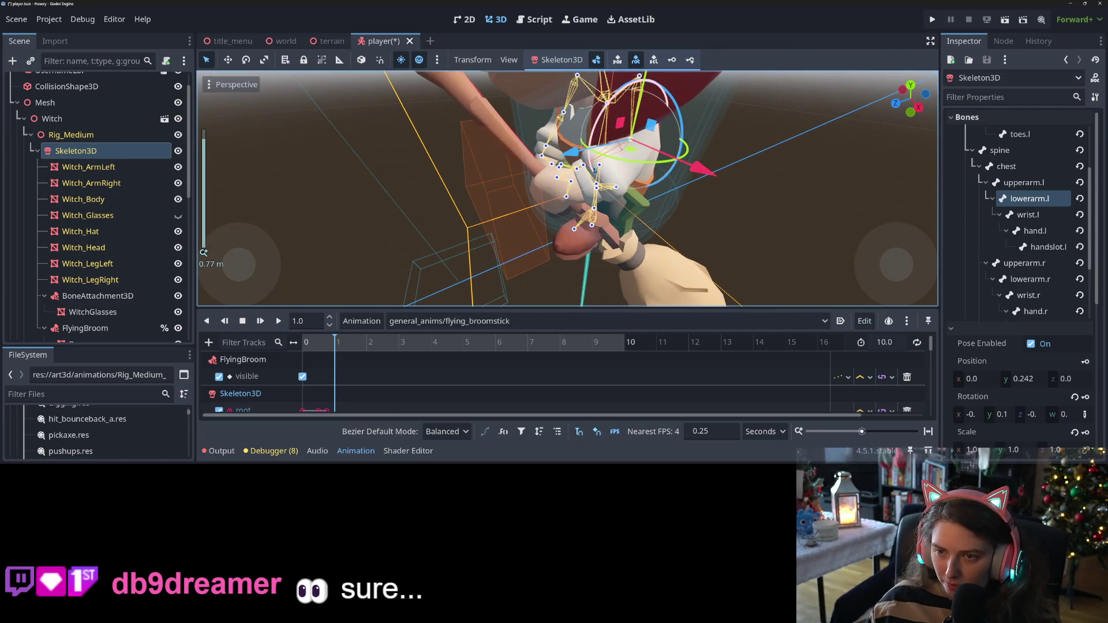
pyautogui.scroll(-5, 625, 87)
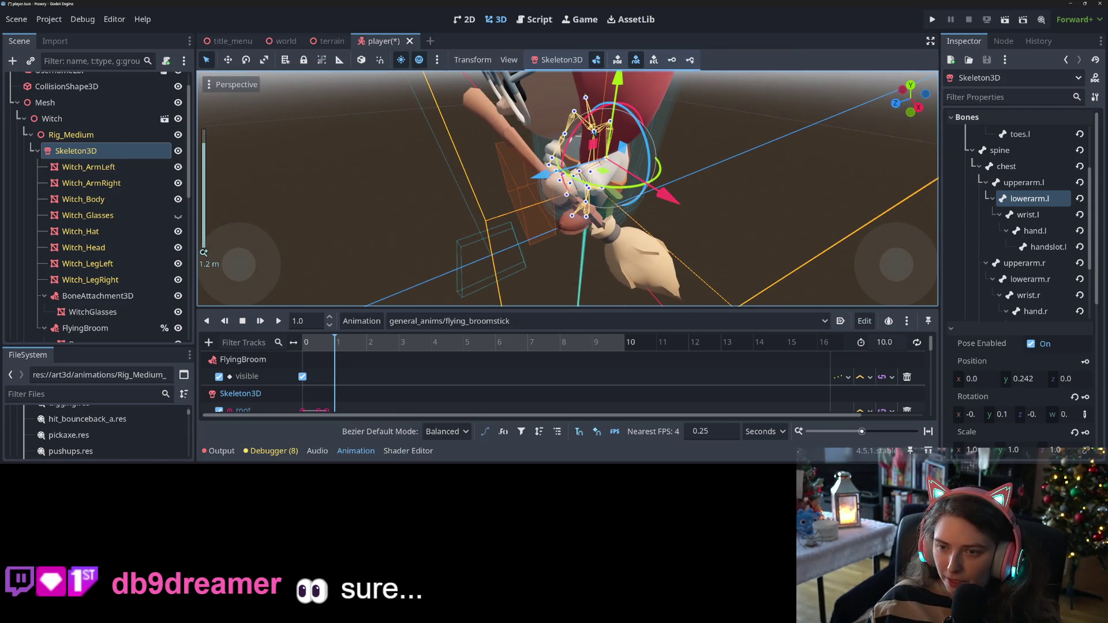
# Tilt the spine bone back about 16 degrees
pyautogui.click(627, 178)
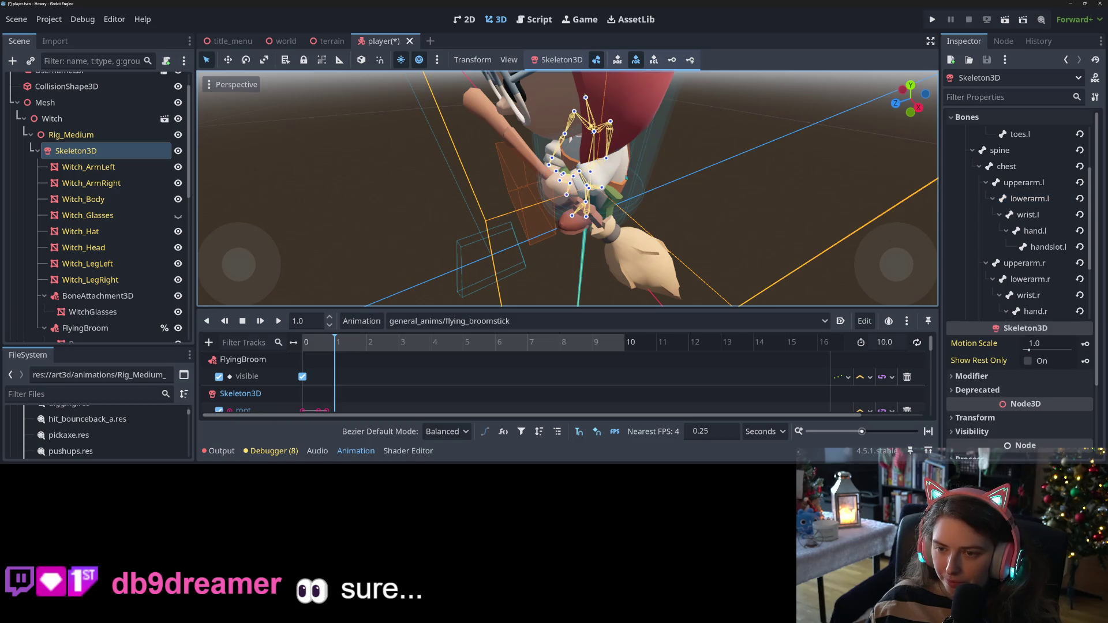
pyautogui.click(591, 173)
pyautogui.moveTo(579, 126)
pyautogui.mouseDown()
pyautogui.moveTo(567, 132)
pyautogui.moveTo(684, 189)
pyautogui.mouseUp()
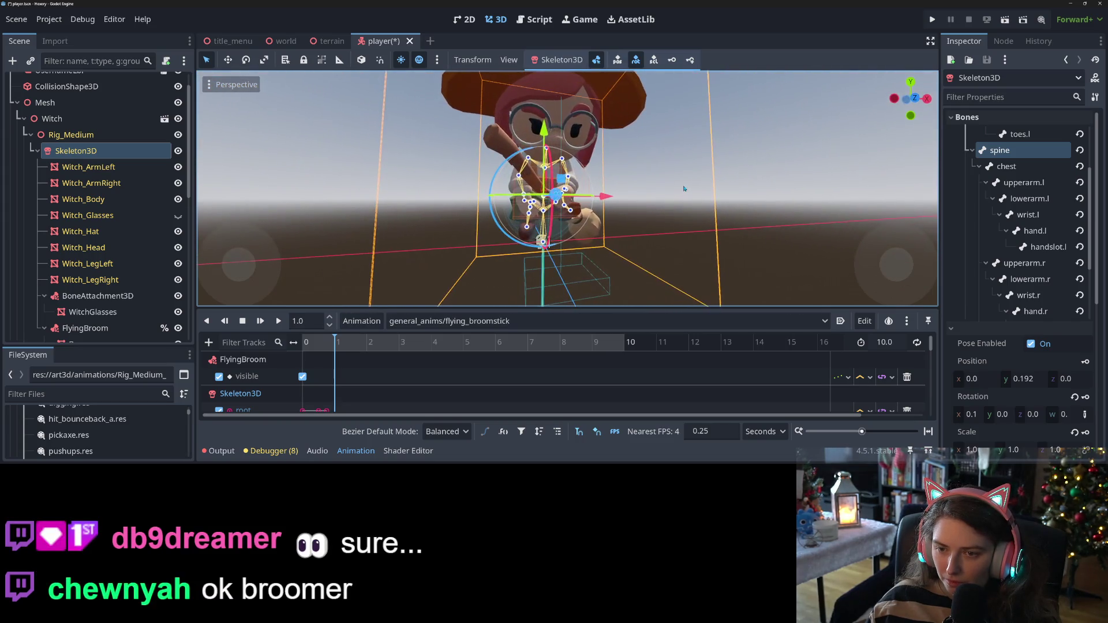
pyautogui.scroll(10, 675, 187)
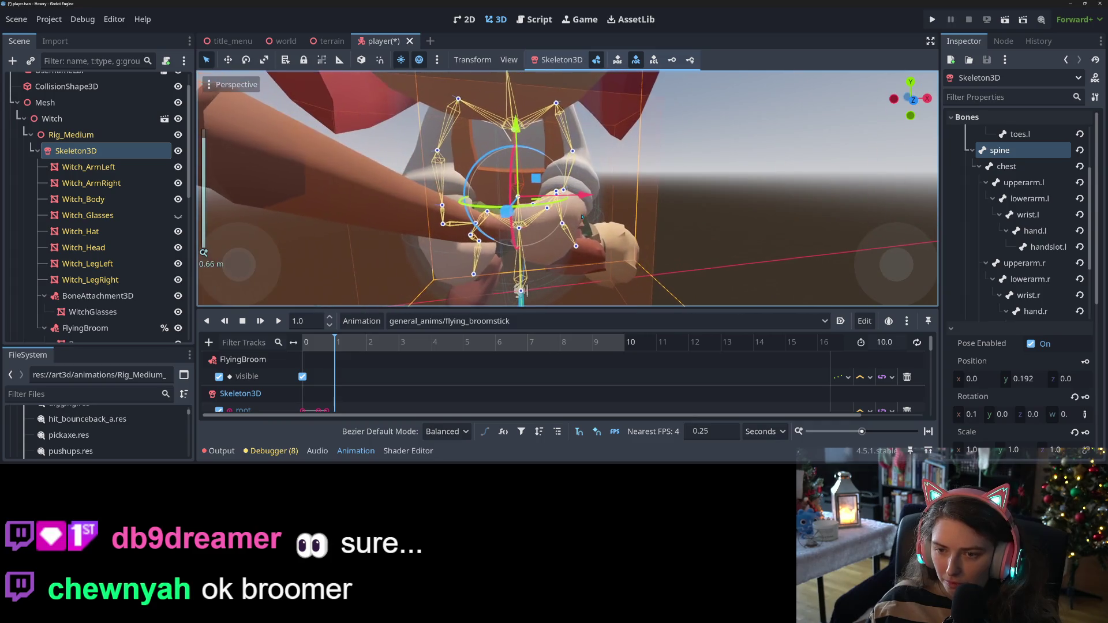
# Turn the witch's left hand bone about 50 degrees
pyautogui.click(600, 247)
pyautogui.moveTo(601, 247); pyautogui.dragTo(552, 190)
pyautogui.click(552, 190)
pyautogui.scroll(-3, 553, 199)
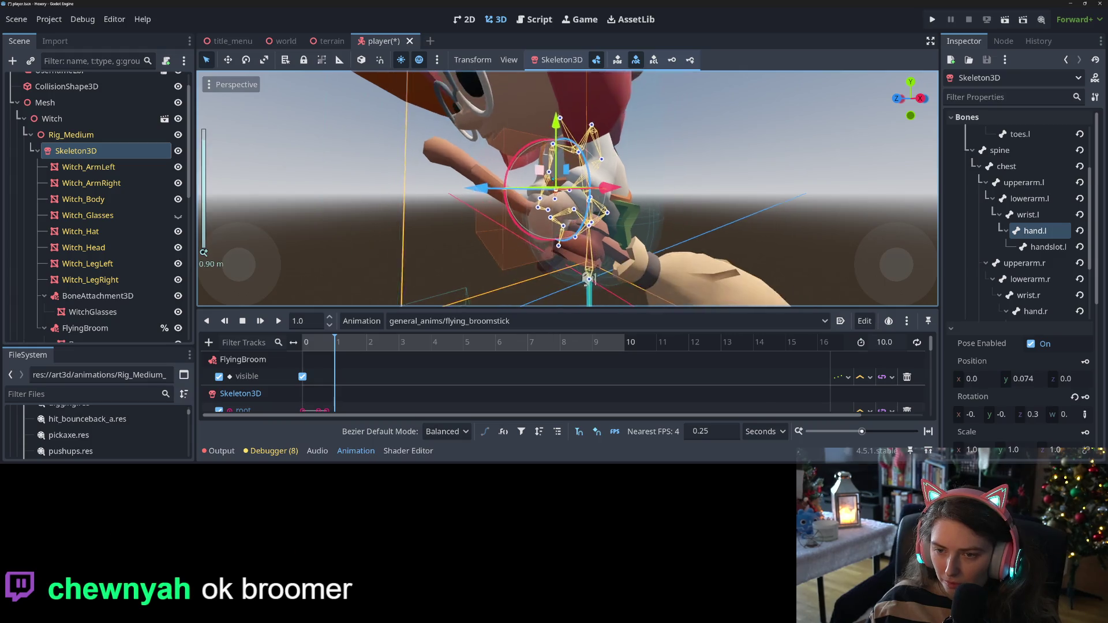
pyautogui.moveTo(553, 209)
pyautogui.mouseDown()
pyautogui.moveTo(572, 225)
pyautogui.moveTo(679, 230)
pyautogui.moveTo(672, 213)
pyautogui.moveTo(501, 209)
pyautogui.mouseUp()
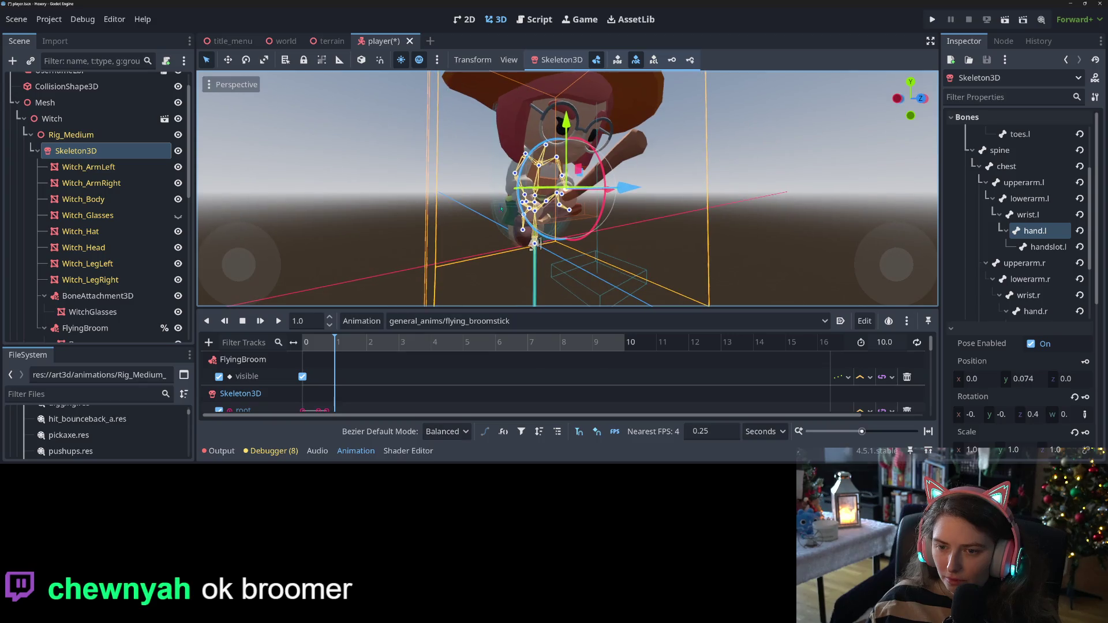
pyautogui.click(515, 174)
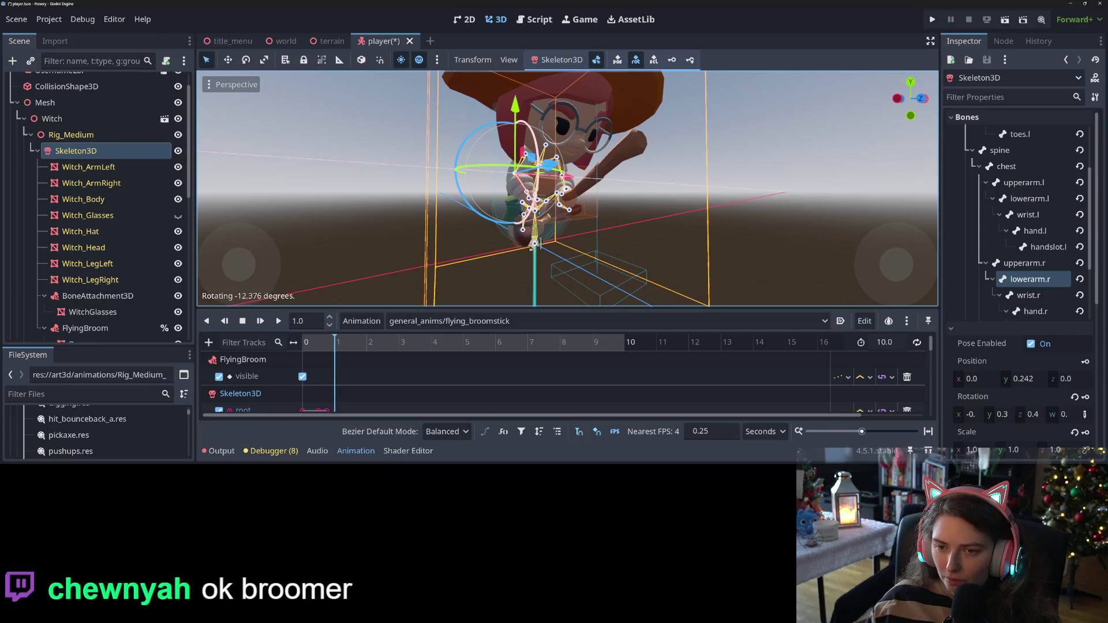
# Swing upperarm.r forward about 18.5 degrees and tilt the chest bone about 7 degrees
pyautogui.click(464, 122)
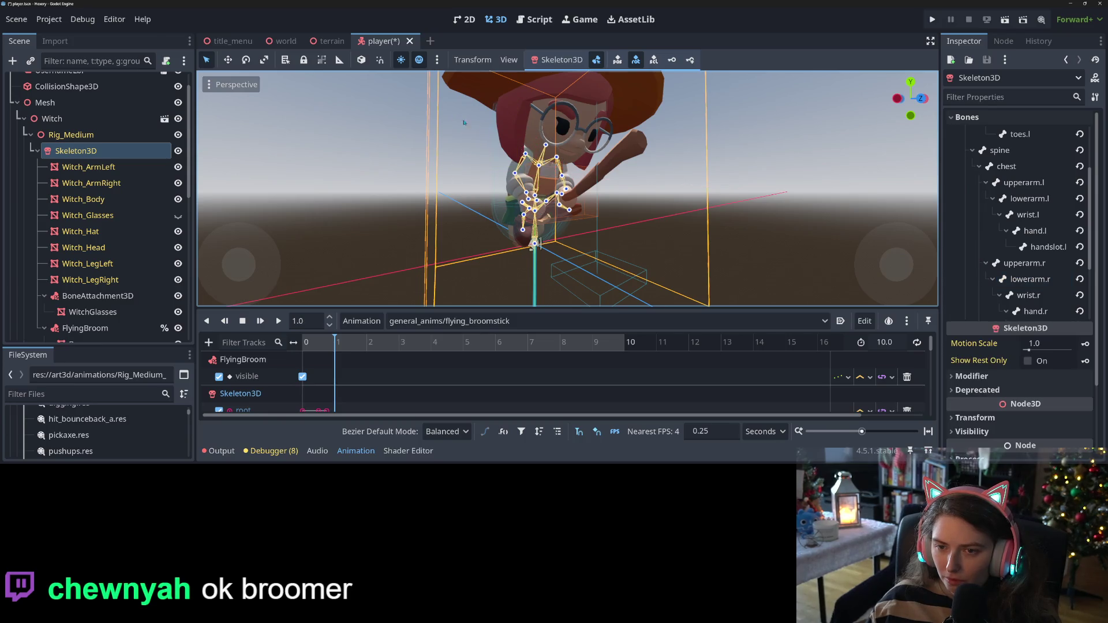
pyautogui.click(527, 155)
pyautogui.moveTo(575, 157); pyautogui.dragTo(557, 176)
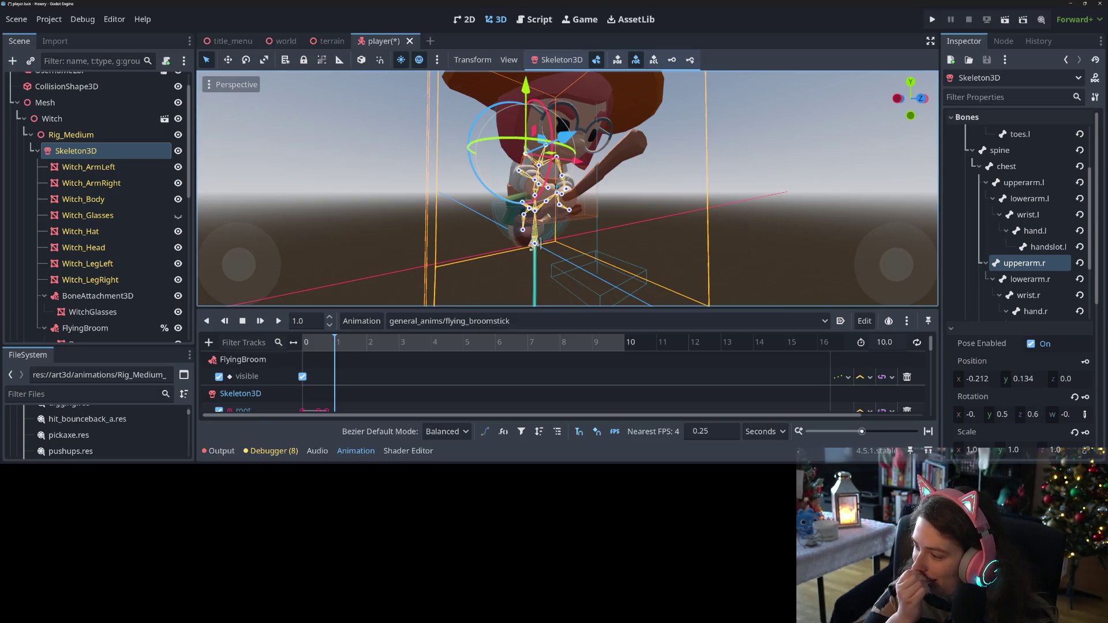
pyautogui.scroll(5, 624, 259)
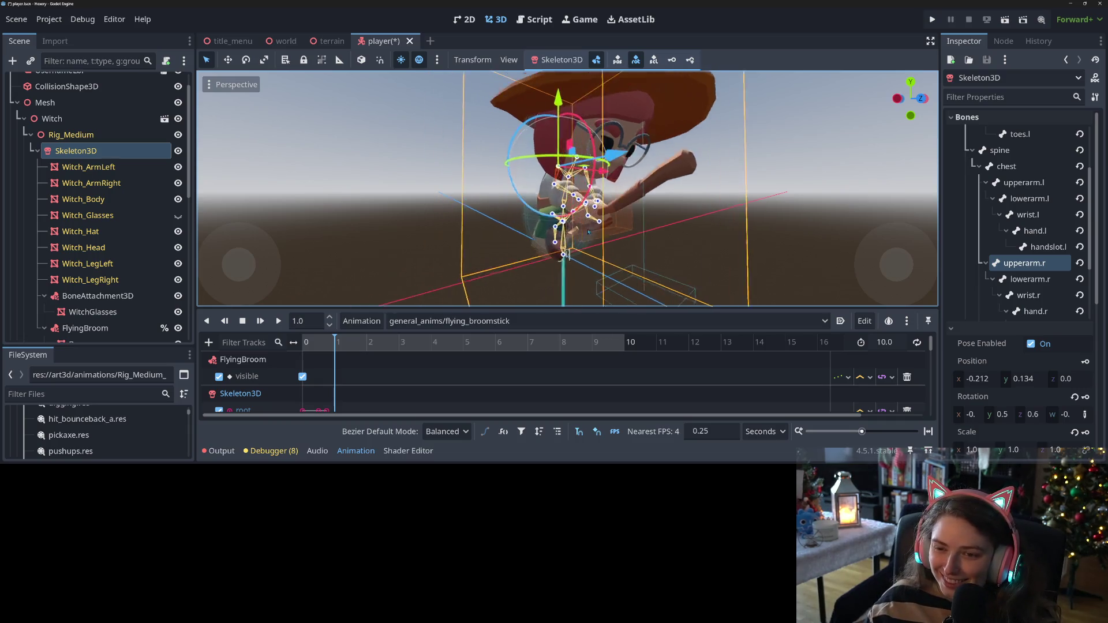
pyautogui.moveTo(625, 259)
pyautogui.mouseDown()
pyautogui.moveTo(618, 223)
pyautogui.moveTo(692, 262)
pyautogui.mouseUp()
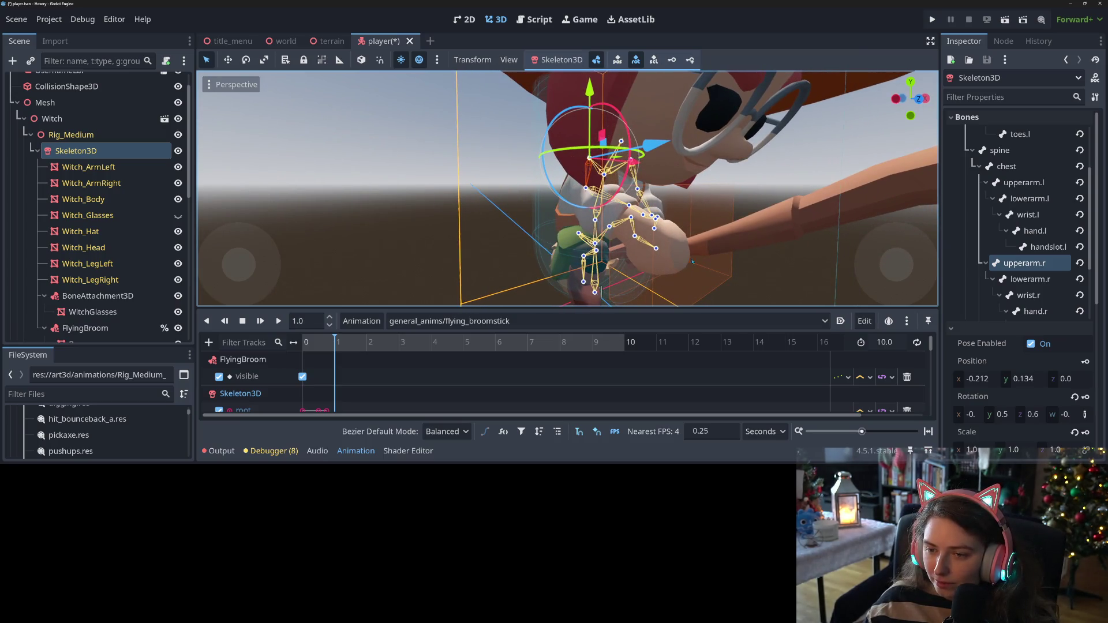
pyautogui.moveTo(547, 139)
pyautogui.mouseDown()
pyautogui.moveTo(658, 231)
pyautogui.moveTo(699, 244)
pyautogui.moveTo(547, 252)
pyautogui.moveTo(563, 201)
pyautogui.mouseUp()
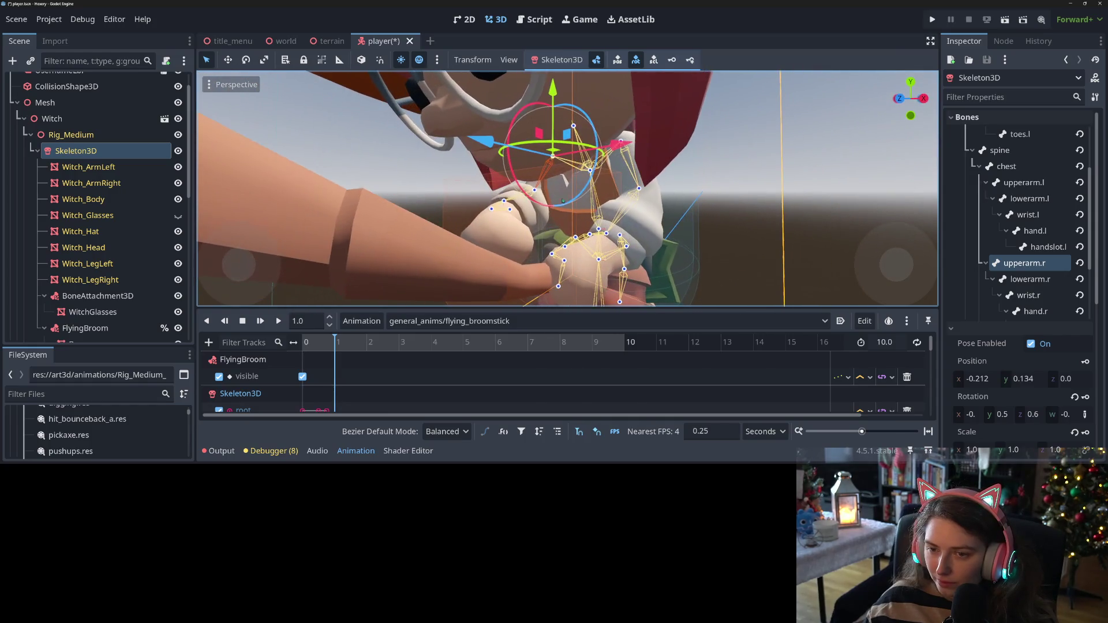
pyautogui.click(590, 172)
pyautogui.moveTo(569, 128); pyautogui.dragTo(598, 201)
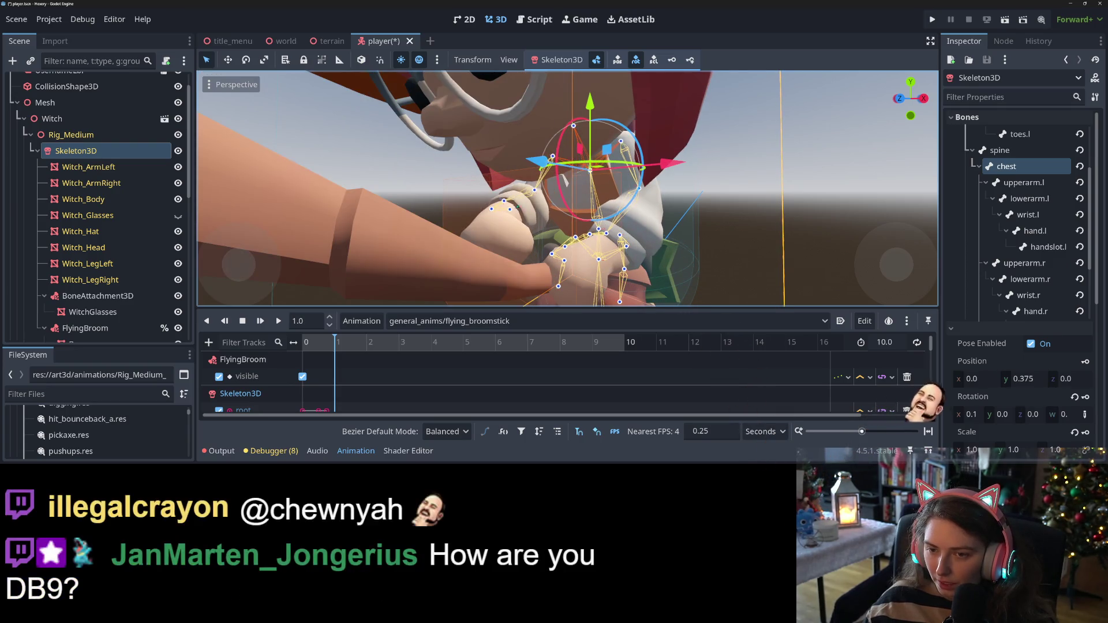
# Rotate upperarm.r slightly back to refine the right arm's reach
pyautogui.scroll(2, 597, 201)
pyautogui.scroll(-4, 576, 151)
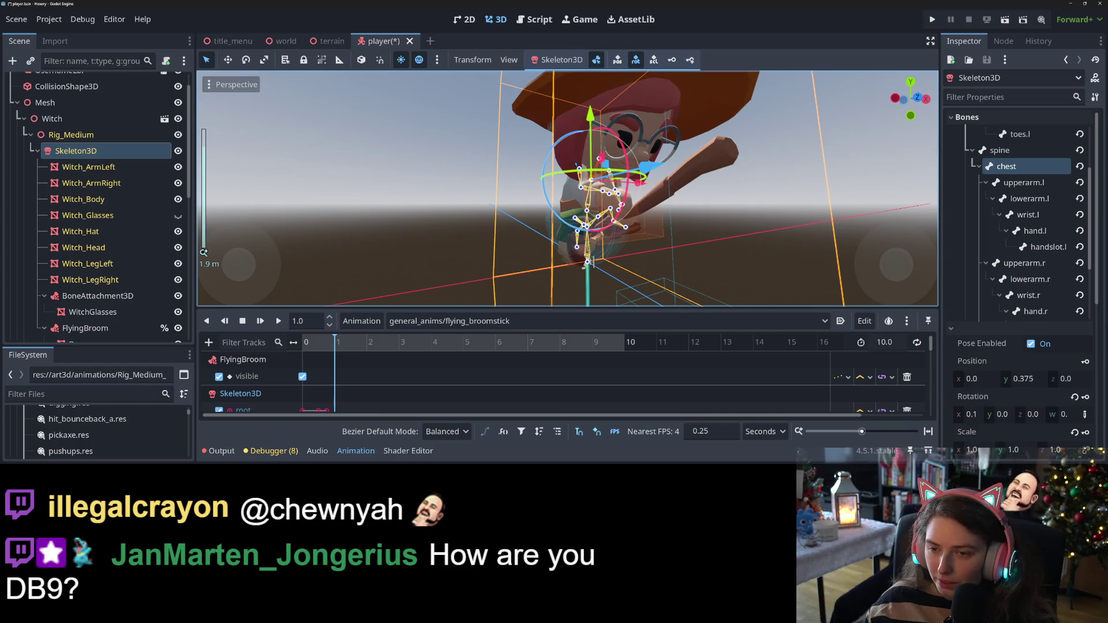
pyautogui.scroll(5, 590, 263)
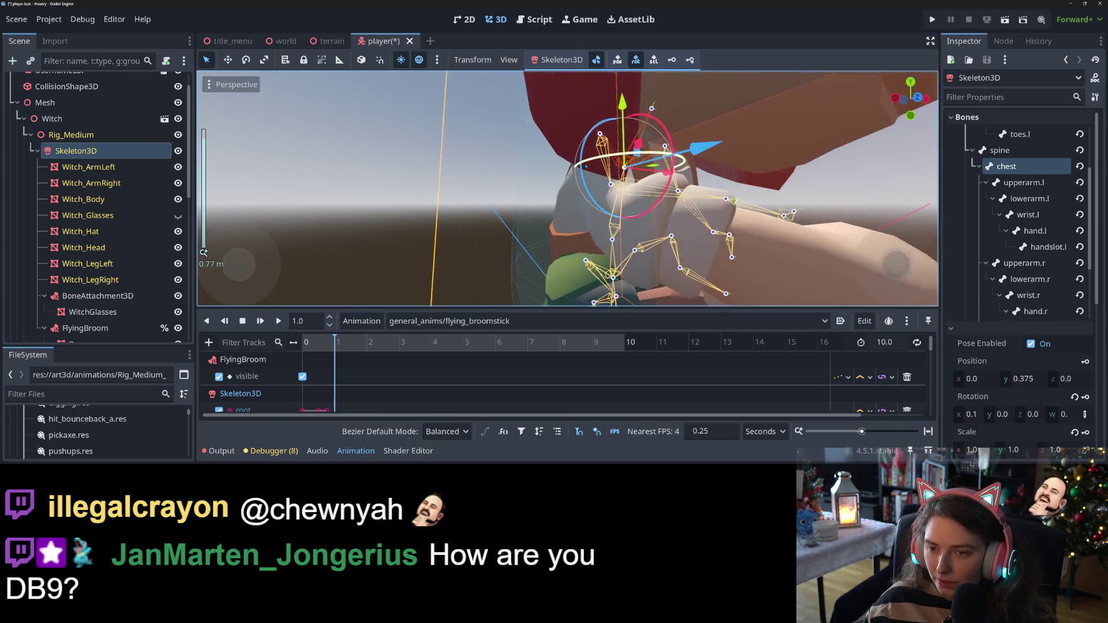
pyautogui.click(628, 156)
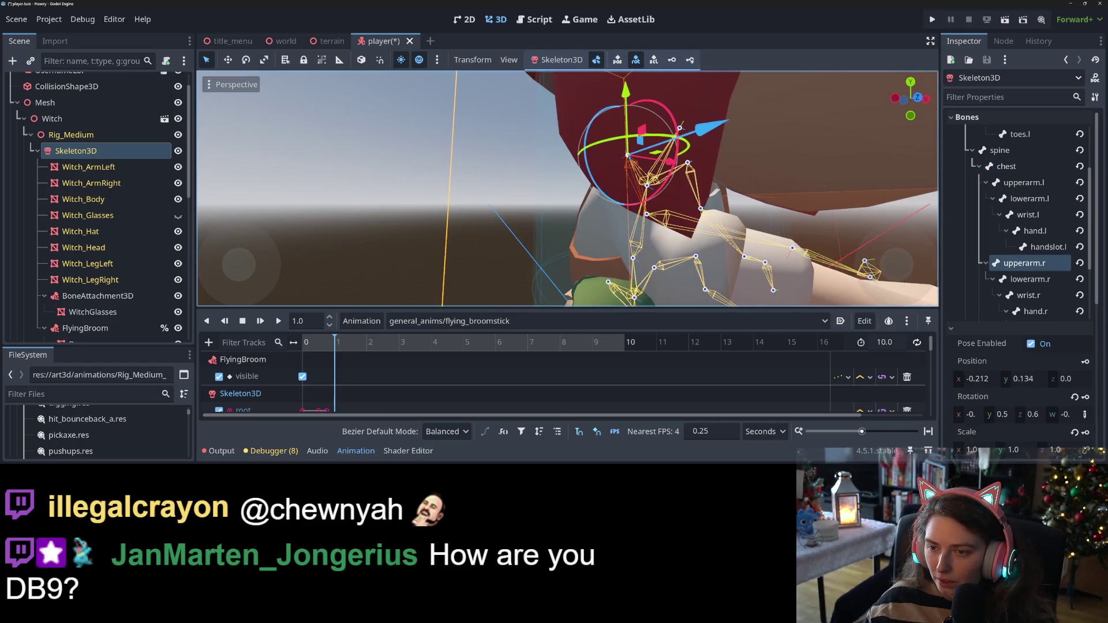
pyautogui.moveTo(595, 123); pyautogui.dragTo(601, 130)
# Adjust lowerarm.l so the left forearm reaches toward the broom, then select upperleg.l
pyautogui.scroll(3, 676, 248)
pyautogui.moveTo(676, 248); pyautogui.dragTo(608, 300)
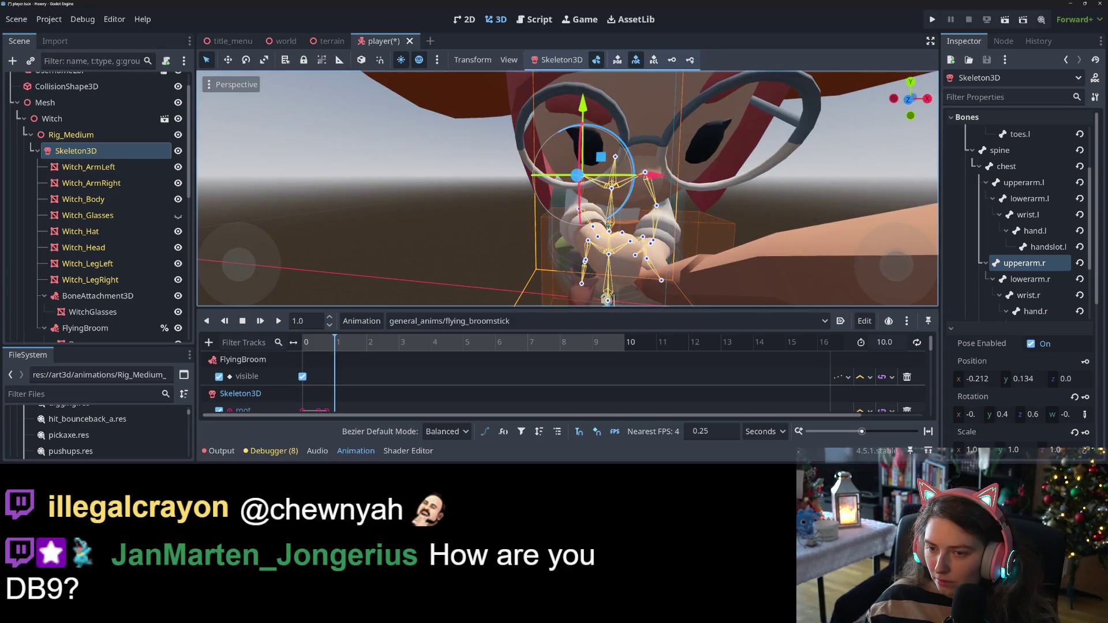
pyautogui.click(655, 243)
pyautogui.moveTo(656, 243)
pyautogui.mouseDown()
pyautogui.moveTo(625, 256)
pyautogui.moveTo(680, 257)
pyautogui.moveTo(672, 263)
pyautogui.moveTo(675, 249)
pyautogui.moveTo(751, 237)
pyautogui.moveTo(507, 351)
pyautogui.mouseUp()
pyautogui.click(633, 215)
pyautogui.scroll(-6, 659, 257)
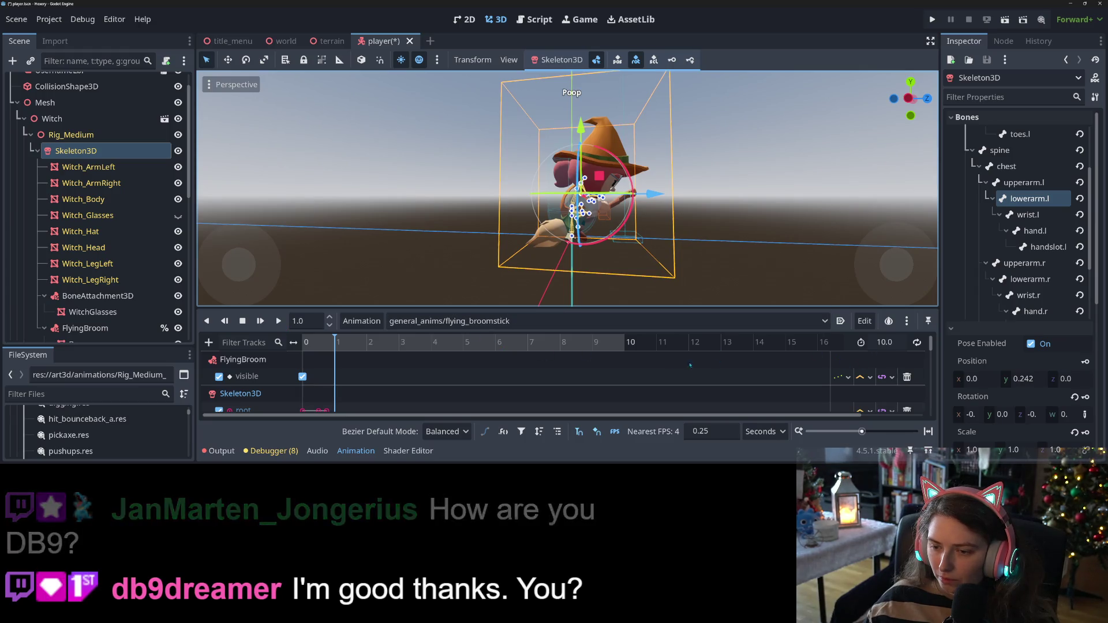
pyautogui.moveTo(712, 259)
pyautogui.mouseDown()
pyautogui.moveTo(583, 262)
pyautogui.moveTo(542, 249)
pyautogui.moveTo(499, 265)
pyautogui.moveTo(607, 266)
pyautogui.mouseUp()
pyautogui.scroll(6, 583, 263)
pyautogui.scroll(3, 568, 189)
pyautogui.click(491, 266)
pyautogui.scroll(-2, 482, 269)
# Rotate upperleg.l forward so the left thigh rests astride the broom
pyautogui.press('r')
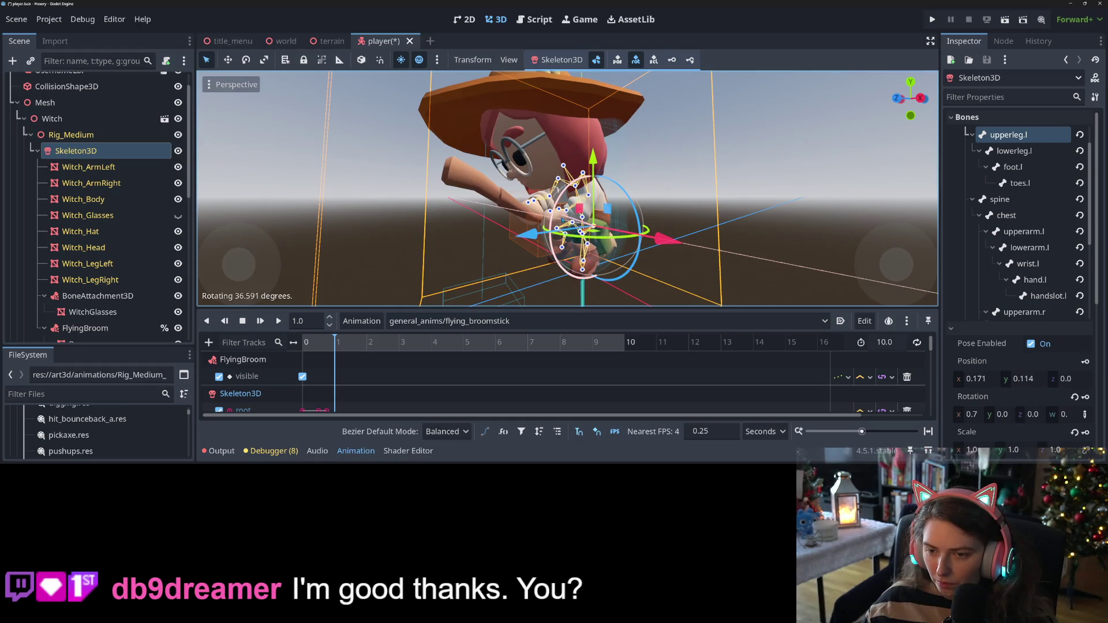
pyautogui.click(563, 224)
pyautogui.moveTo(563, 225); pyautogui.dragTo(664, 241)
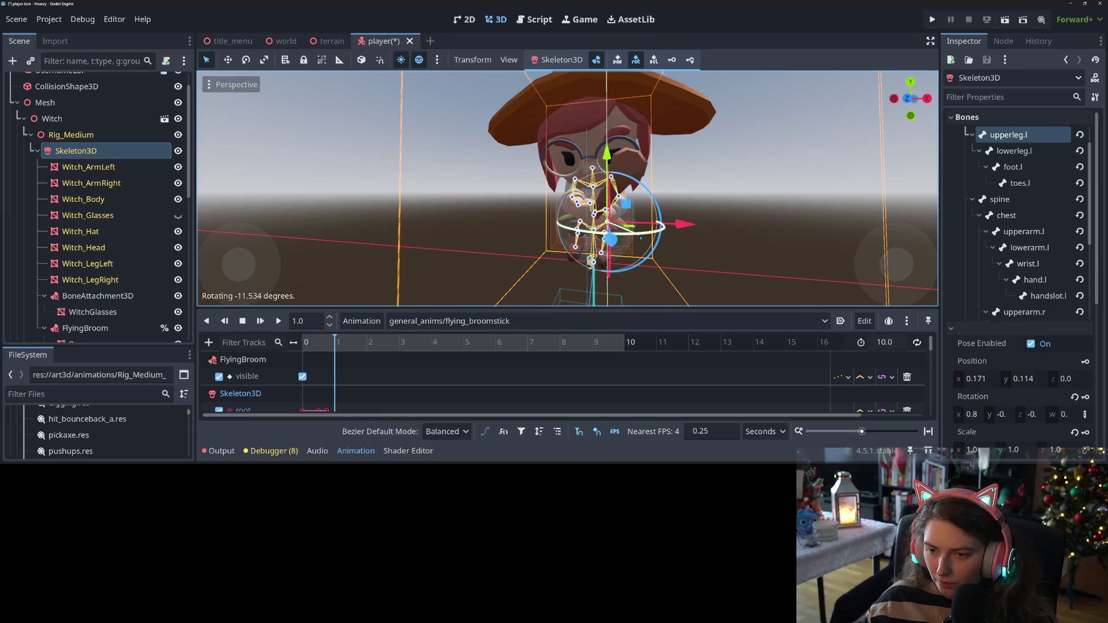
pyautogui.moveTo(658, 240)
pyautogui.mouseDown()
pyautogui.moveTo(623, 234)
pyautogui.moveTo(679, 227)
pyautogui.moveTo(655, 254)
pyautogui.moveTo(568, 252)
pyautogui.moveTo(577, 246)
pyautogui.moveTo(549, 240)
pyautogui.moveTo(526, 249)
pyautogui.moveTo(612, 231)
pyautogui.mouseUp()
pyautogui.scroll(3, 679, 228)
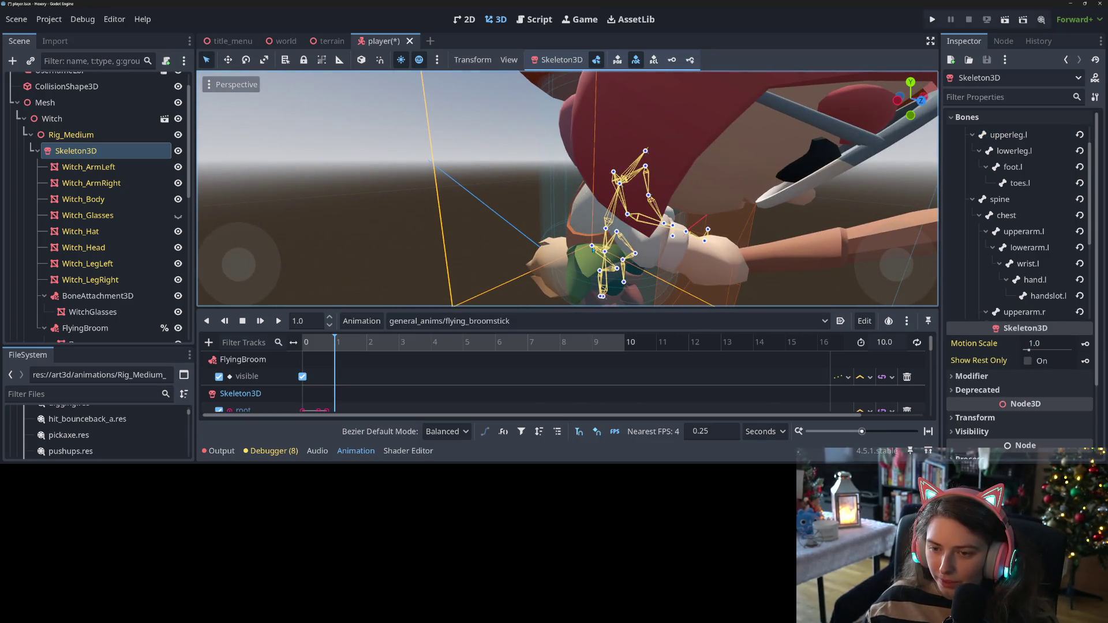
# Lift upperleg.r forward about 40.6 degrees to match the left leg
pyautogui.click(592, 249)
pyautogui.scroll(-3, 577, 246)
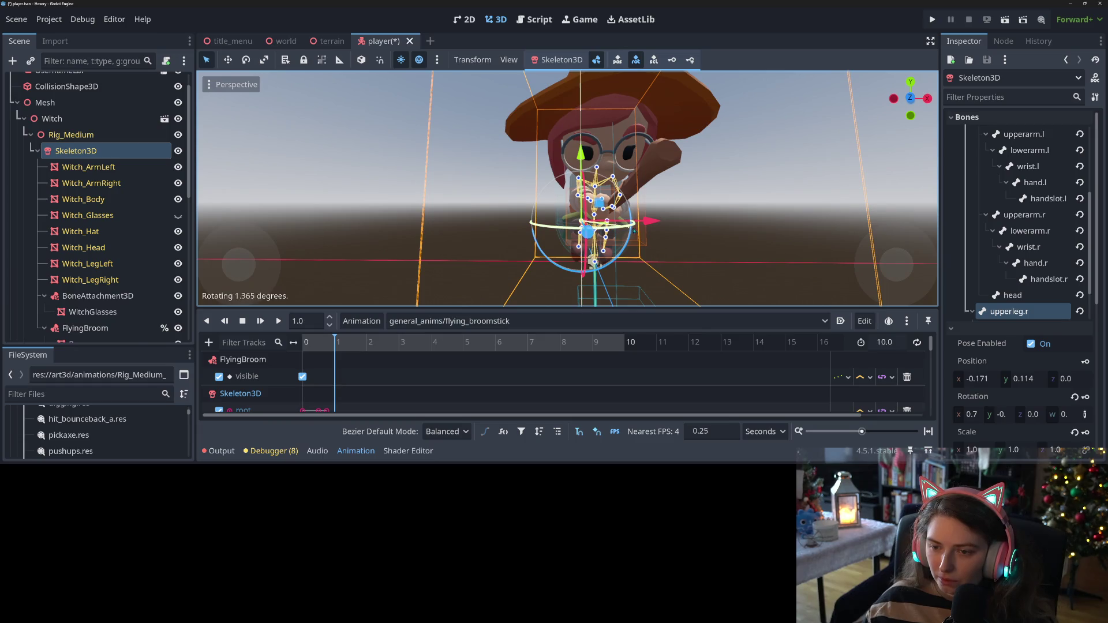
pyautogui.moveTo(664, 171)
pyautogui.mouseDown()
pyautogui.moveTo(743, 223)
pyautogui.moveTo(552, 260)
pyautogui.mouseUp()
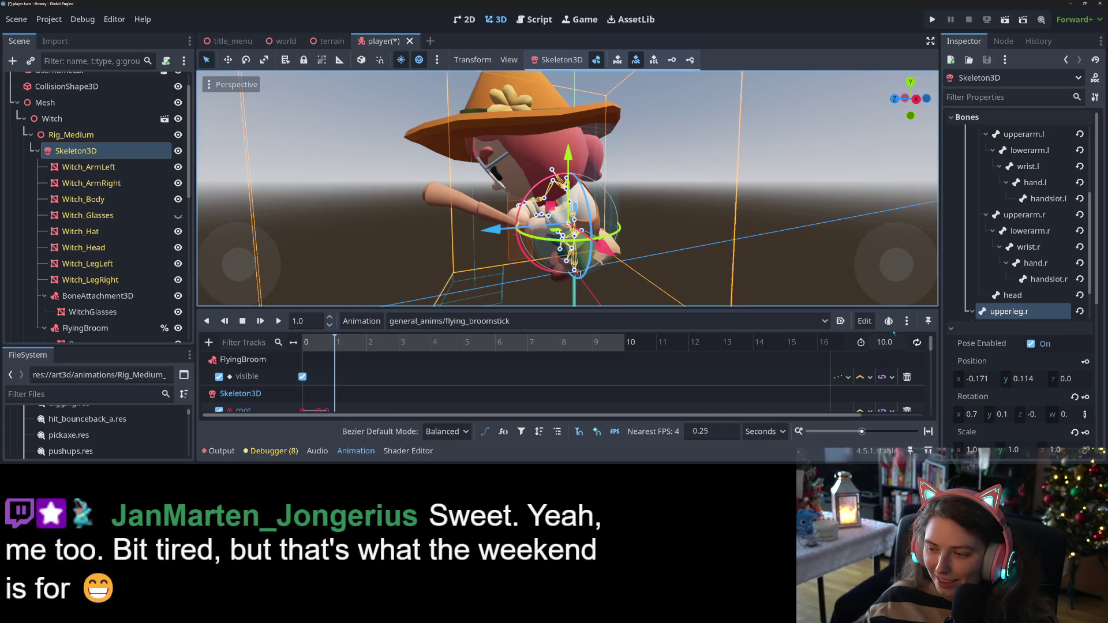
pyautogui.moveTo(550, 206)
pyautogui.mouseDown()
pyautogui.moveTo(554, 260)
pyautogui.moveTo(660, 222)
pyautogui.moveTo(640, 235)
pyautogui.mouseUp()
pyautogui.scroll(3, 554, 260)
pyautogui.click(553, 259)
pyautogui.scroll(-1, 660, 222)
pyautogui.scroll(2, 659, 222)
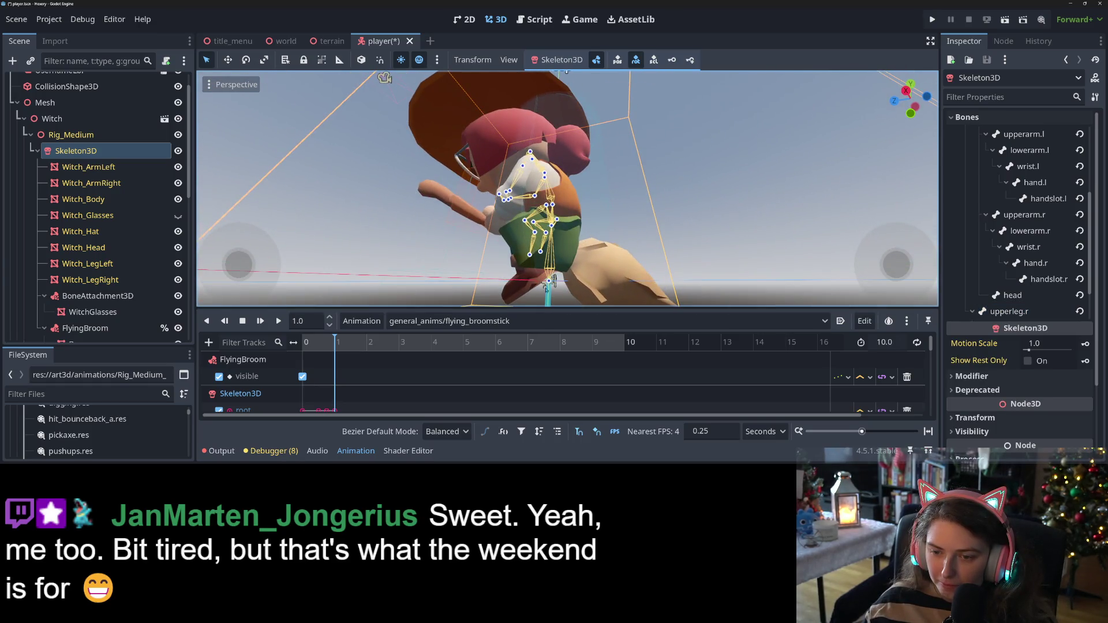
pyautogui.click(548, 281)
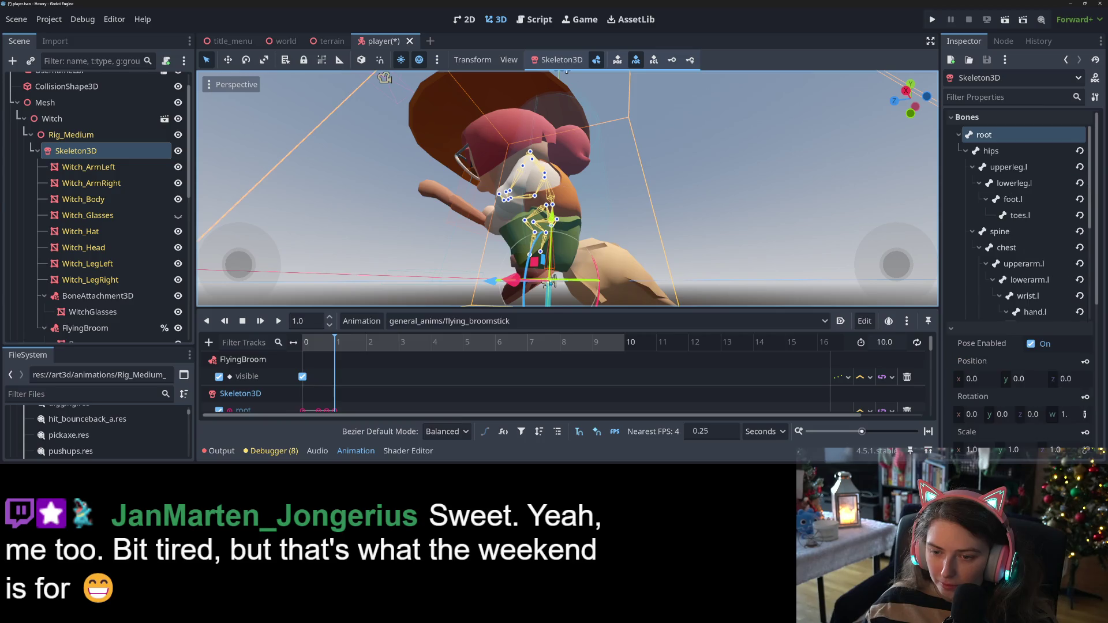
# Tilt the root bone forward about 20 degrees to lean the whole witch over the broom
pyautogui.scroll(-3, 552, 271)
pyautogui.scroll(-3, 552, 270)
pyautogui.moveTo(552, 269); pyautogui.dragTo(533, 283)
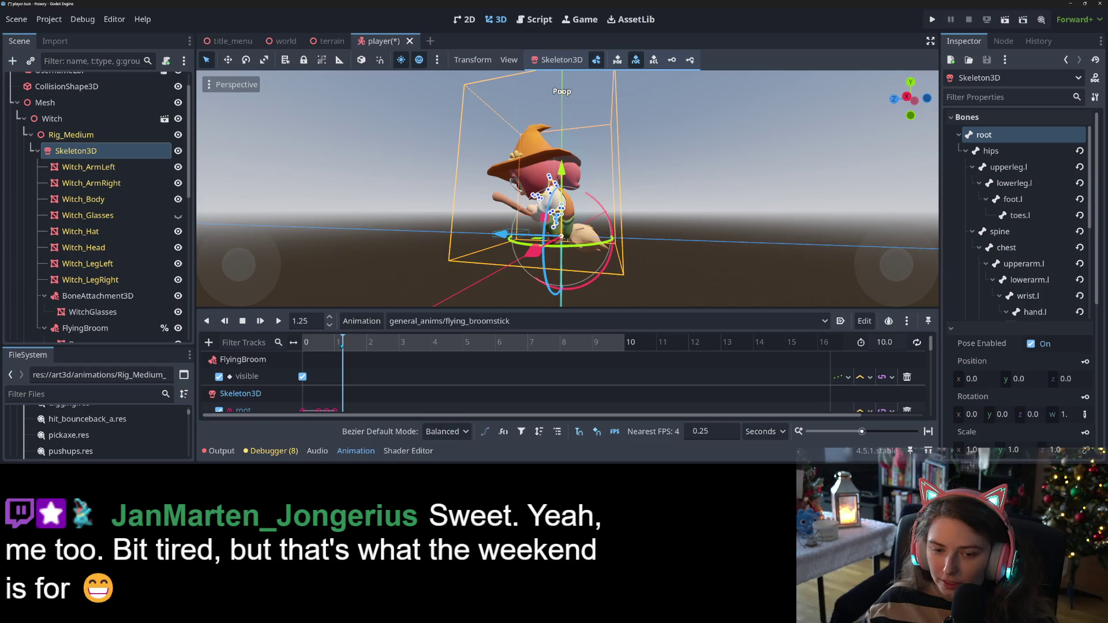
pyautogui.moveTo(603, 214); pyautogui.dragTo(595, 204)
pyautogui.scroll(8, 474, 186)
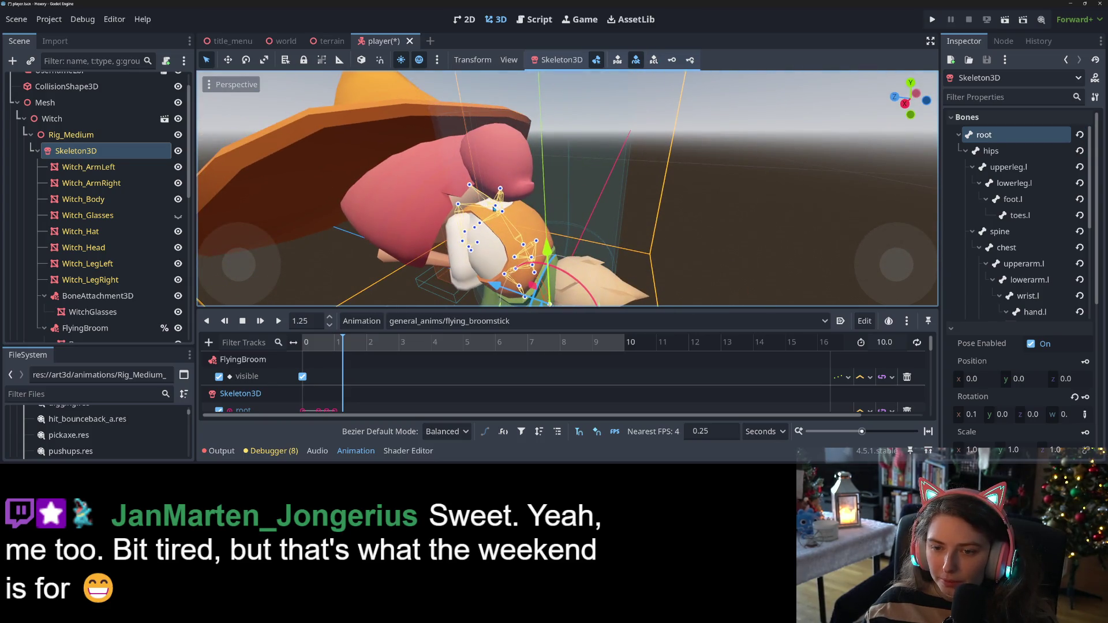
# Turn the head bone about -17 degrees
pyautogui.click(488, 201)
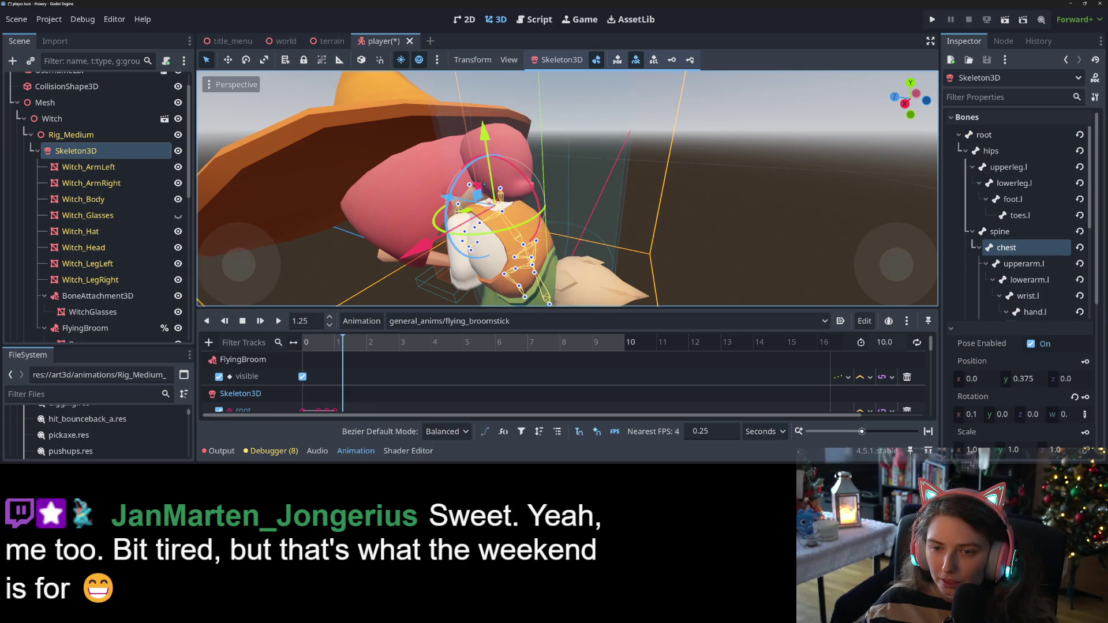
pyautogui.click(471, 186)
pyautogui.moveTo(485, 176)
pyautogui.mouseDown()
pyautogui.moveTo(499, 166)
pyautogui.moveTo(503, 178)
pyautogui.mouseUp()
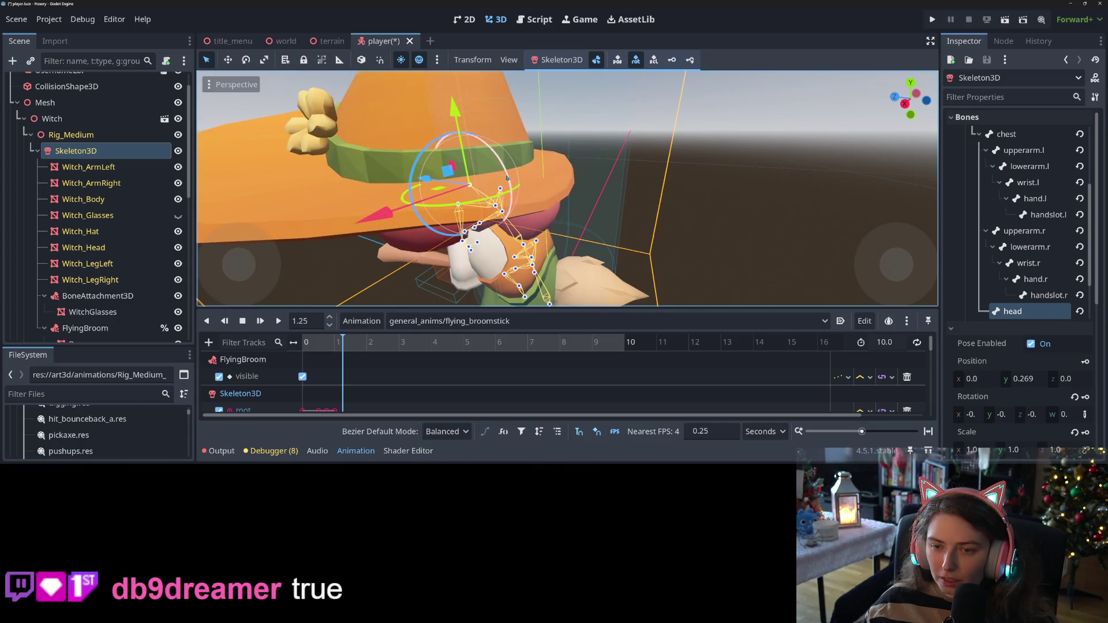
pyautogui.scroll(-5, 508, 178)
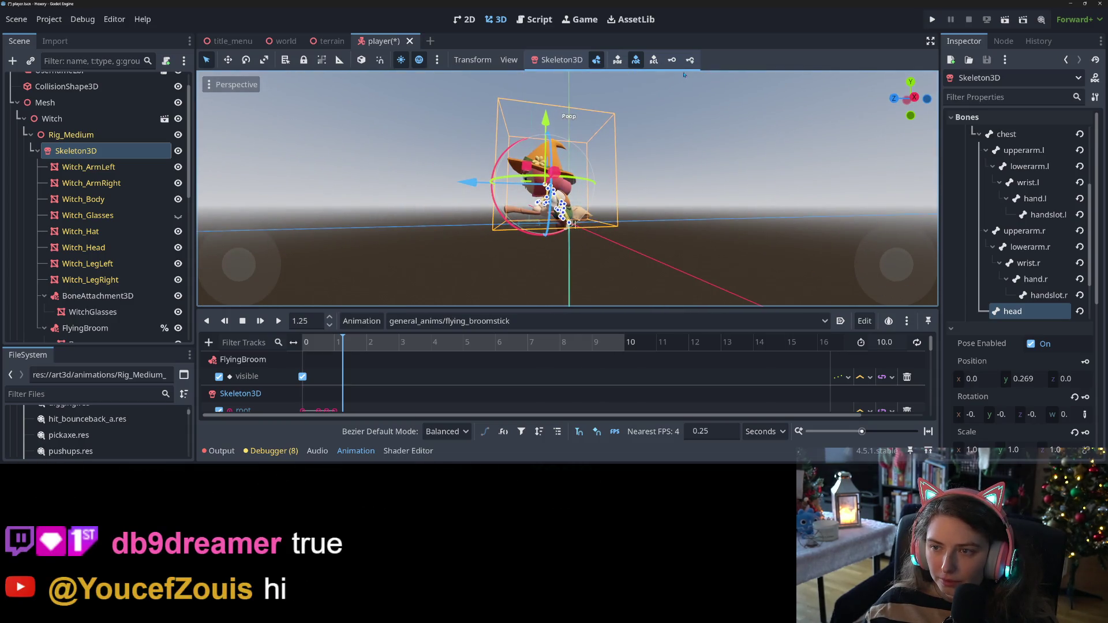
# Save the player scene, then play and stop the flying_broomstick animation to check the pose
pyautogui.hotkey('ctrl', 's')
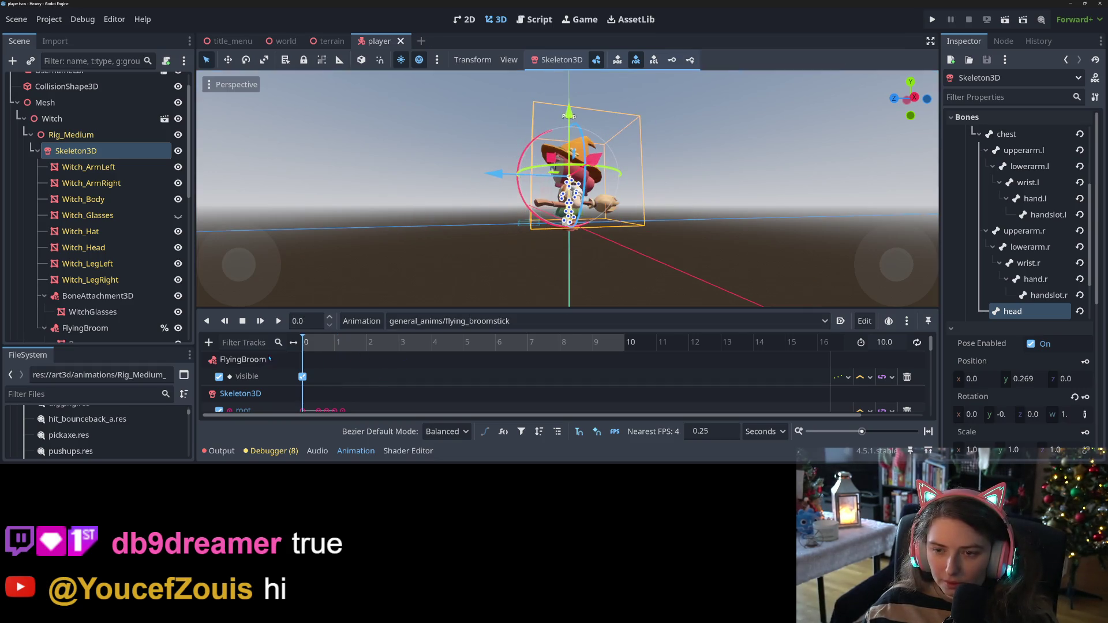
pyautogui.click(643, 225)
pyautogui.scroll(5, 643, 226)
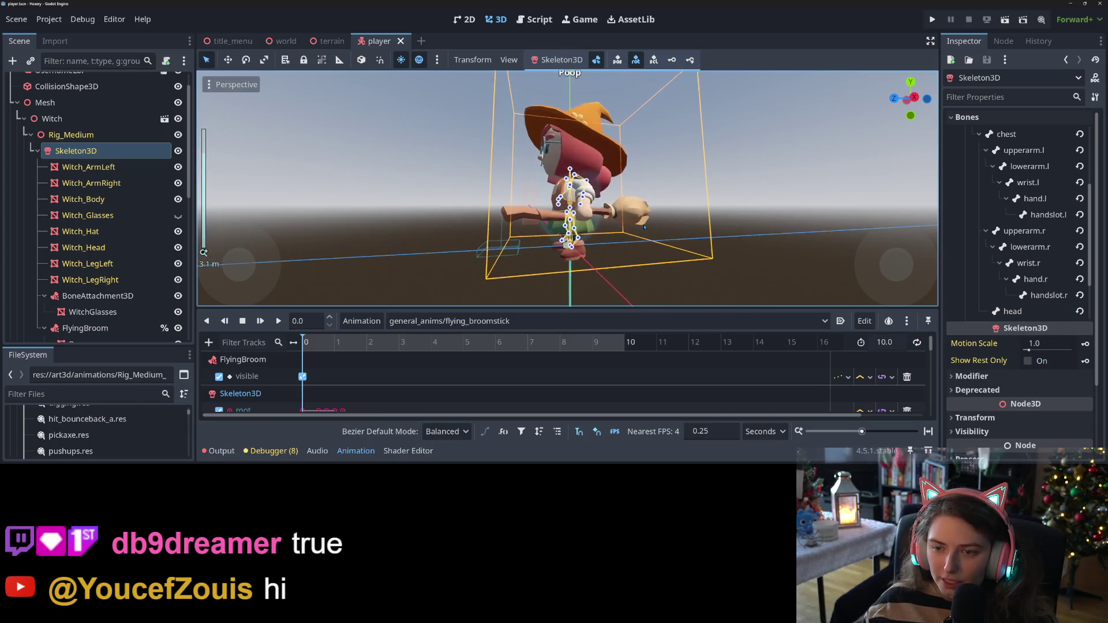
pyautogui.click(278, 321)
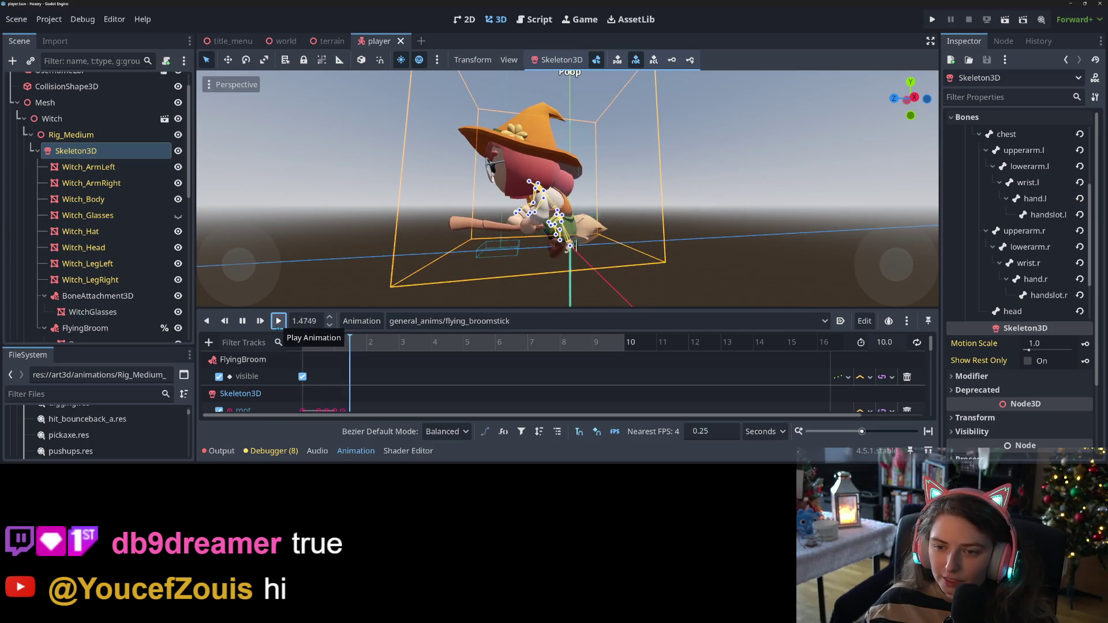
pyautogui.click(243, 321)
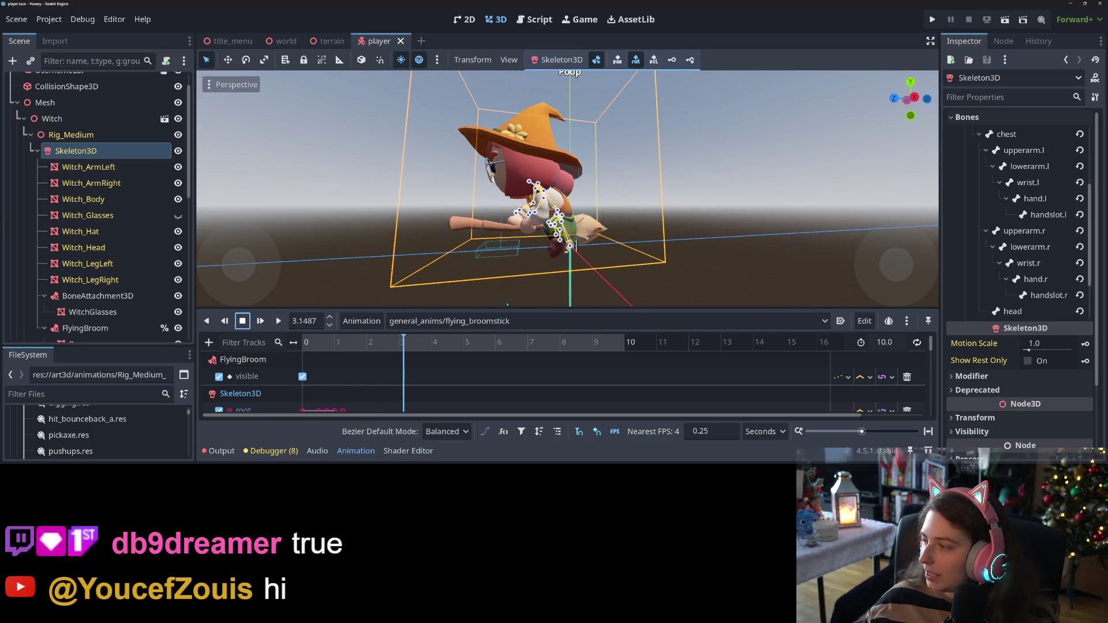
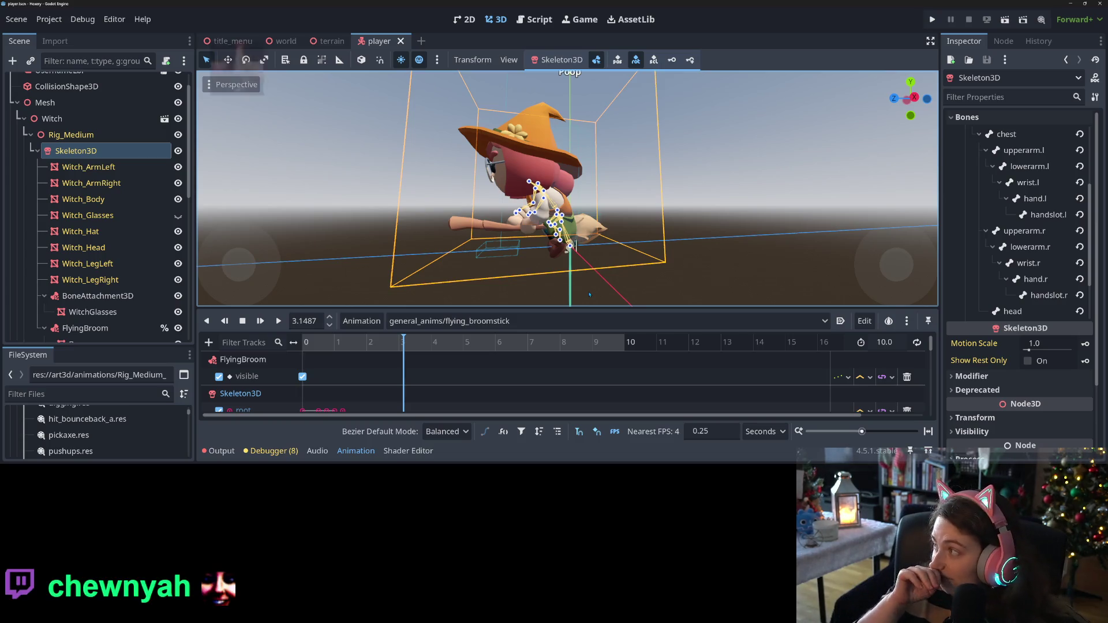
# Scroll through the flying_broomstick bone tracks with the playhead at 1.25 seconds
pyautogui.scroll(-10, 378, 371)
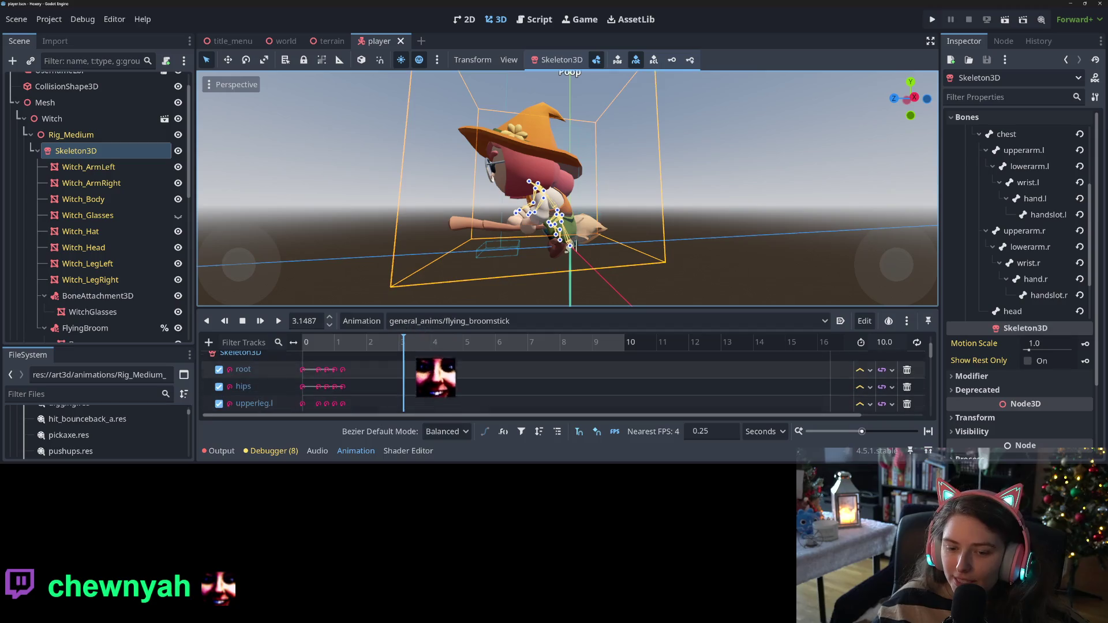
pyautogui.scroll(10, 378, 371)
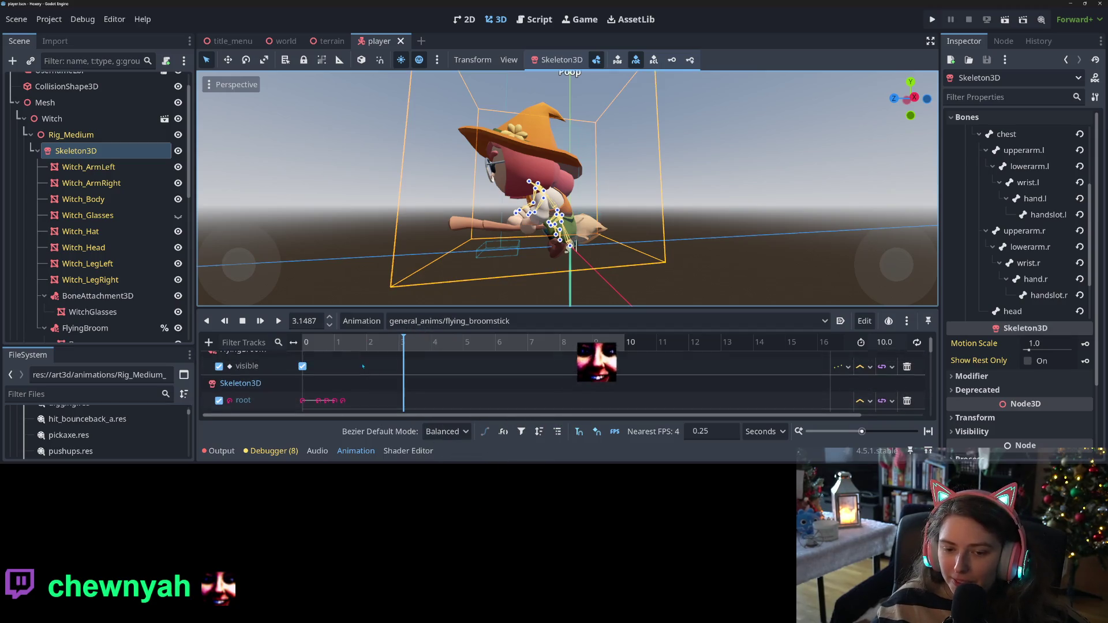
pyautogui.click(342, 343)
pyautogui.scroll(-10, 414, 377)
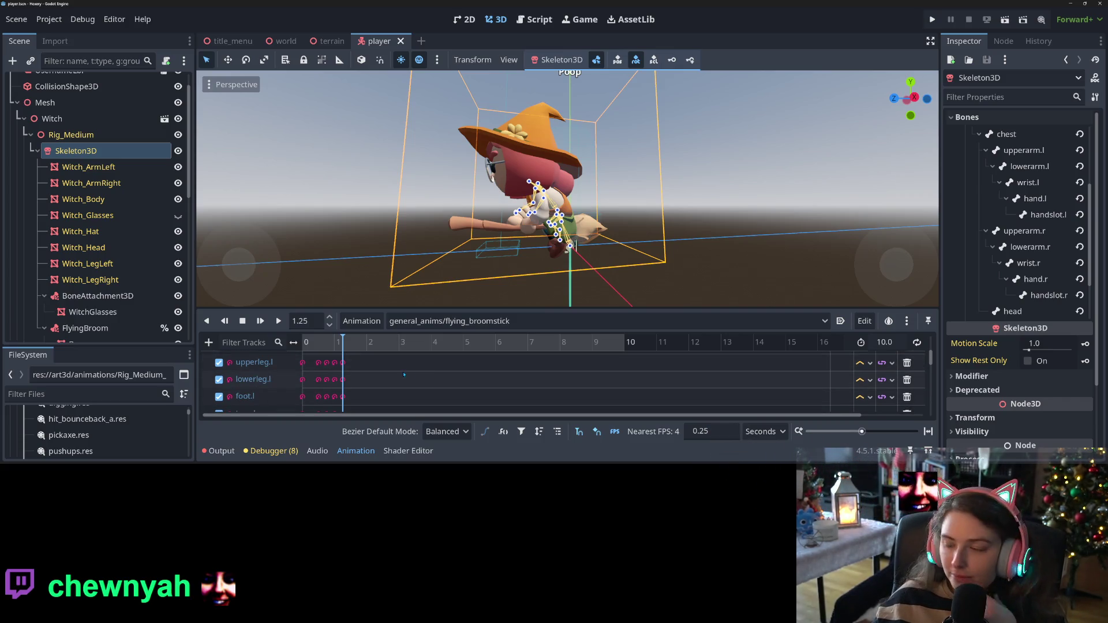
pyautogui.scroll(-3, 403, 375)
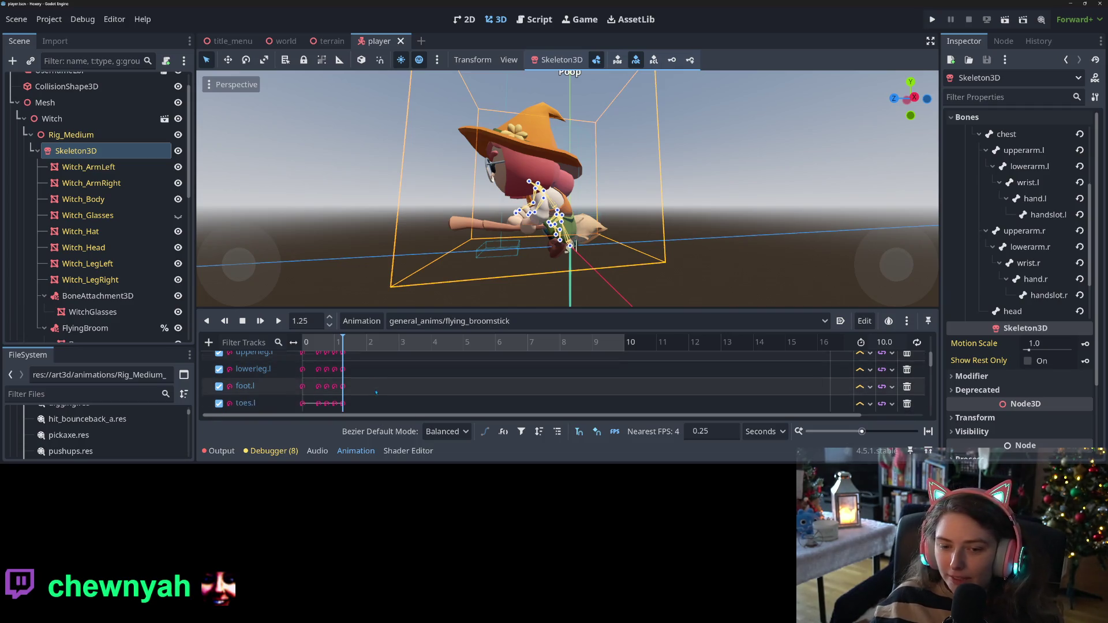
pyautogui.scroll(3, 377, 389)
# Enlarge the animation track list upward, then choose to duplicate the current animation
pyautogui.moveTo(404, 248)
pyautogui.mouseDown()
pyautogui.moveTo(406, 212)
pyautogui.moveTo(390, 265)
pyautogui.moveTo(426, 277)
pyautogui.moveTo(546, 275)
pyautogui.moveTo(325, 291)
pyautogui.moveTo(439, 279)
pyautogui.mouseUp()
pyautogui.scroll(-2, 386, 278)
pyautogui.moveTo(393, 308); pyautogui.dragTo(390, 84)
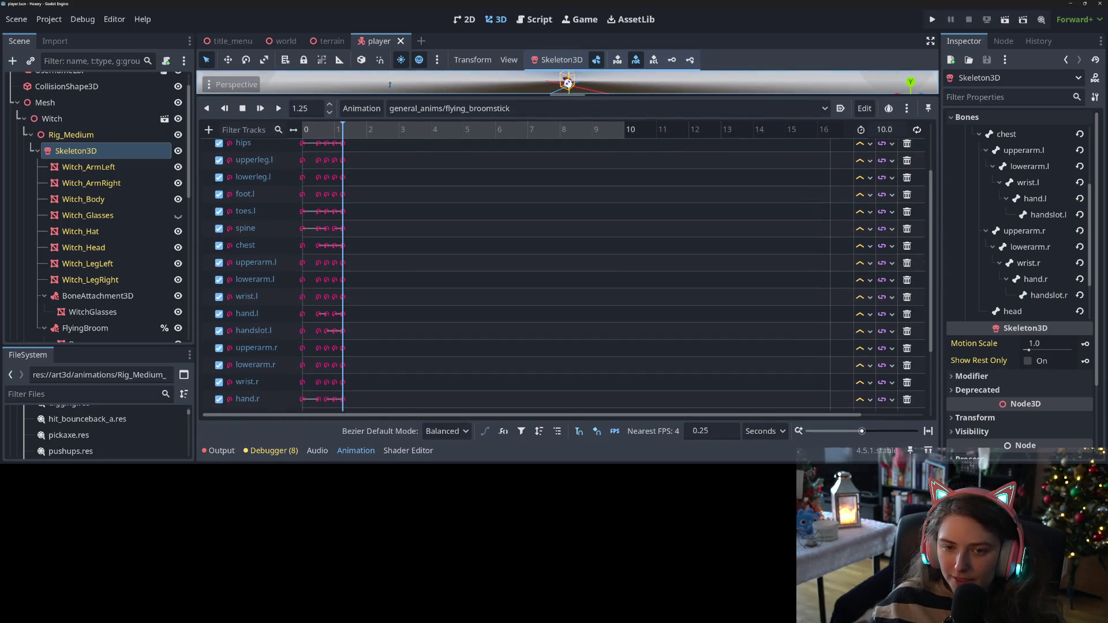
pyautogui.click(362, 109)
pyautogui.click(379, 171)
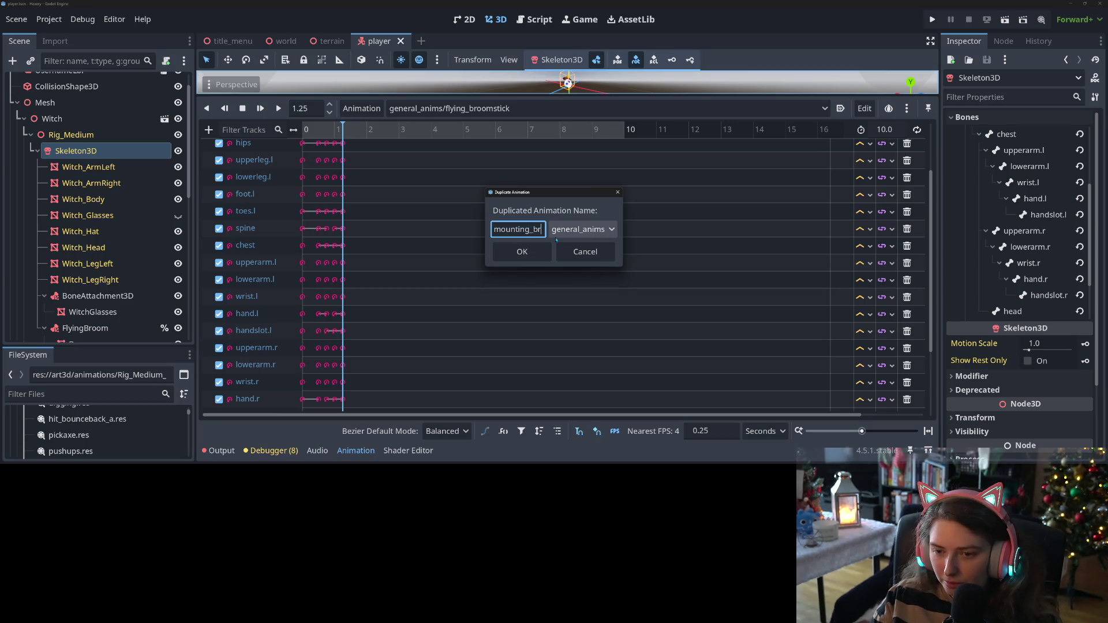
# Name the copy mounting_broomstick, then reselect flying_broomstick in the animation list
pyautogui.write('k')
pyautogui.press('Return')
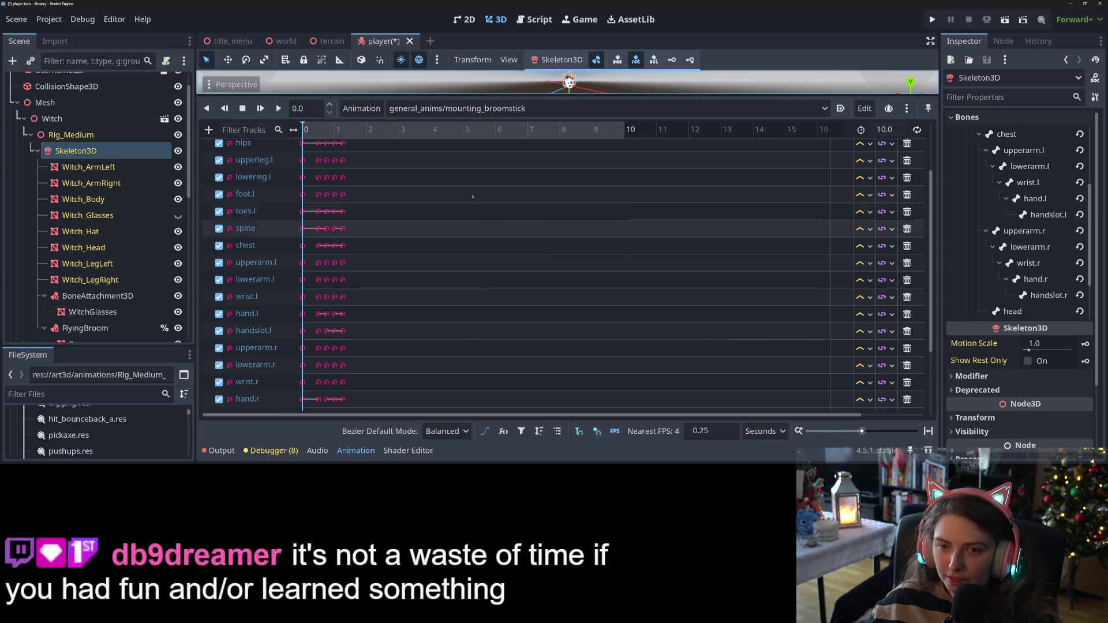
pyautogui.click(494, 110)
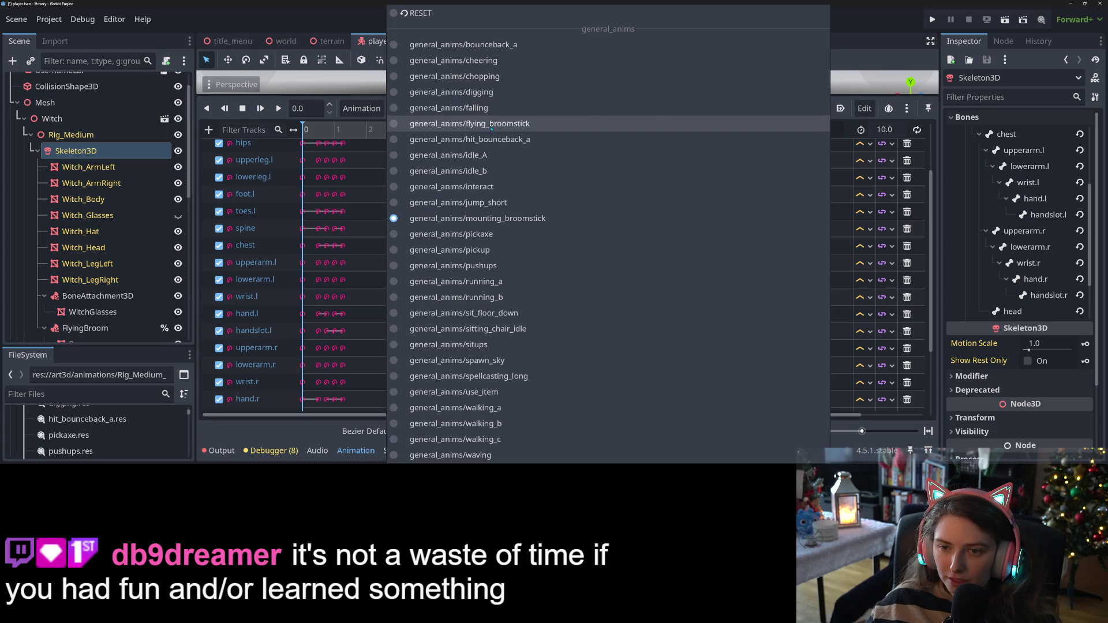
pyautogui.click(493, 123)
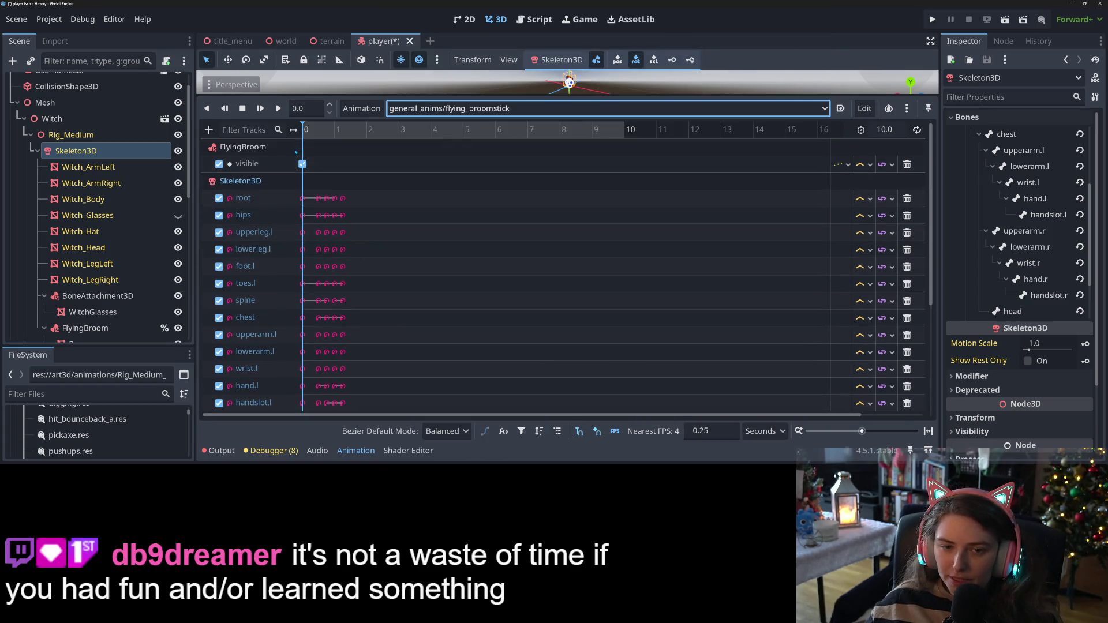
# Delete the early flying_broomstick keyframes and move the remaining keys to 0 seconds
pyautogui.moveTo(300, 188); pyautogui.dragTo(337, 417)
pyautogui.press('Delete')
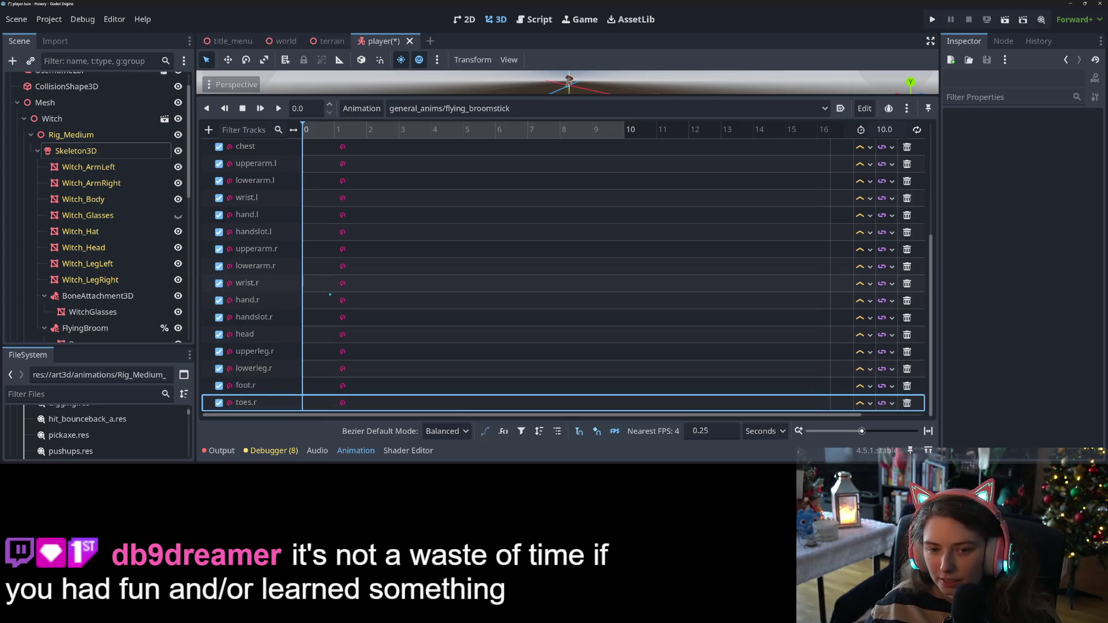
pyautogui.moveTo(362, 404)
pyautogui.mouseDown()
pyautogui.moveTo(327, 188)
pyautogui.moveTo(331, 203)
pyautogui.mouseUp()
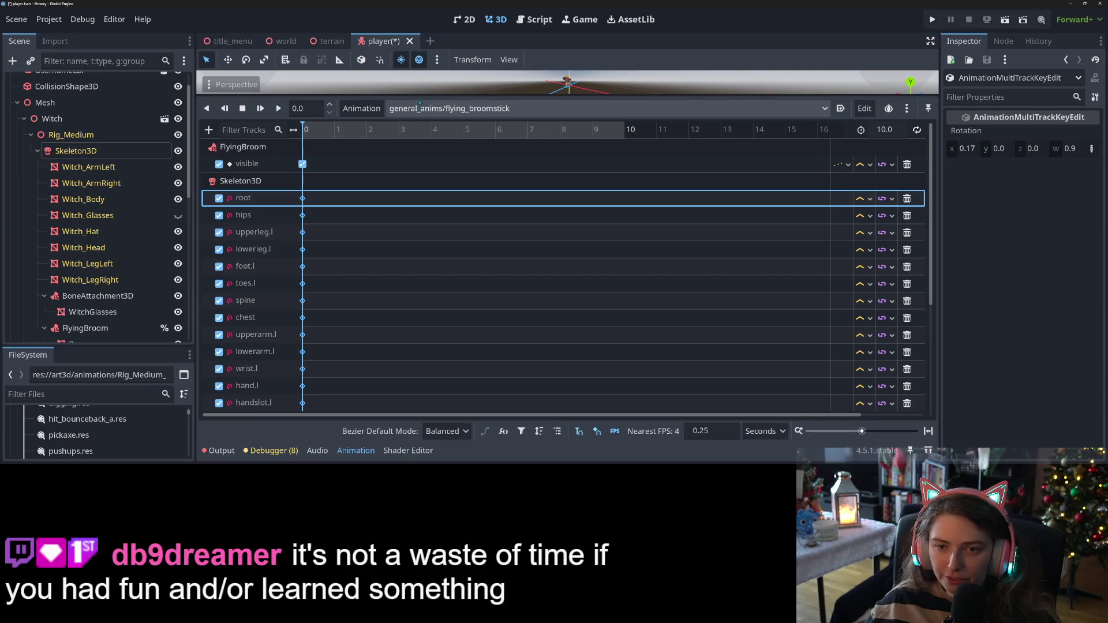
# Enlarge and orbit the 3D view, save the player scene, and set the playhead to 0.25 s
pyautogui.moveTo(394, 96); pyautogui.dragTo(396, 308)
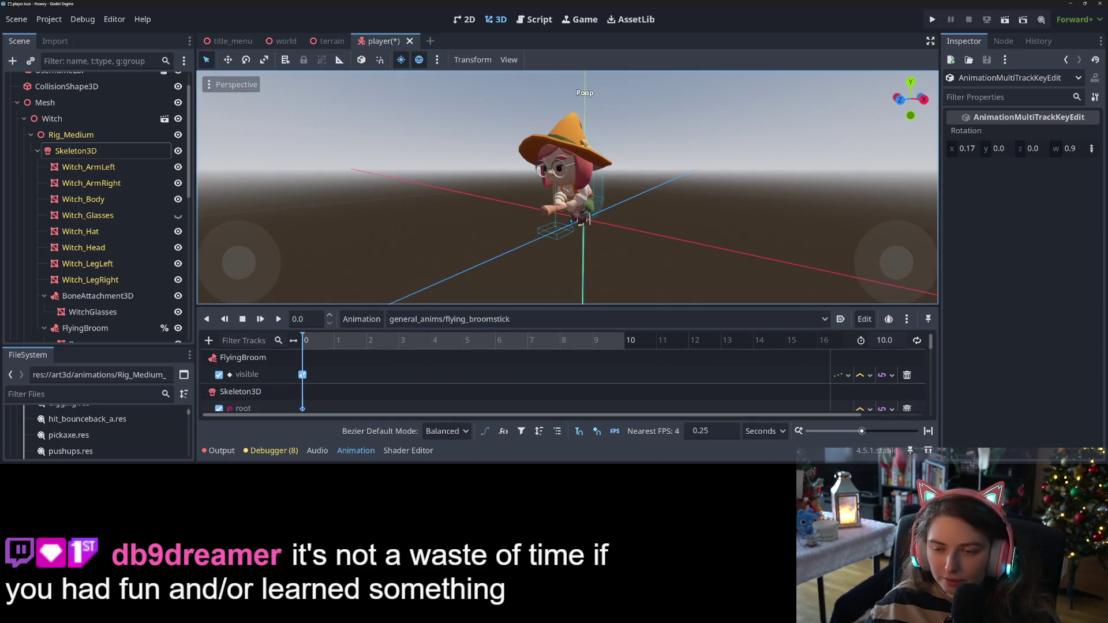
pyautogui.scroll(5, 596, 245)
pyautogui.scroll(-3, 596, 245)
pyautogui.moveTo(596, 245); pyautogui.dragTo(588, 236)
pyautogui.hotkey('ctrl', 's')
pyautogui.click(311, 340)
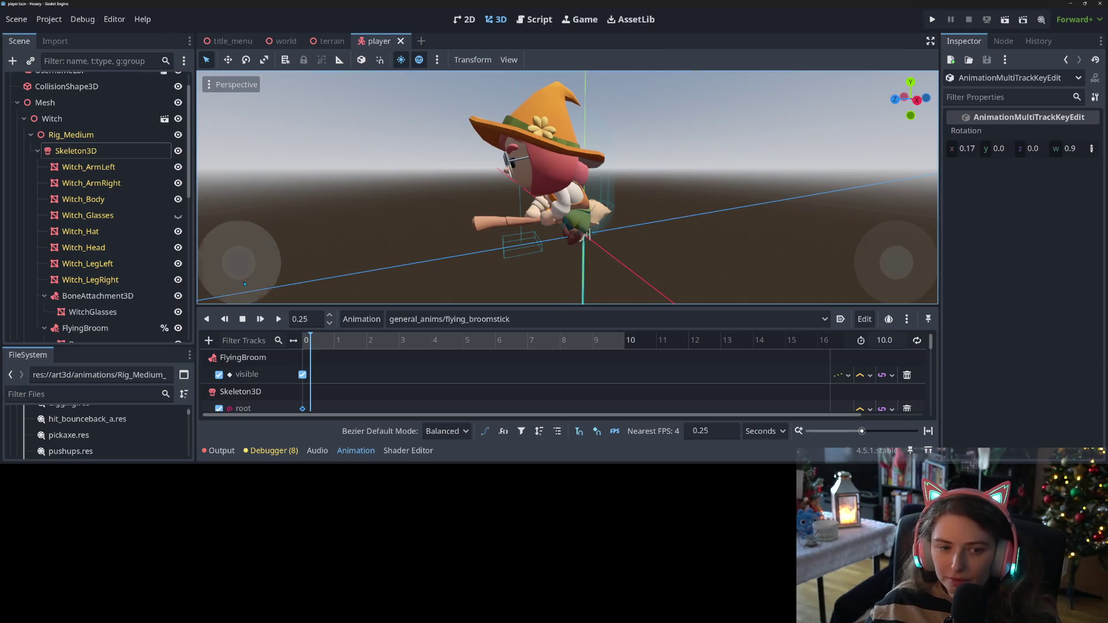
# Select the Skeleton3D node and step the playhead to 0.25 seconds
pyautogui.scroll(-5, 86, 316)
pyautogui.scroll(1, 85, 316)
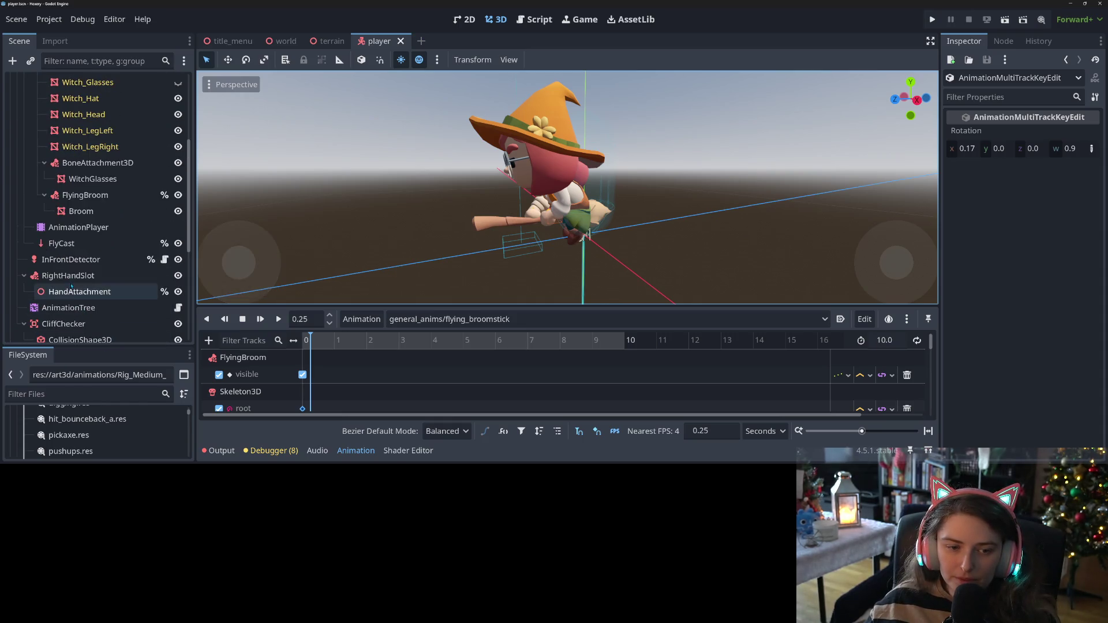
pyautogui.click(85, 227)
pyautogui.scroll(2, 86, 257)
pyautogui.scroll(2, 85, 257)
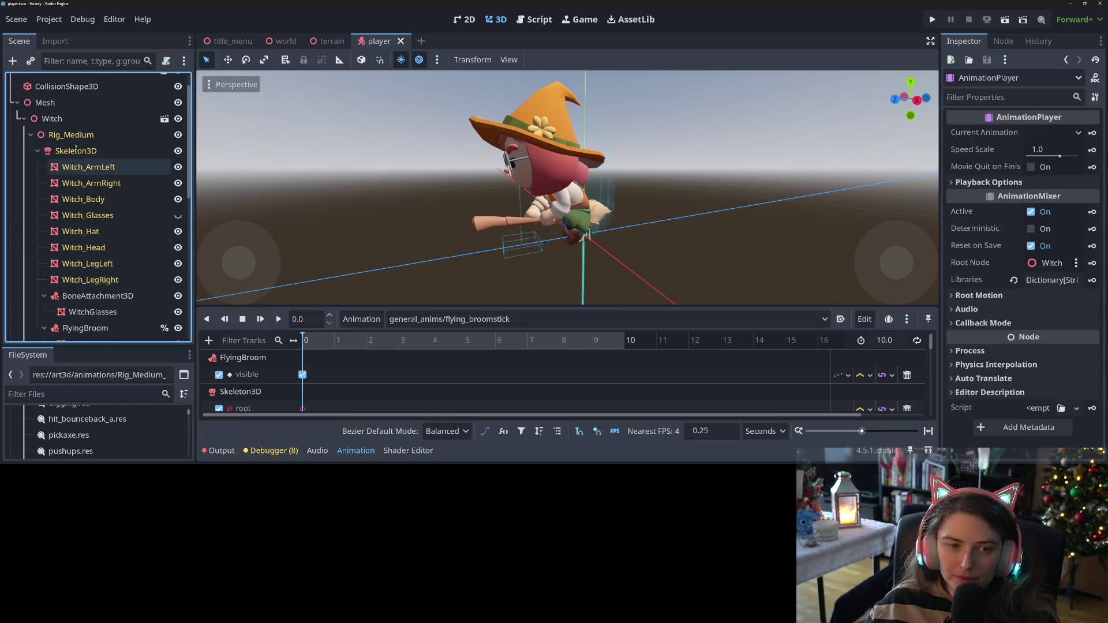
pyautogui.click(85, 151)
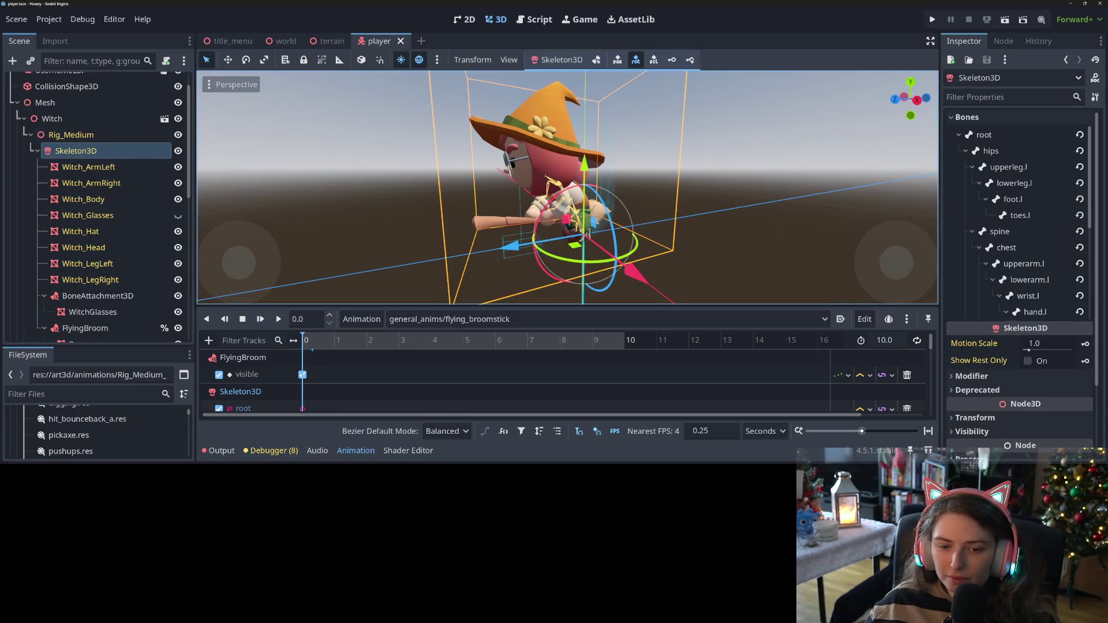
pyautogui.click(329, 316)
# In bone edit mode, rotate the witch's head bone about 10 degrees
pyautogui.click(598, 61)
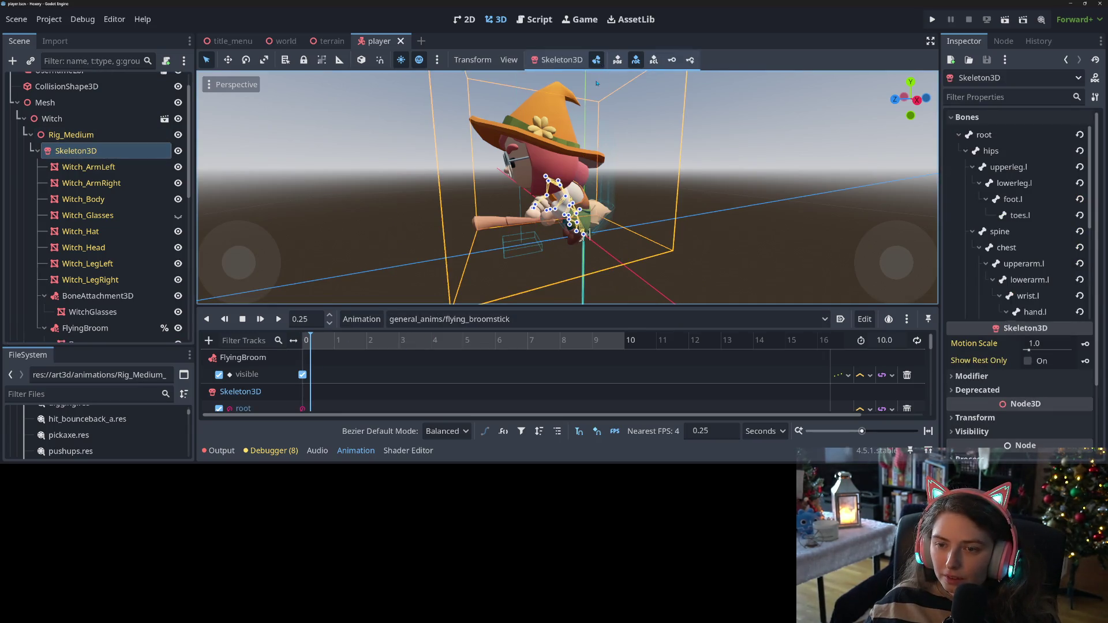
pyautogui.scroll(5, 582, 190)
pyautogui.scroll(3, 582, 190)
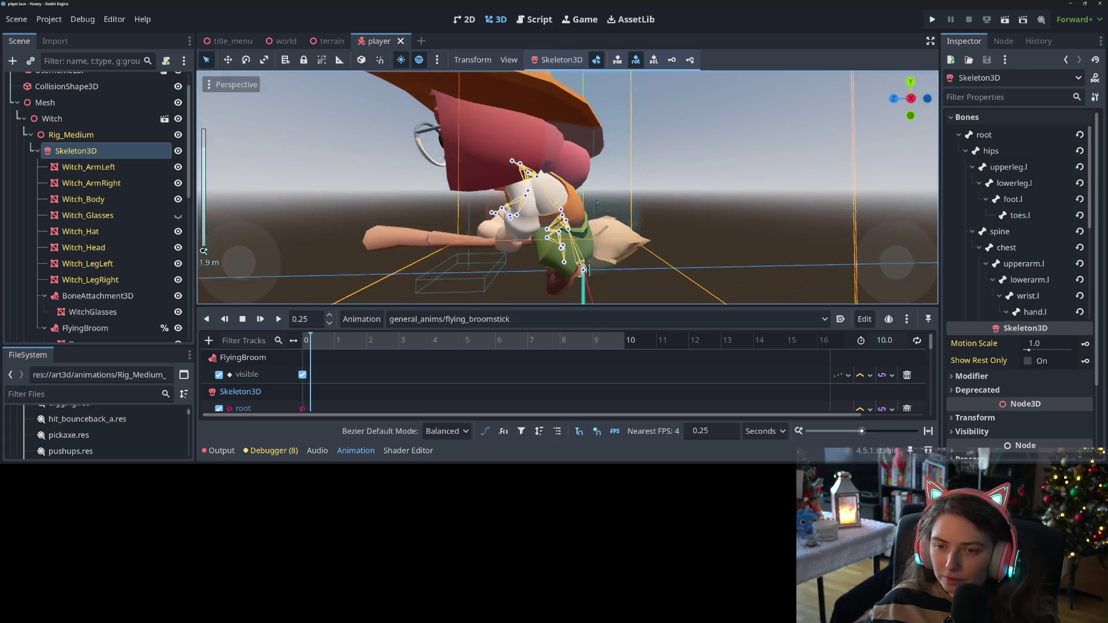
pyautogui.click(546, 183)
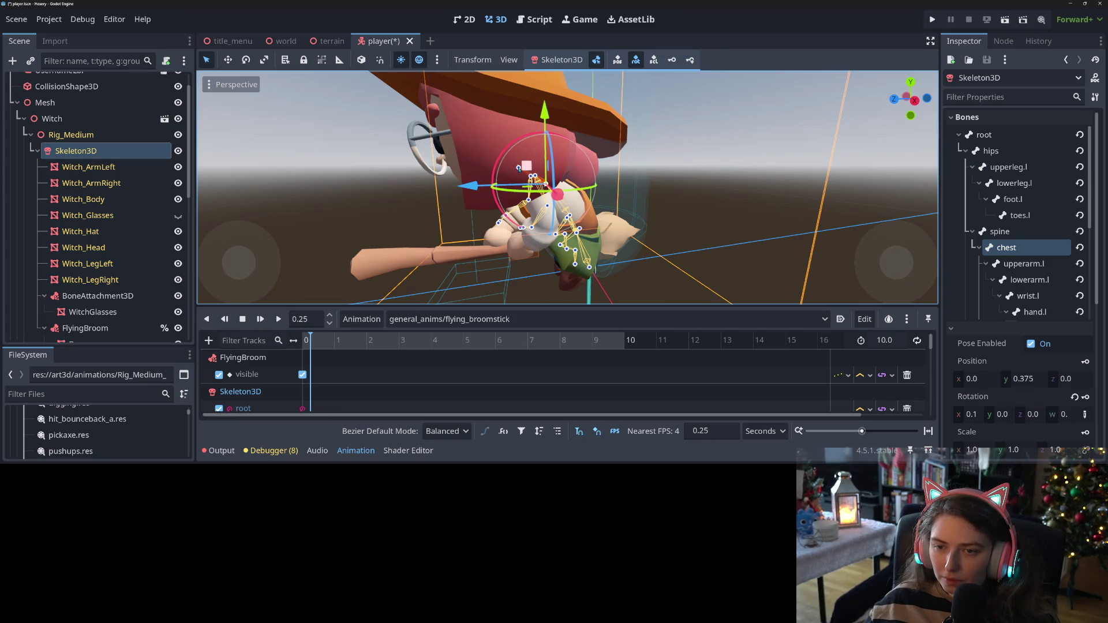
pyautogui.click(467, 156)
pyautogui.click(519, 169)
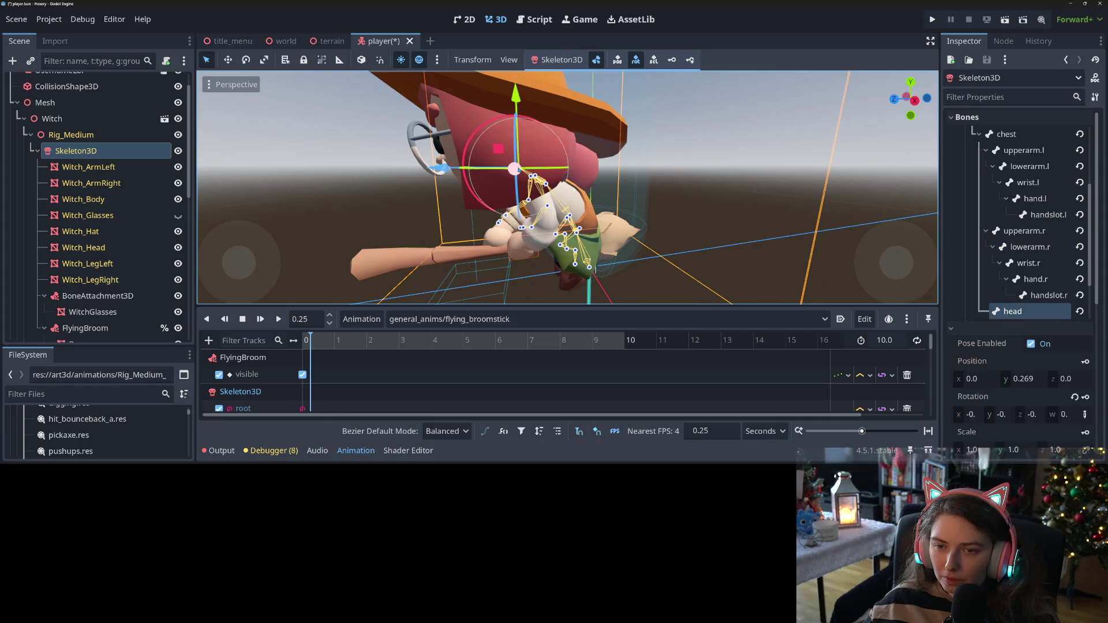
pyautogui.moveTo(485, 130); pyautogui.dragTo(480, 136)
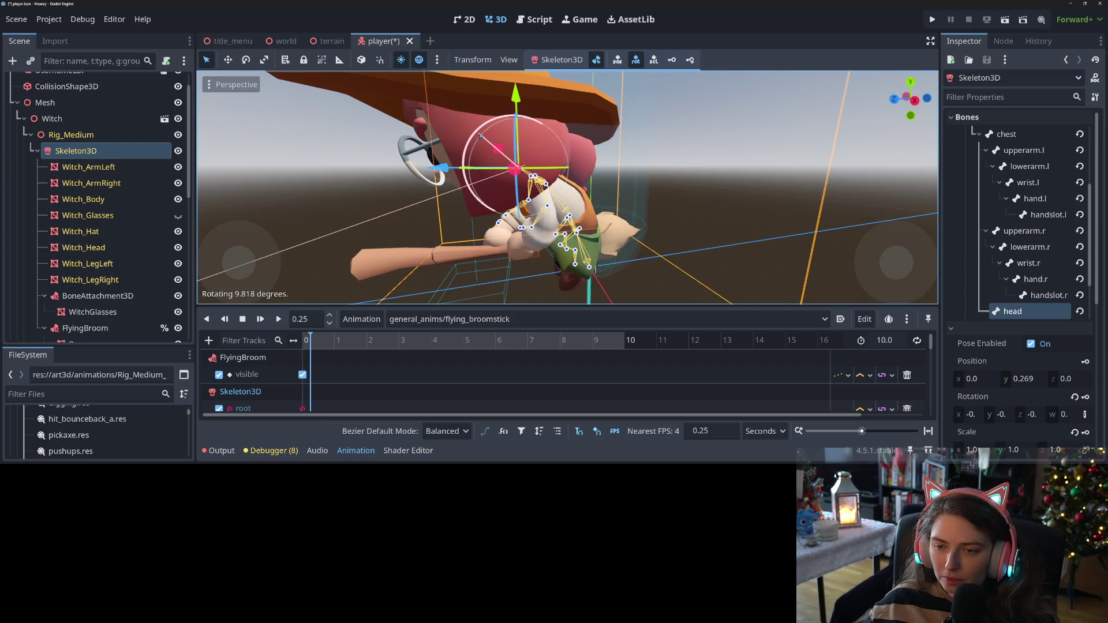
# Select the upperleg.r bone for posing and open the animation length field
pyautogui.scroll(-3, 490, 152)
pyautogui.moveTo(490, 152)
pyautogui.mouseDown()
pyautogui.moveTo(655, 236)
pyautogui.moveTo(624, 231)
pyautogui.mouseUp()
pyautogui.scroll(5, 655, 237)
pyautogui.scroll(3, 623, 231)
pyautogui.click(591, 221)
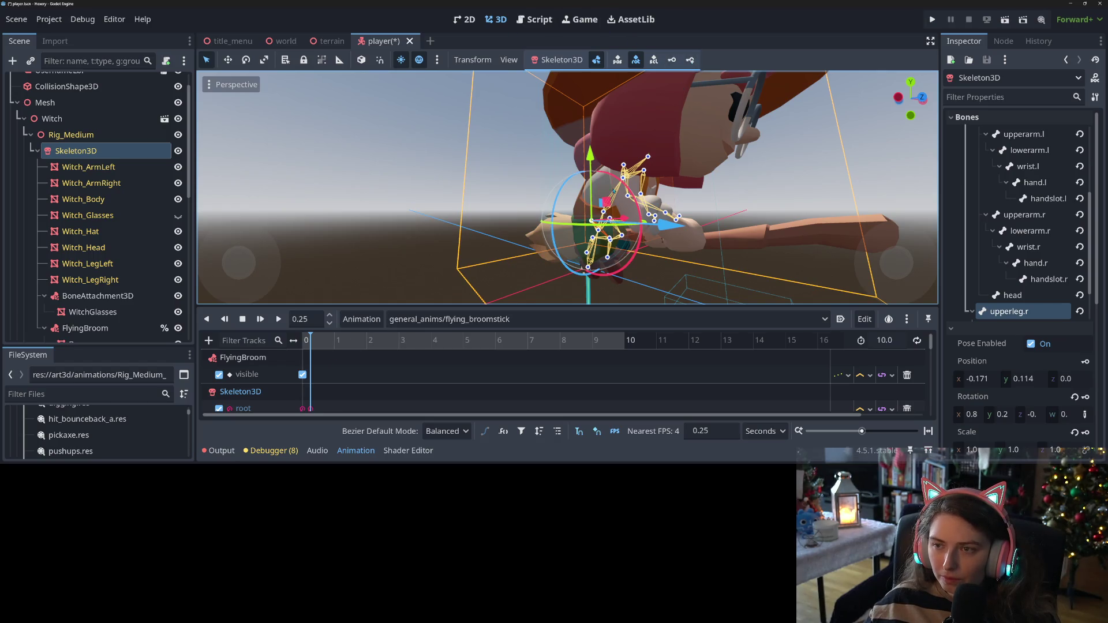
pyautogui.click(886, 340)
# Set the flying_broomstick length to 0.5 seconds and play it
pyautogui.write('0.5')
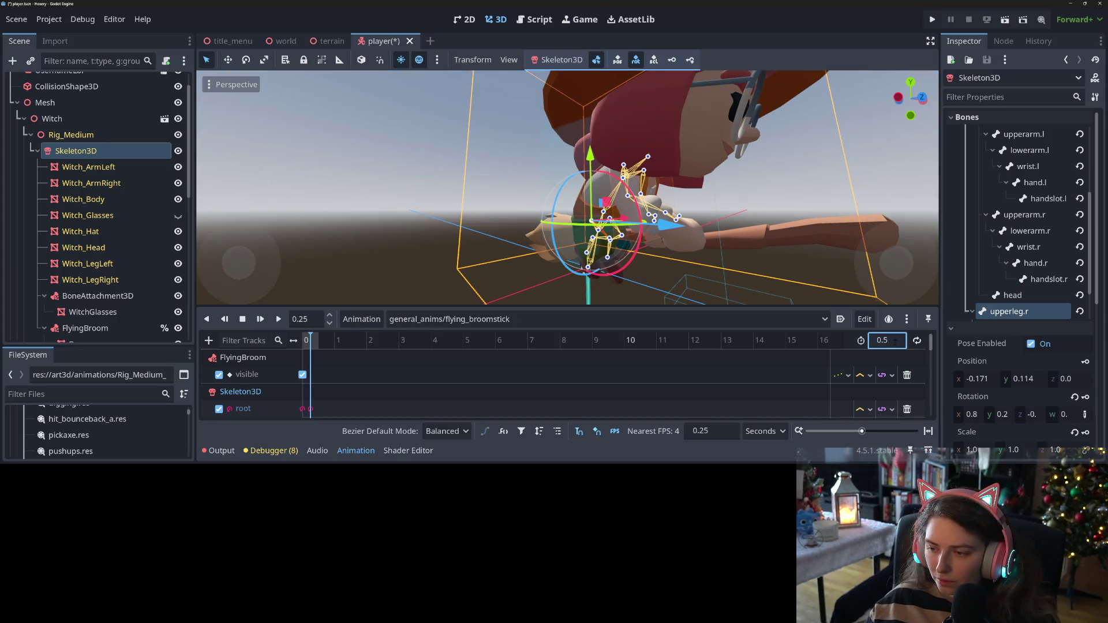
pyautogui.press('Tab')
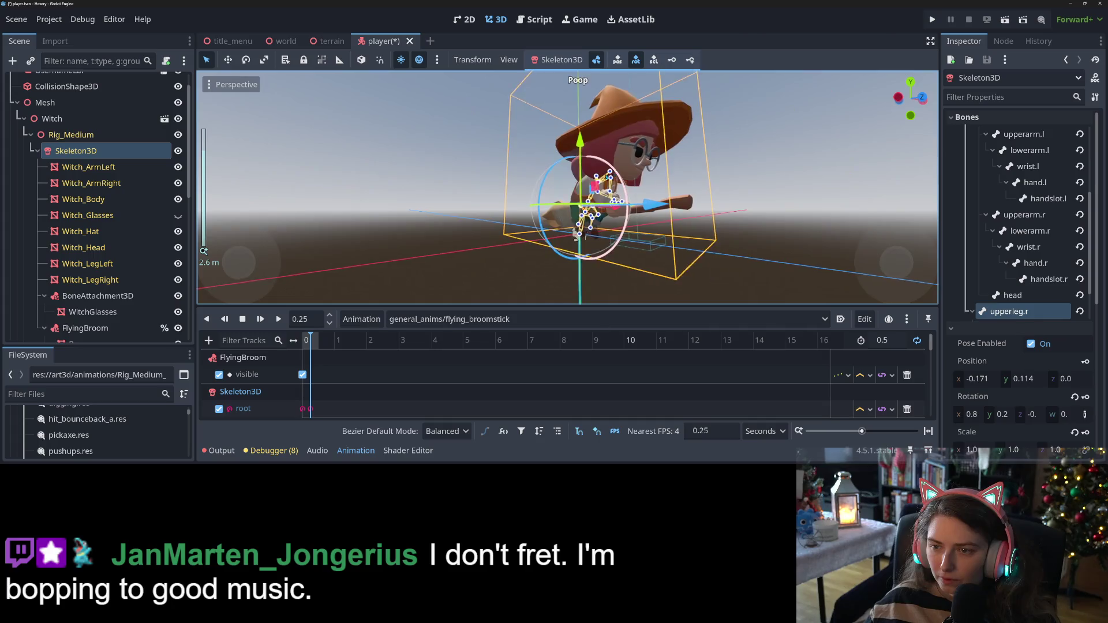
pyautogui.scroll(-3, 586, 219)
pyautogui.press('d')
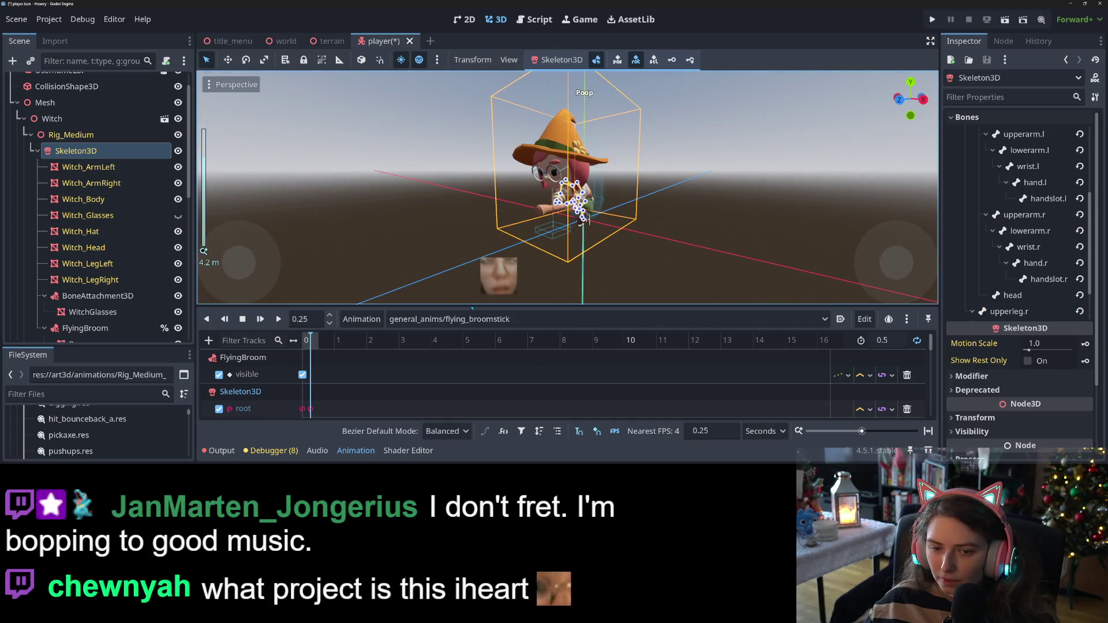
# Watch the 0.5-second preview from several angles, then stop playback
pyautogui.moveTo(351, 272); pyautogui.dragTo(463, 278)
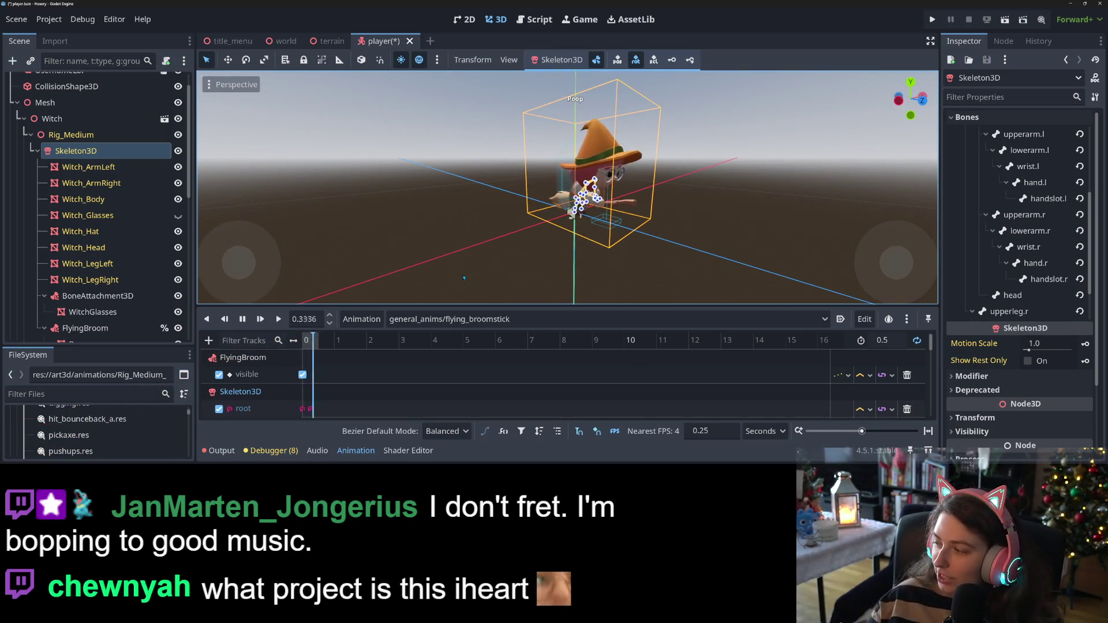
pyautogui.scroll(5, 642, 259)
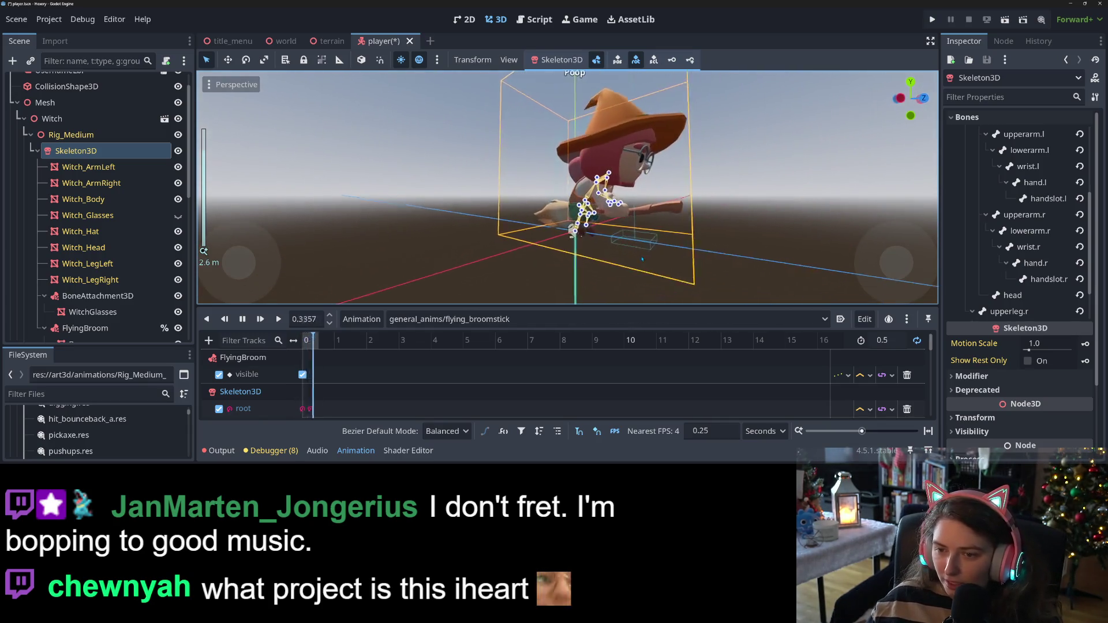
pyautogui.moveTo(643, 259); pyautogui.dragTo(629, 259)
pyautogui.click(244, 319)
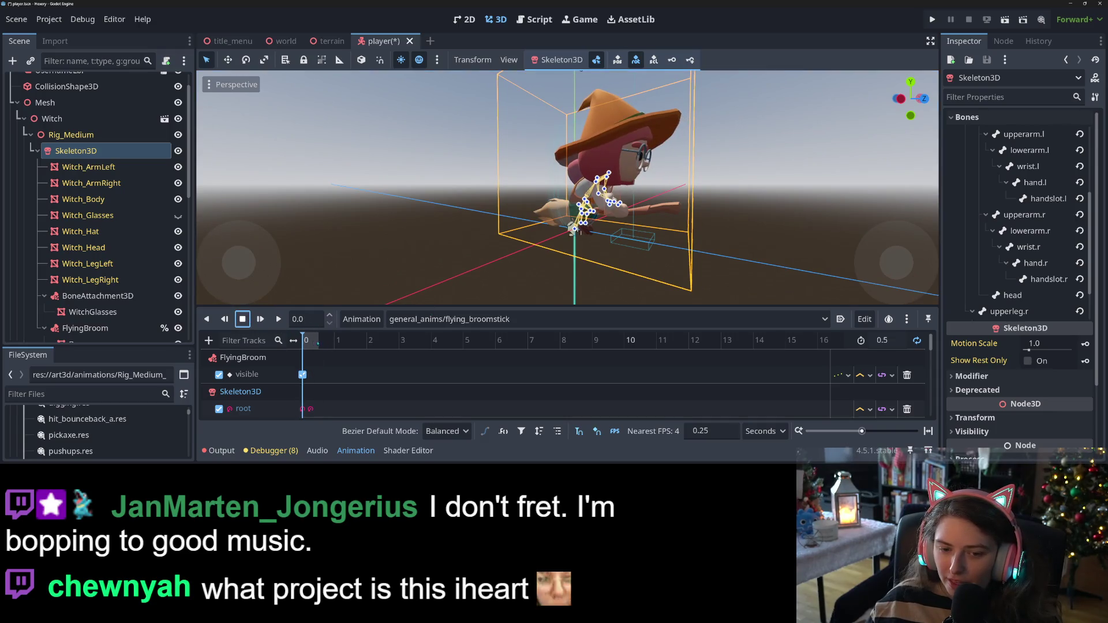
pyautogui.moveTo(575, 229)
pyautogui.mouseDown()
pyautogui.moveTo(615, 270)
pyautogui.moveTo(542, 251)
pyautogui.moveTo(591, 244)
pyautogui.mouseUp()
pyautogui.scroll(5, 615, 270)
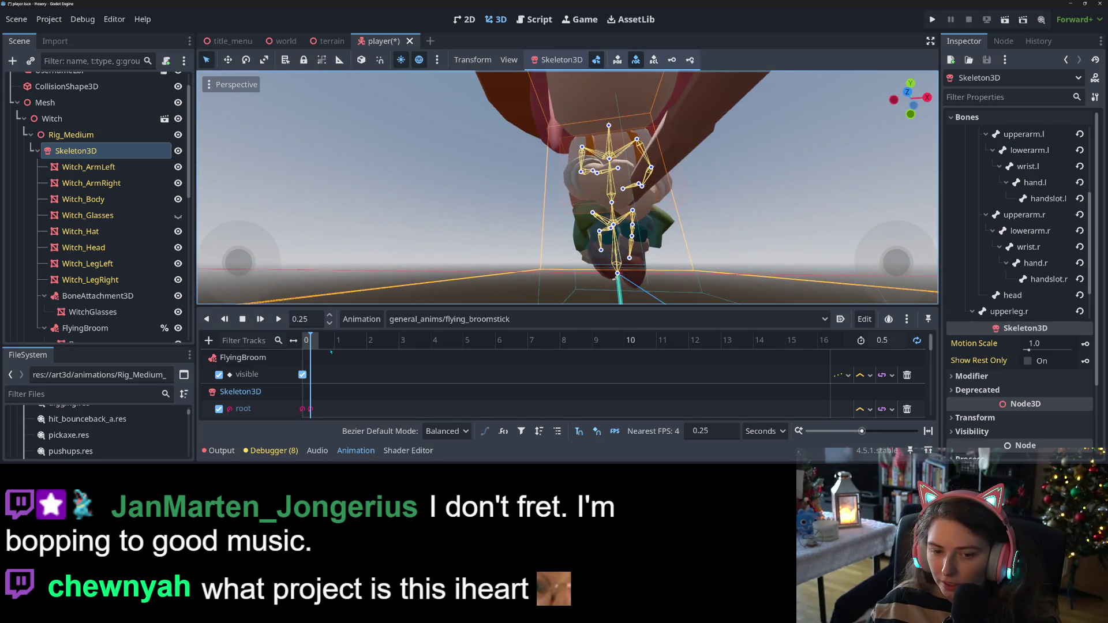
# Return to 0.25 s, reselect the upperleg.r bone, and open the length field
pyautogui.moveTo(311, 345); pyautogui.dragTo(311, 359)
pyautogui.moveTo(519, 202); pyautogui.dragTo(582, 270)
pyautogui.click(583, 272)
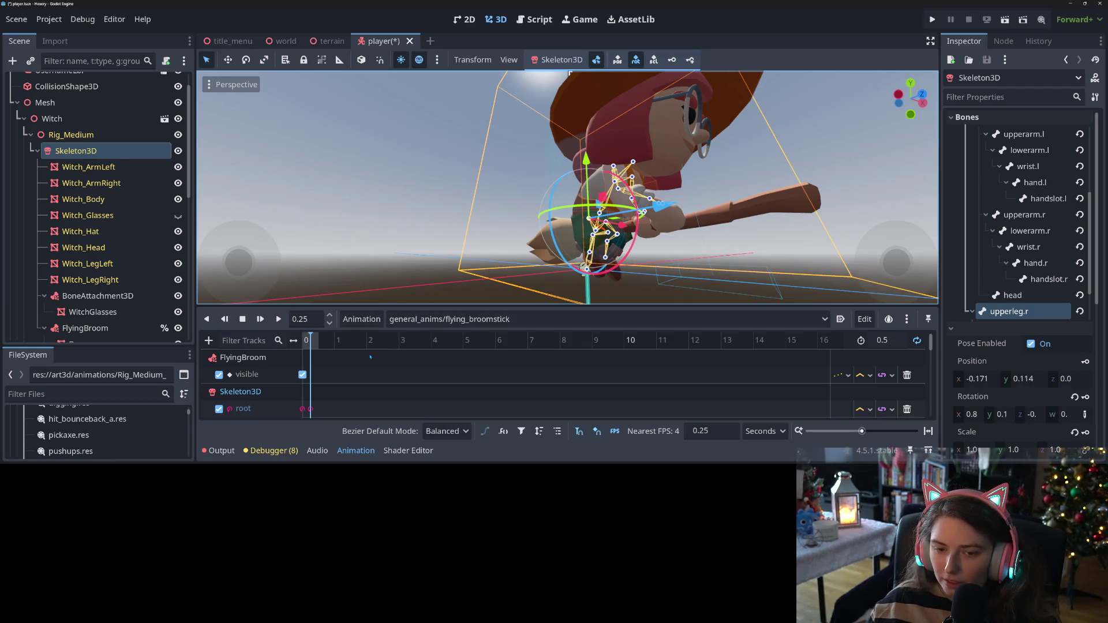
pyautogui.scroll(-5, 565, 384)
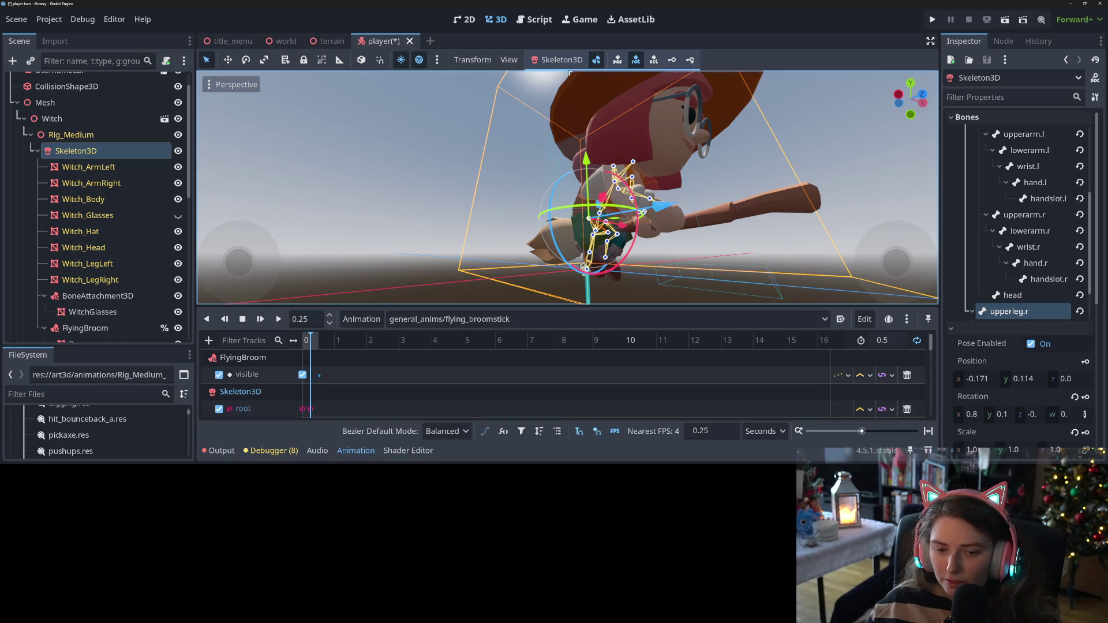
pyautogui.click(884, 340)
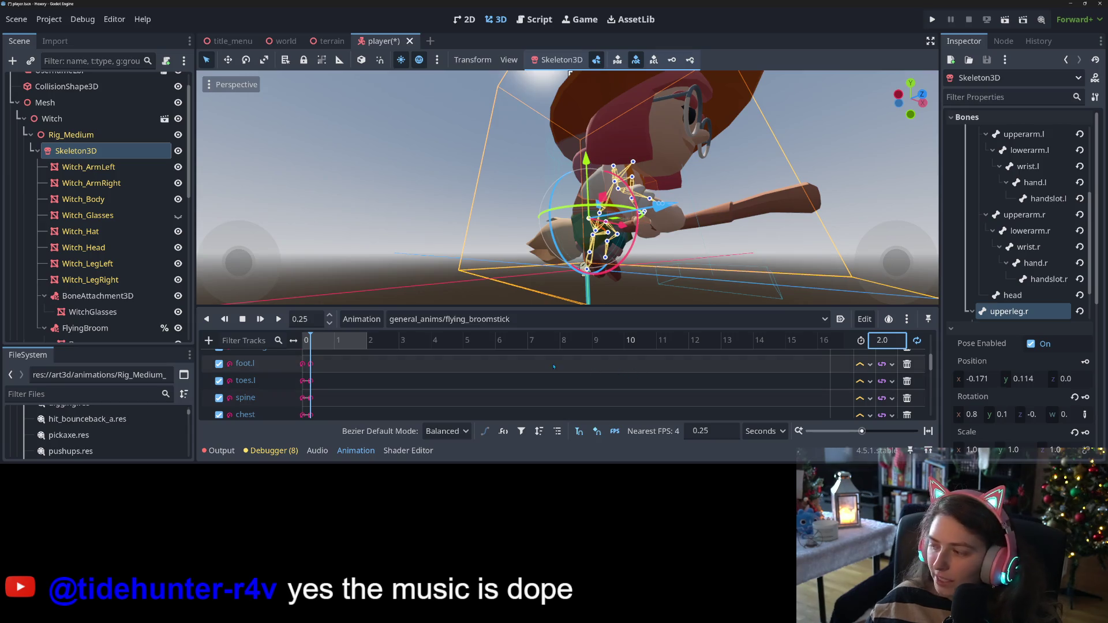
# Zoom the timeline and move the 0.25-second pose keyframes to 1.0 seconds
pyautogui.scroll(-1, 325, 408)
pyautogui.scroll(-8, 325, 408)
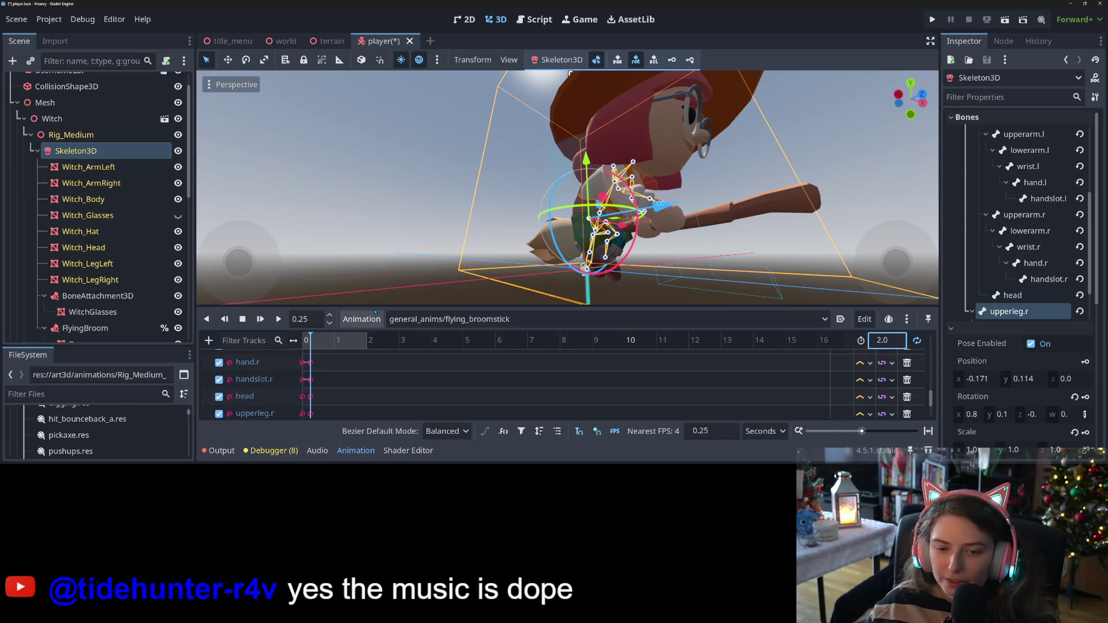
pyautogui.keyDown('ctrl'); pyautogui.scroll(3, 294, 411); pyautogui.keyUp('ctrl')
pyautogui.scroll(9, 347, 407)
pyautogui.scroll(5, 359, 405)
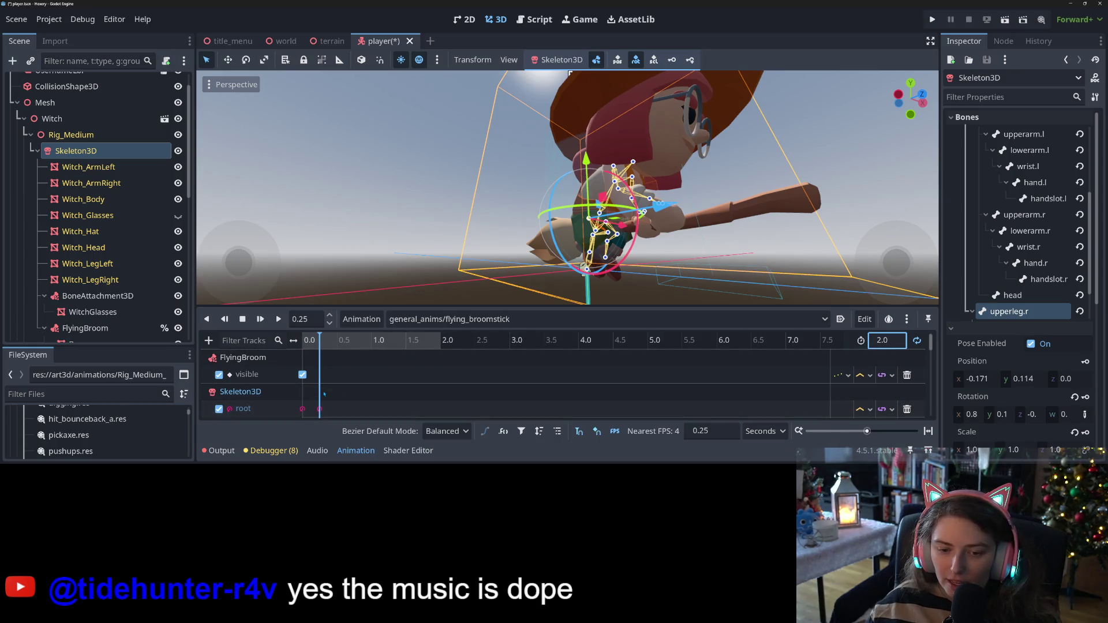
pyautogui.scroll(-15, 314, 392)
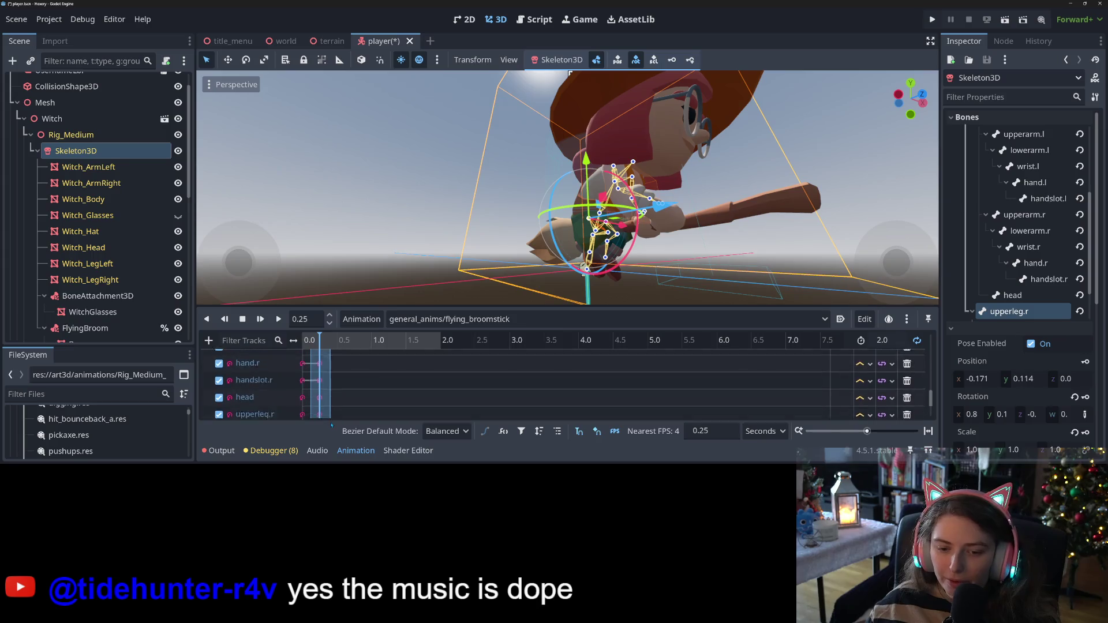
pyautogui.moveTo(332, 429); pyautogui.dragTo(310, 417)
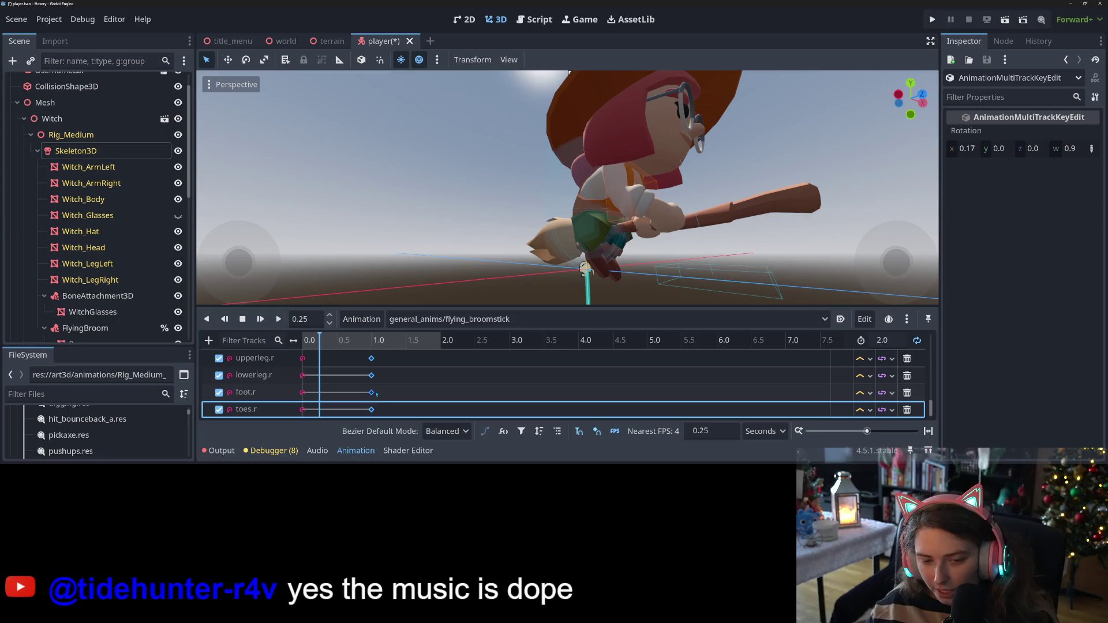
# Save the player scene and play the looping flying_broomstick preview
pyautogui.hotkey('ctrl', 's')
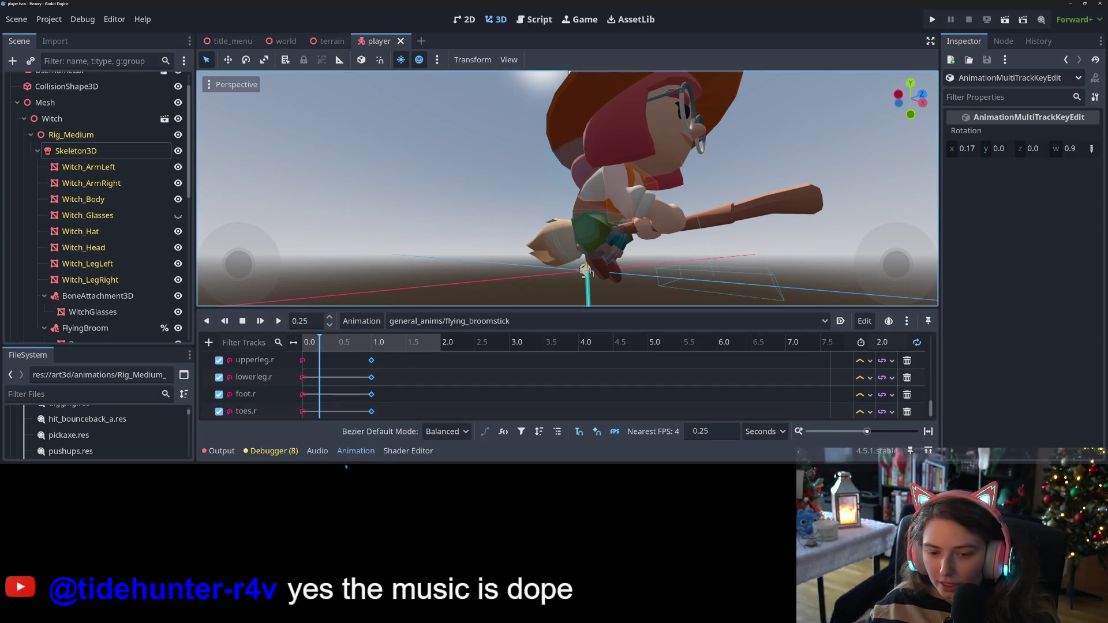
pyautogui.click(260, 321)
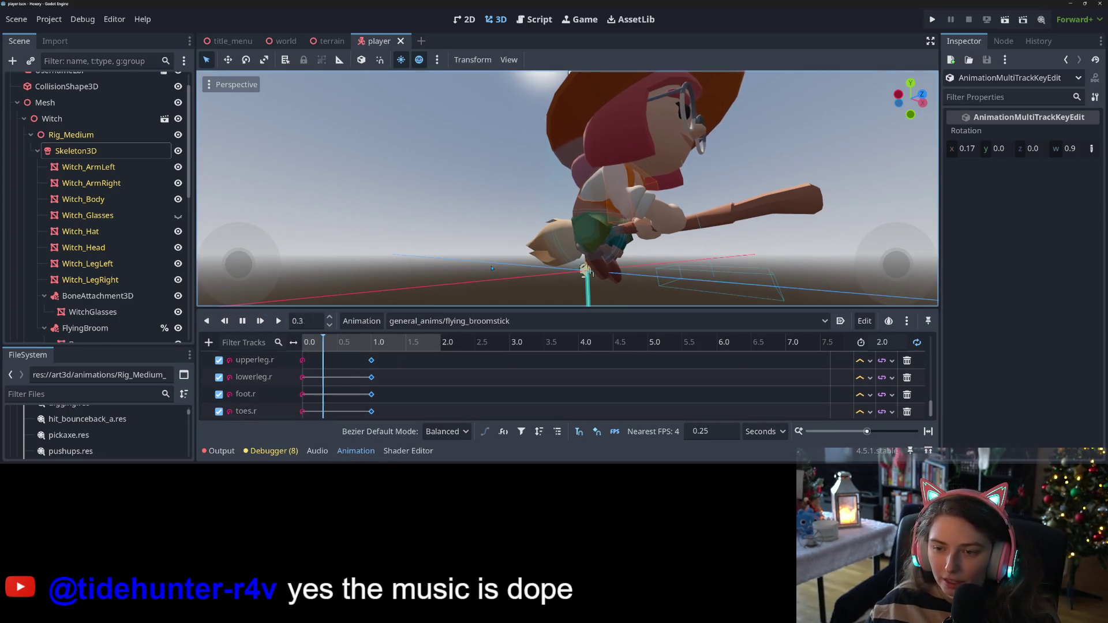
pyautogui.scroll(-3, 450, 257)
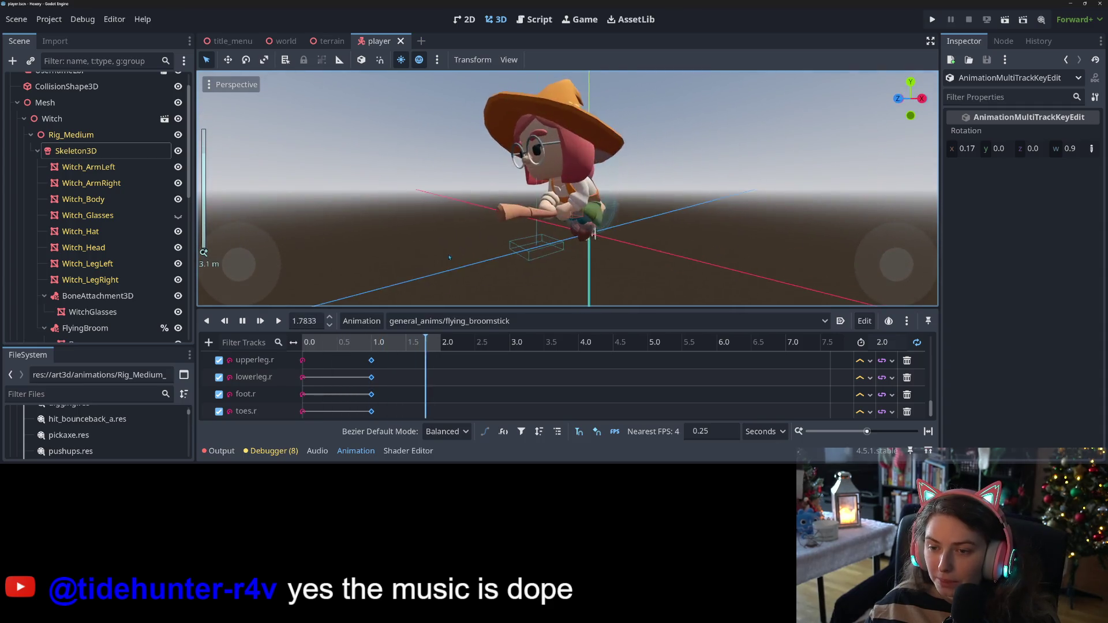
pyautogui.moveTo(449, 258)
pyautogui.mouseDown()
pyautogui.moveTo(573, 244)
pyautogui.moveTo(525, 239)
pyautogui.moveTo(589, 243)
pyautogui.mouseUp()
pyautogui.scroll(3, 588, 243)
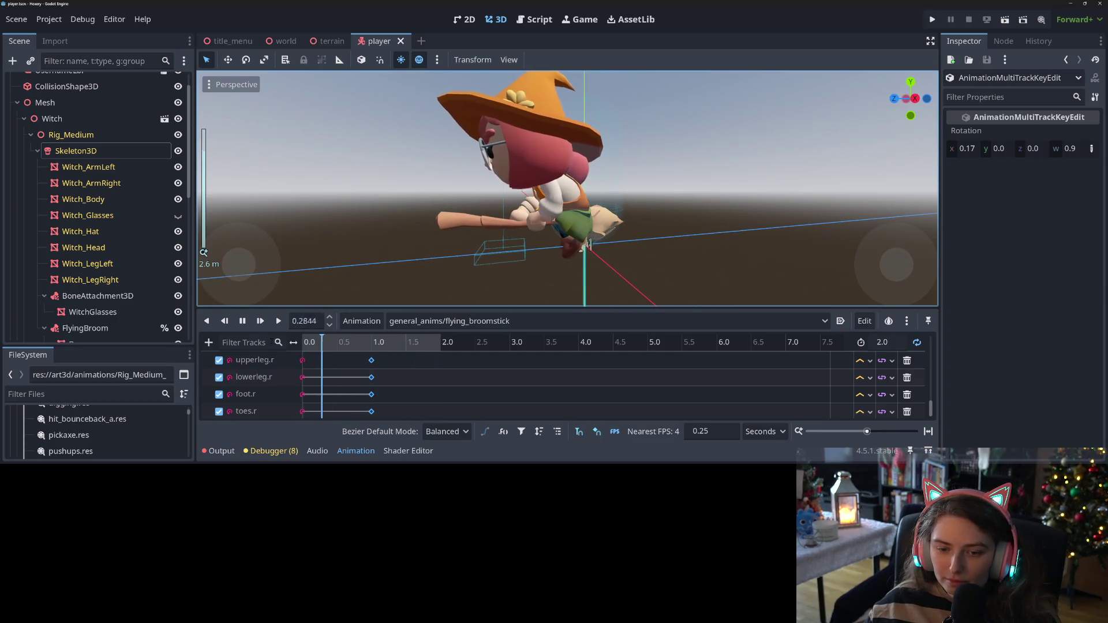
# Stop playback and enable Skeleton3D bone editing at the 1.0-second keyframes
pyautogui.click(242, 321)
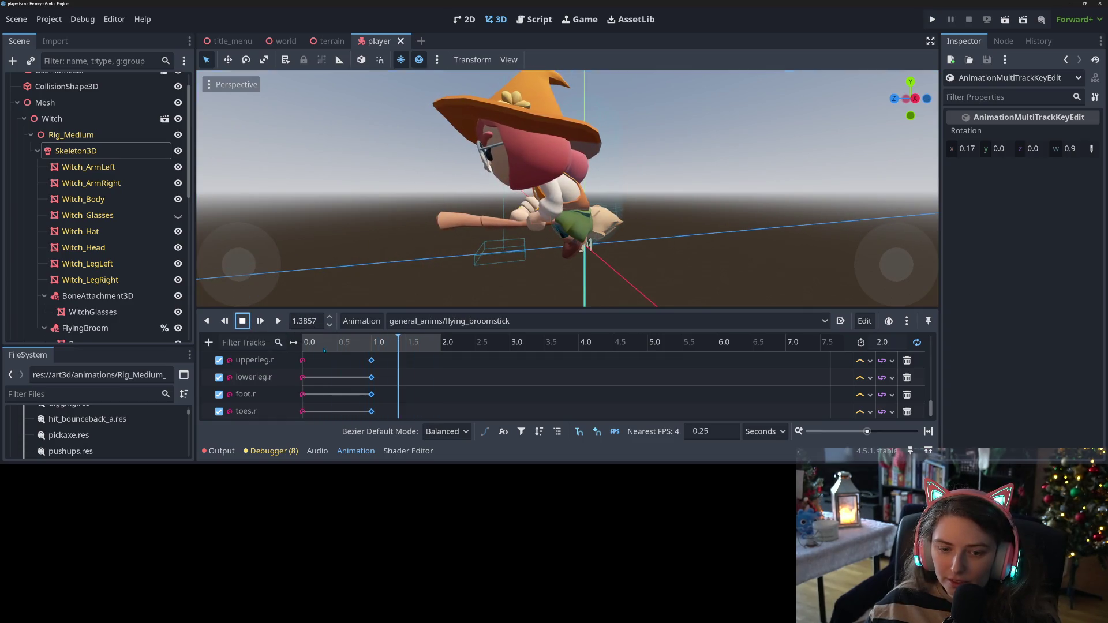
pyautogui.click(355, 350)
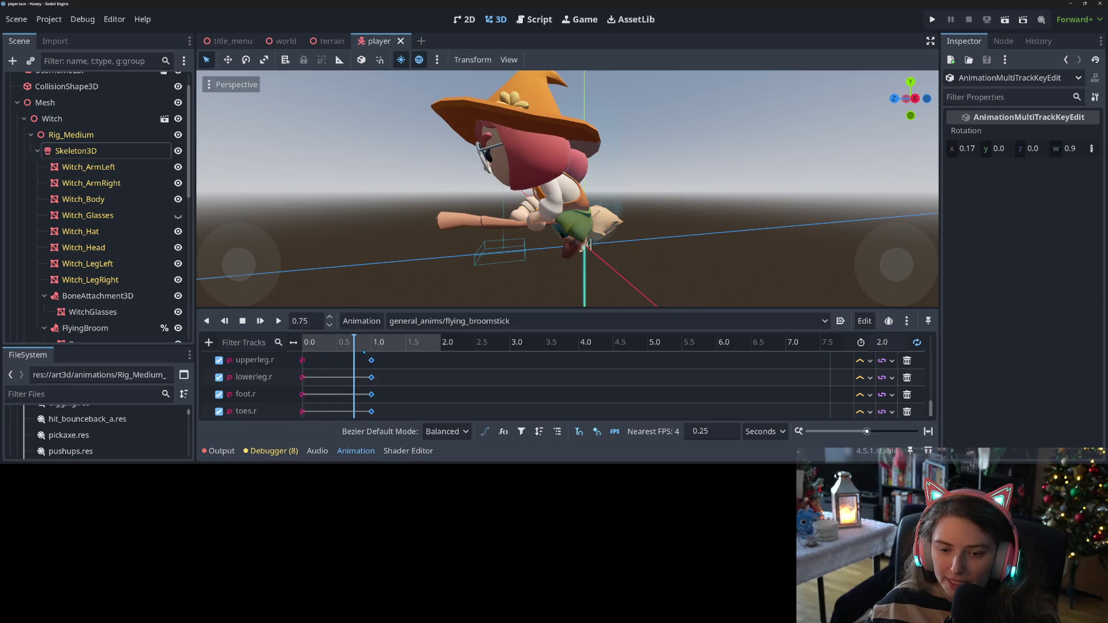
pyautogui.click(364, 351)
pyautogui.scroll(-5, 99, 307)
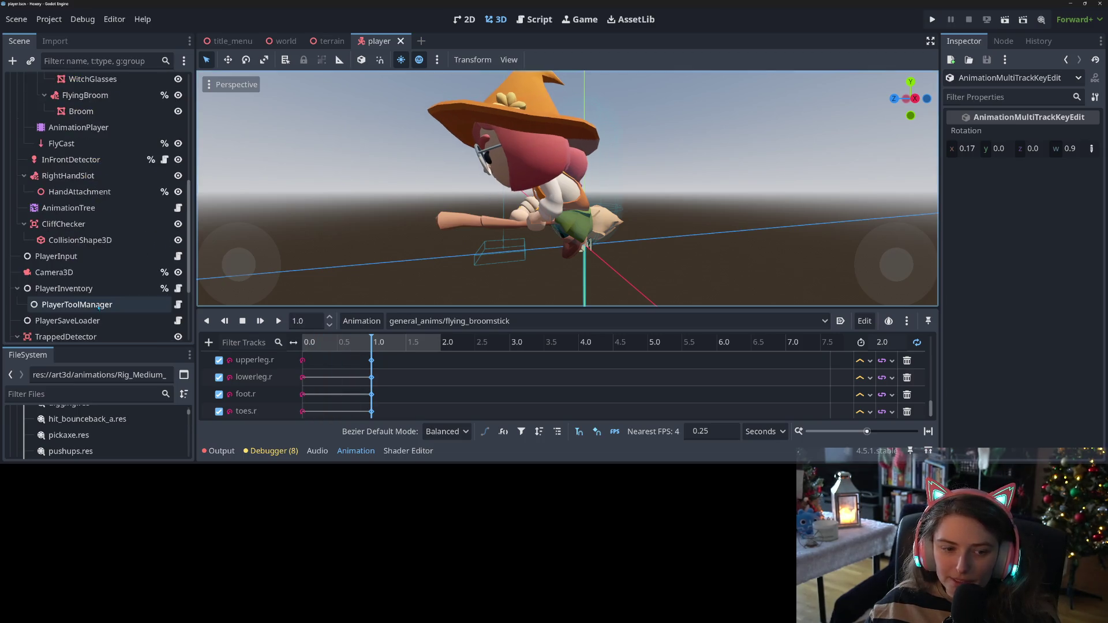
pyautogui.click(79, 127)
pyautogui.scroll(5, 87, 173)
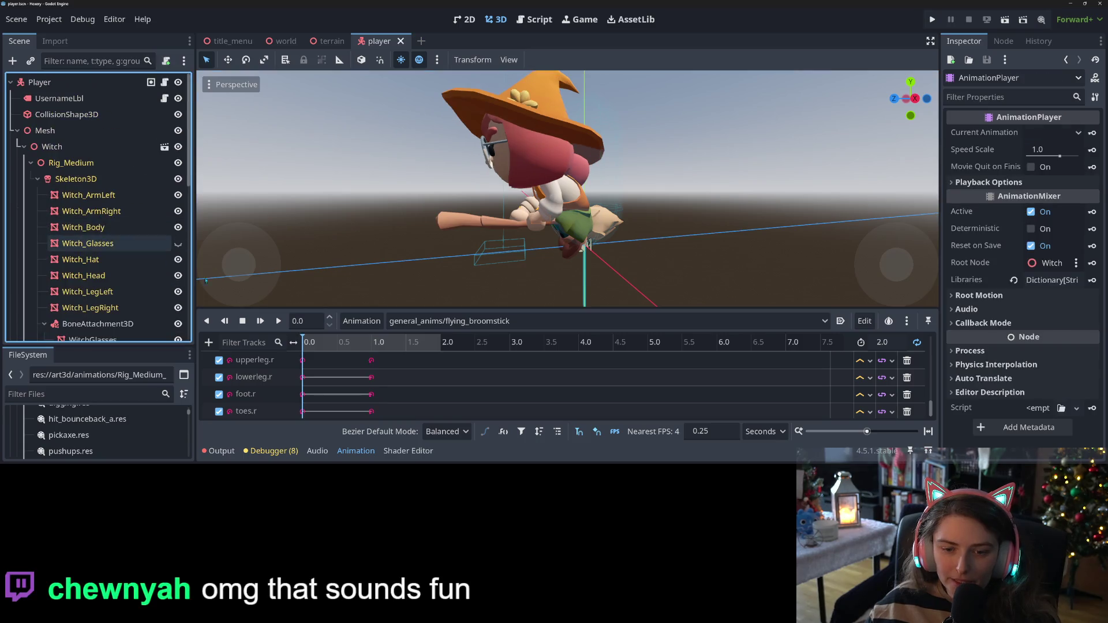
pyautogui.click(68, 178)
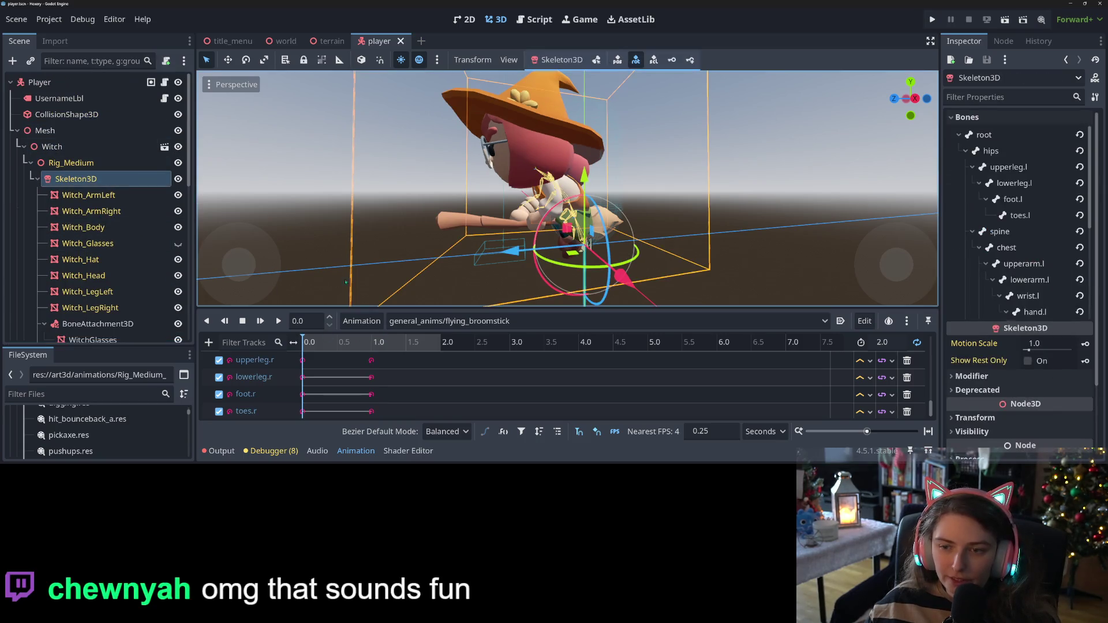
pyautogui.click(371, 344)
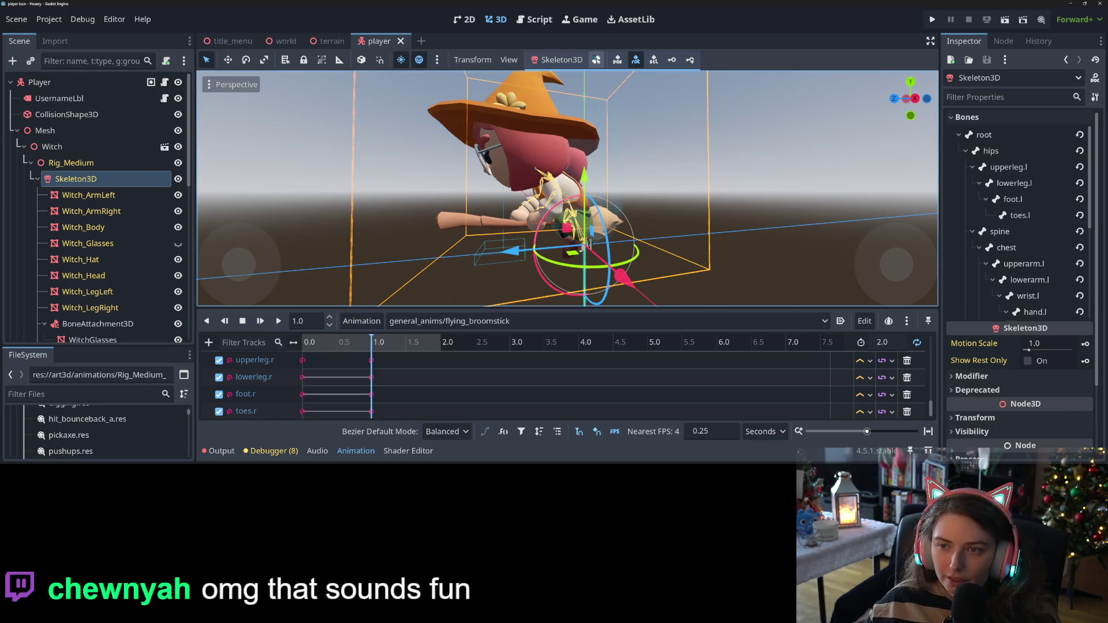
pyautogui.click(596, 60)
# Tilt the head bone and rotate the spine bone slightly, saving the scene
pyautogui.click(536, 171)
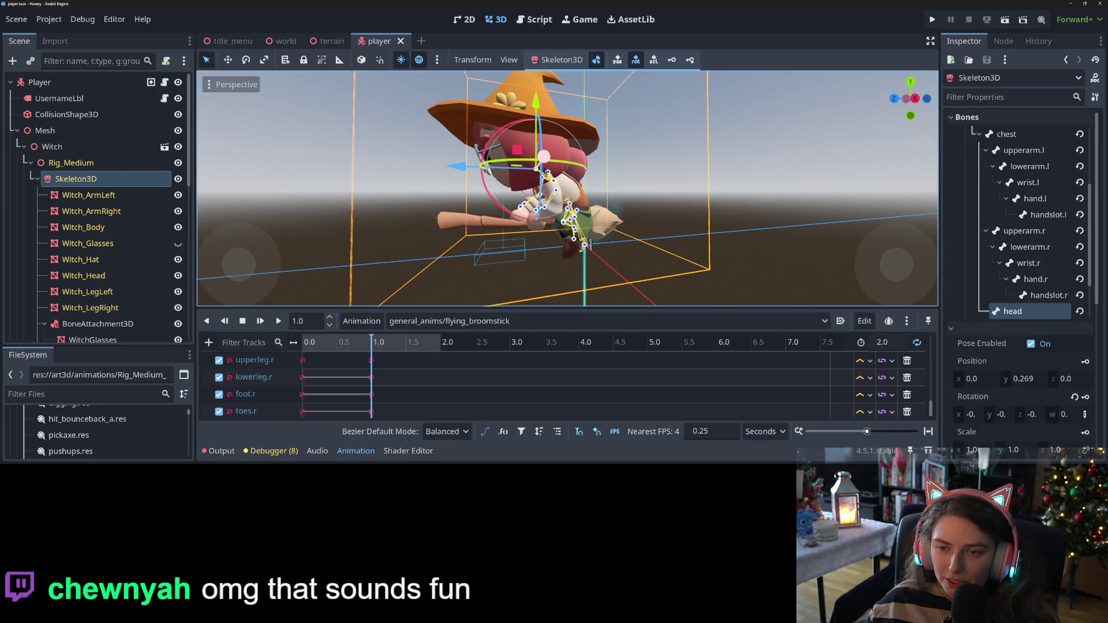
pyautogui.moveTo(512, 125); pyautogui.dragTo(514, 124)
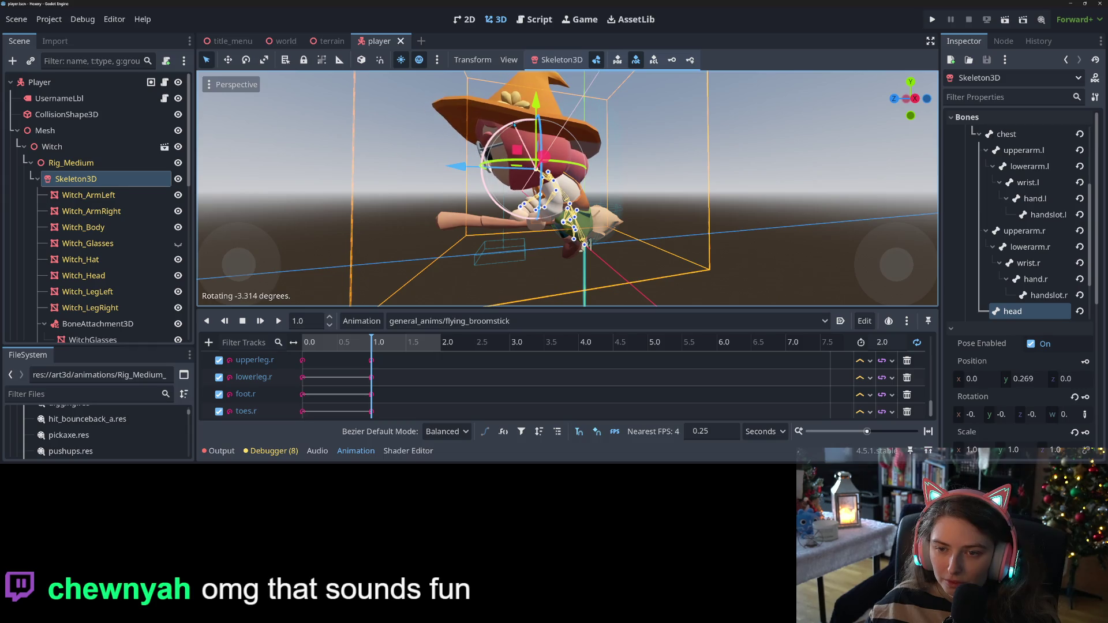
pyautogui.hotkey('ctrl', 's')
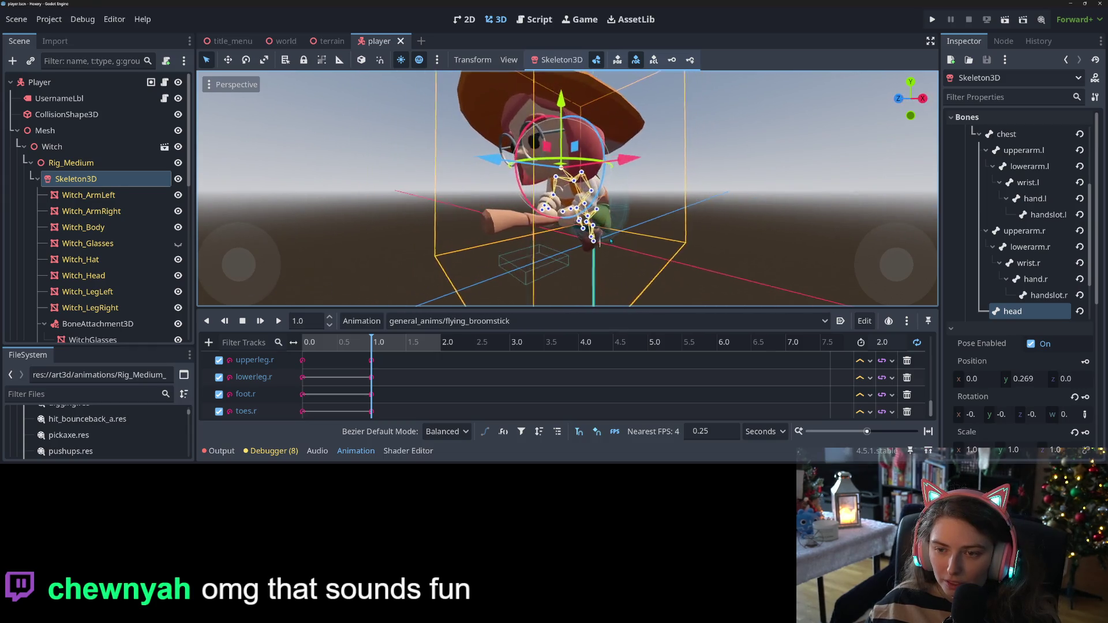
pyautogui.click(577, 246)
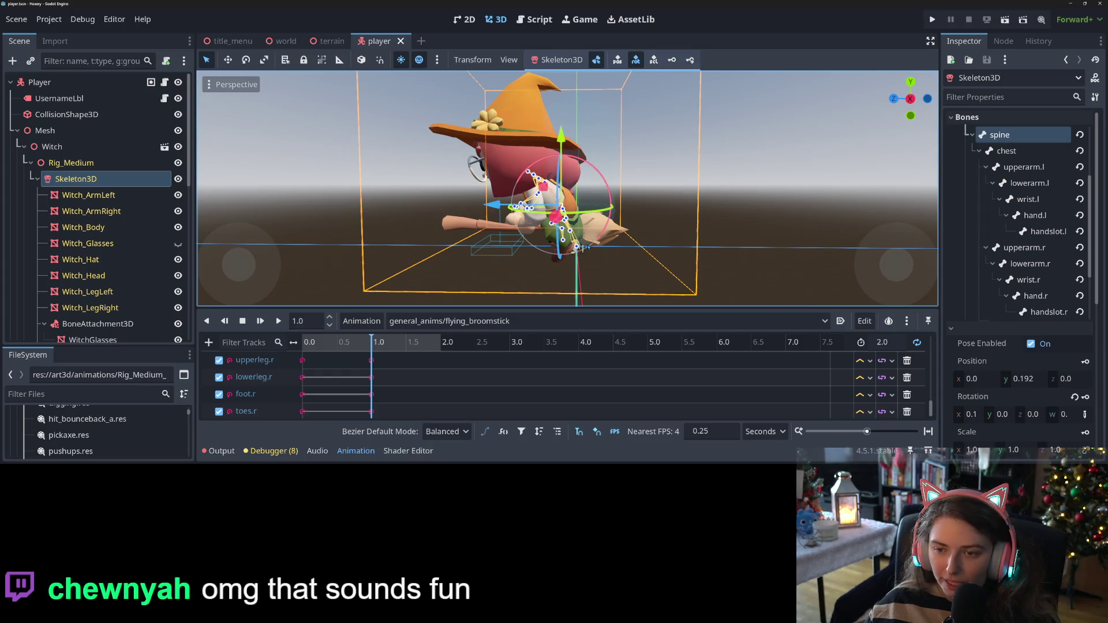
pyautogui.scroll(5, 606, 262)
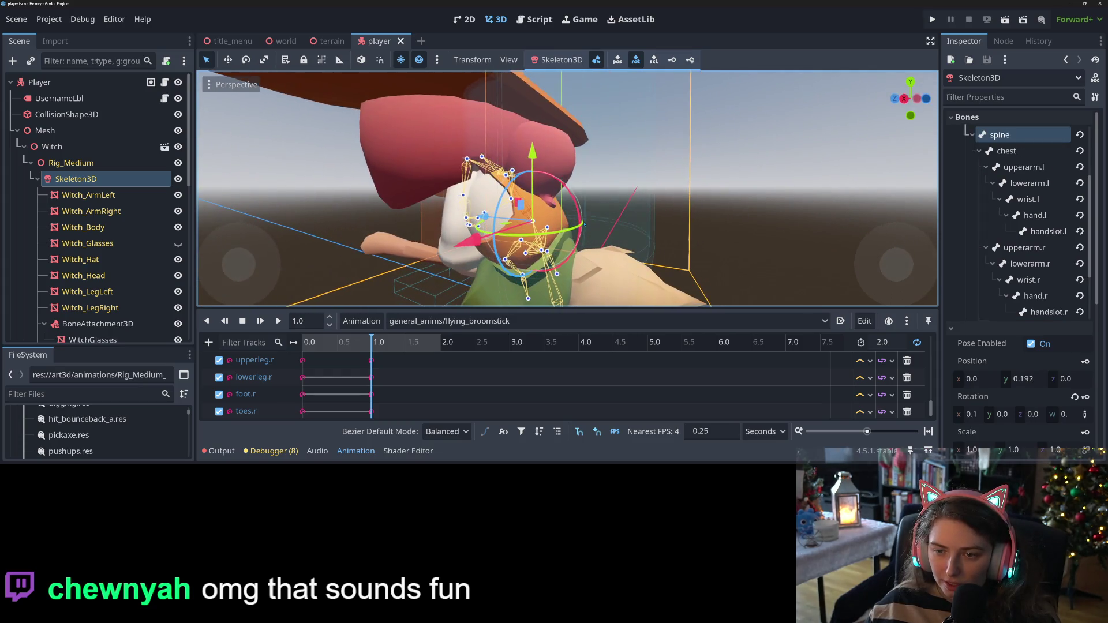
pyautogui.moveTo(576, 201); pyautogui.dragTo(576, 202)
pyautogui.moveTo(575, 202); pyautogui.dragTo(575, 202)
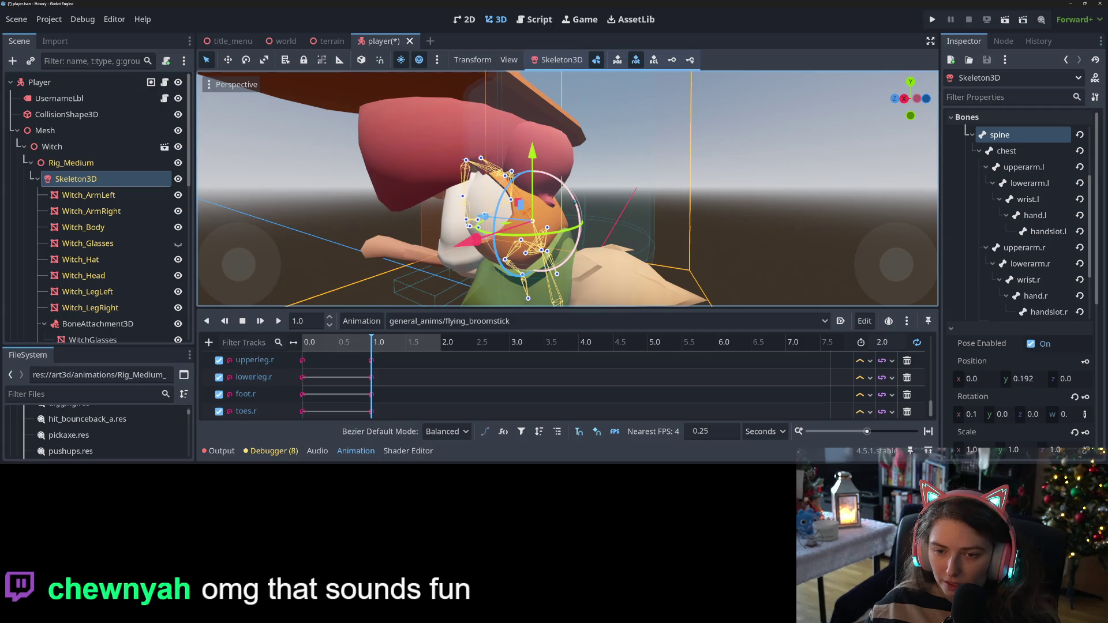
# Rotate the lowerarm.l bone at the 1.0-second mark
pyautogui.scroll(2, 575, 201)
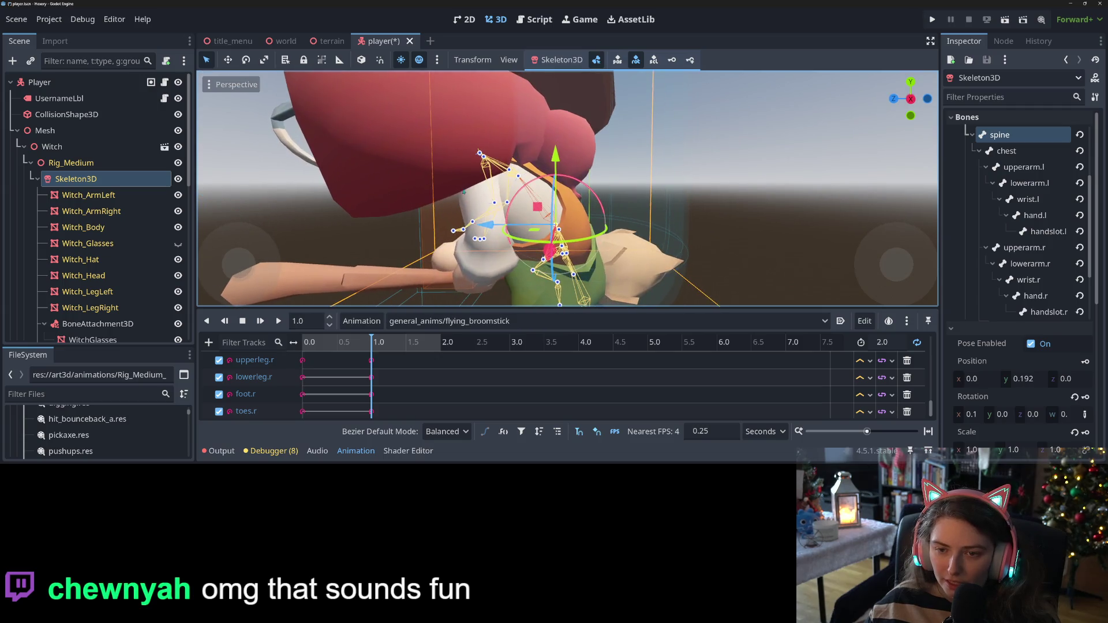
pyautogui.click(495, 205)
pyautogui.scroll(-5, 494, 205)
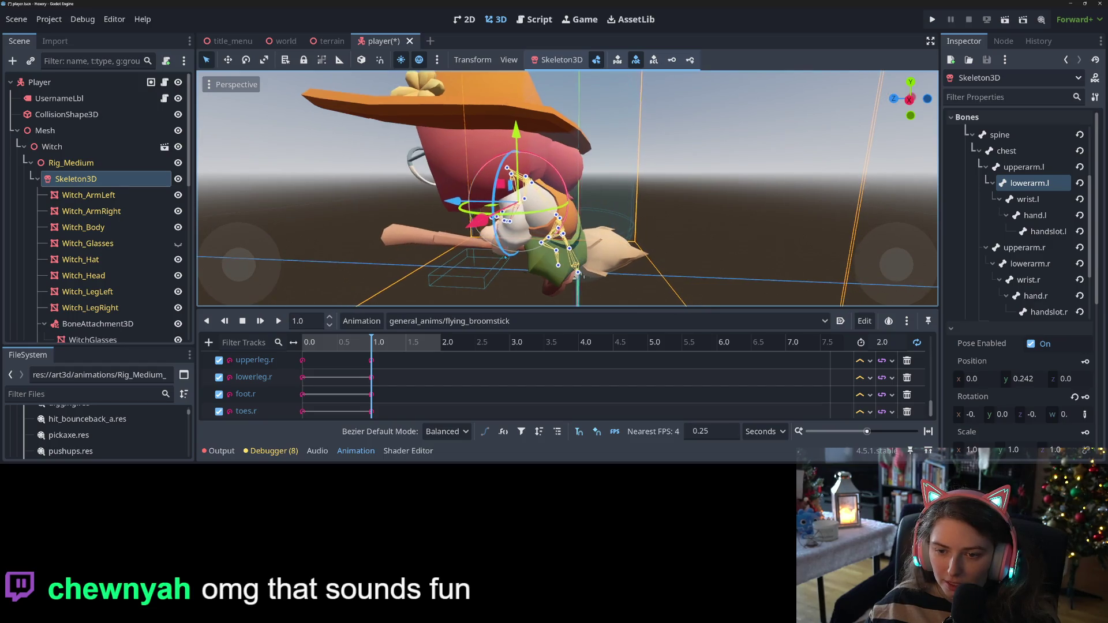
pyautogui.scroll(3, 562, 219)
pyautogui.moveTo(571, 252)
pyautogui.mouseDown()
pyautogui.moveTo(601, 254)
pyautogui.moveTo(603, 201)
pyautogui.mouseUp()
pyautogui.moveTo(586, 146)
pyautogui.mouseDown()
pyautogui.moveTo(535, 295)
pyautogui.moveTo(619, 212)
pyautogui.moveTo(601, 231)
pyautogui.moveTo(583, 220)
pyautogui.mouseUp()
# Rotate the lowerarm.r bone slightly and save the player scene
pyautogui.scroll(-2, 583, 219)
pyautogui.click(619, 198)
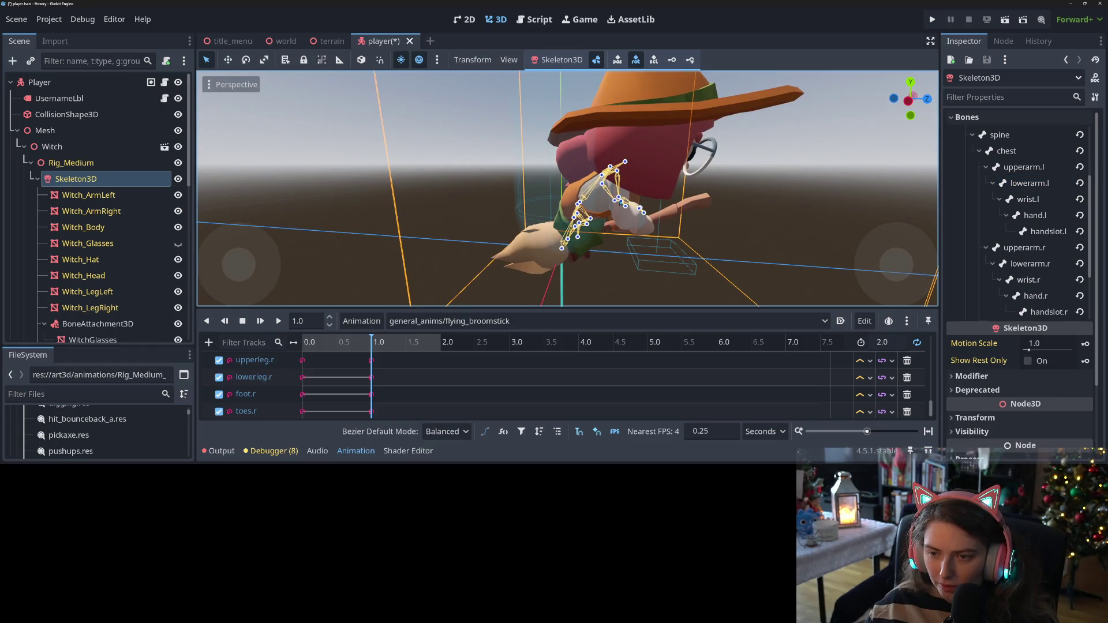
pyautogui.moveTo(610, 210); pyautogui.dragTo(486, 197)
pyautogui.scroll(-1, 487, 198)
pyautogui.scroll(-3, 486, 197)
pyautogui.scroll(3, 595, 140)
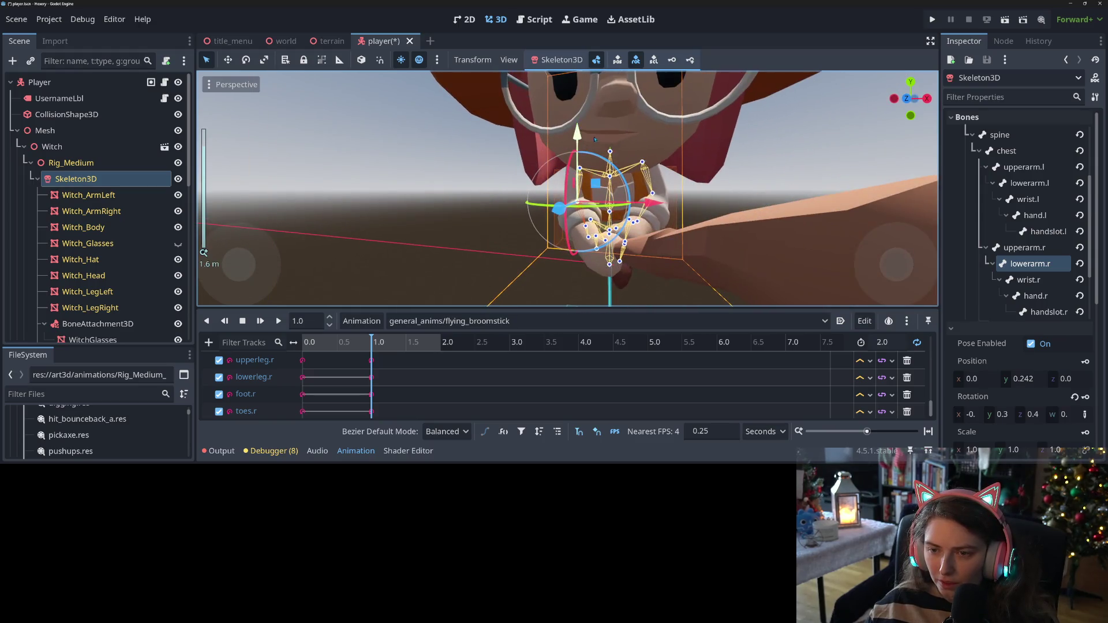
pyautogui.moveTo(569, 178)
pyautogui.mouseDown()
pyautogui.moveTo(597, 158)
pyautogui.moveTo(571, 172)
pyautogui.mouseUp()
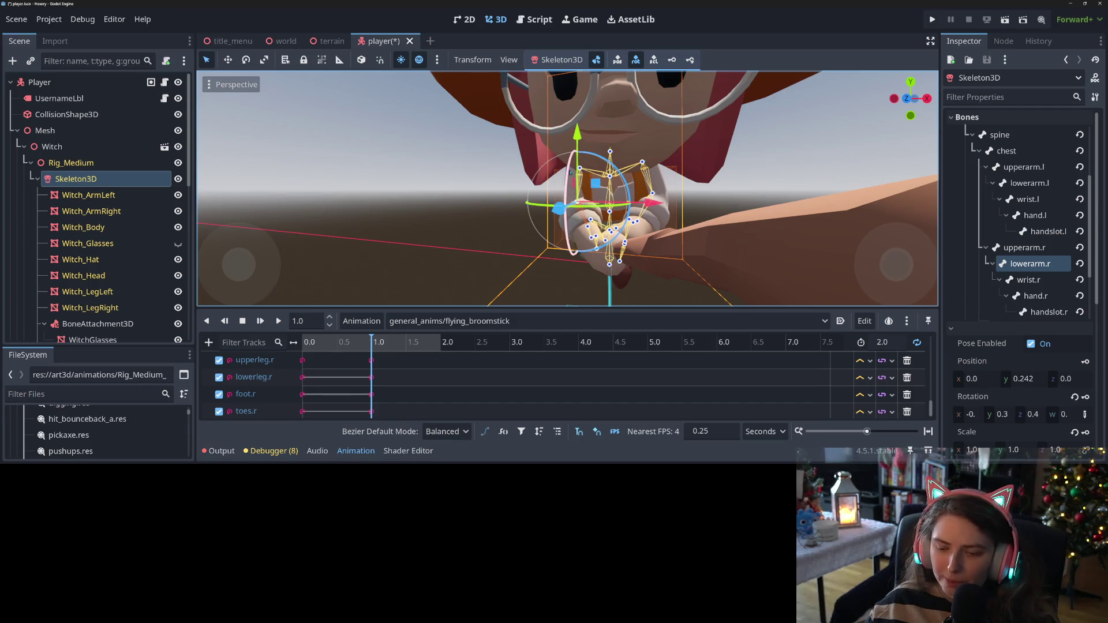
pyautogui.hotkey('ctrl', 's')
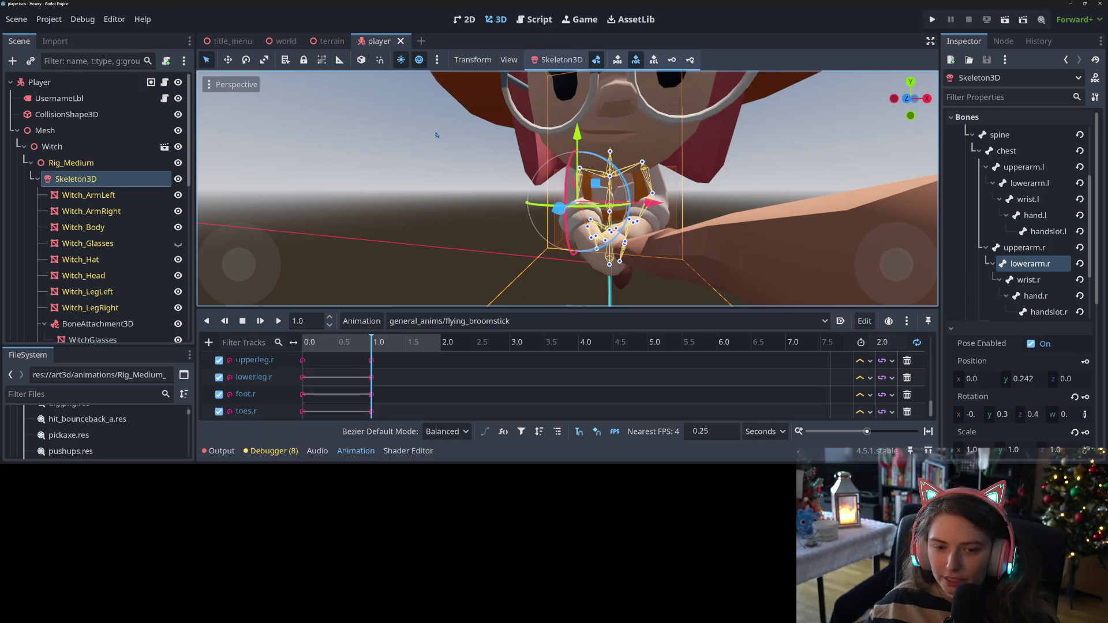
pyautogui.hotkey('ctrl', 's')
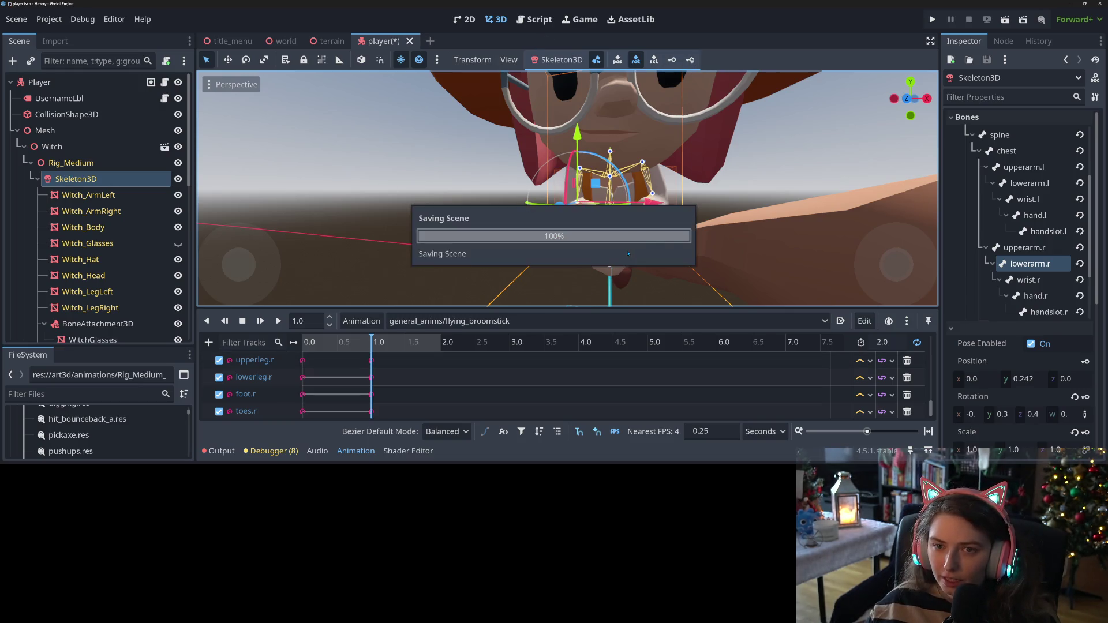
# Save the scene, play the flying_broomstick preview, and deselect the lowerarm.r bone
pyautogui.scroll(-5, 638, 260)
pyautogui.moveTo(536, 265); pyautogui.dragTo(509, 269)
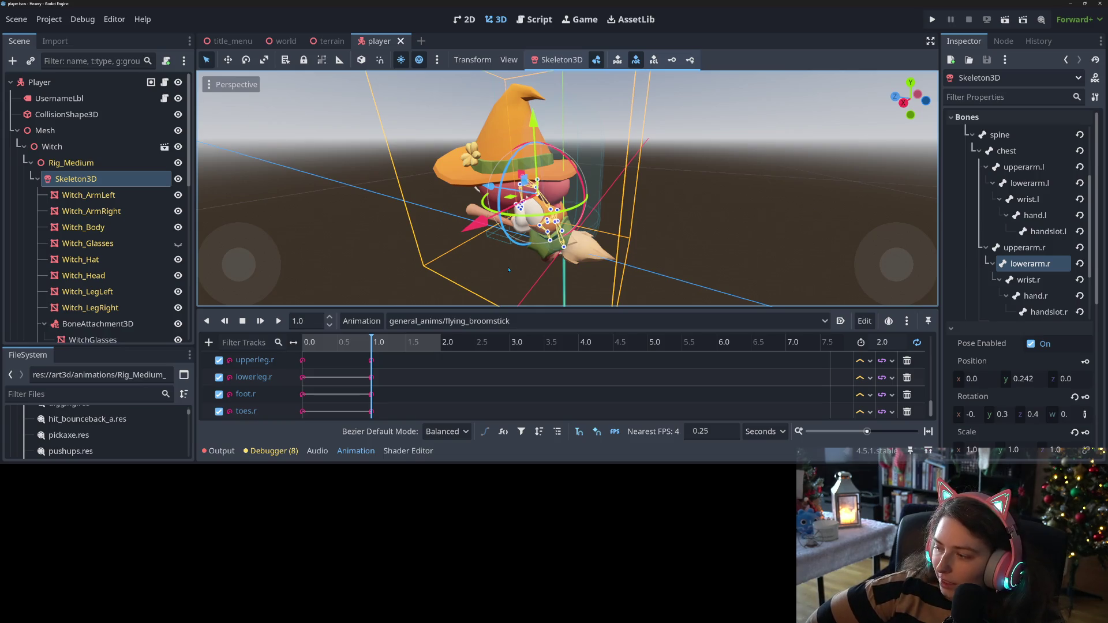
pyautogui.hotkey('ctrl', 's')
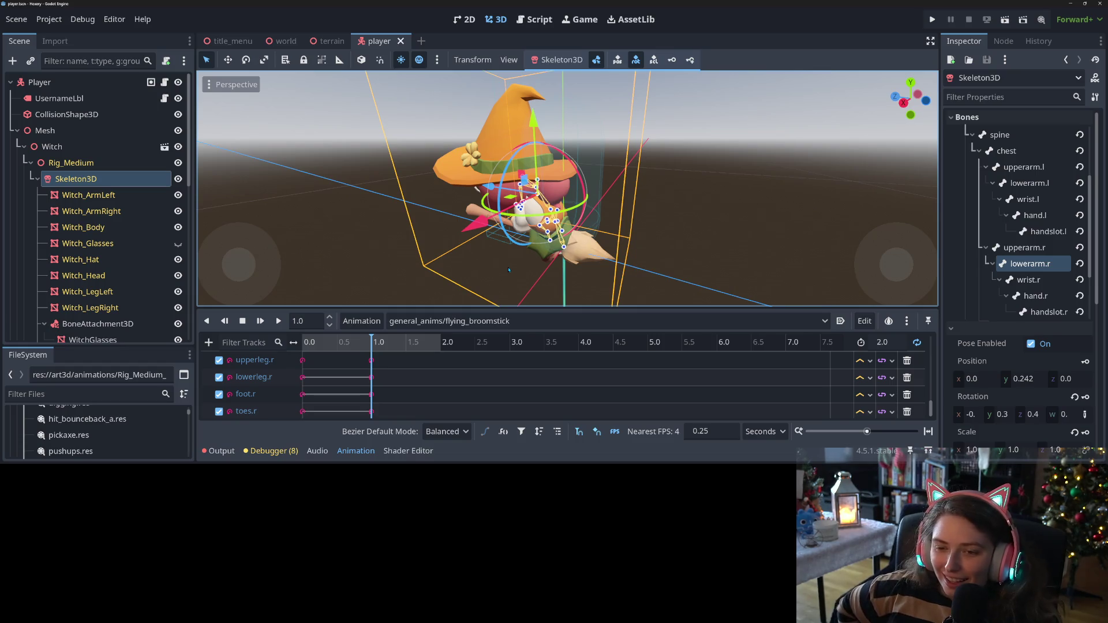
pyautogui.click(271, 321)
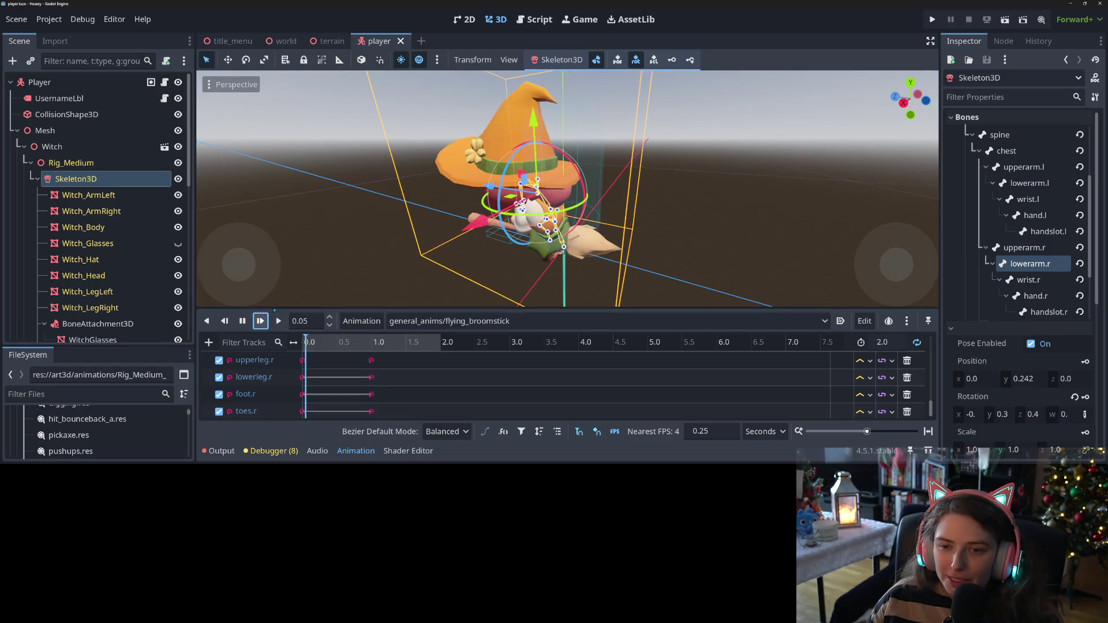
pyautogui.scroll(3, 489, 250)
pyautogui.moveTo(489, 250)
pyautogui.mouseDown()
pyautogui.moveTo(639, 245)
pyautogui.moveTo(548, 259)
pyautogui.moveTo(507, 252)
pyautogui.moveTo(714, 258)
pyautogui.moveTo(648, 267)
pyautogui.moveTo(653, 254)
pyautogui.moveTo(623, 249)
pyautogui.moveTo(516, 256)
pyautogui.mouseUp()
pyautogui.click(531, 258)
# Zoom and orbit around the animating witch to see her side and front, saving again
pyautogui.scroll(5, 586, 264)
pyautogui.scroll(-3, 698, 260)
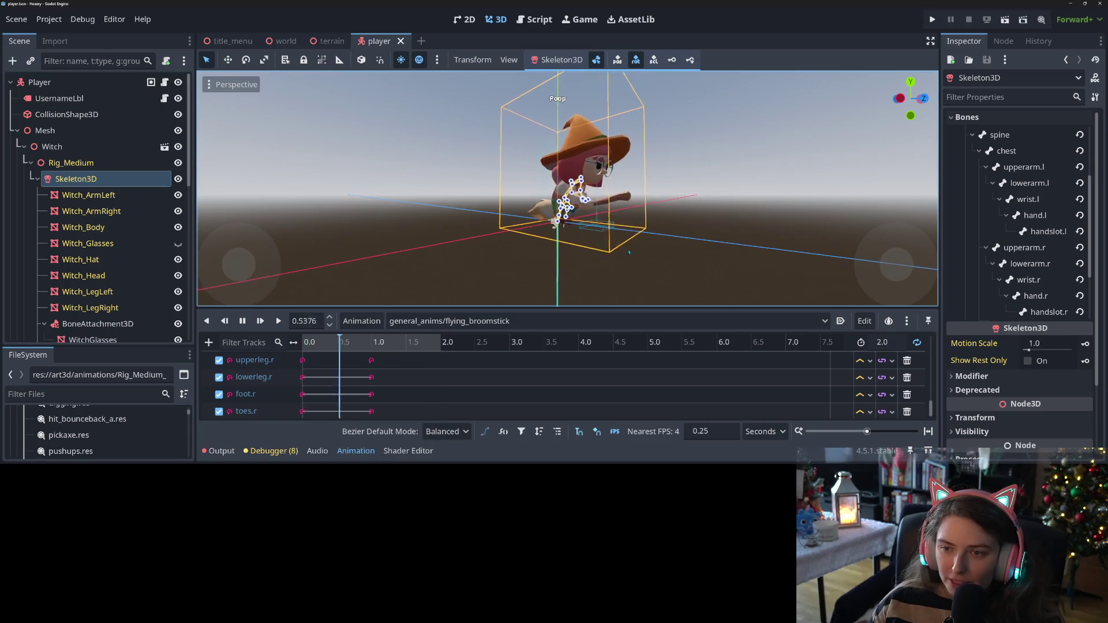
pyautogui.scroll(3, 635, 251)
pyautogui.hotkey('ctrl', 's')
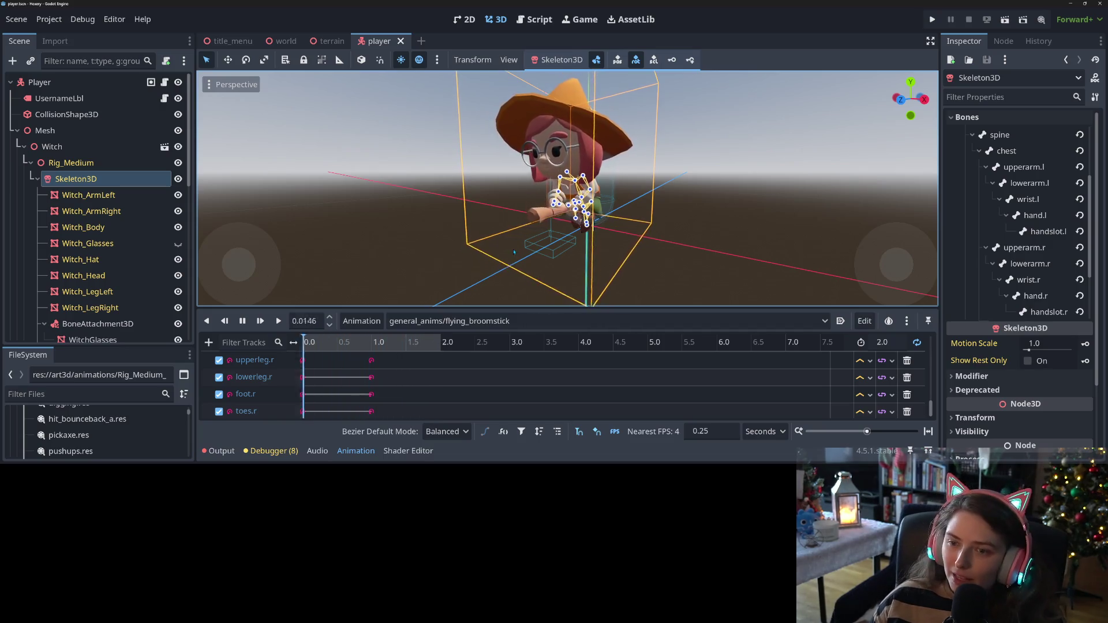
pyautogui.moveTo(516, 255); pyautogui.dragTo(645, 252)
pyautogui.moveTo(553, 231); pyautogui.dragTo(693, 258)
pyautogui.scroll(-3, 693, 257)
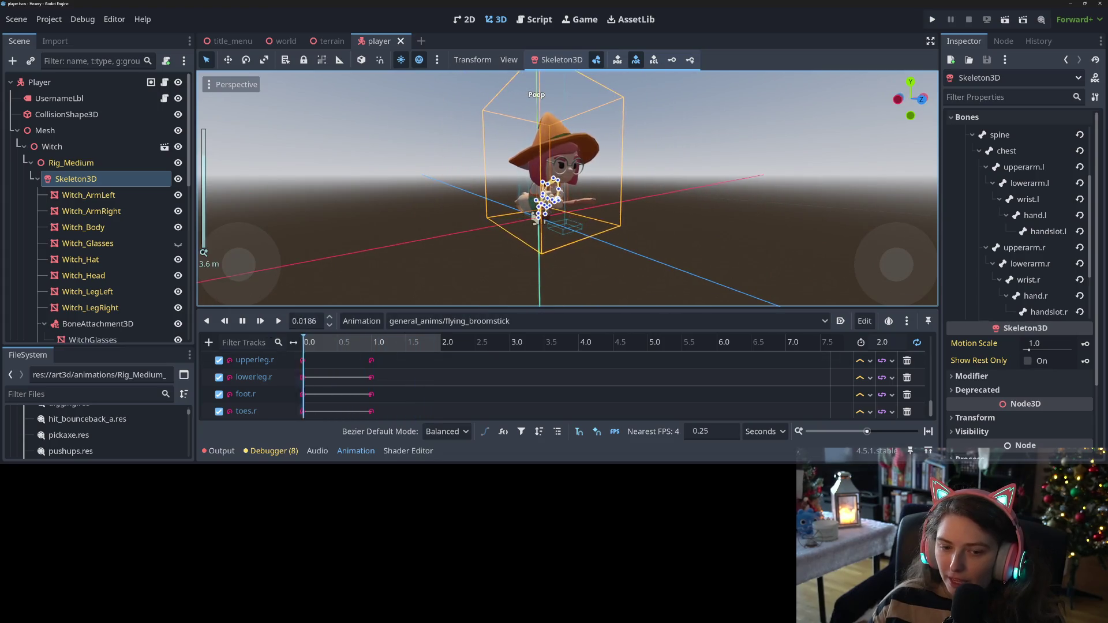
# Set the flying_broomstick length to 3.0 seconds, push the later keys further along, and save
pyautogui.press('s')
pyautogui.press('s')
pyautogui.scroll(-2, 502, 386)
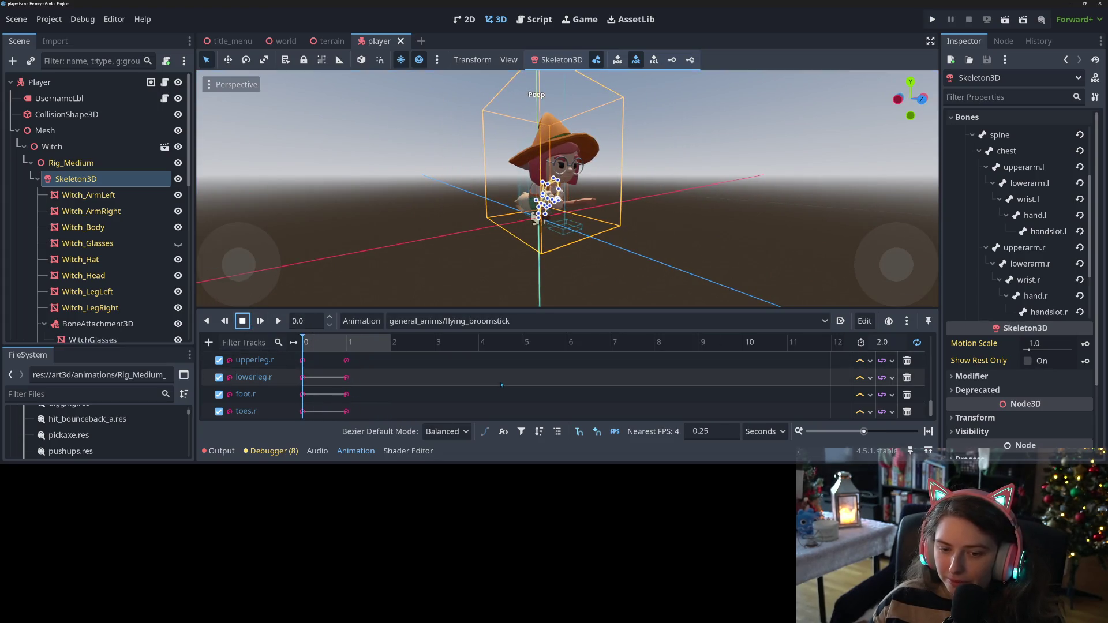
pyautogui.write('3')
pyautogui.press('Return')
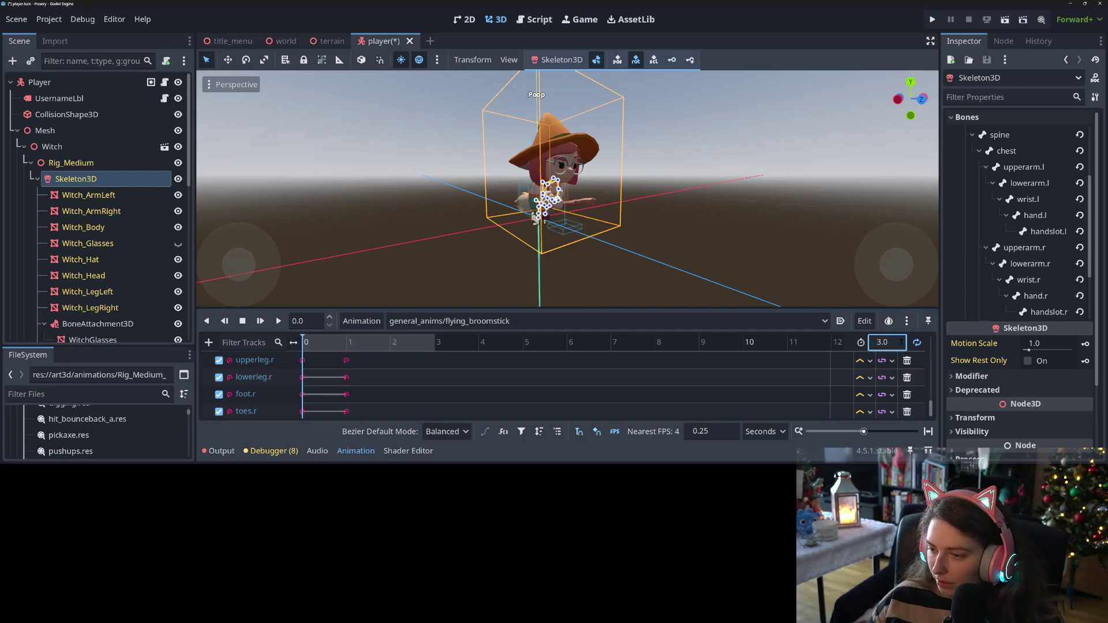
pyautogui.scroll(5, 381, 406)
pyautogui.moveTo(367, 415)
pyautogui.mouseDown()
pyautogui.moveTo(354, 380)
pyautogui.moveTo(333, 374)
pyautogui.moveTo(369, 399)
pyautogui.mouseUp()
pyautogui.scroll(5, 346, 376)
pyautogui.hotkey('ctrl', 's')
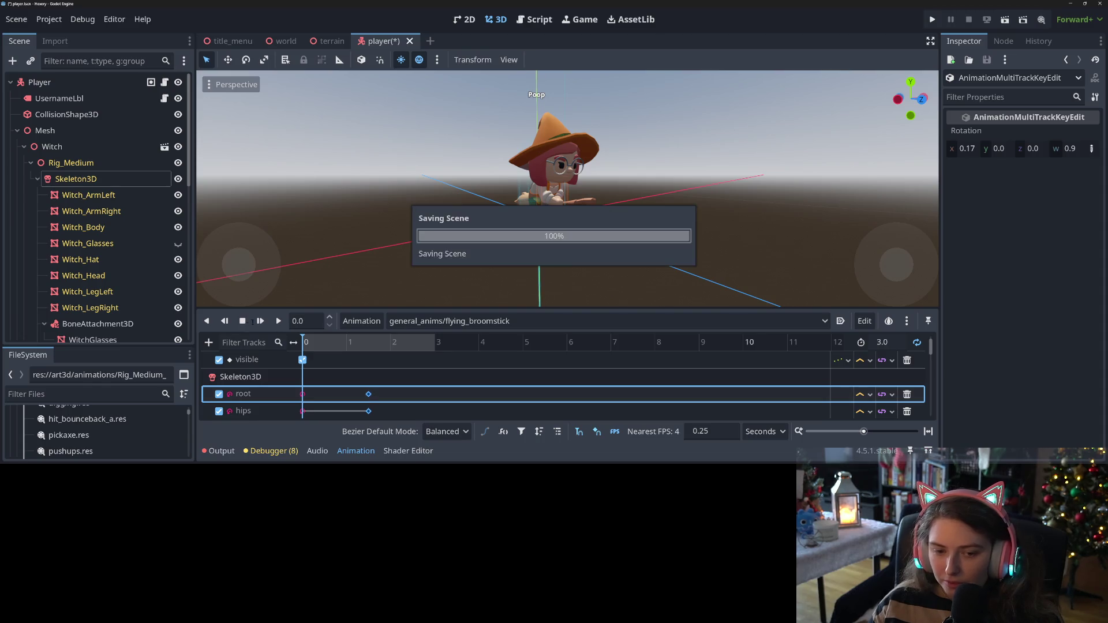
# Play the 3-second animation to check it, stop it, and save the scene
pyautogui.press('d')
pyautogui.moveTo(647, 285)
pyautogui.mouseDown()
pyautogui.moveTo(505, 285)
pyautogui.moveTo(653, 285)
pyautogui.moveTo(641, 292)
pyautogui.mouseUp()
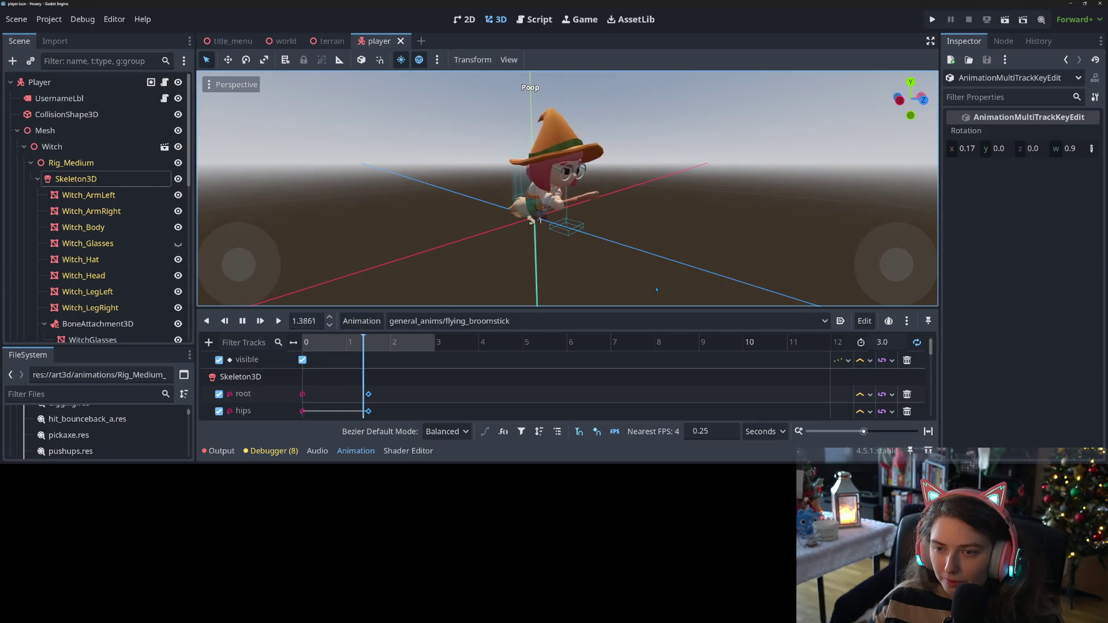
pyautogui.click(243, 321)
pyautogui.hotkey('ctrl', 's')
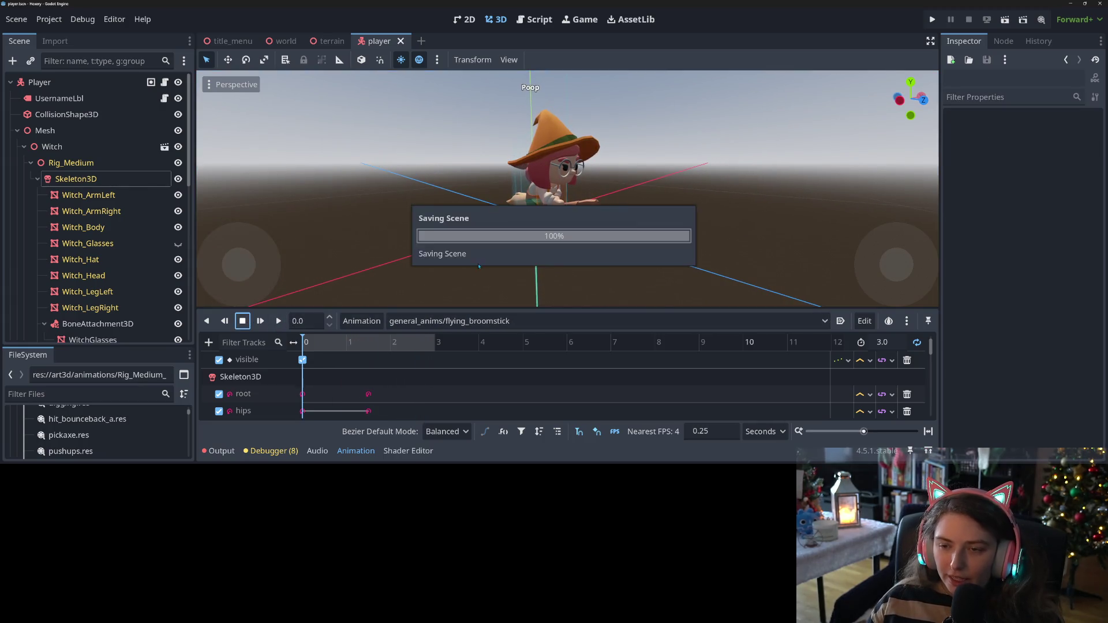
pyautogui.scroll(-5, 532, 238)
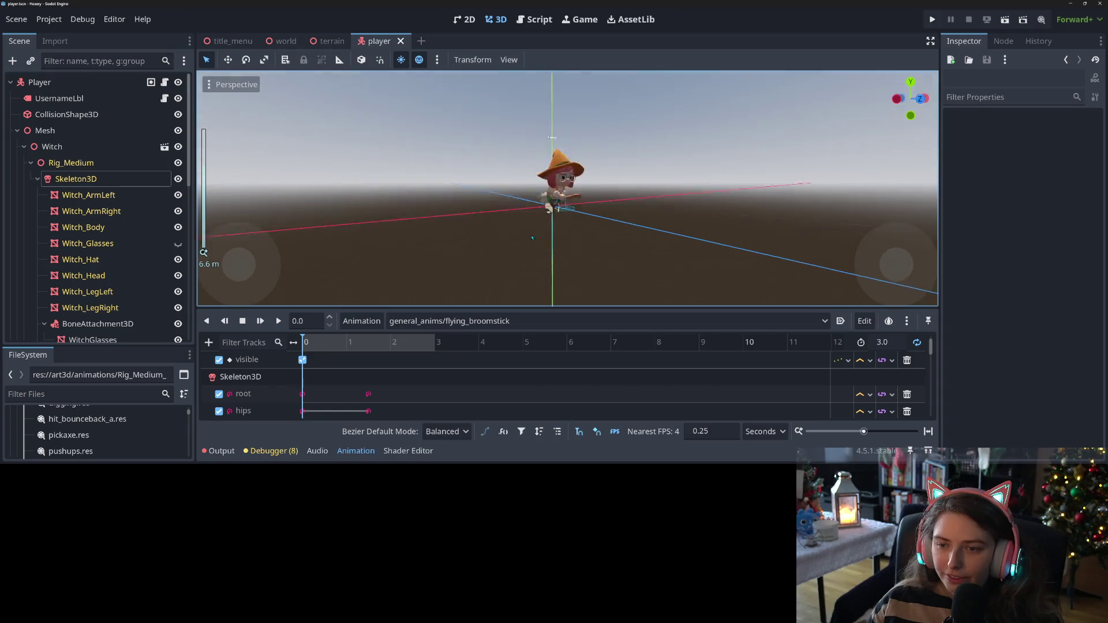
# Select the AnimationTree node and open its player_anim_tree.gd script
pyautogui.scroll(10, 532, 238)
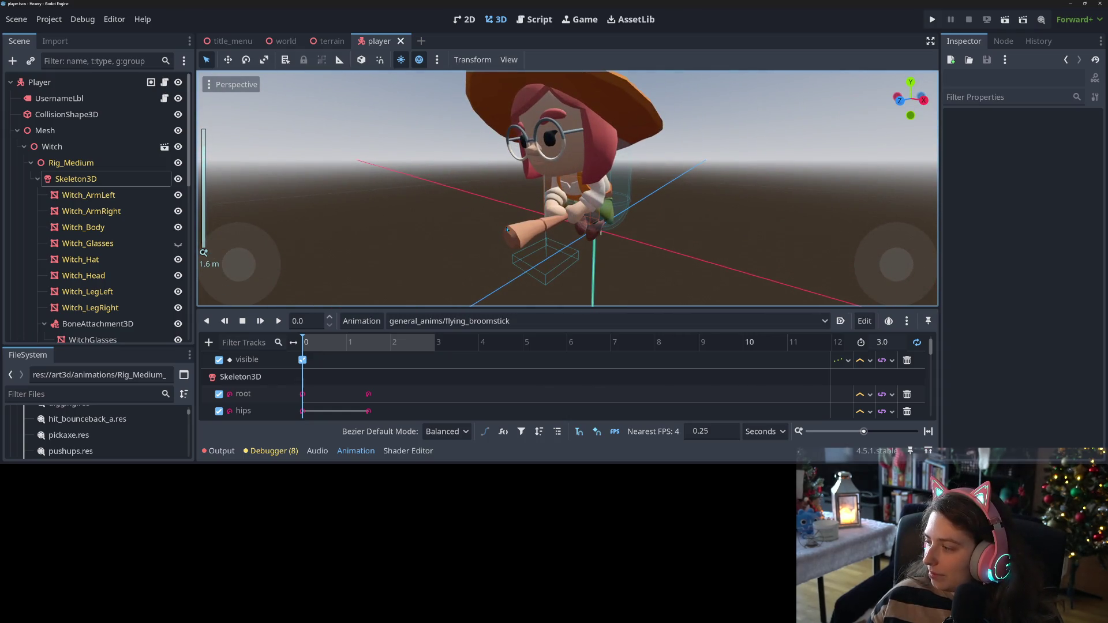
pyautogui.scroll(-2, 526, 218)
pyautogui.moveTo(525, 218); pyautogui.dragTo(563, 212)
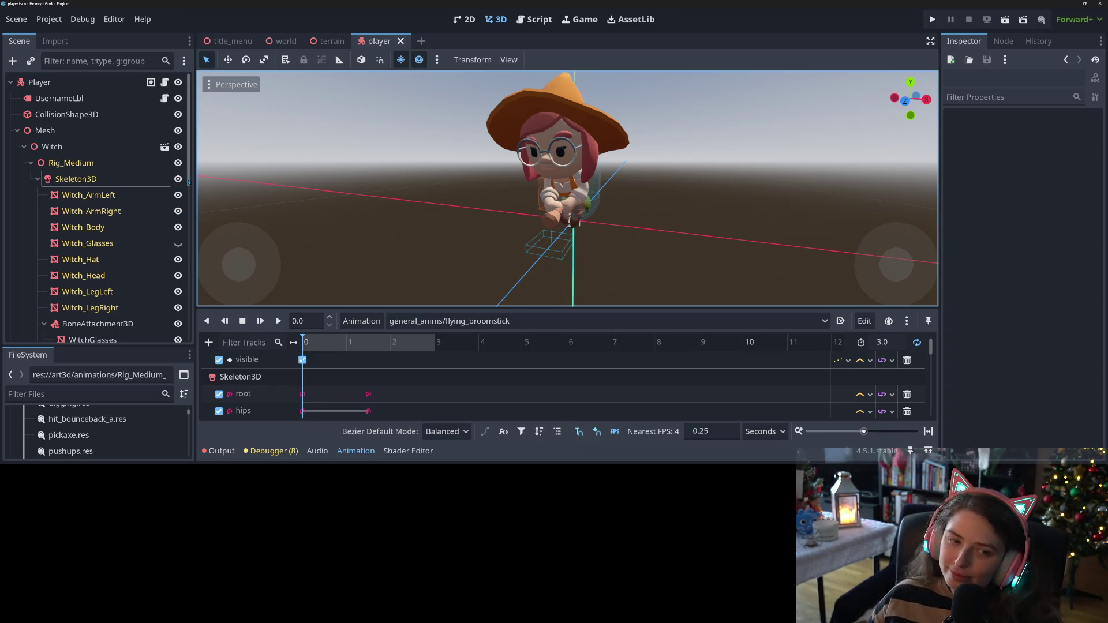
pyautogui.scroll(-5, 123, 197)
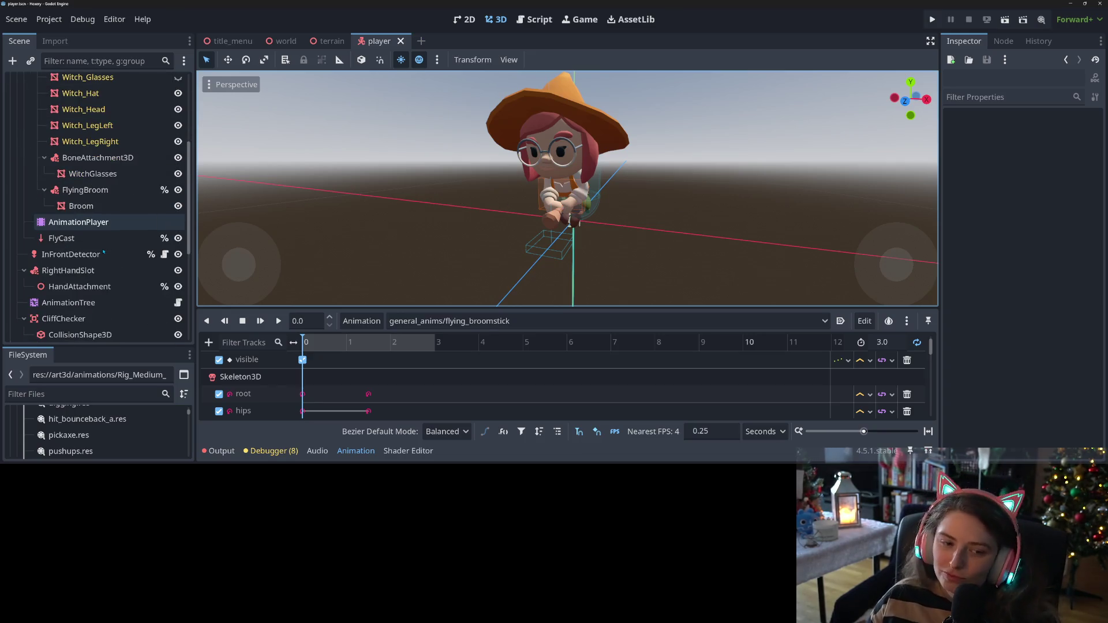
pyautogui.click(101, 303)
pyautogui.click(179, 303)
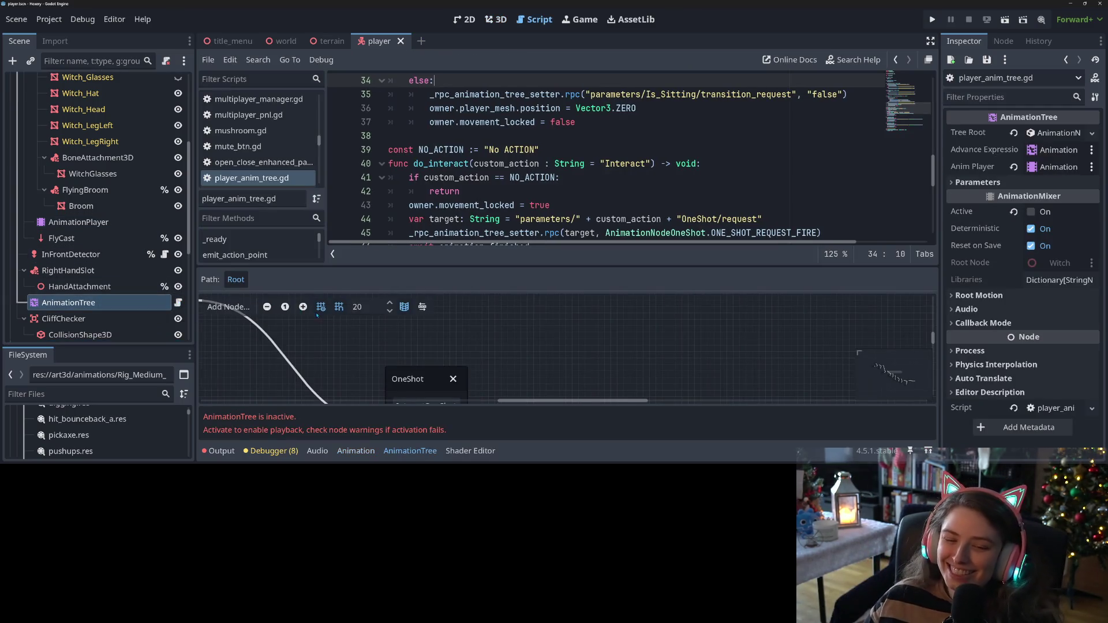
# Return to the 3D view of the witch and tick Active on the AnimationTree in the Inspector
pyautogui.scroll(-3, 460, 374)
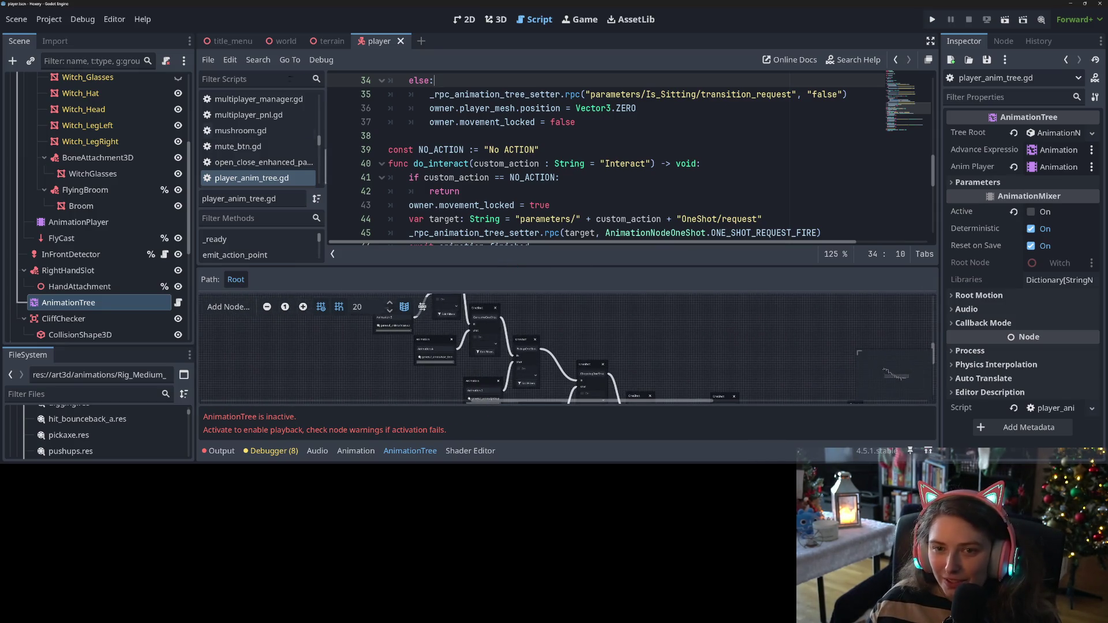
pyautogui.click(495, 19)
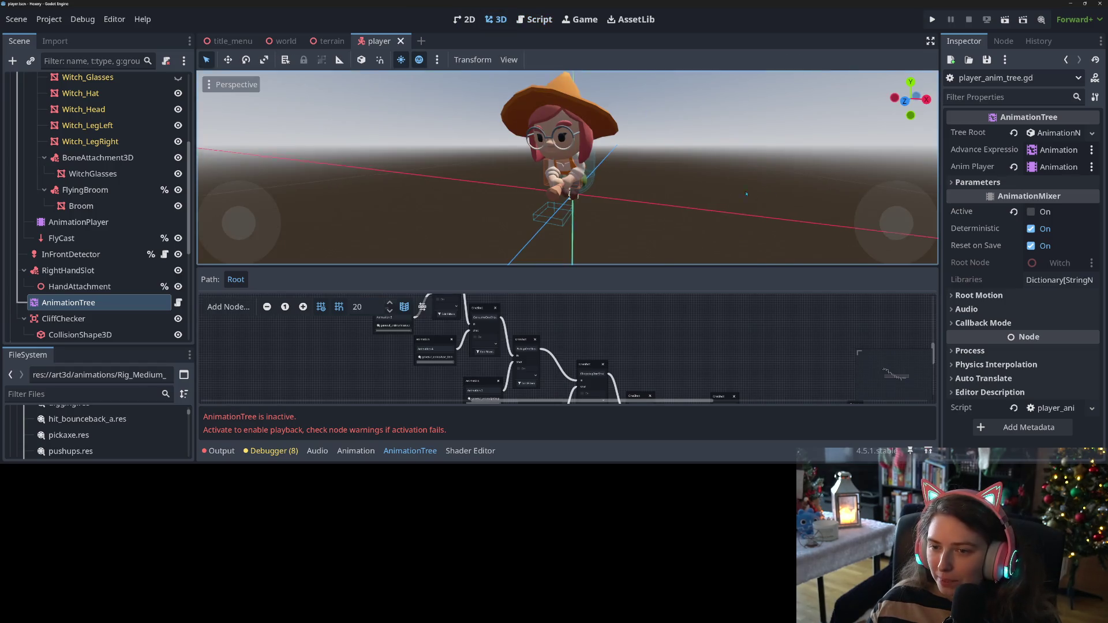
pyautogui.moveTo(747, 194); pyautogui.dragTo(689, 189)
pyautogui.click(1032, 212)
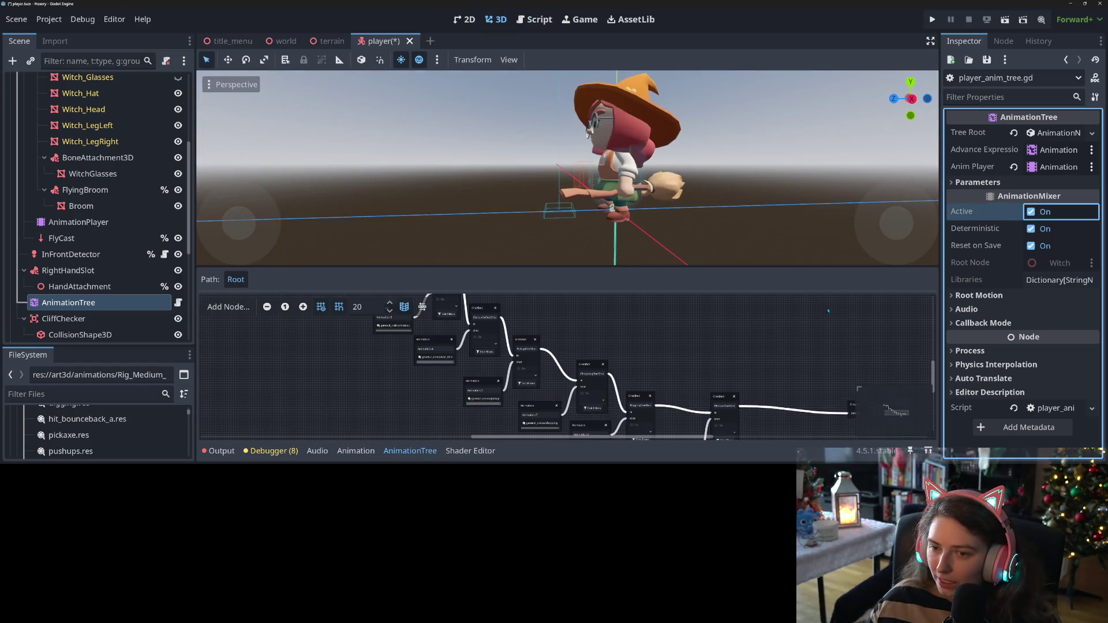
pyautogui.hscroll(5, 608, 333)
pyautogui.scroll(-2, 566, 338)
pyautogui.hscroll(6, 572, 358)
pyautogui.scroll(-2, 572, 358)
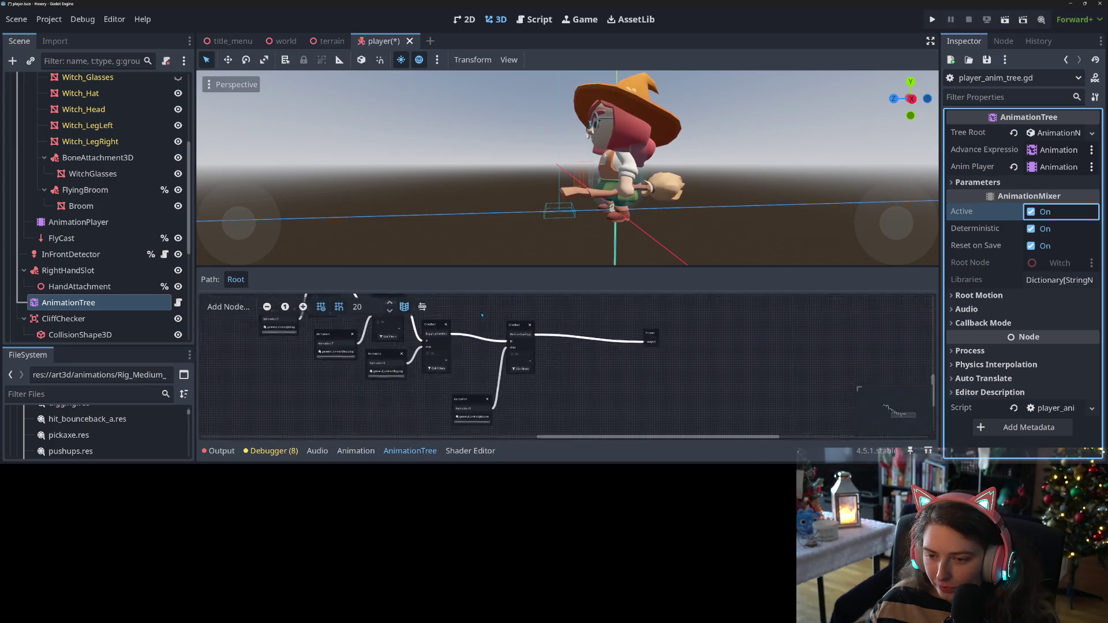
# Add a Transition node and an Animation node playing flying_broomstick to the graph
pyautogui.rightClick(546, 324)
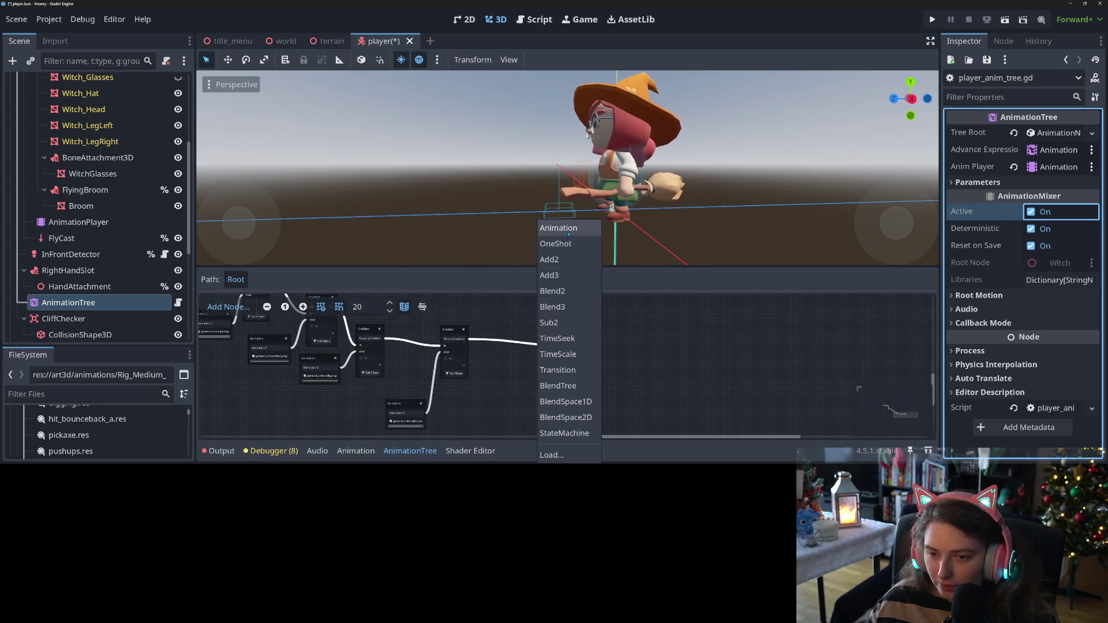
pyautogui.click(542, 368)
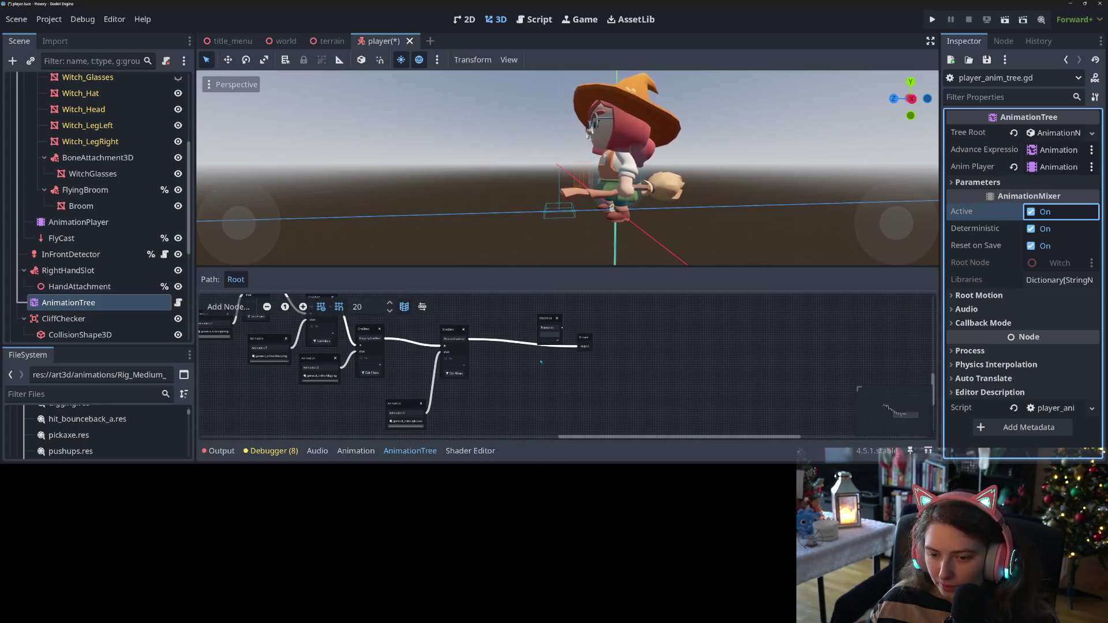
pyautogui.moveTo(547, 324); pyautogui.dragTo(537, 359)
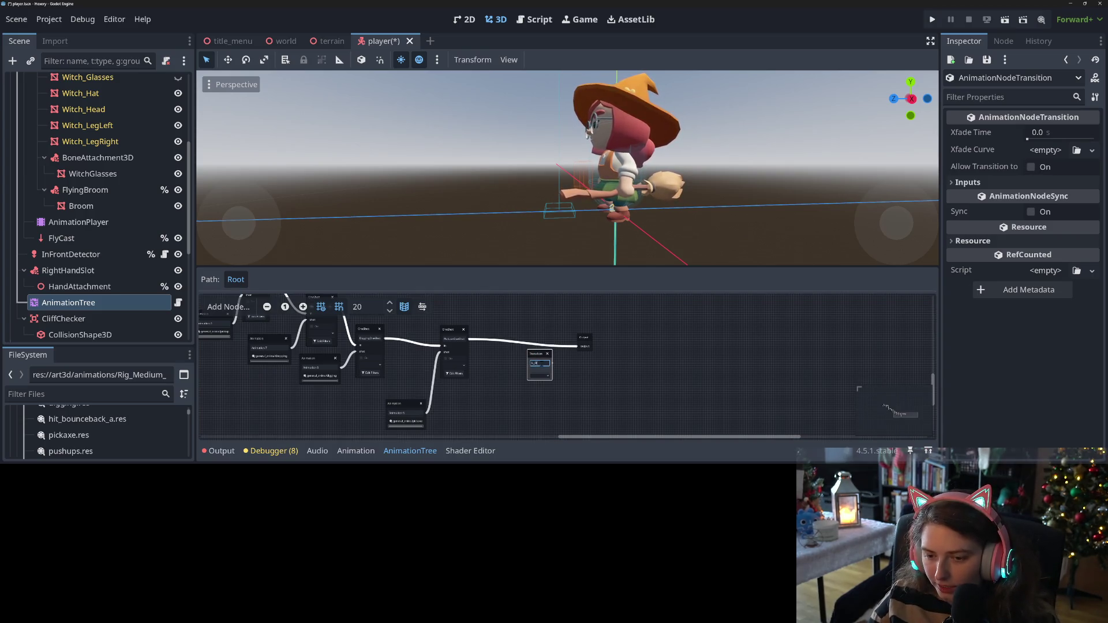
pyautogui.rightClick(508, 408)
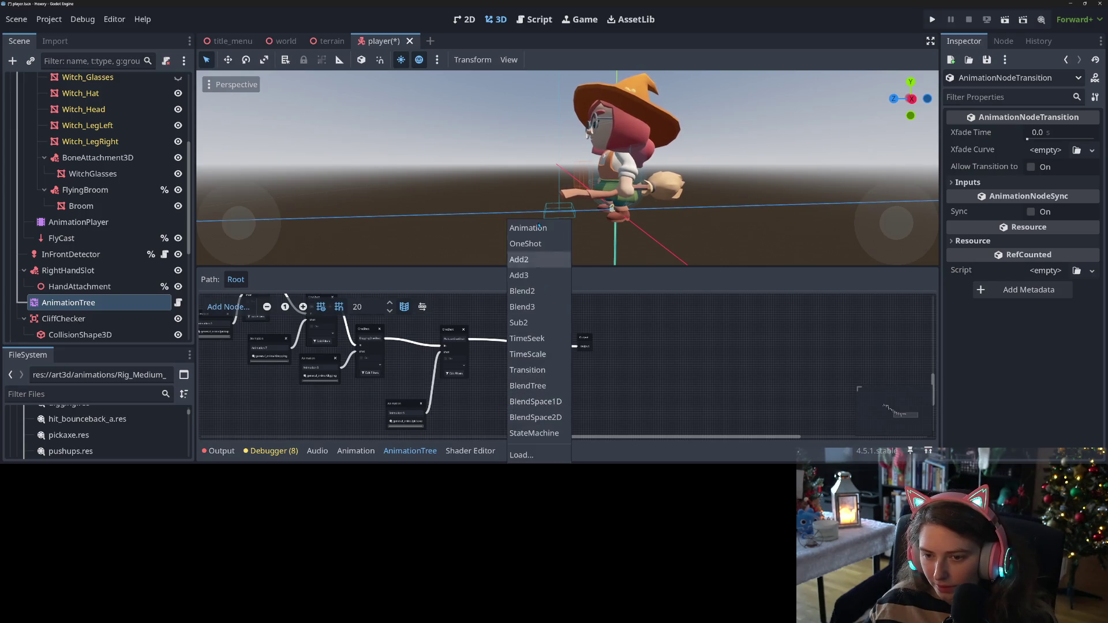
pyautogui.click(522, 228)
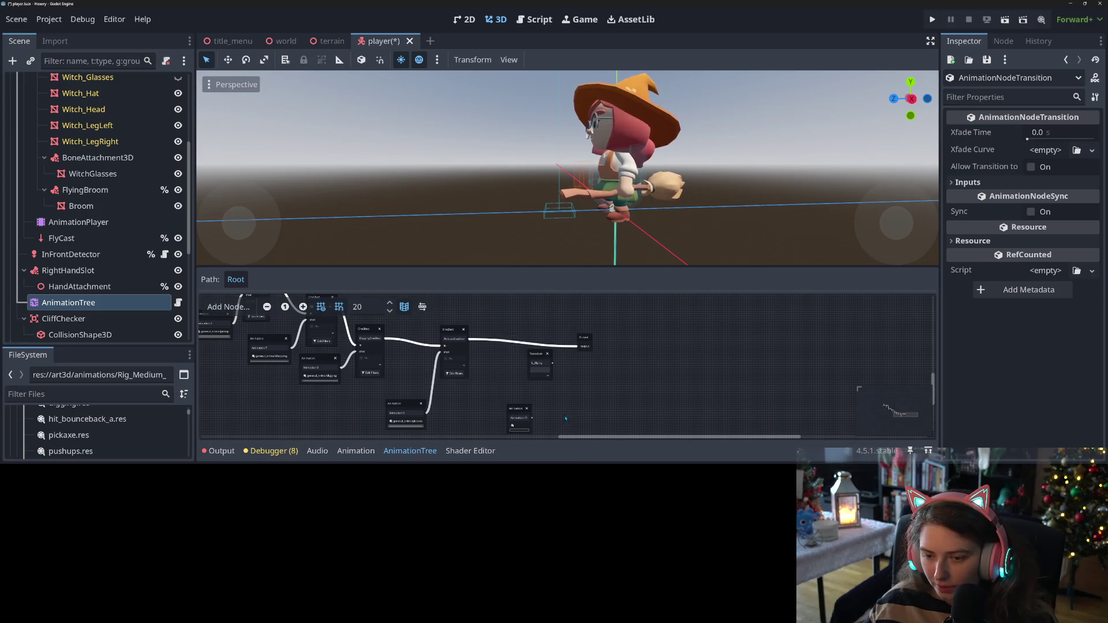
pyautogui.click(519, 427)
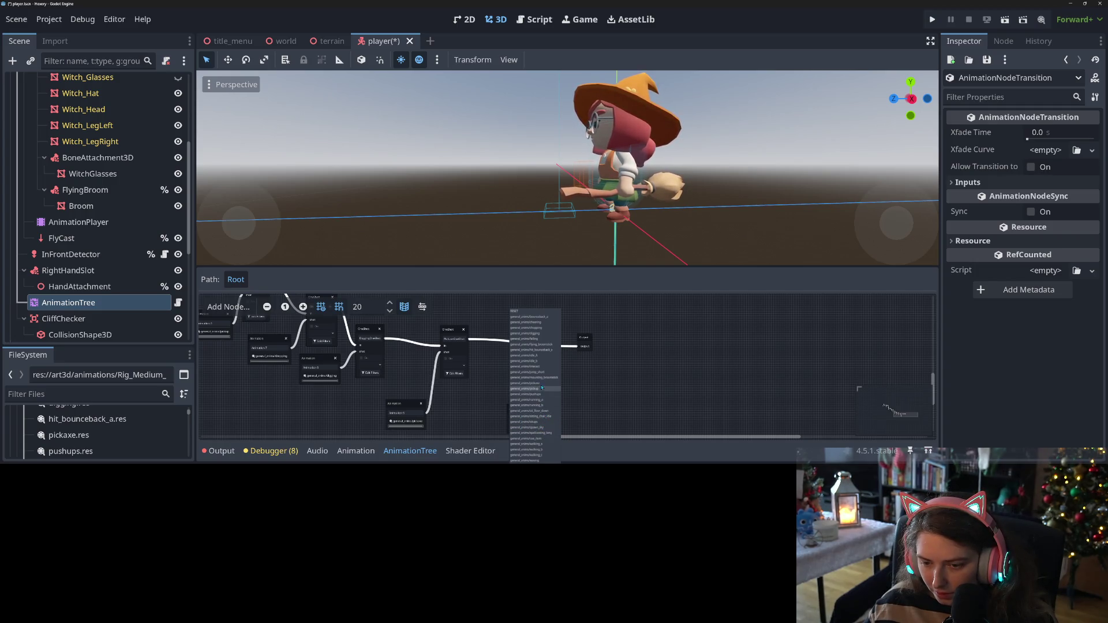
pyautogui.click(534, 345)
pyautogui.moveTo(525, 413); pyautogui.dragTo(478, 399)
# Give the Transition node two inputs named false and true
pyautogui.click(543, 359)
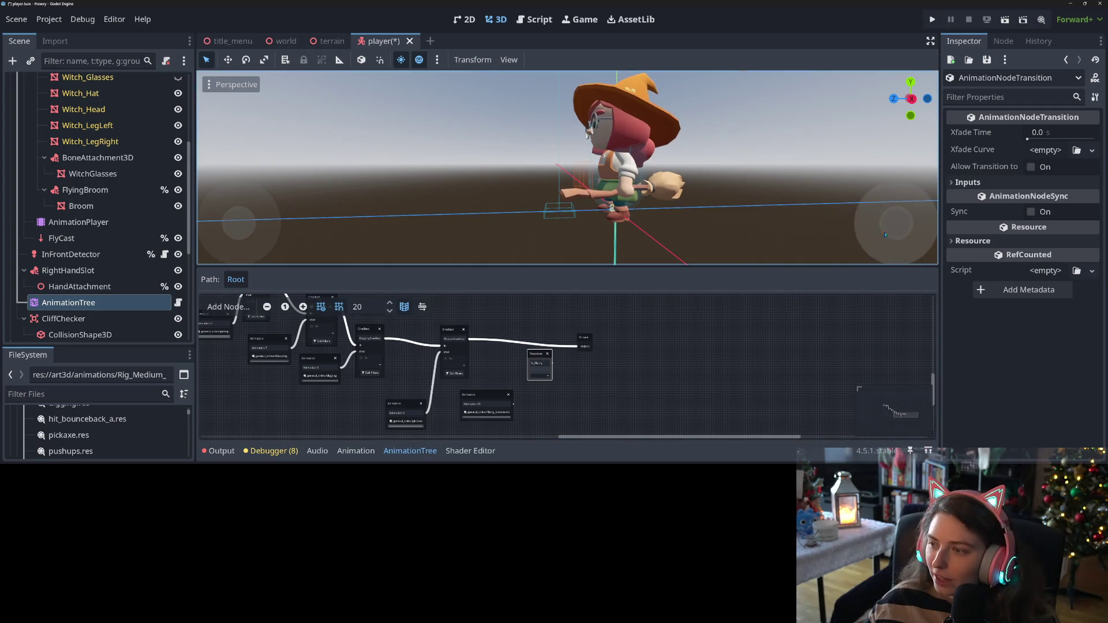
pyautogui.click(968, 182)
pyautogui.click(1056, 200)
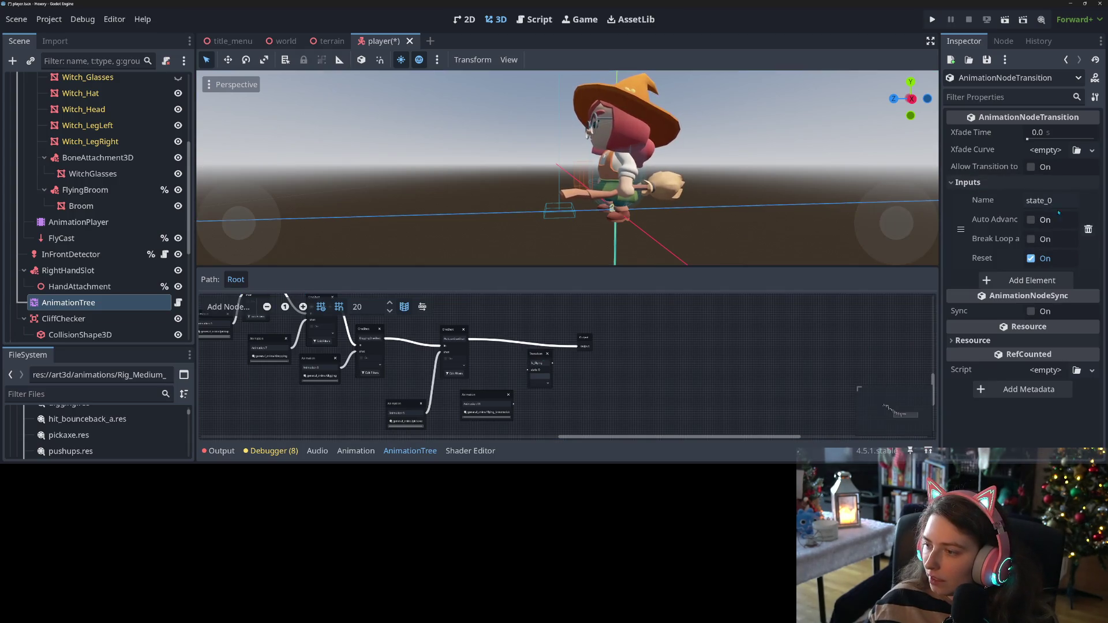
pyautogui.click(1056, 201)
pyautogui.write('false')
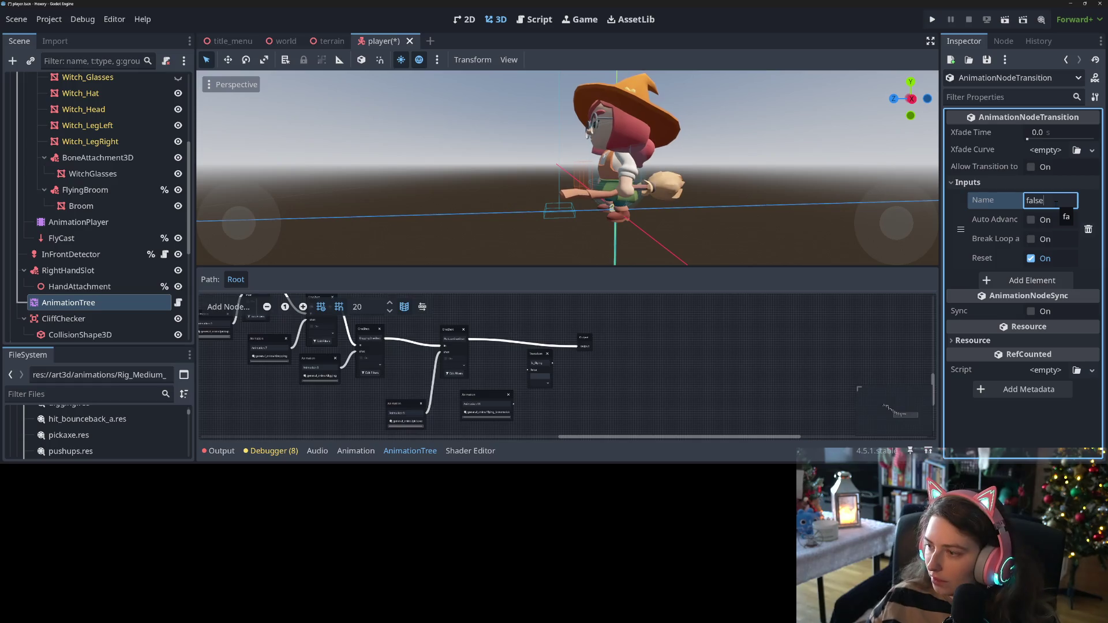
pyautogui.click(1033, 280)
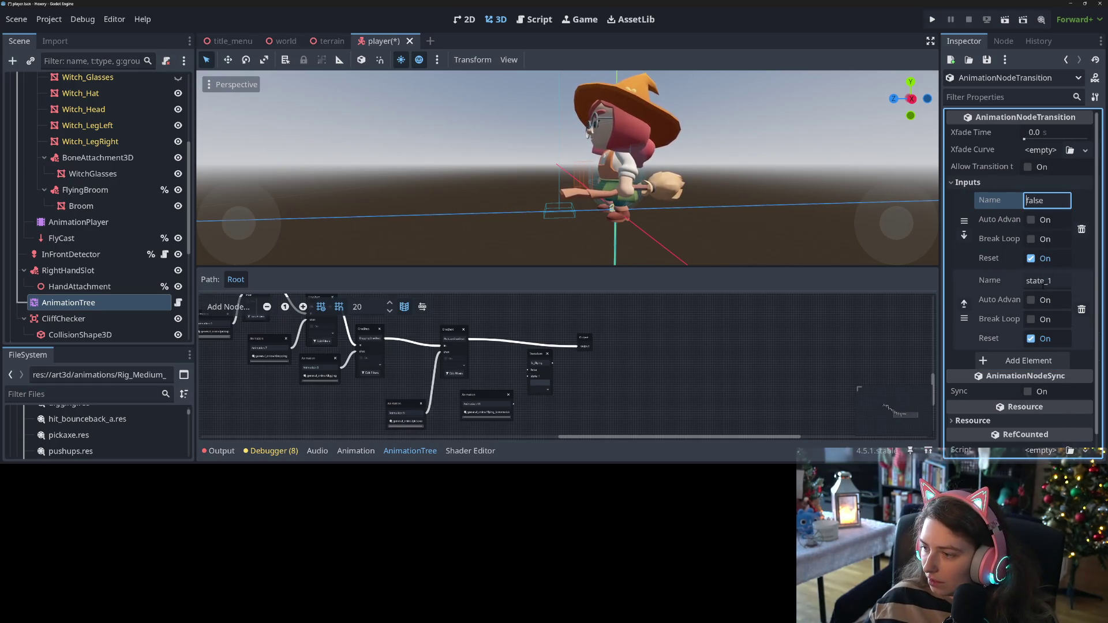
pyautogui.click(1047, 281)
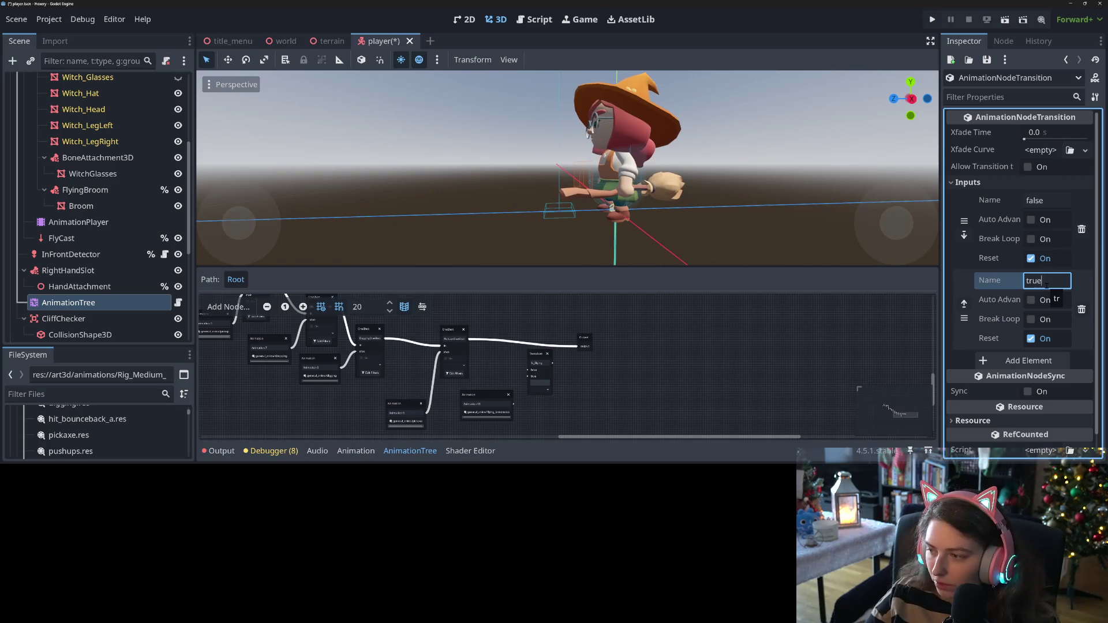
pyautogui.click(514, 403)
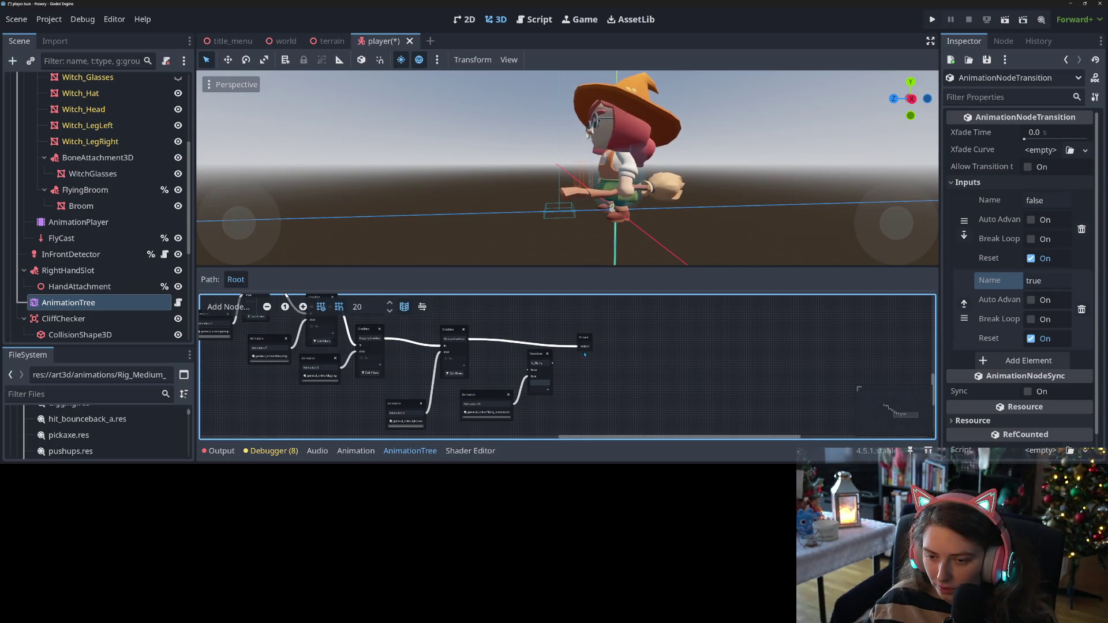
# Rewire the tree output to come from the Transition node and set its Xfade Time to 1.0
pyautogui.moveTo(576, 347); pyautogui.dragTo(555, 358)
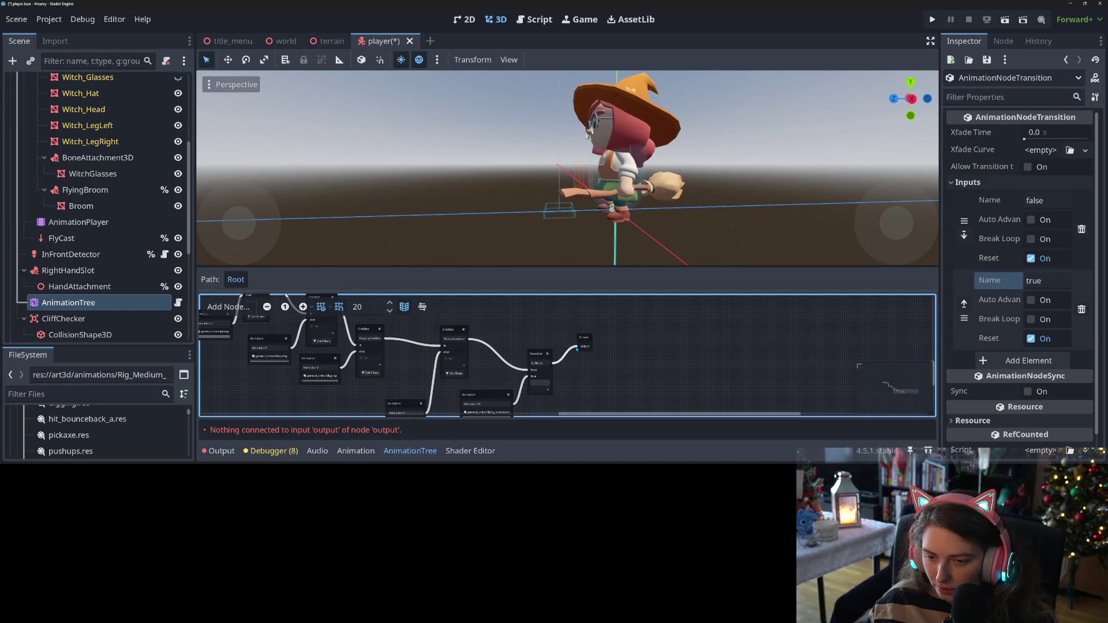
pyautogui.moveTo(577, 349); pyautogui.dragTo(576, 348)
pyautogui.click(545, 391)
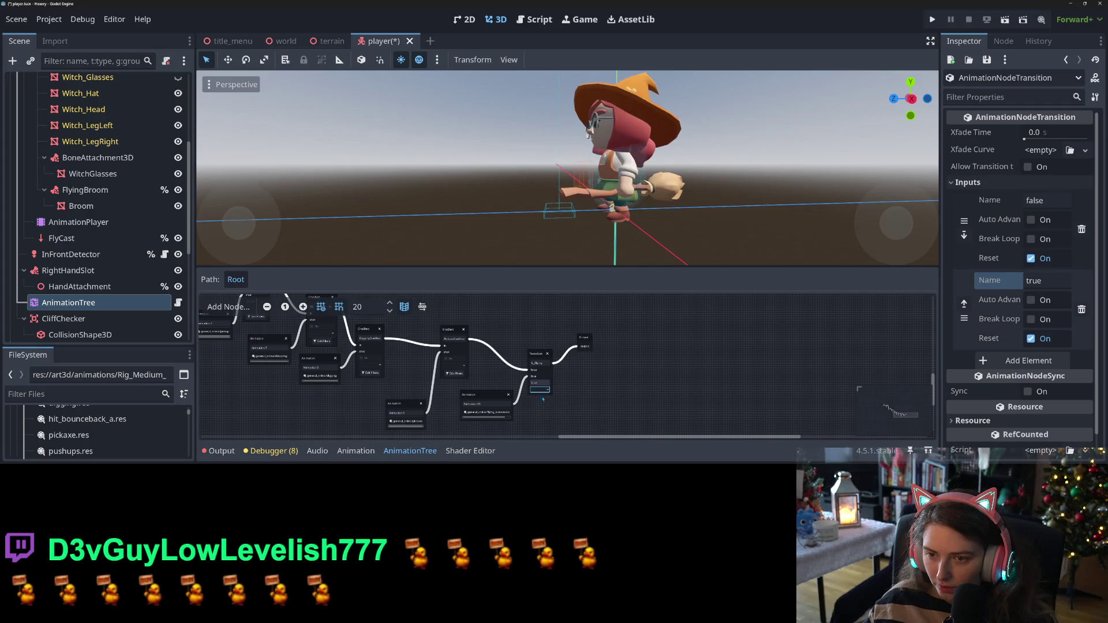
pyautogui.click(538, 355)
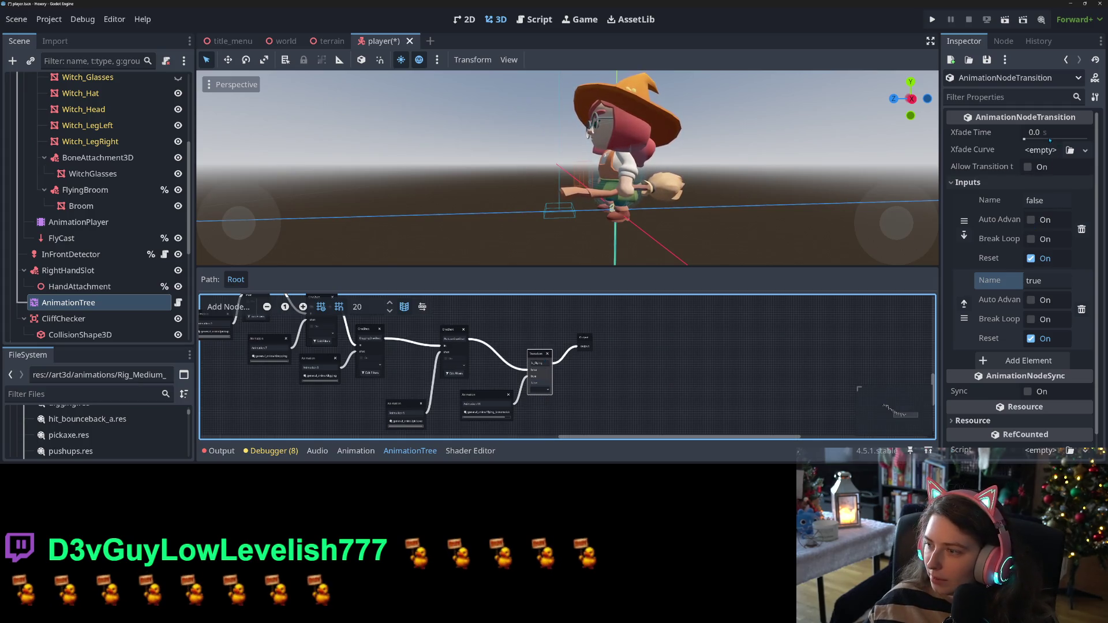
pyautogui.click(1048, 134)
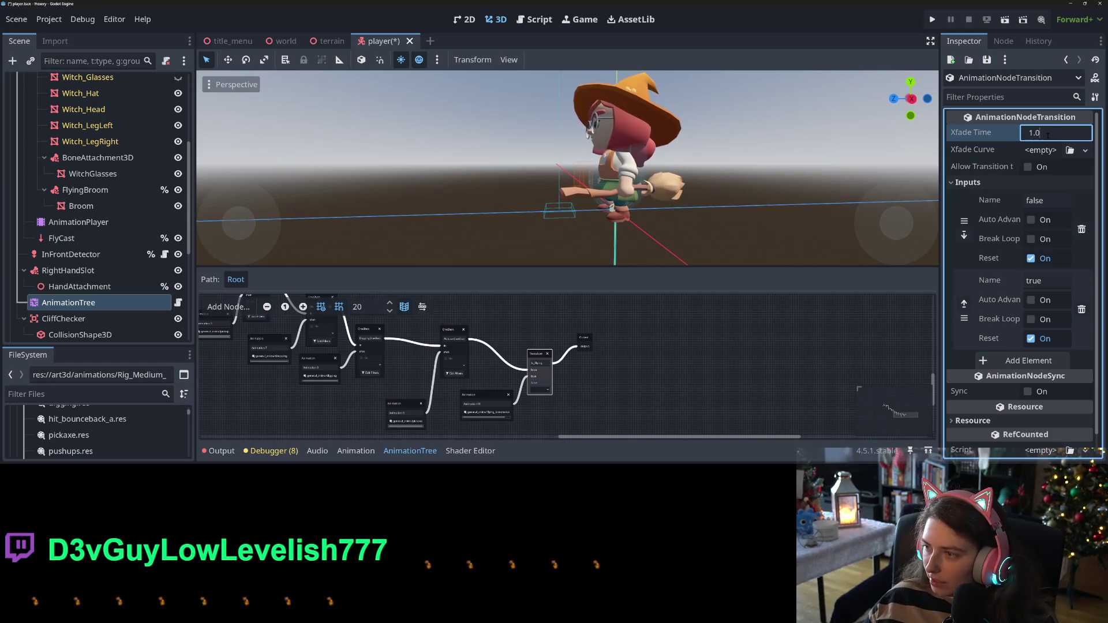
pyautogui.click(540, 389)
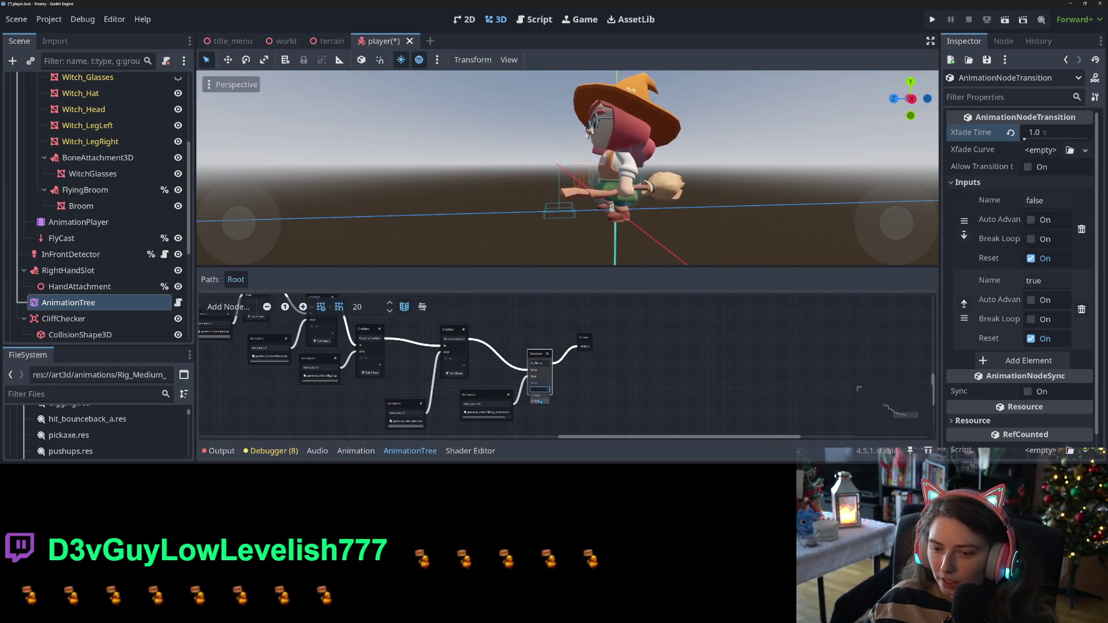
# Set the Transition node's state to 'true' so the witch flies, and save the player scene
pyautogui.click(541, 400)
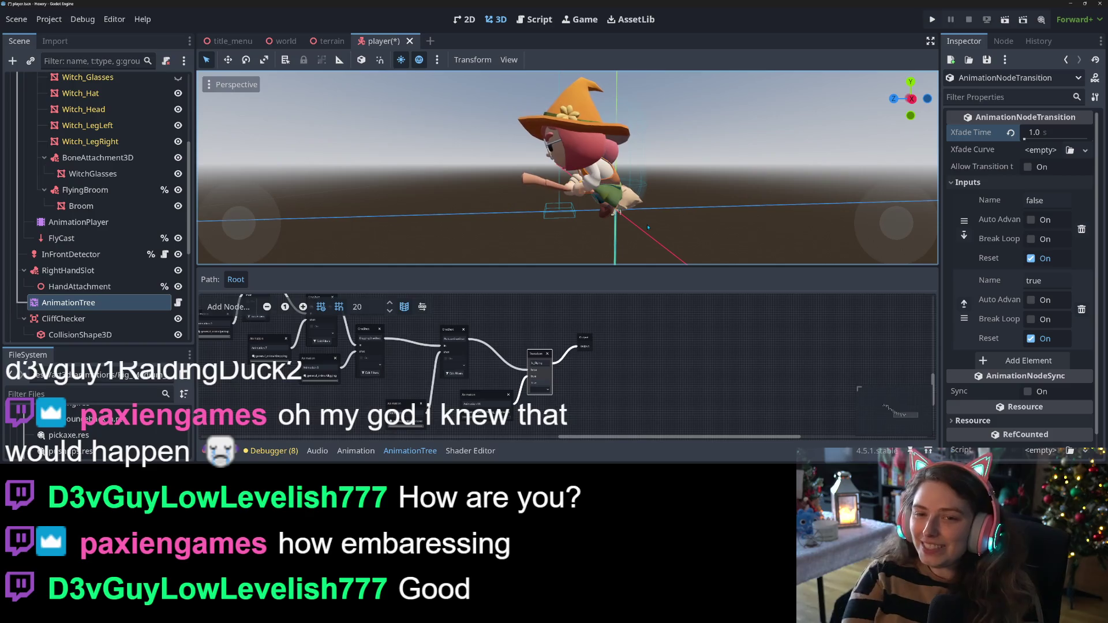
pyautogui.hotkey('ctrl', 's')
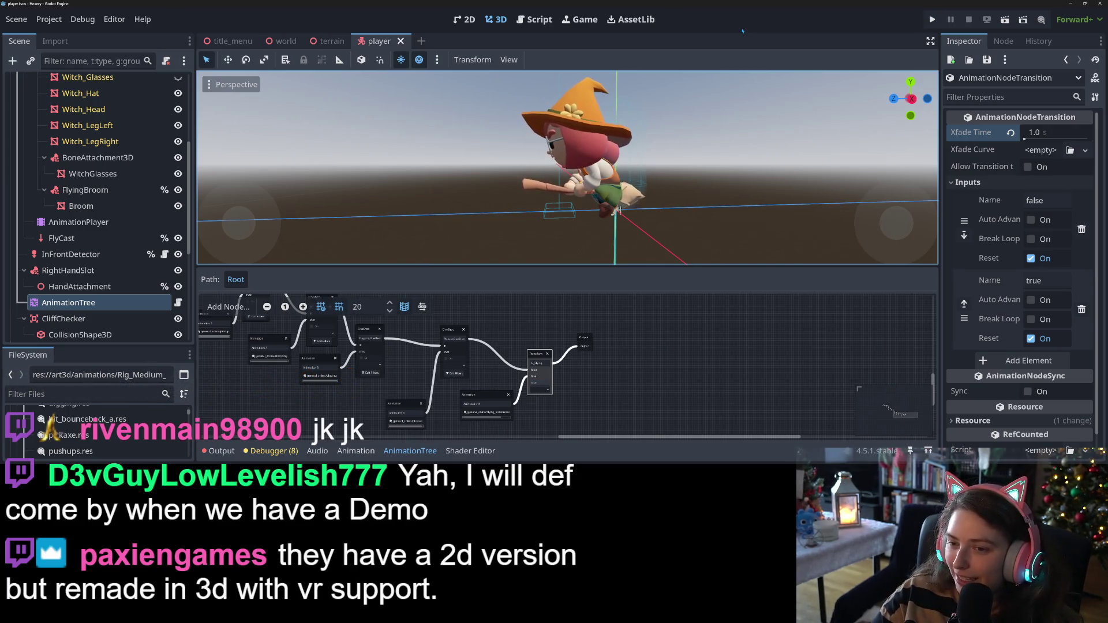
pyautogui.moveTo(679, 206); pyautogui.dragTo(723, 238)
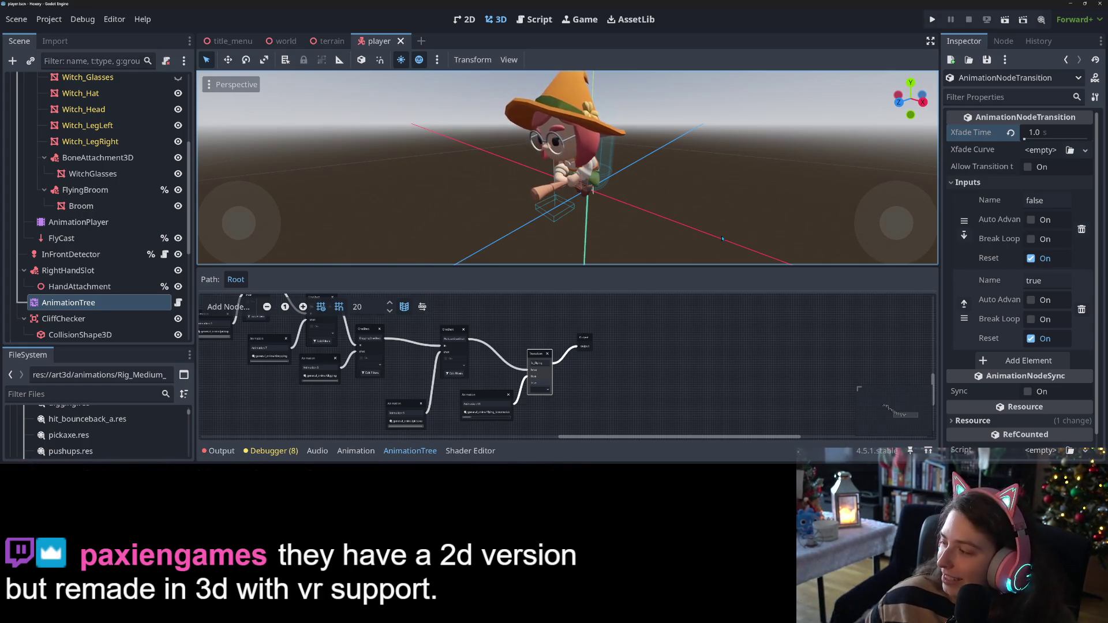
pyautogui.moveTo(723, 238)
pyautogui.mouseDown()
pyautogui.moveTo(824, 206)
pyautogui.moveTo(762, 218)
pyautogui.moveTo(671, 208)
pyautogui.mouseUp()
pyautogui.scroll(2, 716, 214)
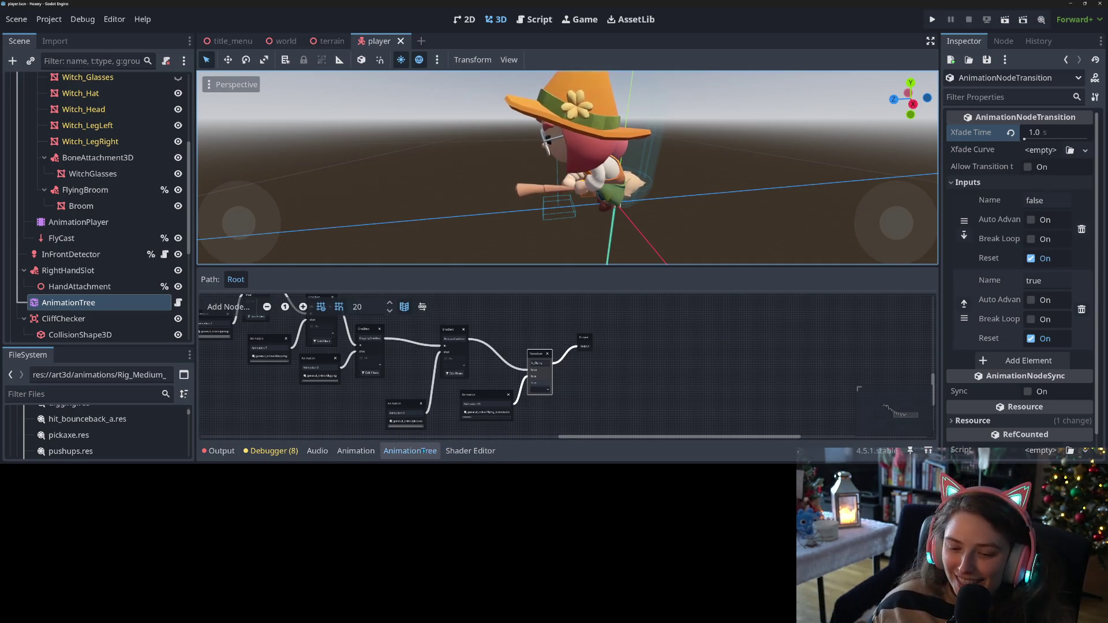
# Pick a Transition state, save, and set the Xfade Time to 0.5 s
pyautogui.doubleClick(546, 364)
pyautogui.click(548, 390)
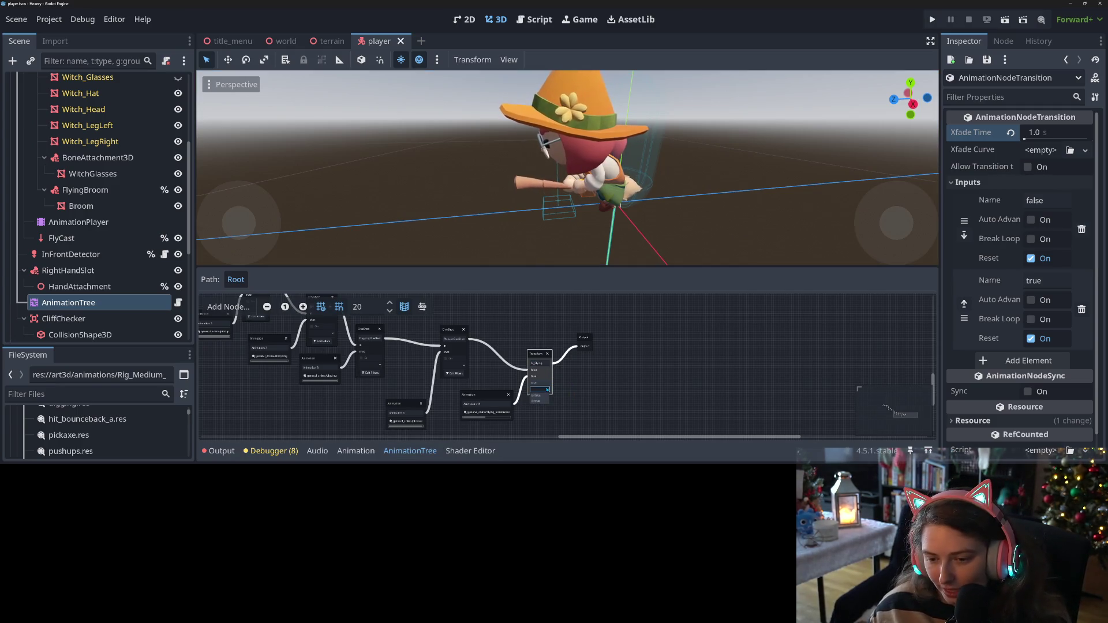
pyautogui.click(545, 397)
pyautogui.hotkey('ctrl', 's')
pyautogui.scroll(3, 566, 262)
pyautogui.click(1026, 136)
pyautogui.write('0.5')
pyautogui.press('Return')
pyautogui.hotkey('ctrl', 's')
# Change Xfade Time to 0.25 s, toggle between standing and flying to compare, and save
pyautogui.click(537, 391)
pyautogui.click(537, 401)
pyautogui.click(1054, 132)
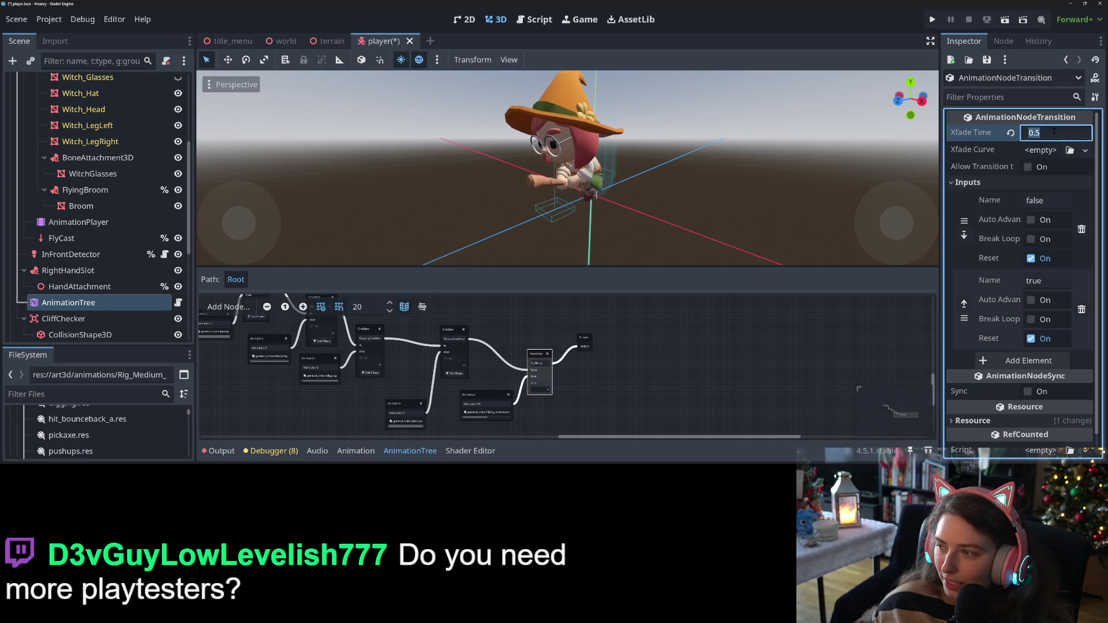
pyautogui.write('0.25')
pyautogui.press('Return')
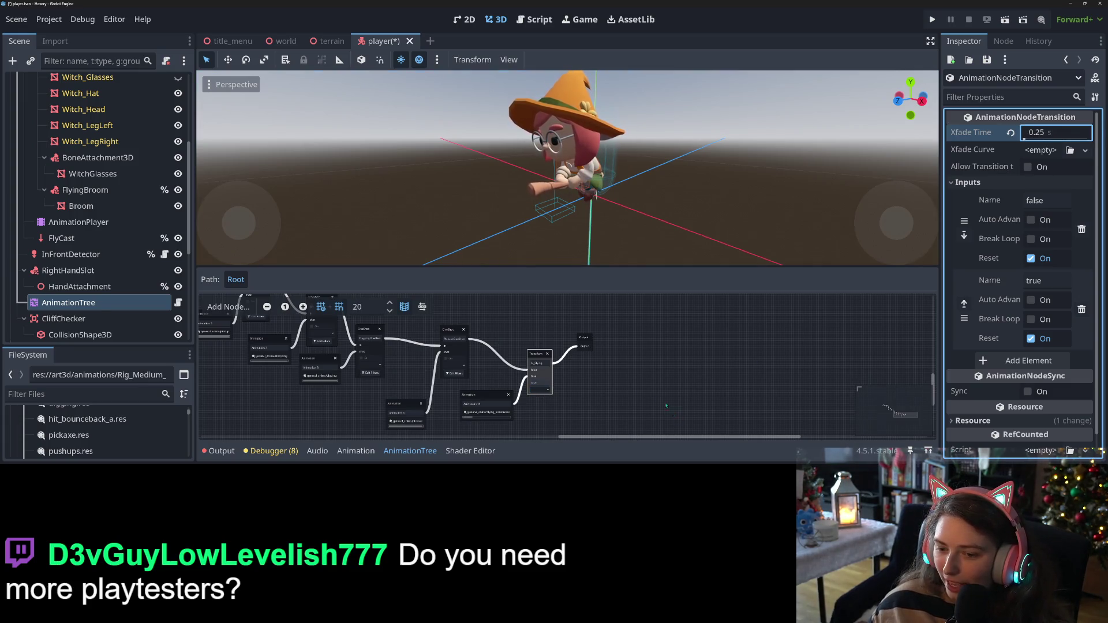
pyautogui.click(540, 389)
pyautogui.click(545, 397)
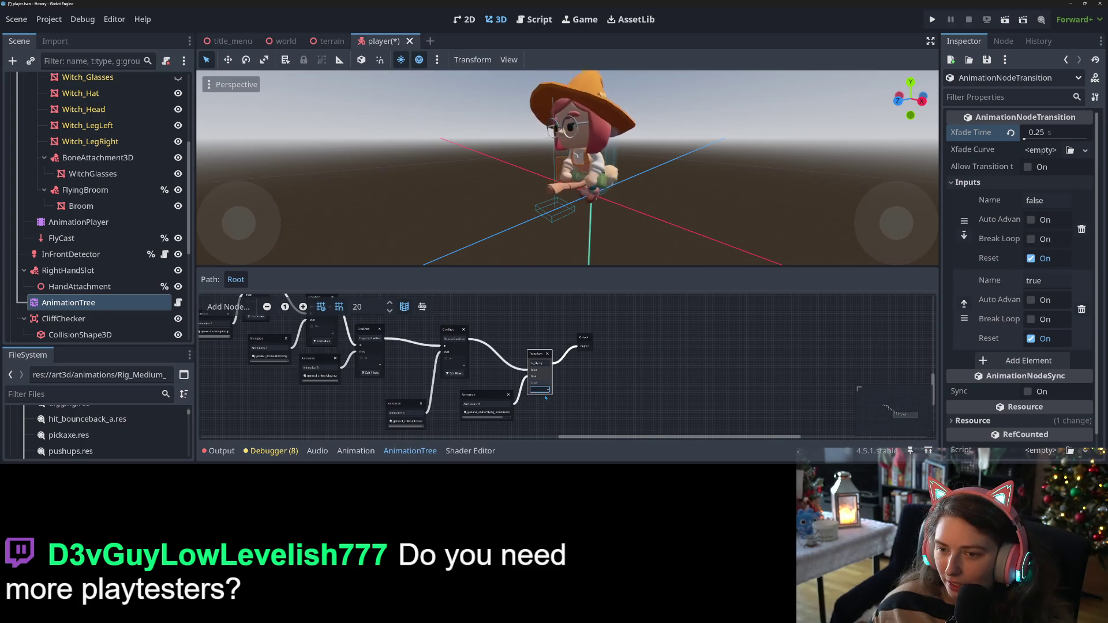
pyautogui.click(545, 397)
pyautogui.click(545, 404)
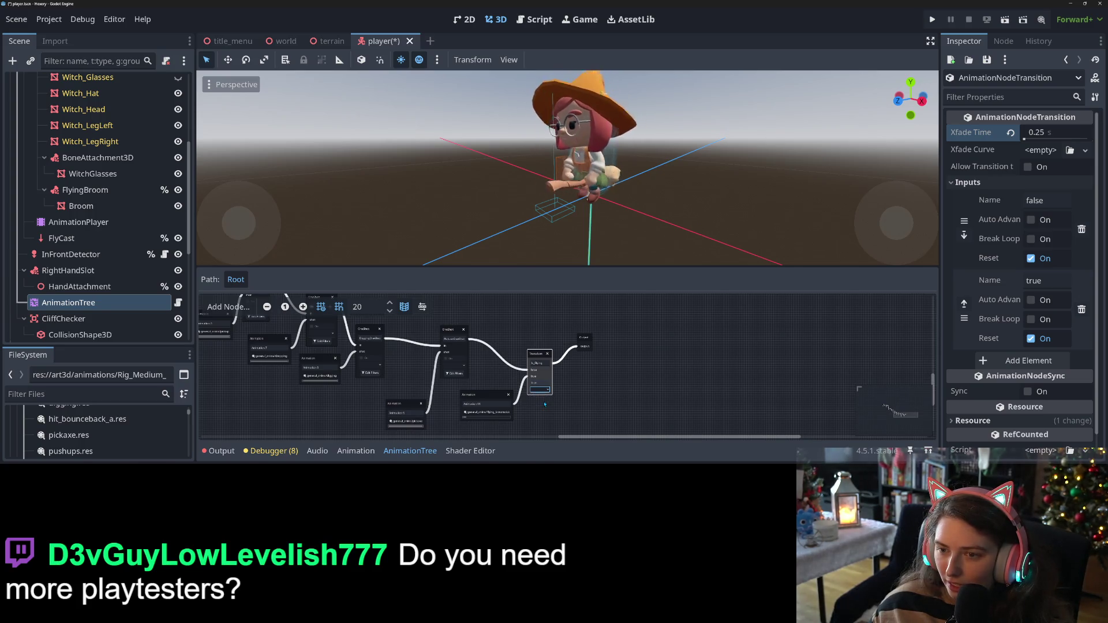
pyautogui.hotkey('ctrl', 's')
# Retest the false/true switch, re-enter 0.25 s Xfade Time, save, and switch to Discord
pyautogui.click(540, 390)
pyautogui.click(544, 404)
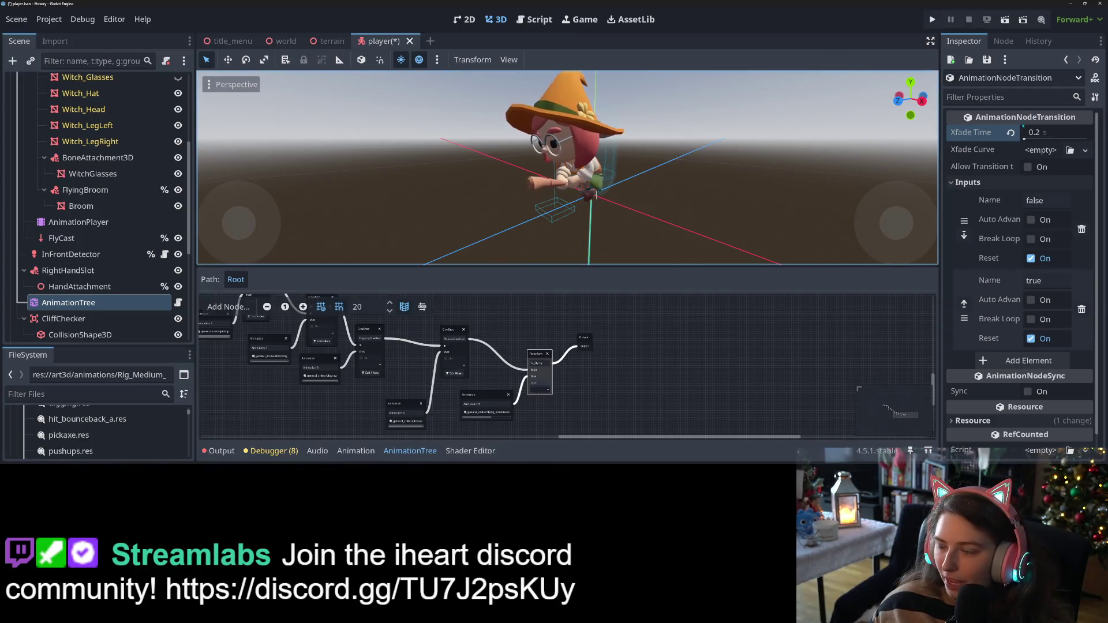
pyautogui.click(547, 392)
pyautogui.click(548, 399)
pyautogui.click(548, 392)
pyautogui.click(545, 405)
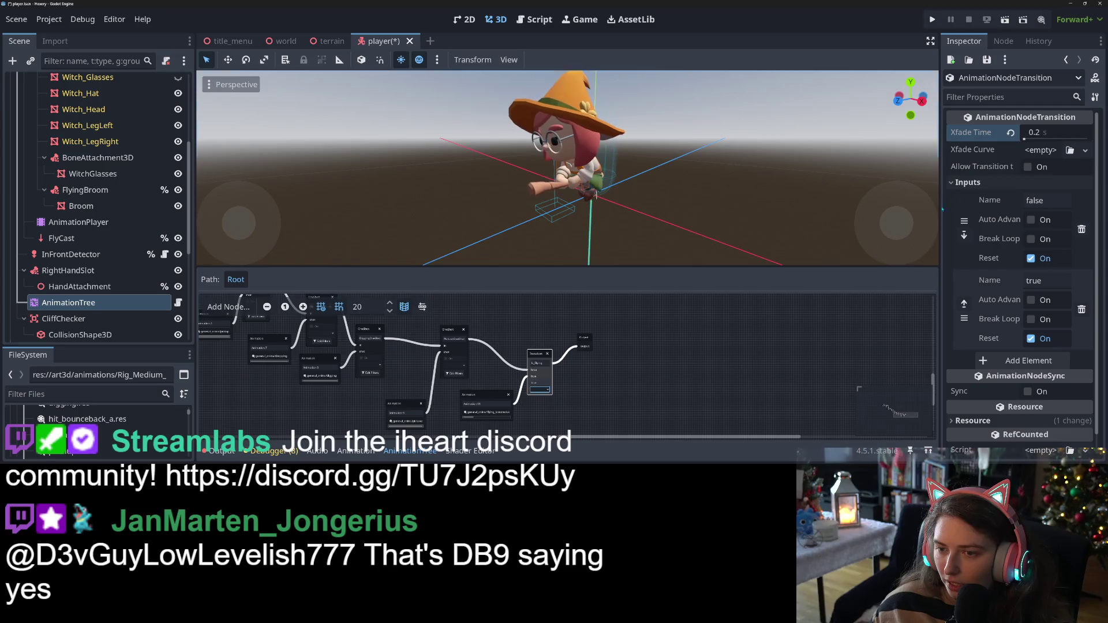
pyautogui.click(1061, 132)
pyautogui.write('0.25')
pyautogui.press('Return')
pyautogui.hotkey('ctrl', 's')
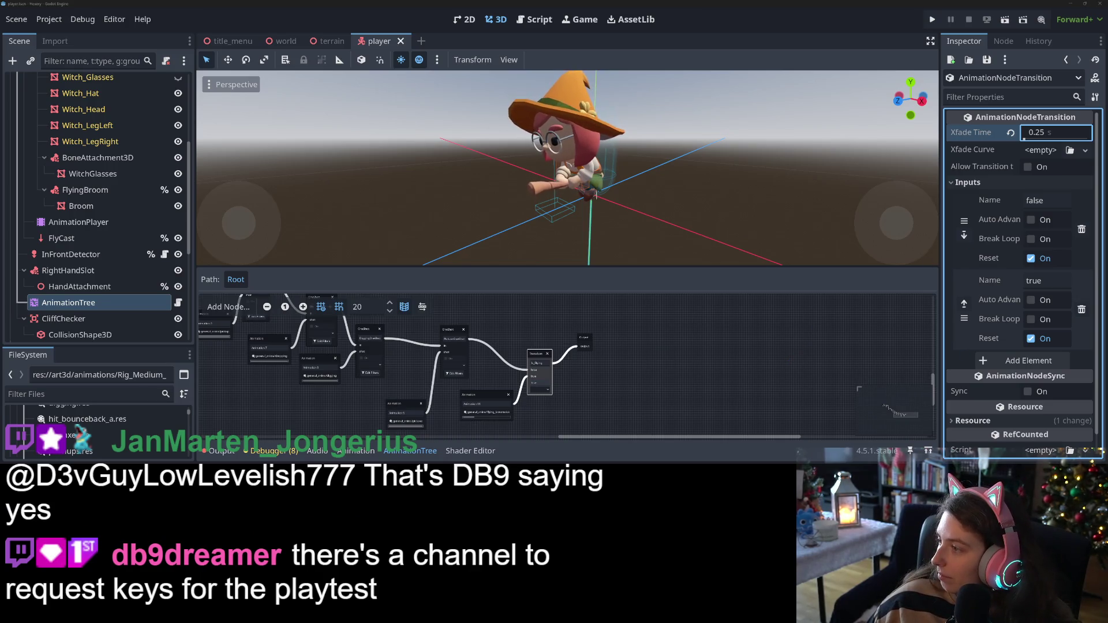
pyautogui.hotkey('alt', 'Tab')
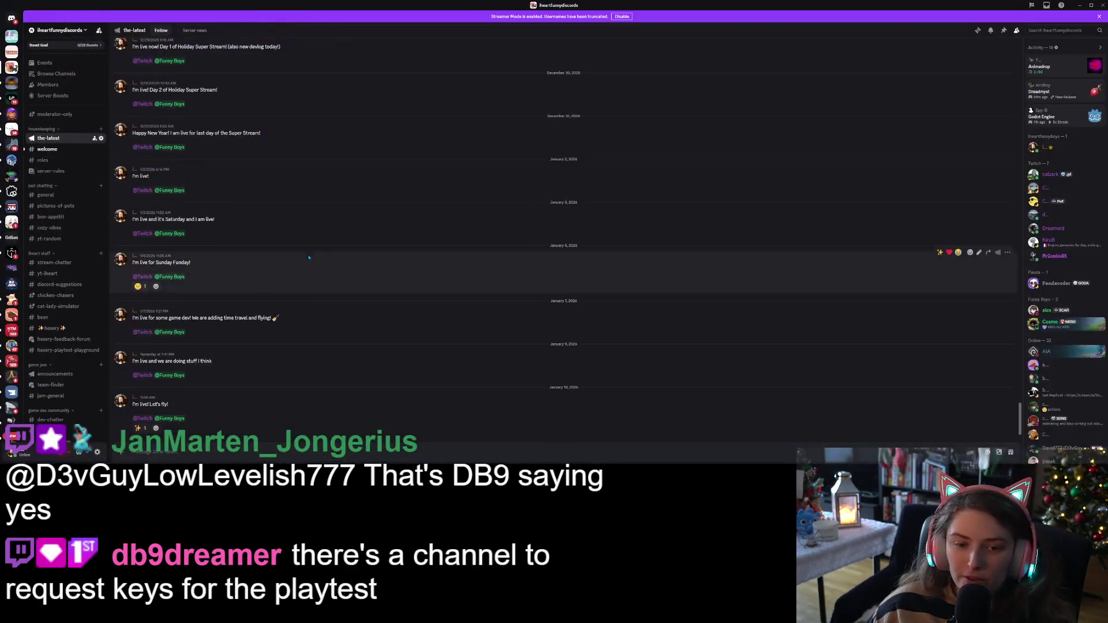
# Read the playtest posts in Discord's hexery channel, then go back to Godot
pyautogui.click(49, 328)
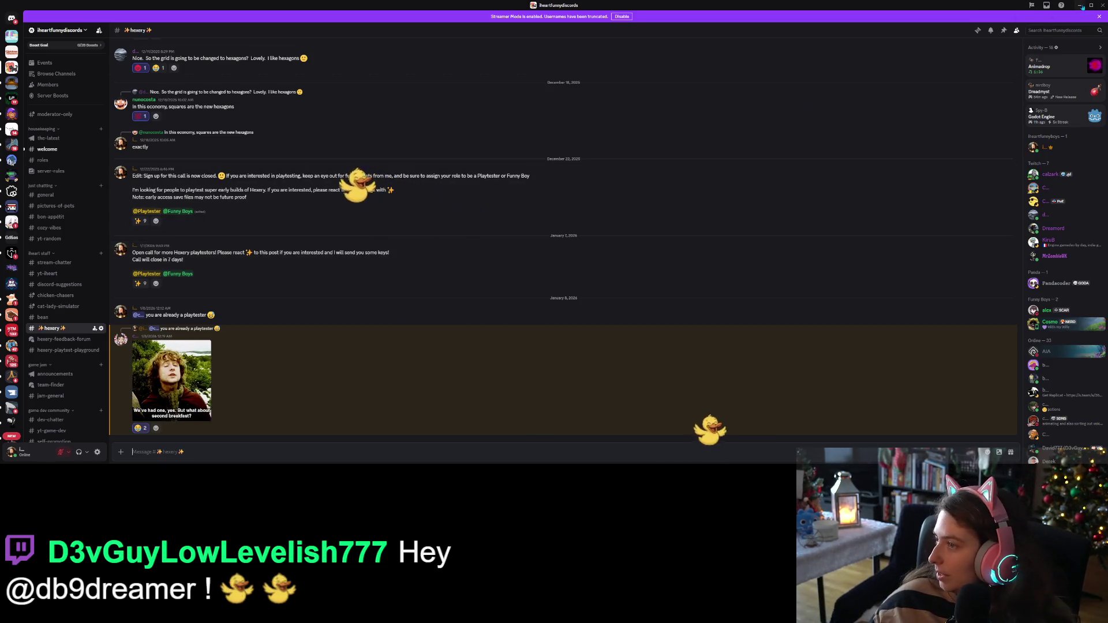
pyautogui.hotkey('alt', 'Tab')
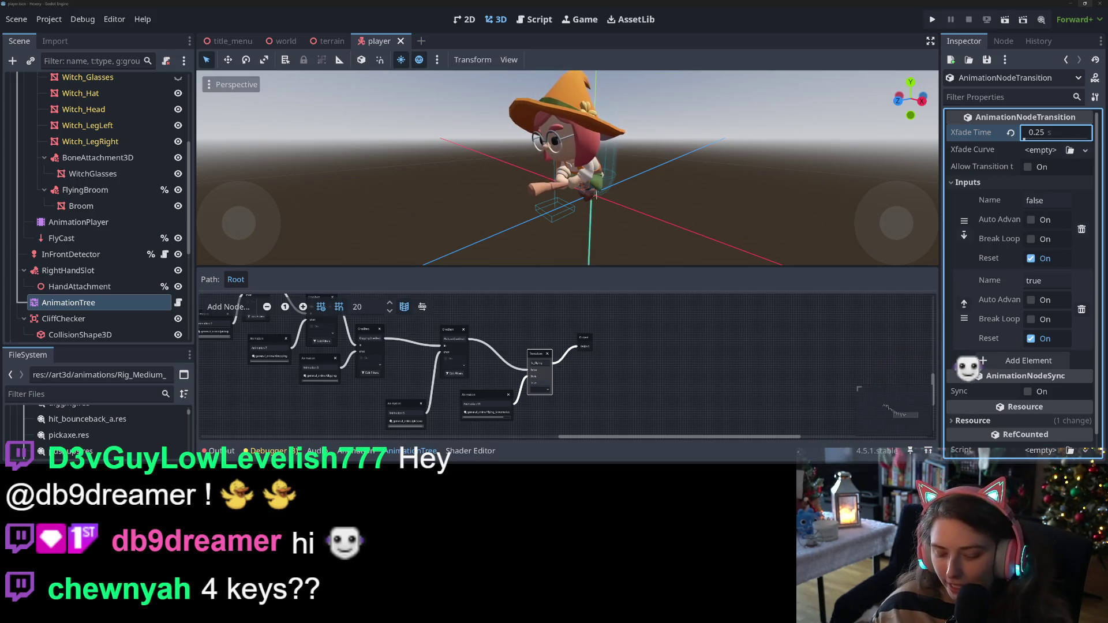
# Open player_anim_tree.gd with the animation panel hidden and put the cursor on line 60 below do_consume
pyautogui.click(178, 303)
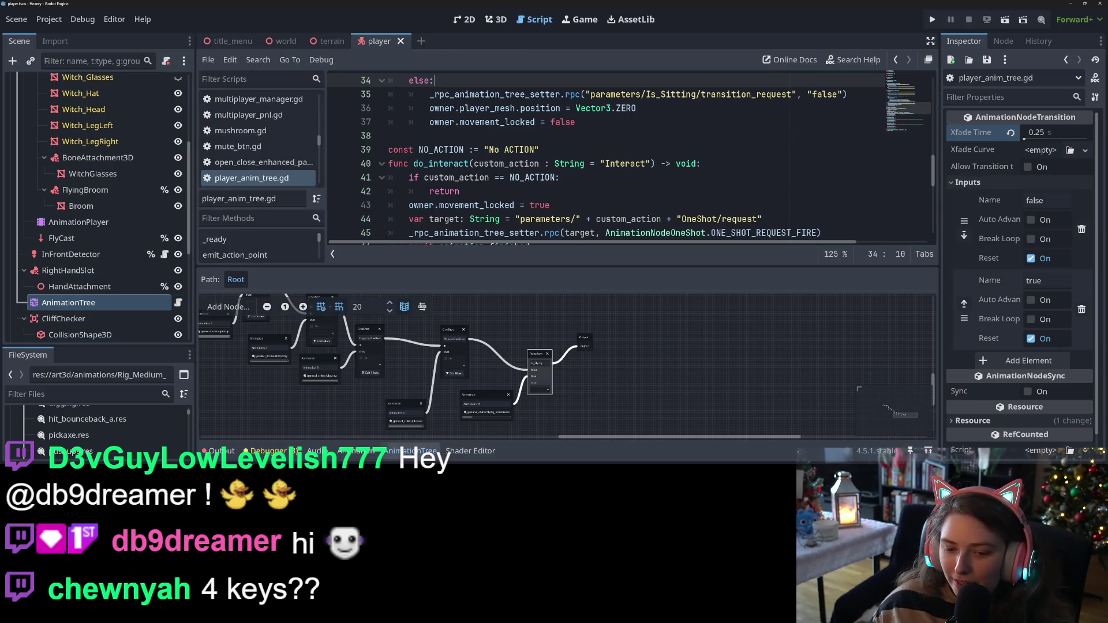
pyautogui.hotkey('ctrl', 'j')
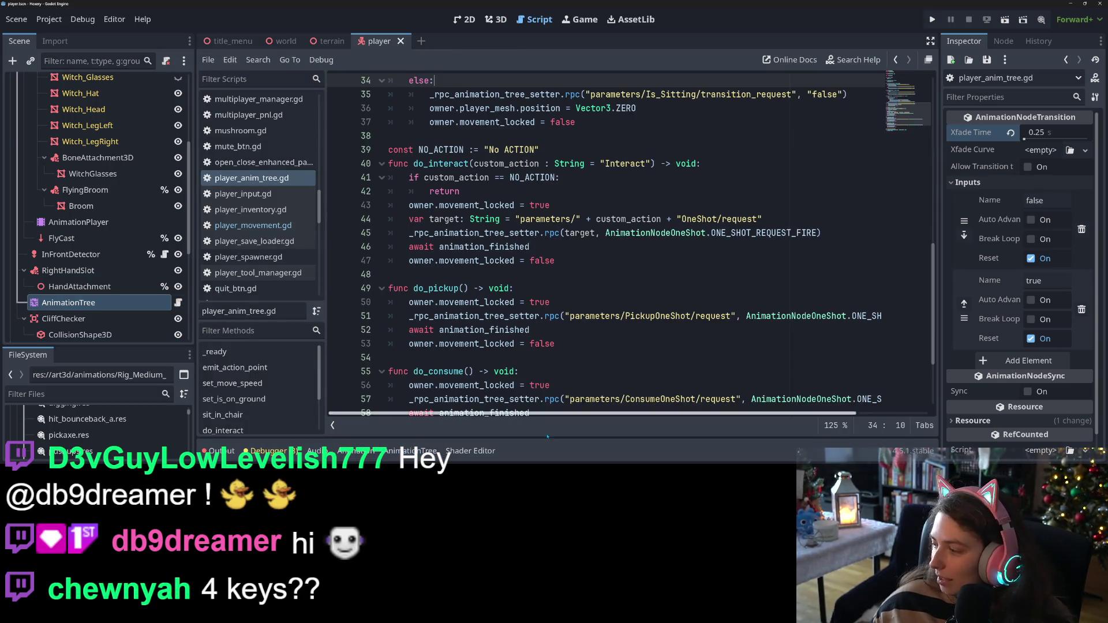
pyautogui.click(409, 454)
pyautogui.click(540, 390)
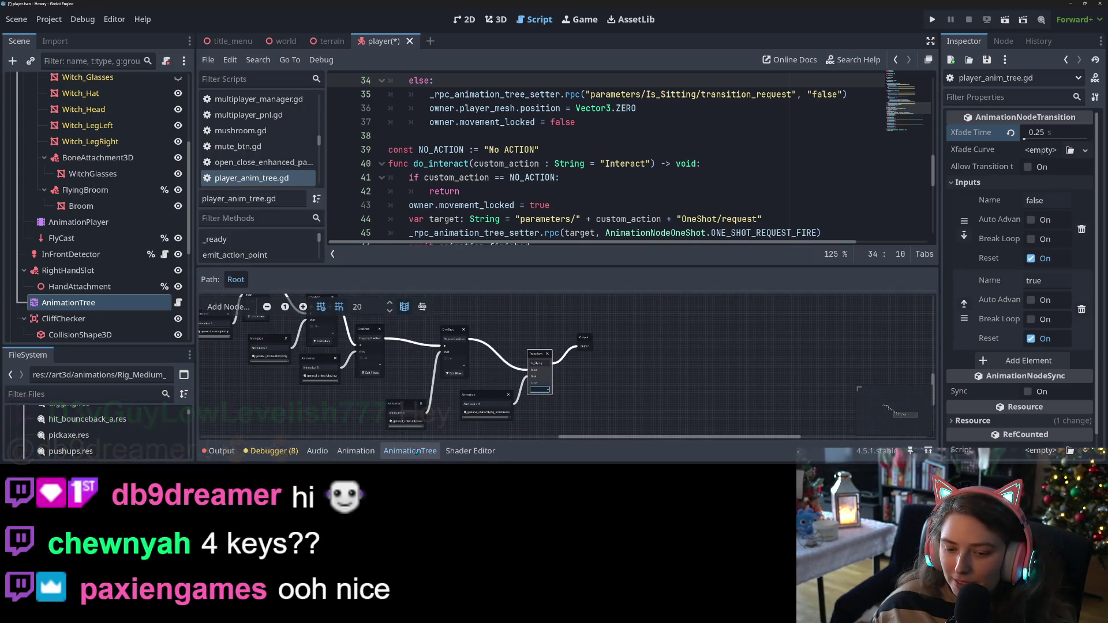
pyautogui.hotkey('ctrl', 'j')
pyautogui.click(742, 220)
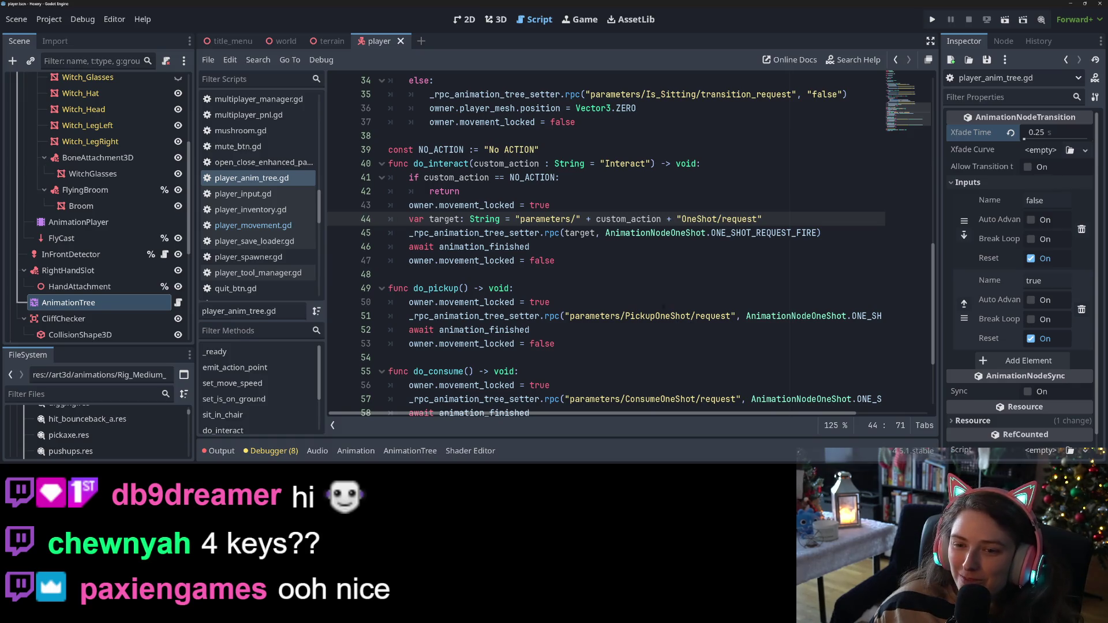
pyautogui.click(570, 258)
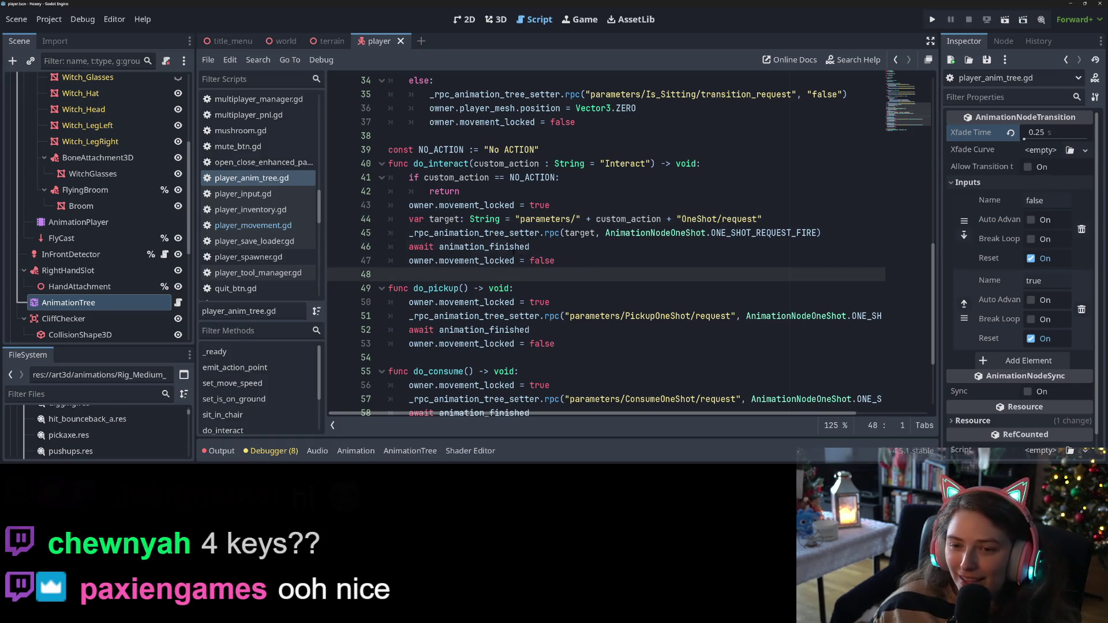
pyautogui.click(603, 255)
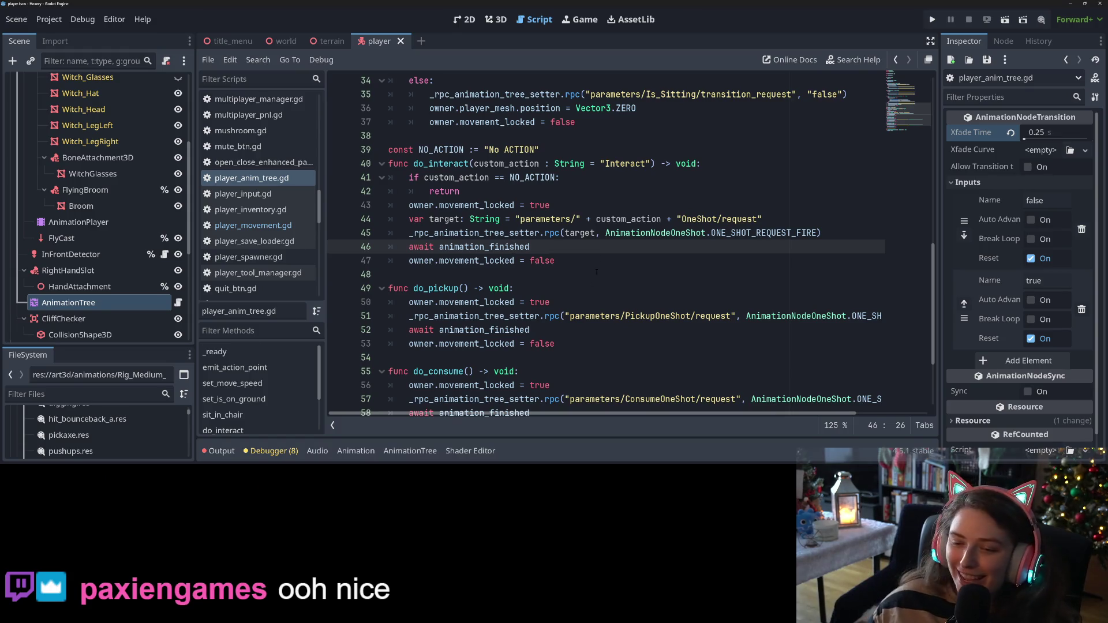
pyautogui.scroll(-3, 597, 271)
pyautogui.click(494, 333)
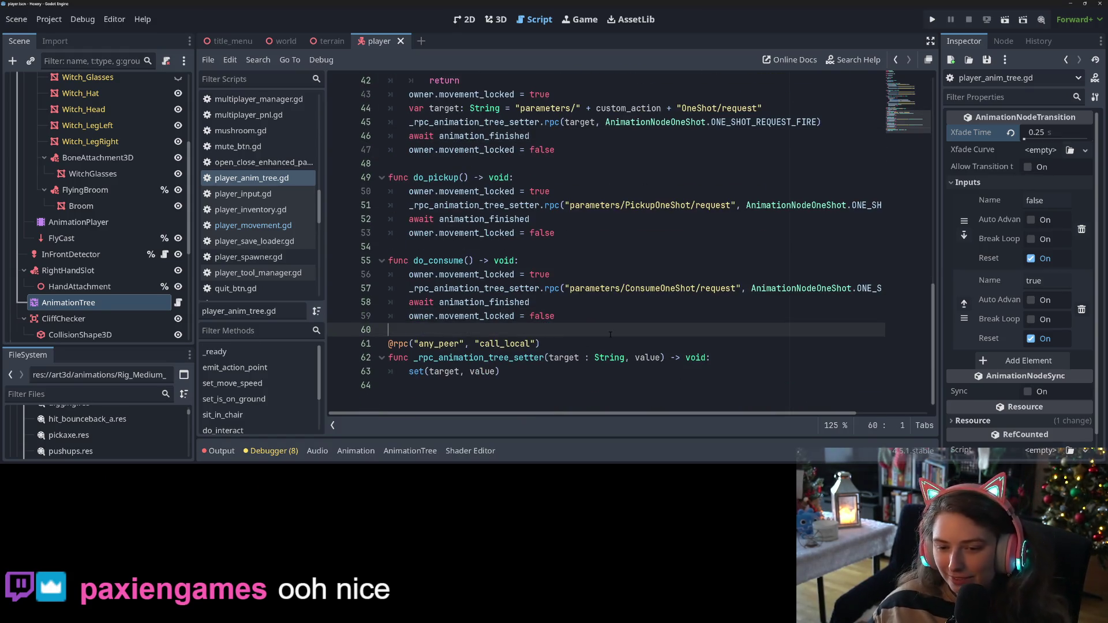
# Write the do_fly(en : bool) -> void header with a _rpc_animation_tree_setter("Is_Flying", ) call body
pyautogui.press('Return')
pyautogui.write('fun')
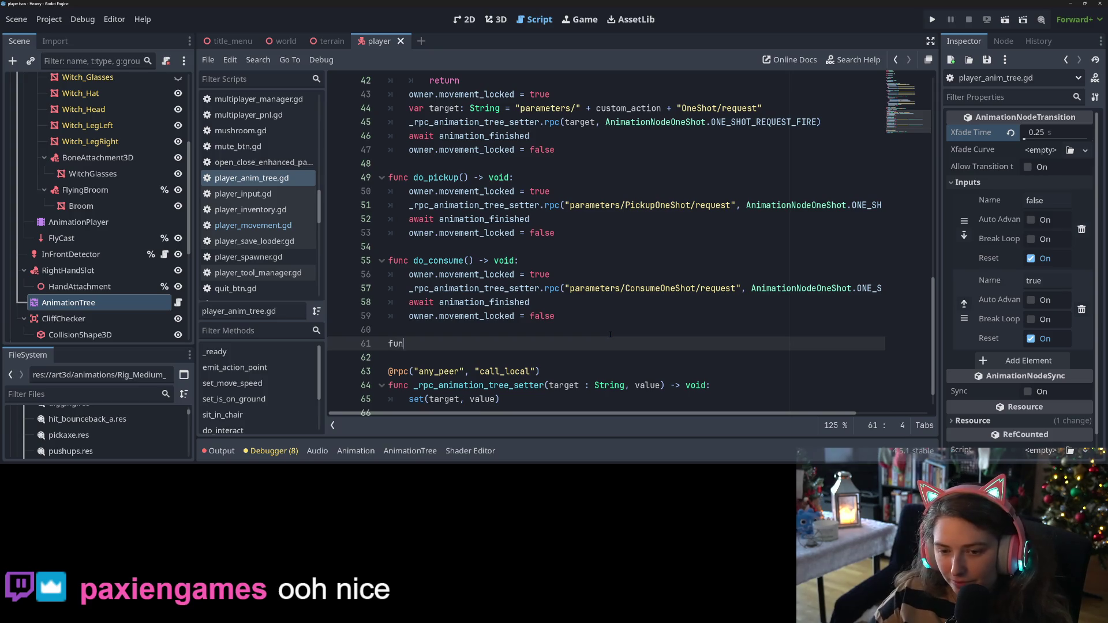
pyautogui.write('c do_fly')
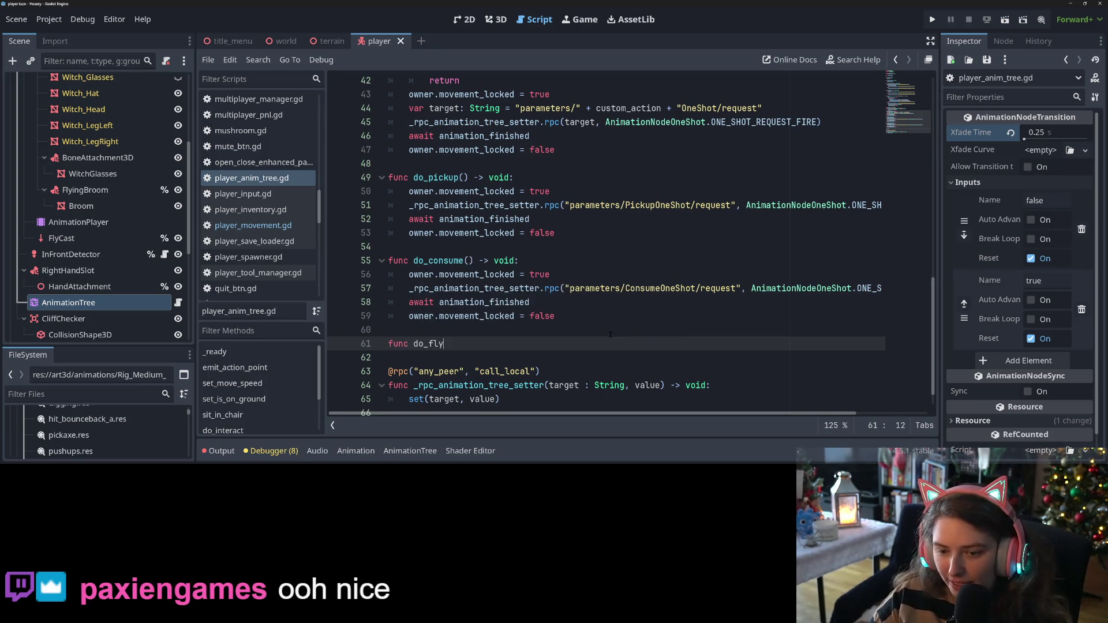
pyautogui.write('(en : ')
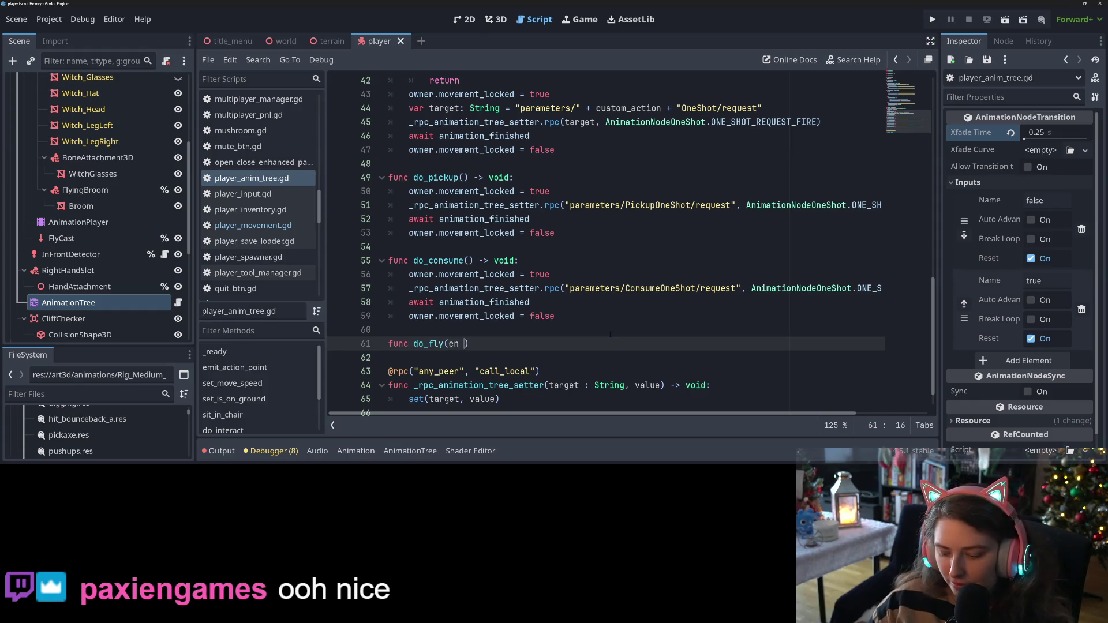
pyautogui.write('bool) -')
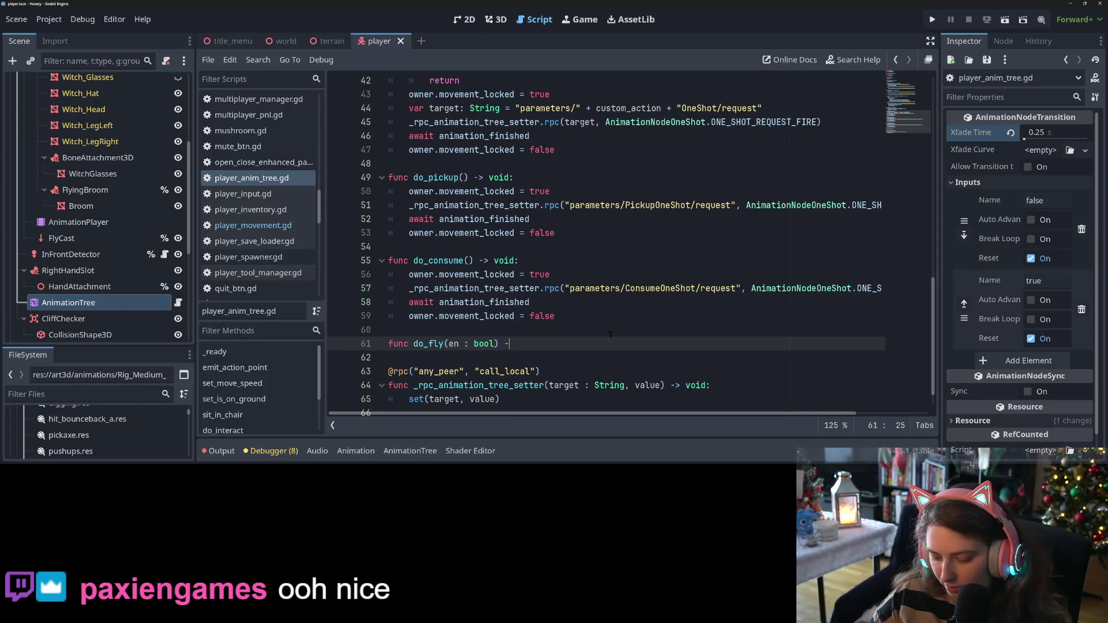
pyautogui.write('> void')
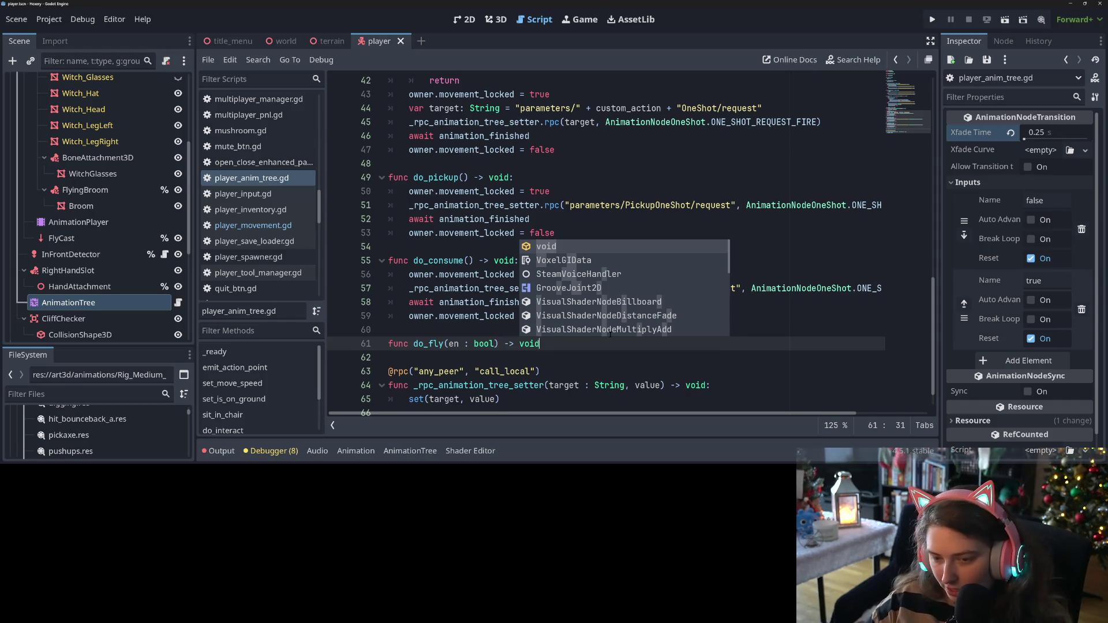
pyautogui.write(':')
pyautogui.press('Return')
pyautogui.write('owner')
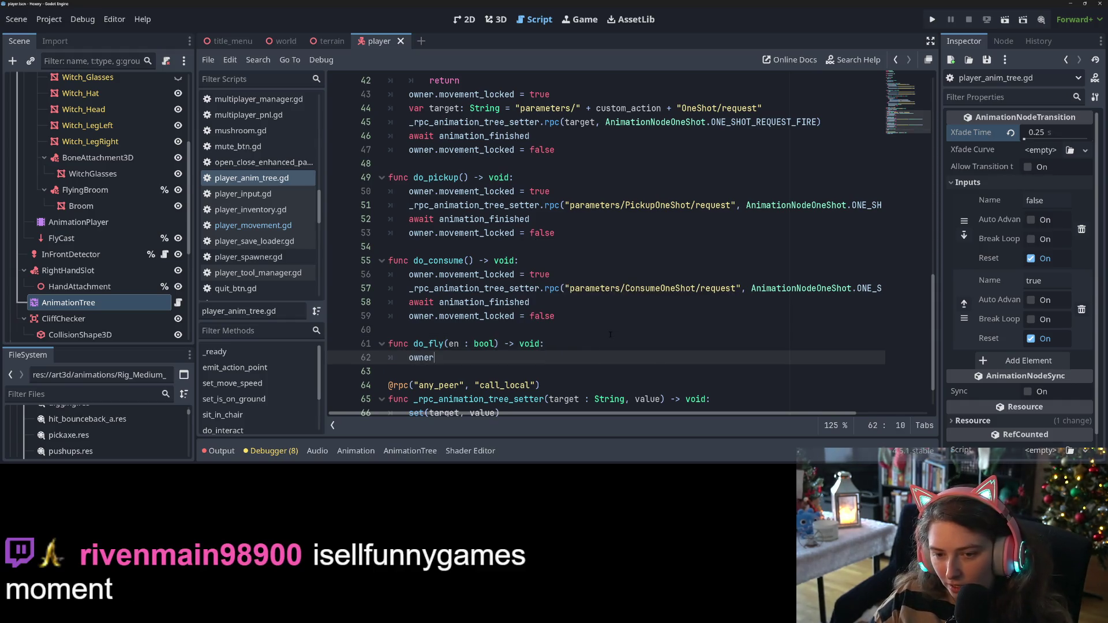
pyautogui.press('BackSpace')
pyautogui.press('BackSpace')
pyautogui.press('BackSpace')
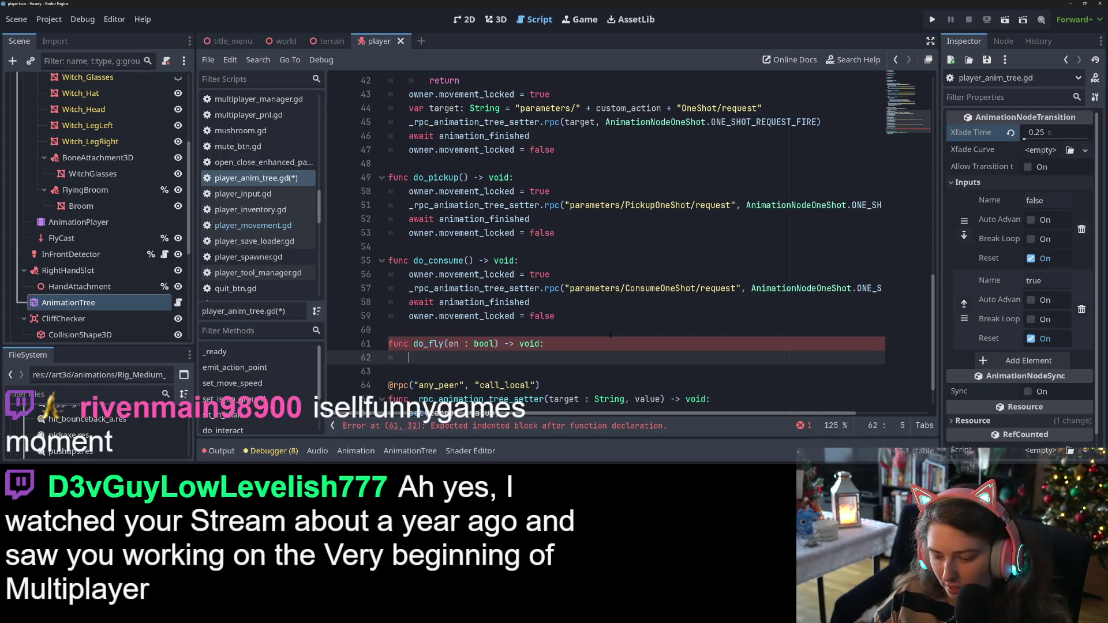
pyautogui.write('_r')
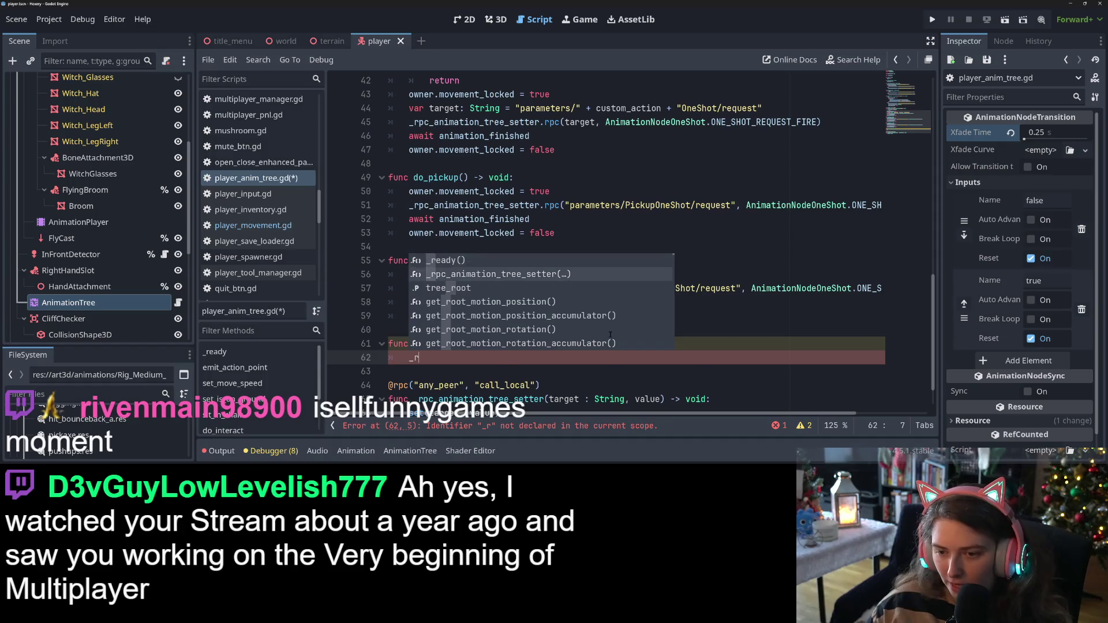
pyautogui.press('Return')
pyautogui.write('"Is_Flying"')
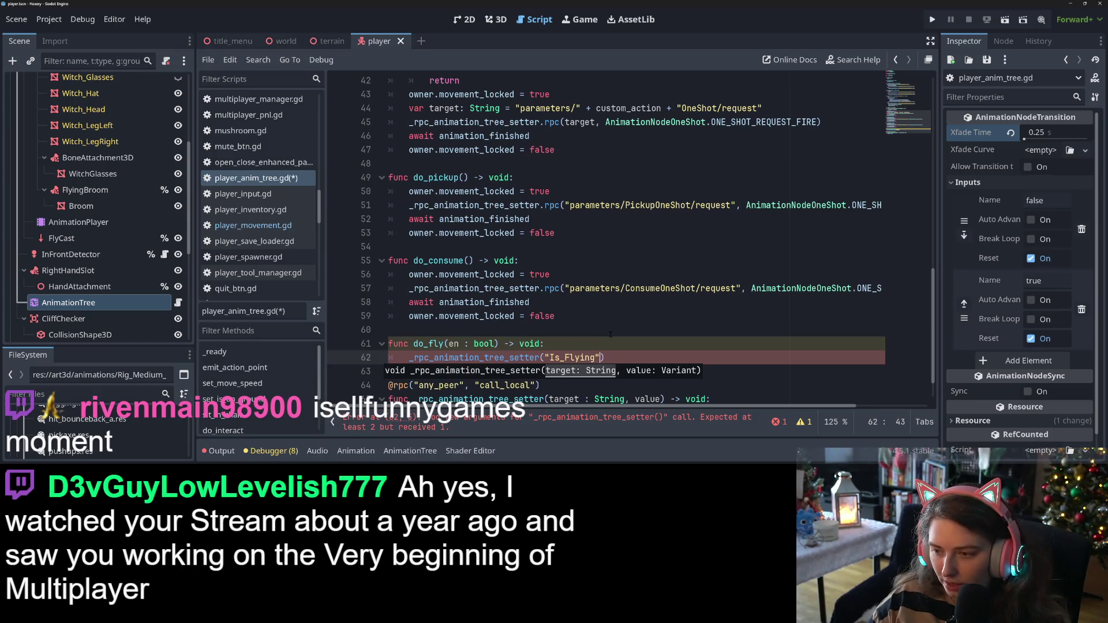
pyautogui.write(',')
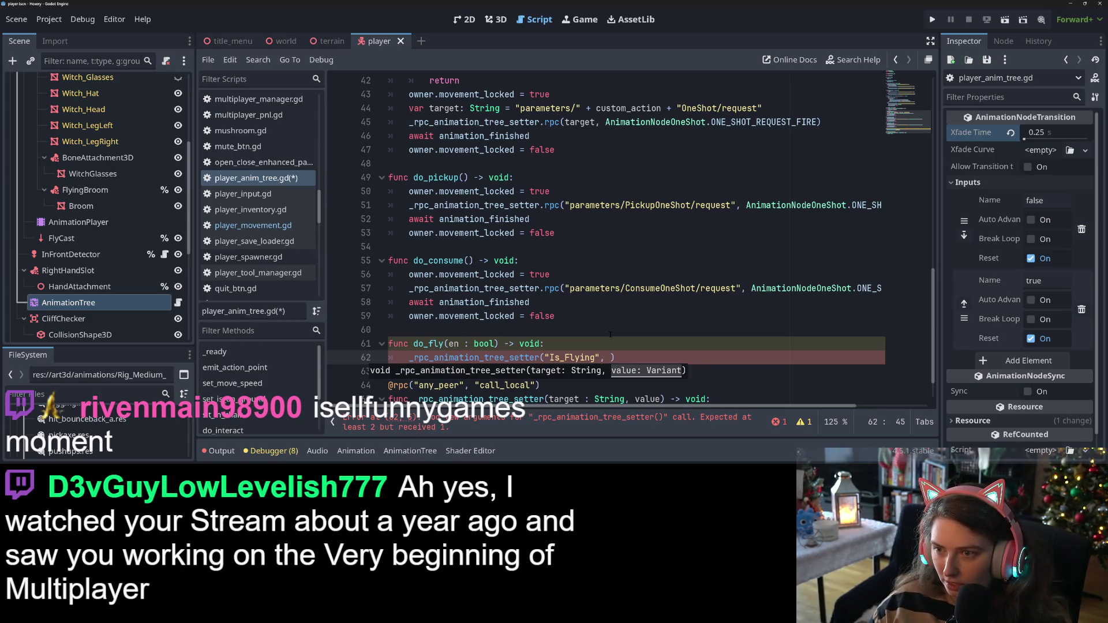
pyautogui.scroll(5, 560, 309)
pyautogui.scroll(5, 558, 306)
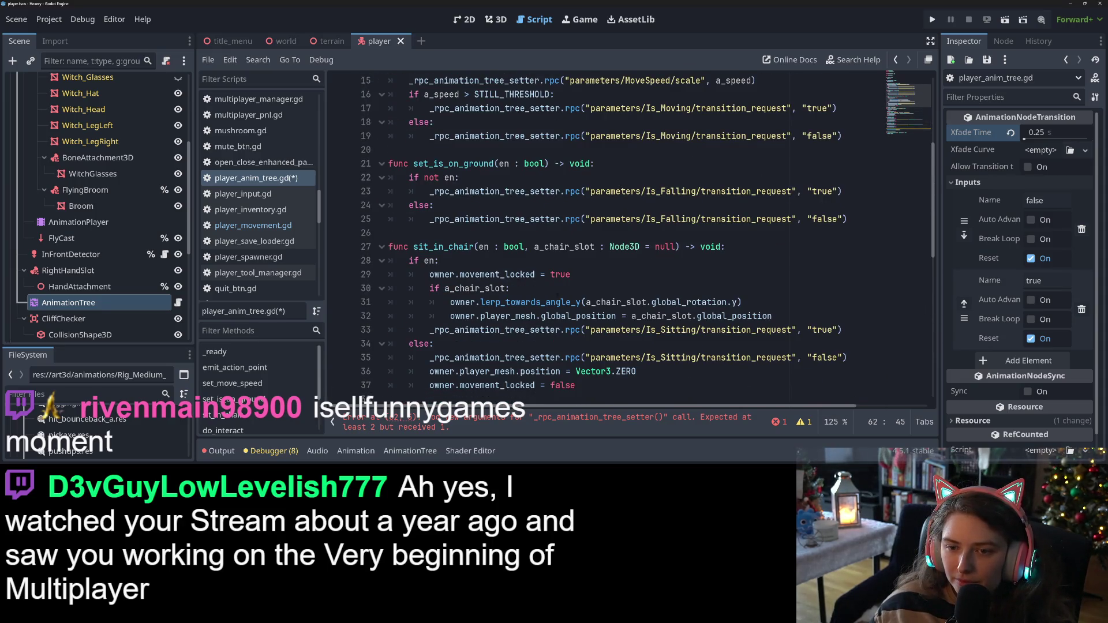
pyautogui.click(529, 330)
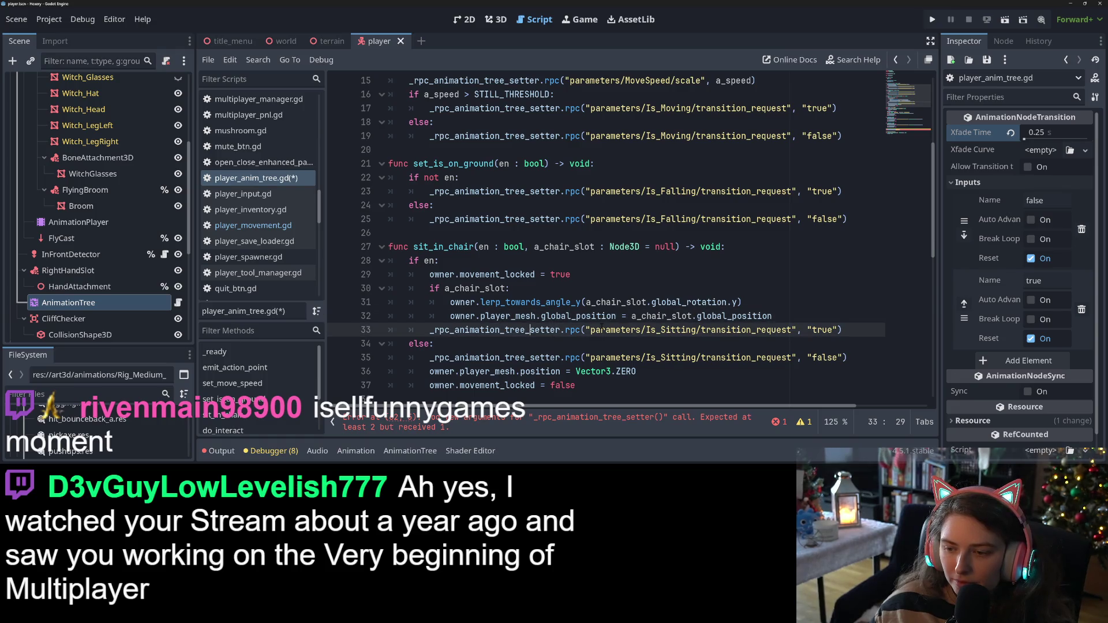
pyautogui.doubleClick(682, 329)
pyautogui.click(744, 330)
pyautogui.moveTo(586, 329); pyautogui.dragTo(838, 329)
pyautogui.hotkey('ctrl', 'c')
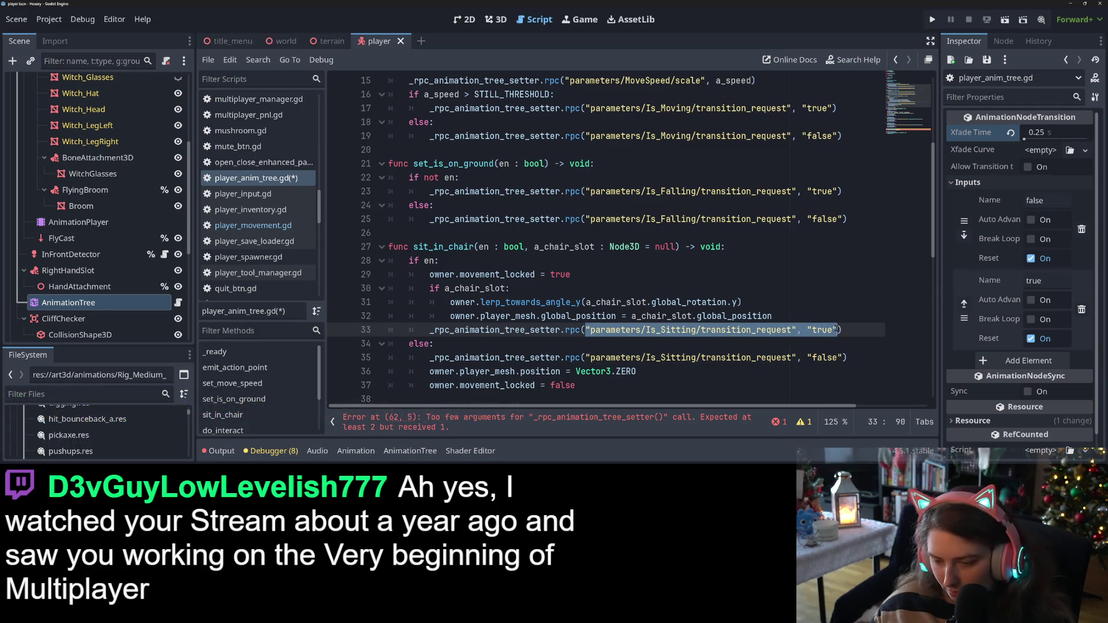
pyautogui.scroll(-10, 677, 307)
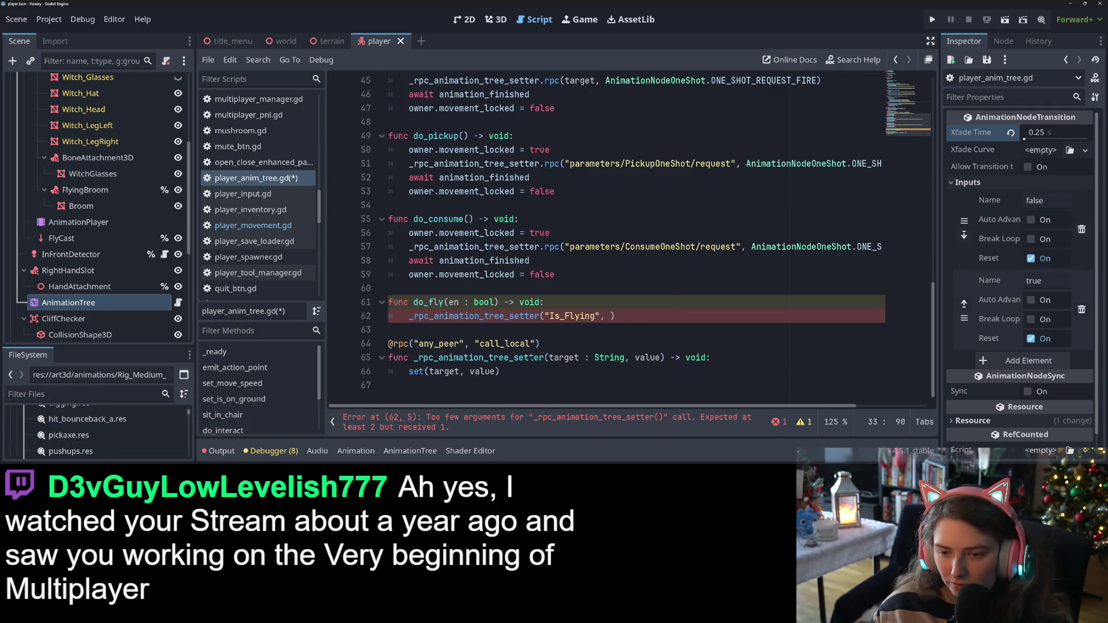
pyautogui.click(540, 316)
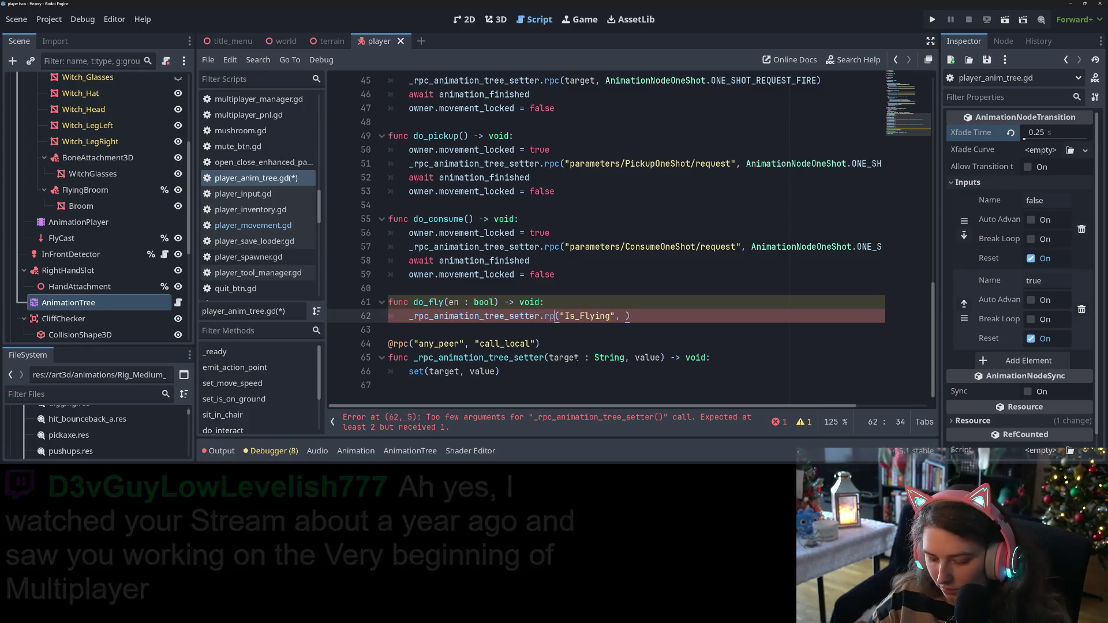
# Change the call to .rpc("parameters/Is_Flying/transition_request", "true")
pyautogui.write('.rpc')
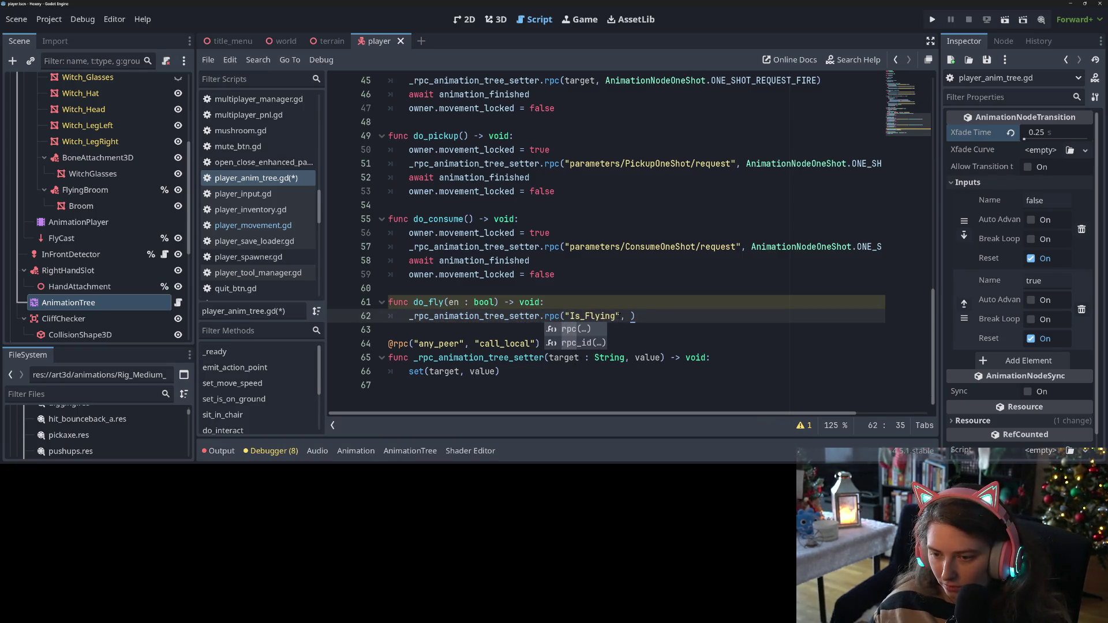
pyautogui.hotkey('ctrl', 'v')
pyautogui.click(840, 317)
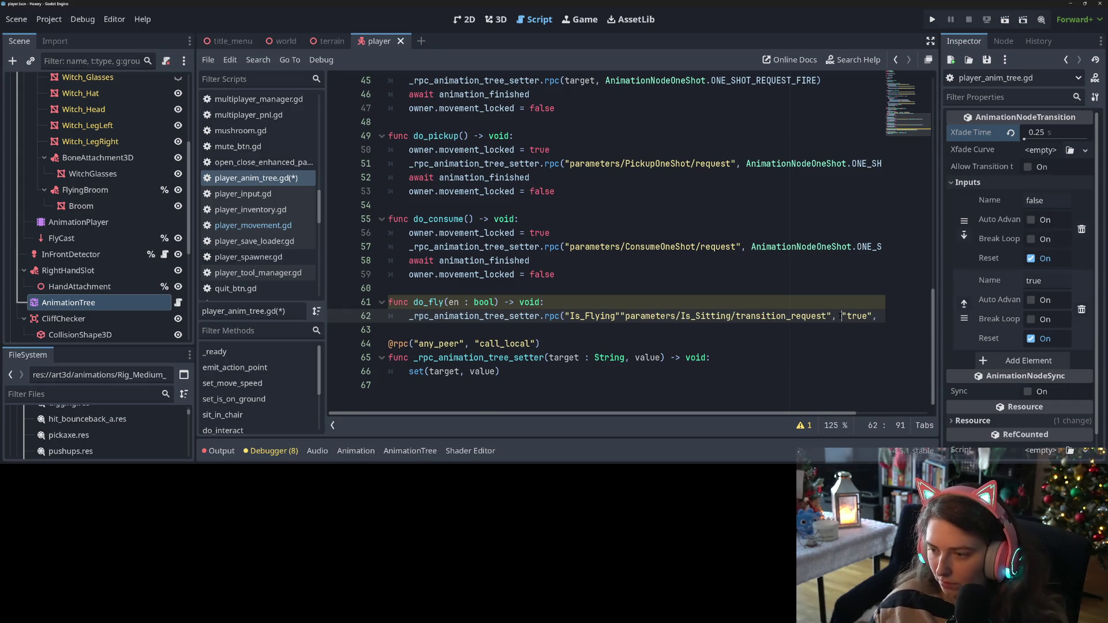
pyautogui.press('BackSpace')
pyautogui.press('BackSpace')
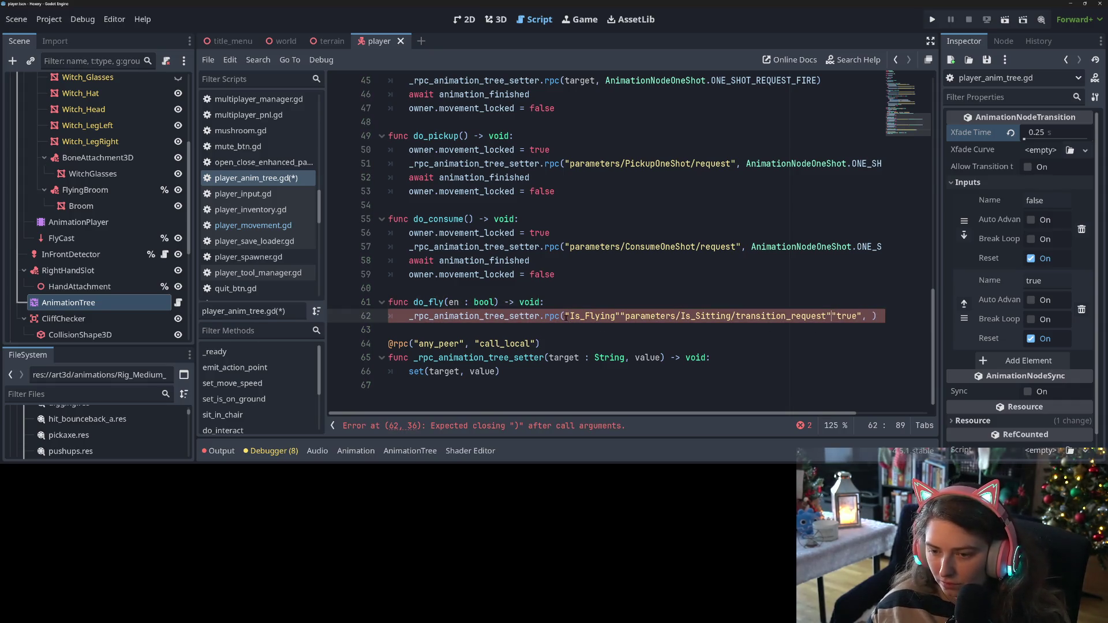
pyautogui.moveTo(570, 316); pyautogui.dragTo(615, 317)
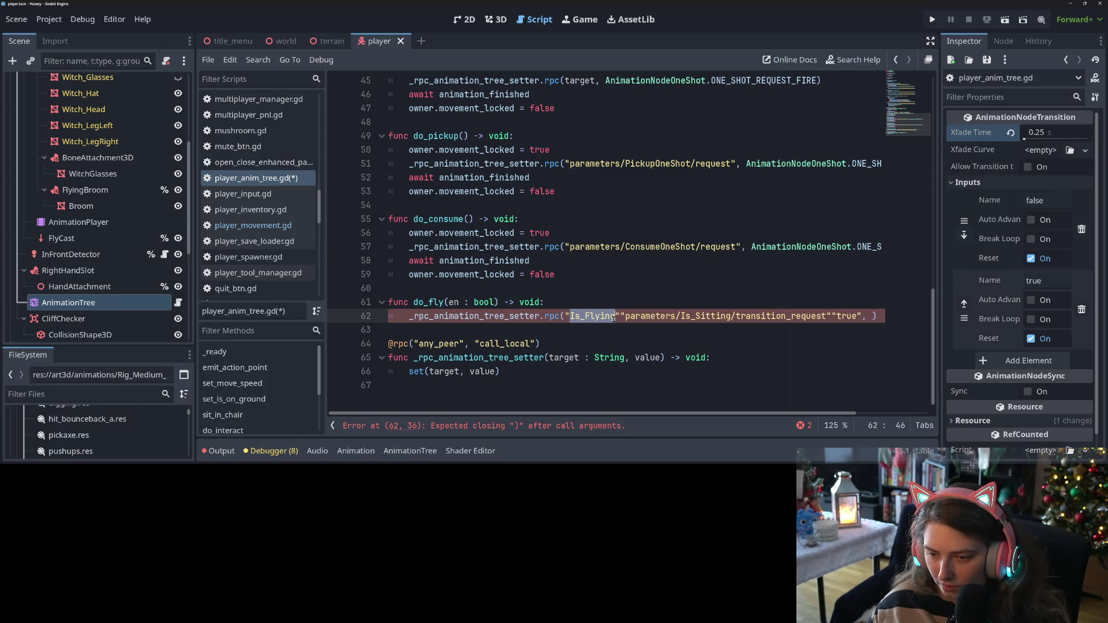
pyautogui.hotkey('ctrl', 'x')
pyautogui.doubleClick(641, 316)
pyautogui.hotkey('ctrl', 'v')
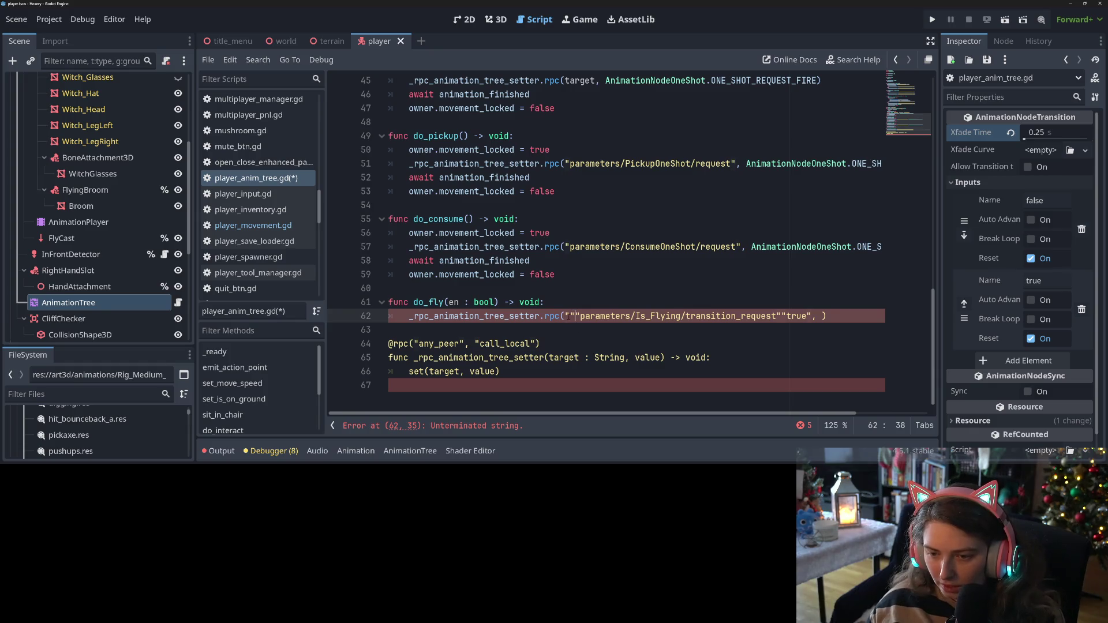
pyautogui.press('BackSpace')
pyautogui.press('BackSpace')
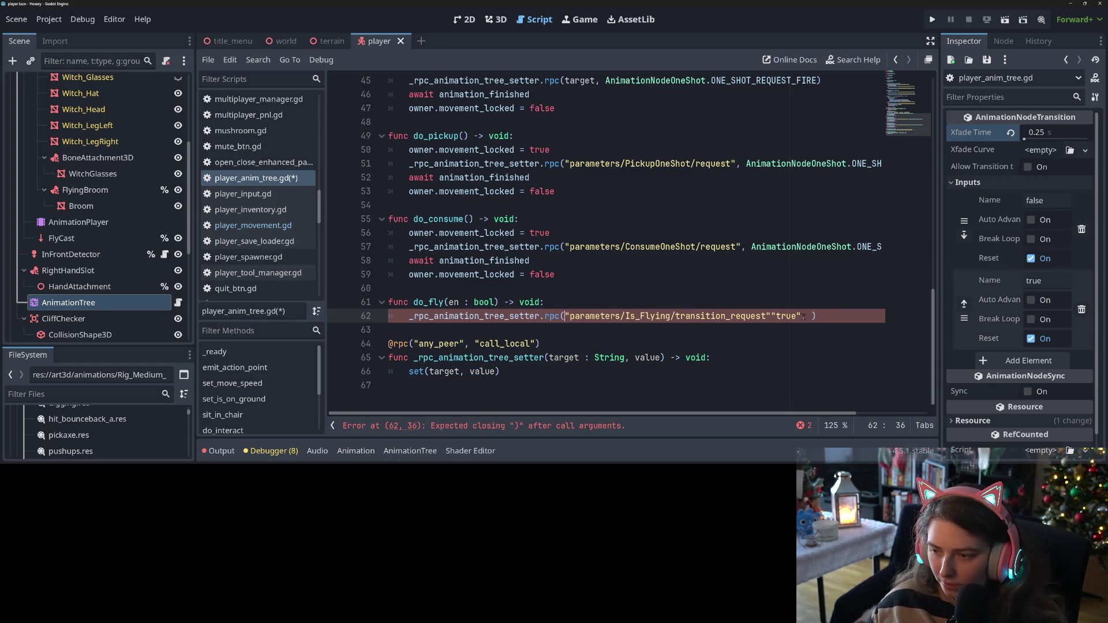
pyautogui.click(774, 316)
pyautogui.write(',')
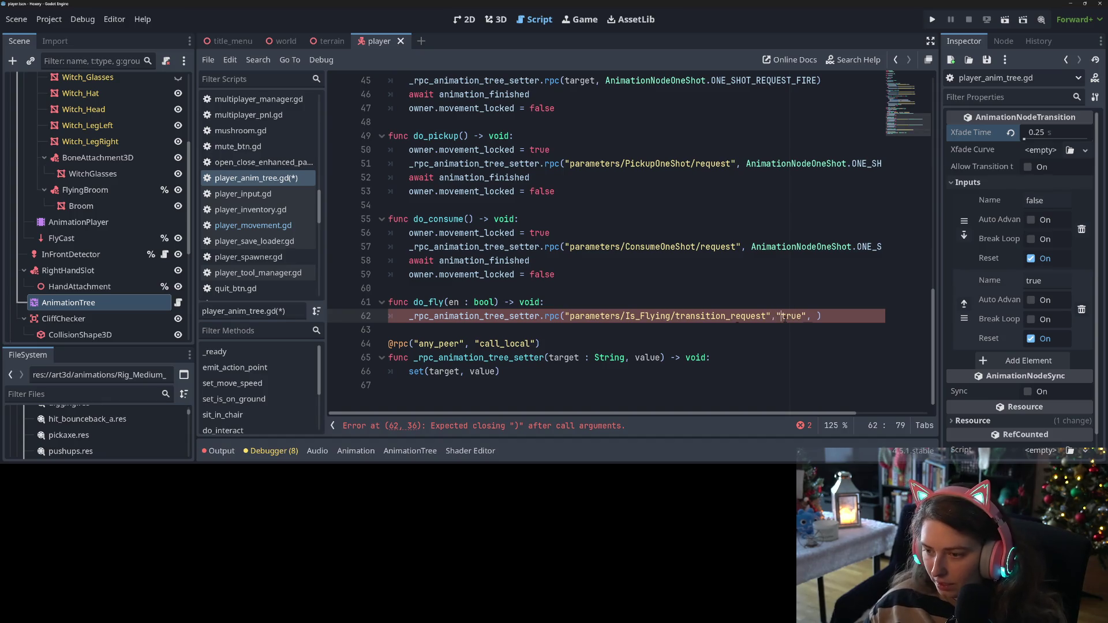
pyautogui.click(800, 316)
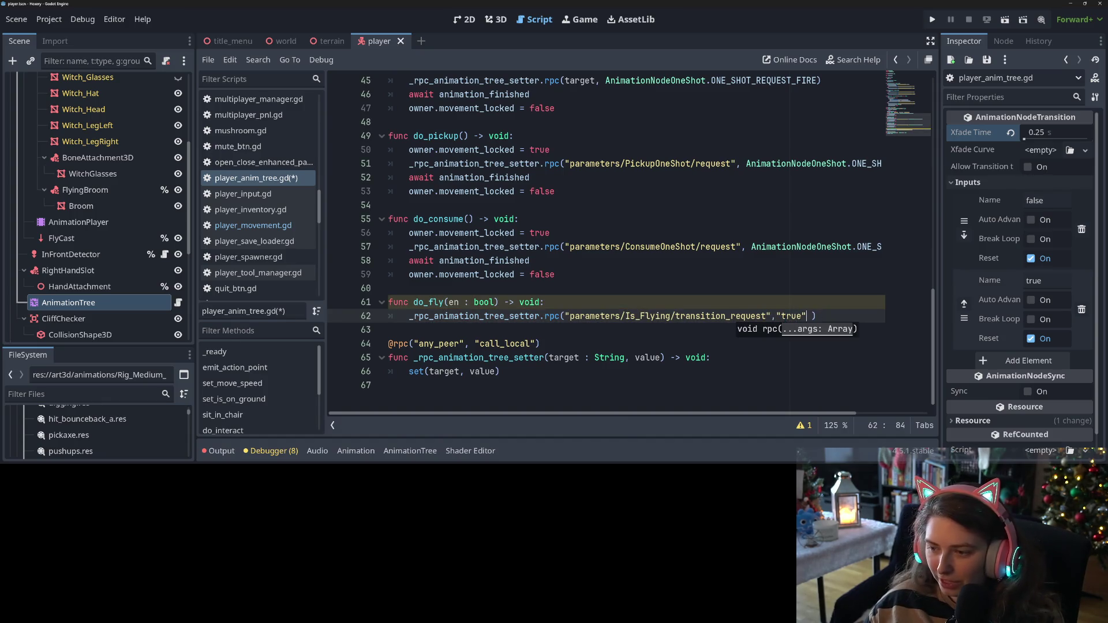
# Wrap the setter call in an if en: block
pyautogui.click(660, 305)
pyautogui.press('Return')
pyautogui.write('if en:')
pyautogui.press('Down')
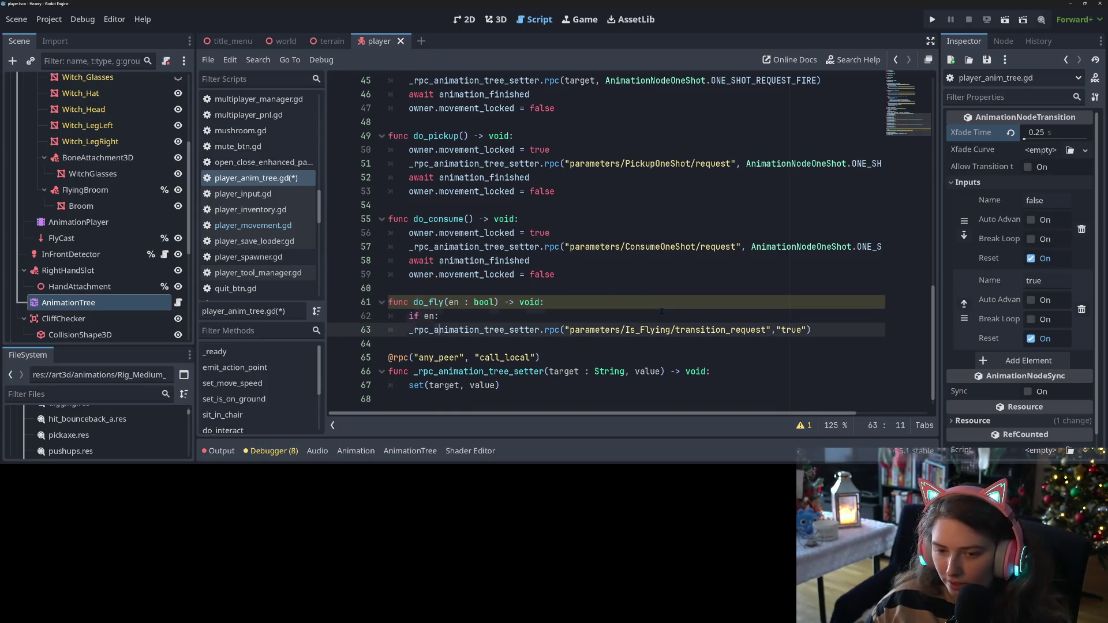
pyautogui.press('Home')
pyautogui.press('Tab')
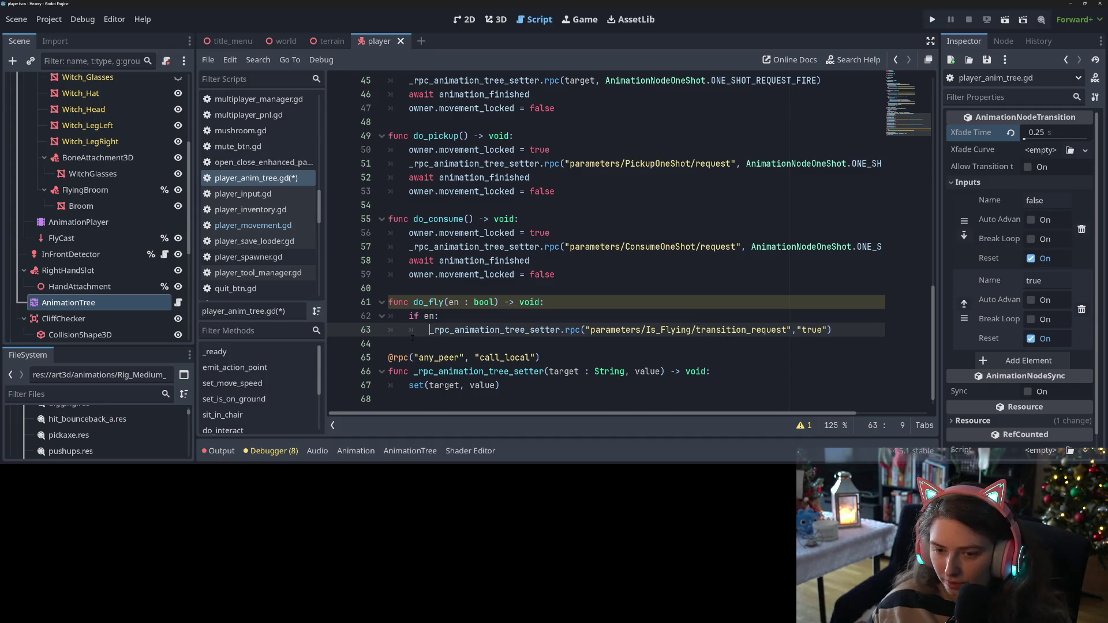
# Add an else: branch sending the same request with "false" and save the script
pyautogui.press('Return')
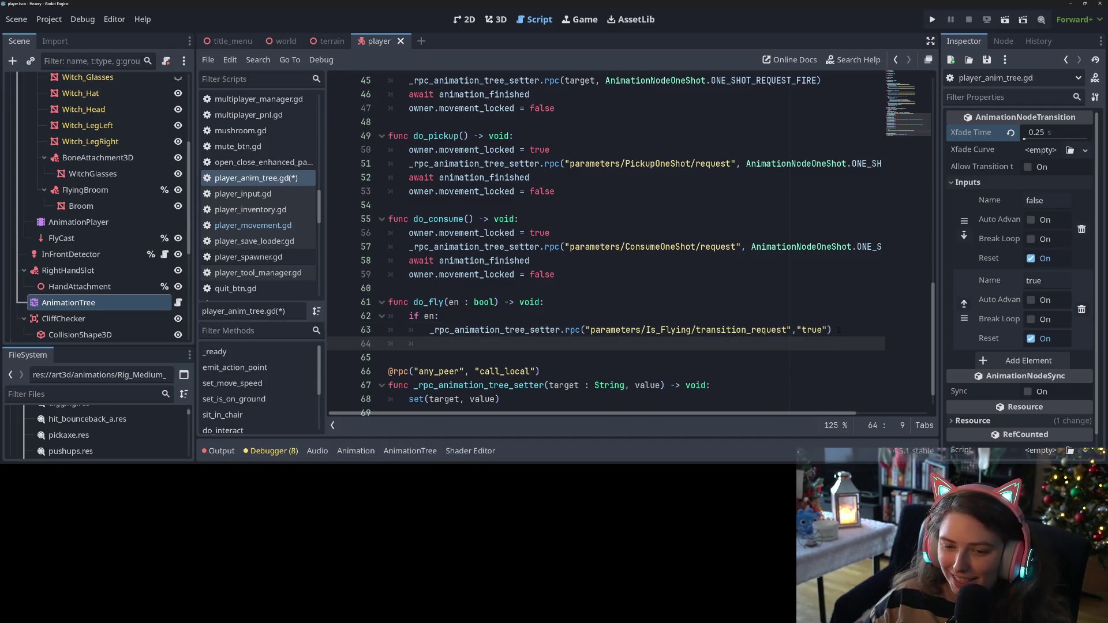
pyautogui.write('else:')
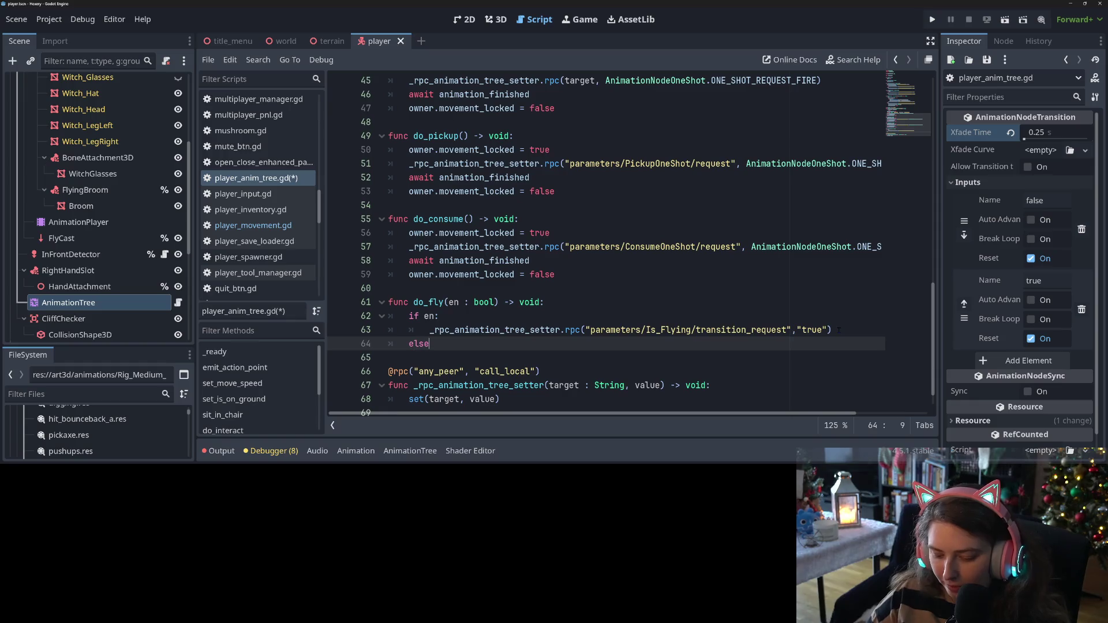
pyautogui.press('Return')
pyautogui.hotkey('ctrl', 'v')
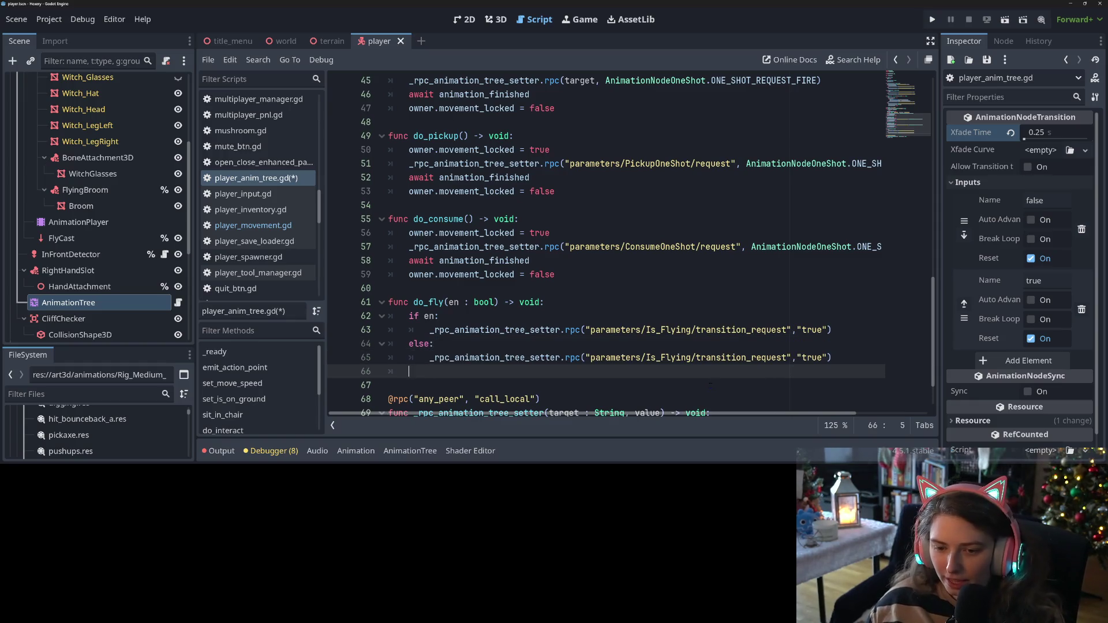
pyautogui.press('BackSpace')
pyautogui.press('BackSpace')
pyautogui.doubleClick(812, 358)
pyautogui.write('false')
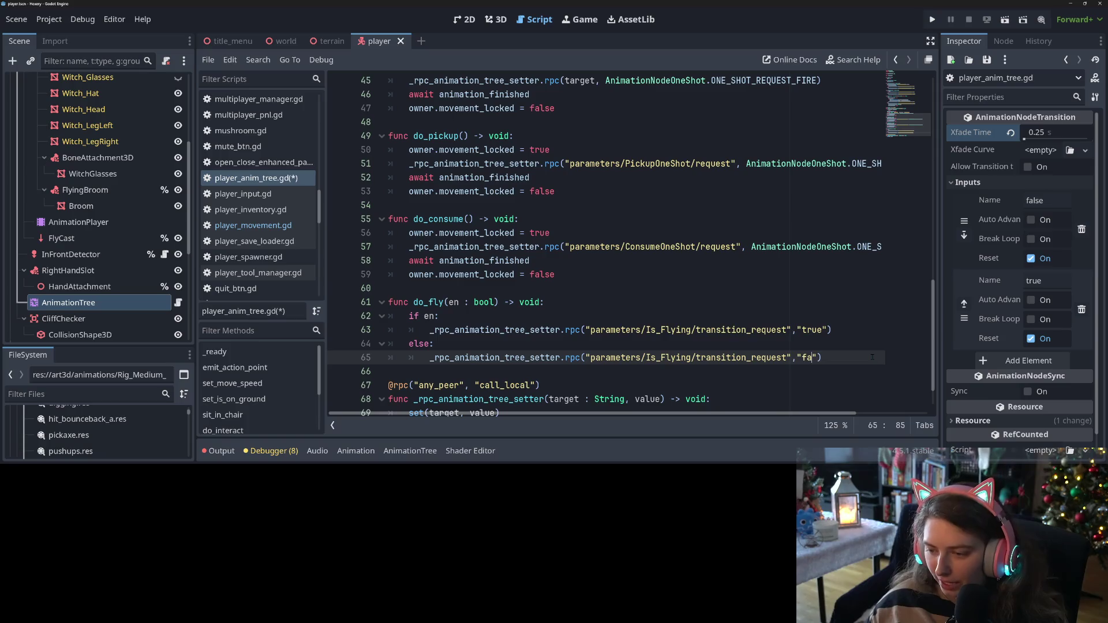
pyautogui.hotkey('ctrl', 's')
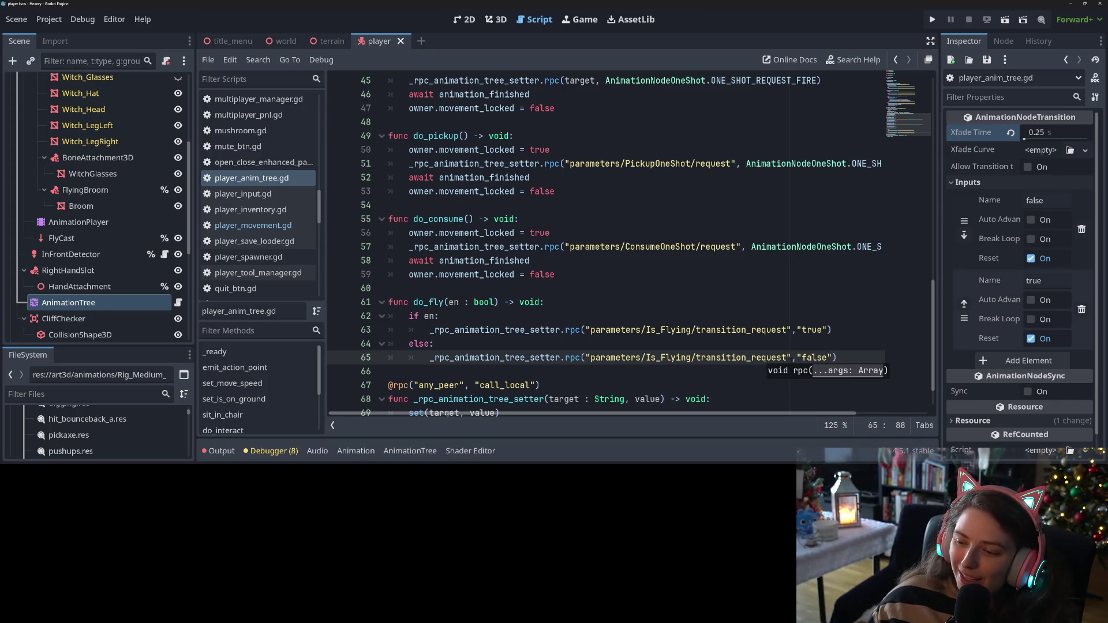
# Check the "true" and "false" arguments in do_fly and save player_anim_tree.gd
pyautogui.click(791, 357)
pyautogui.click(795, 329)
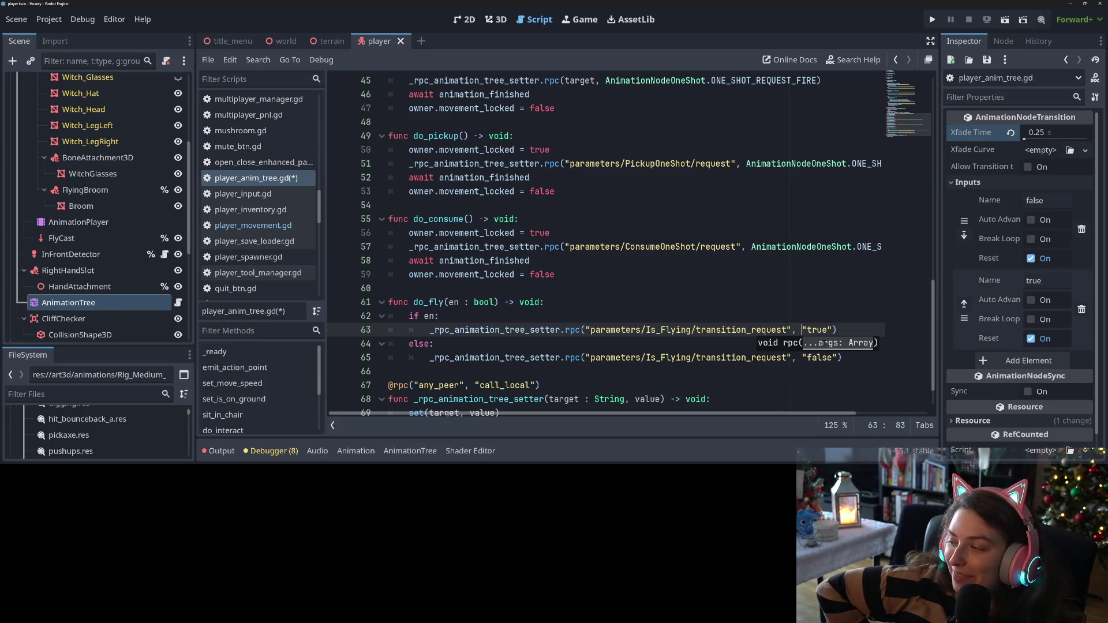
pyautogui.hotkey('ctrl', 's')
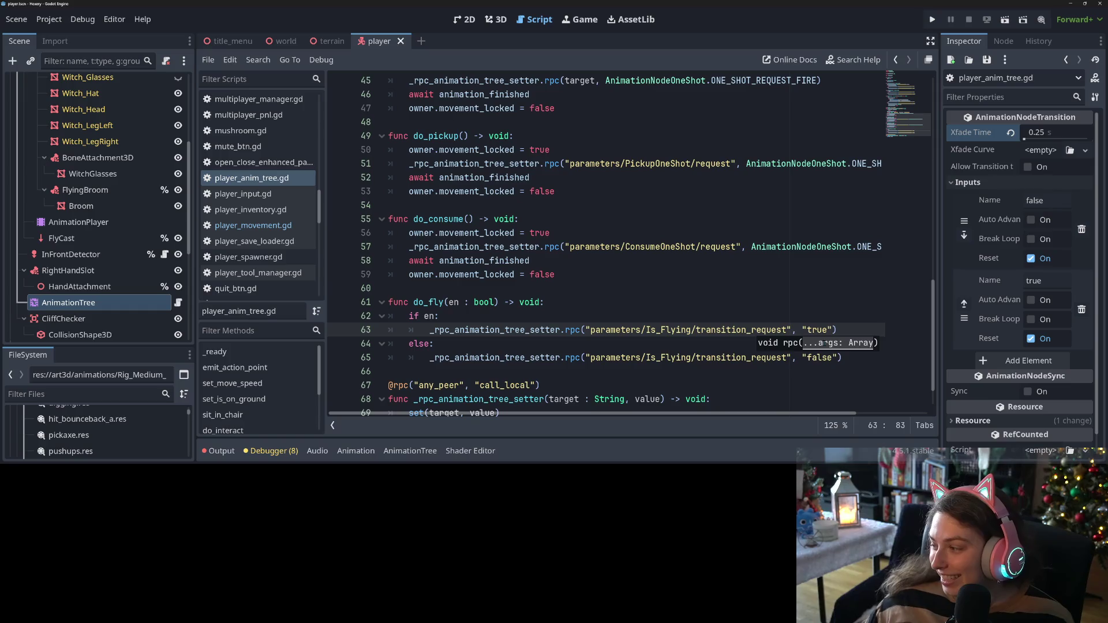
pyautogui.click(600, 279)
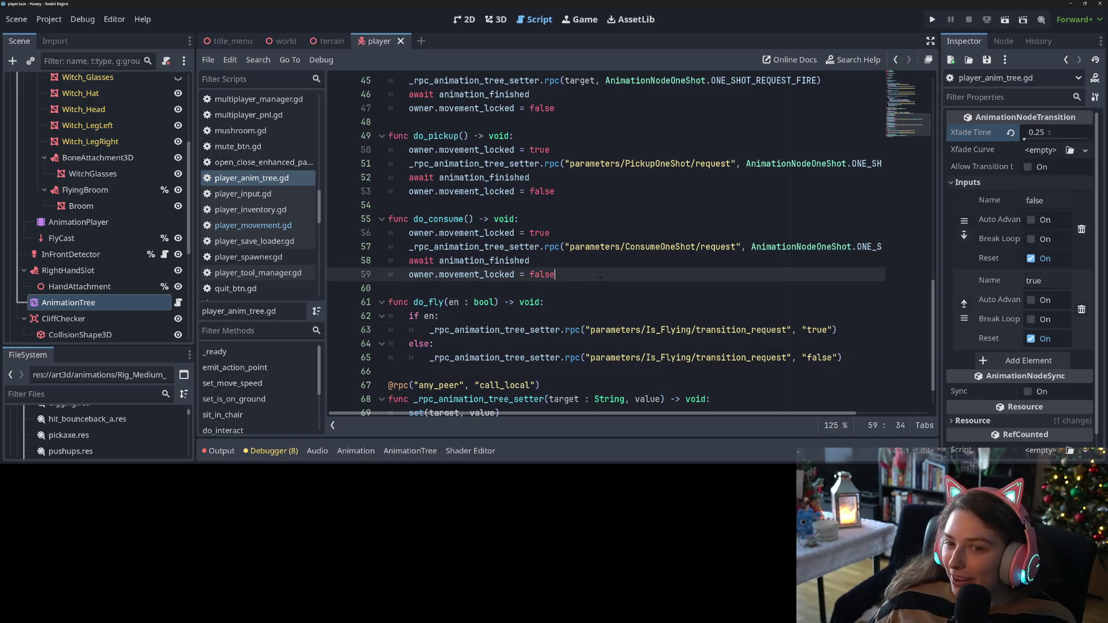
# Review the do_fly function and its true transition request in player_anim_tree.gd against player_movement.gd
pyautogui.scroll(-2, 678, 323)
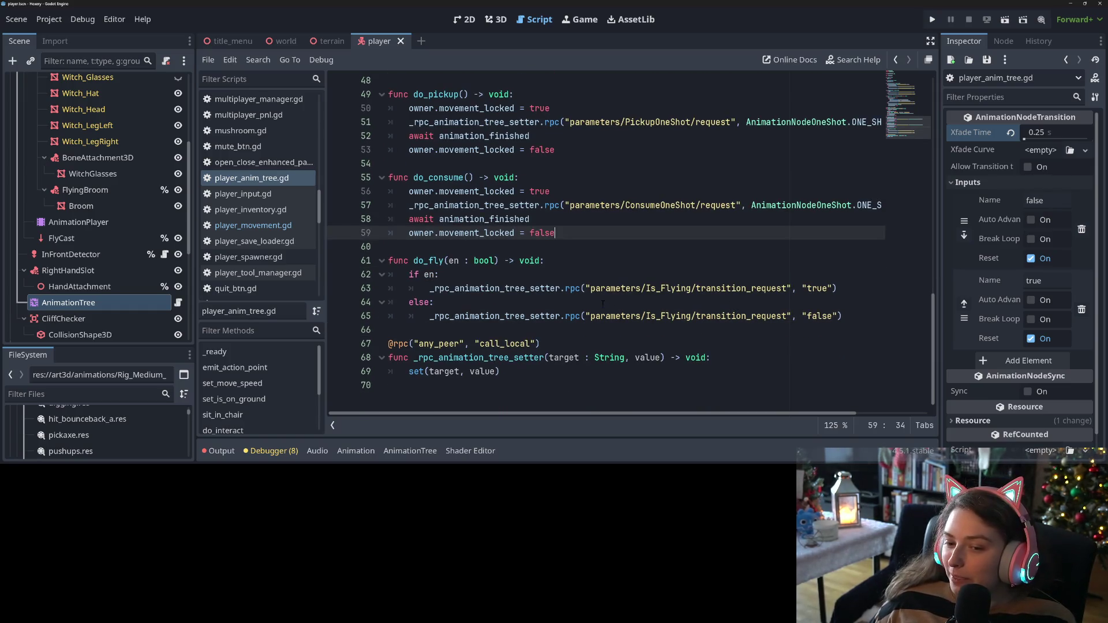
pyautogui.click(851, 291)
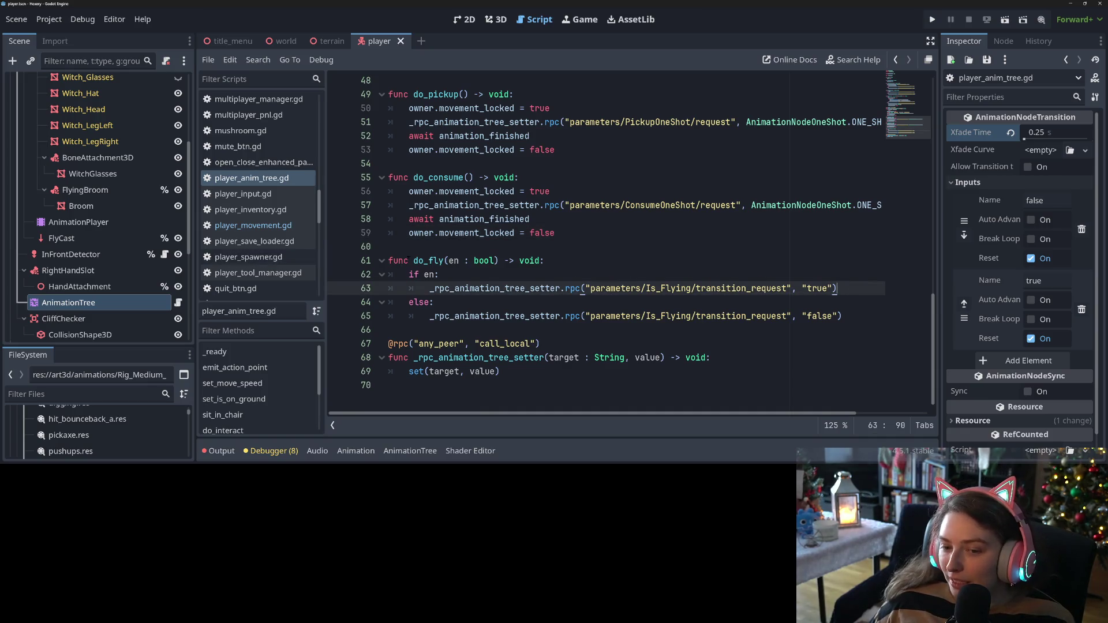
pyautogui.doubleClick(440, 261)
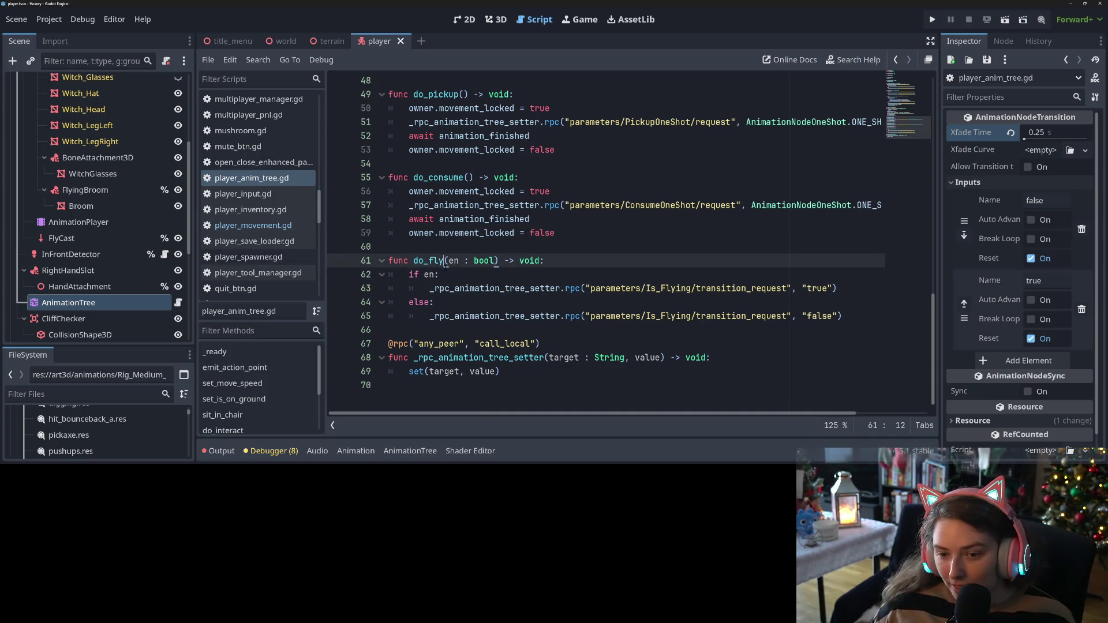
pyautogui.doubleClick(495, 316)
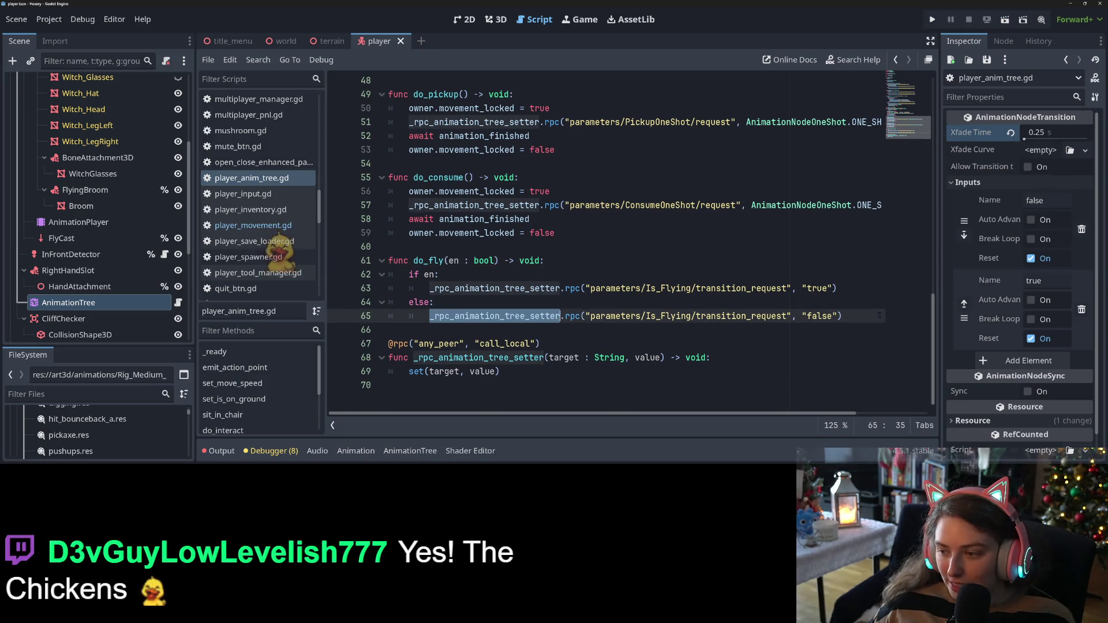
pyautogui.click(849, 315)
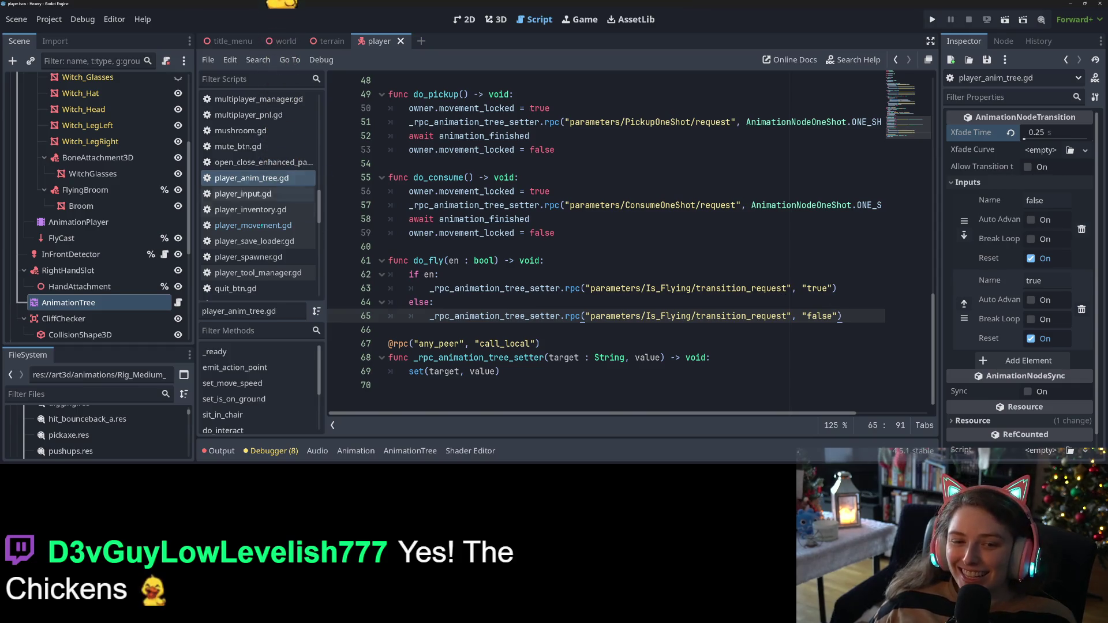
pyautogui.scroll(2, 271, 252)
pyautogui.click(271, 252)
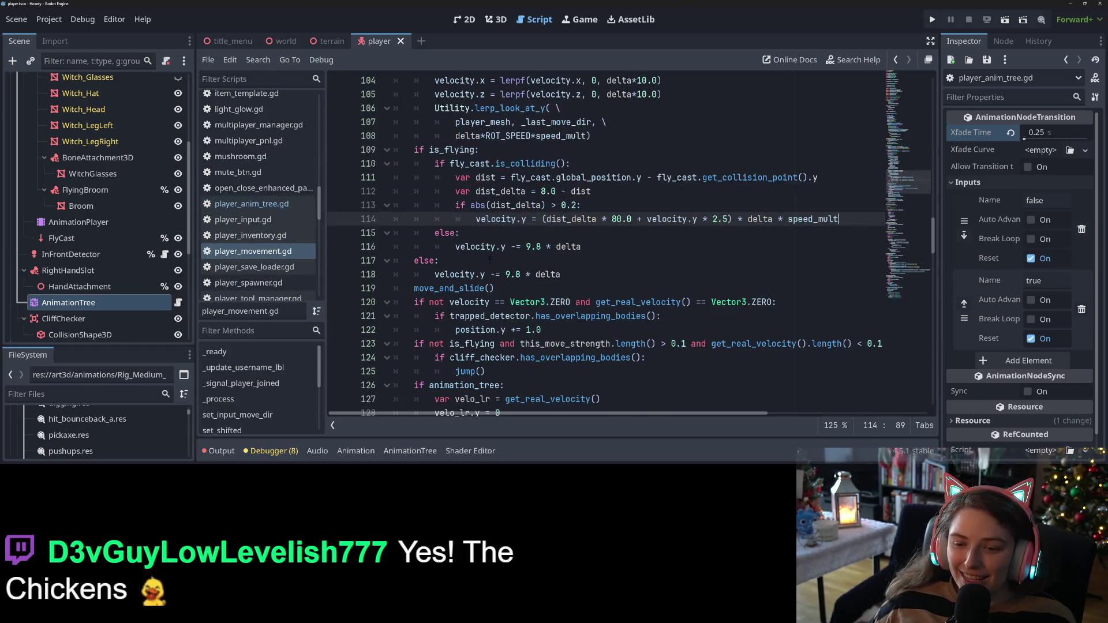
pyautogui.click(911, 89)
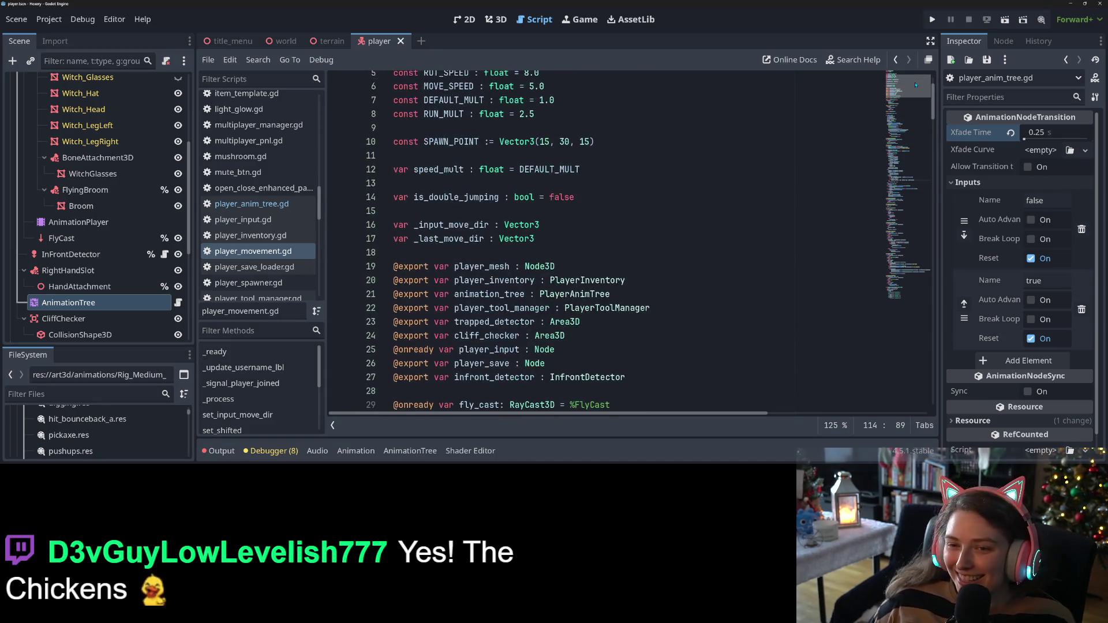
pyautogui.click(251, 203)
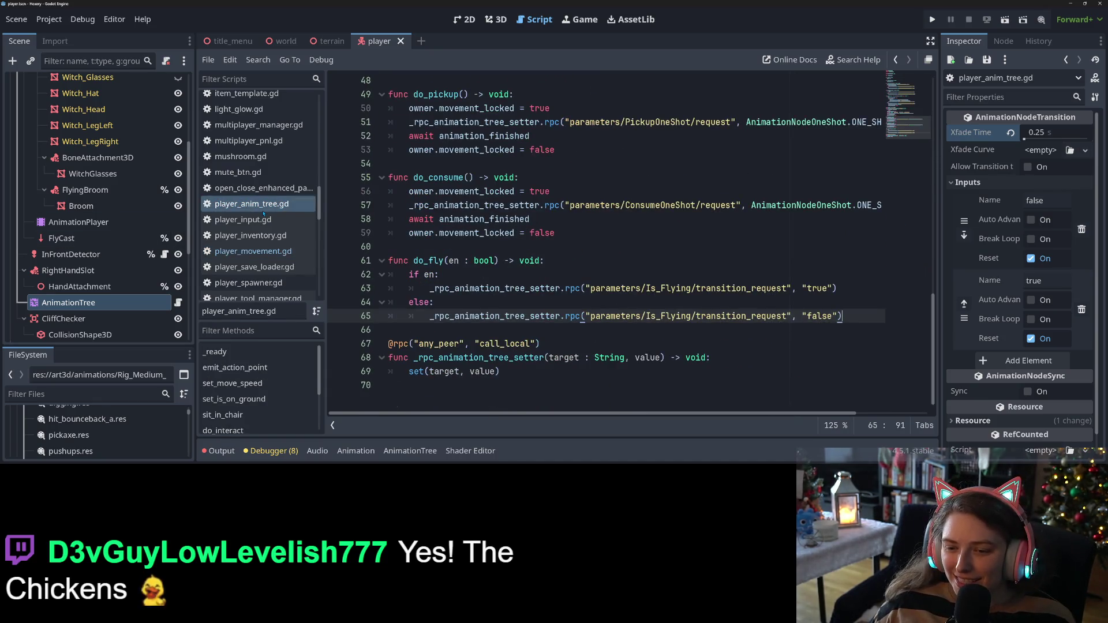
pyautogui.doubleClick(422, 260)
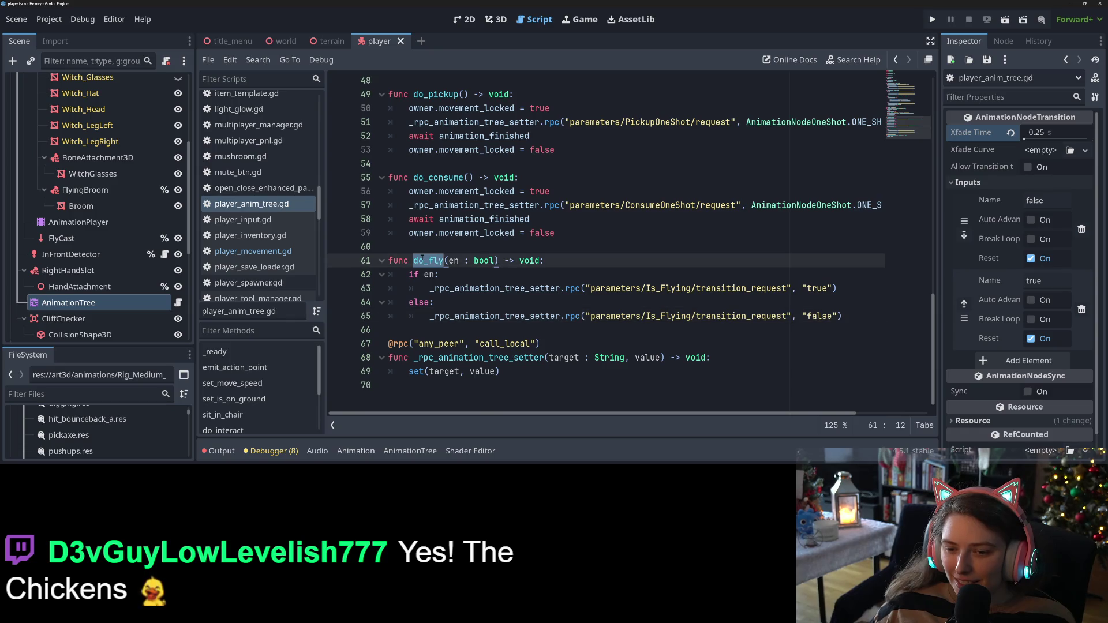
# Go to the end of line 35, the %FlyingBroom.visible = is_flying line in player_movement.gd
pyautogui.click(253, 251)
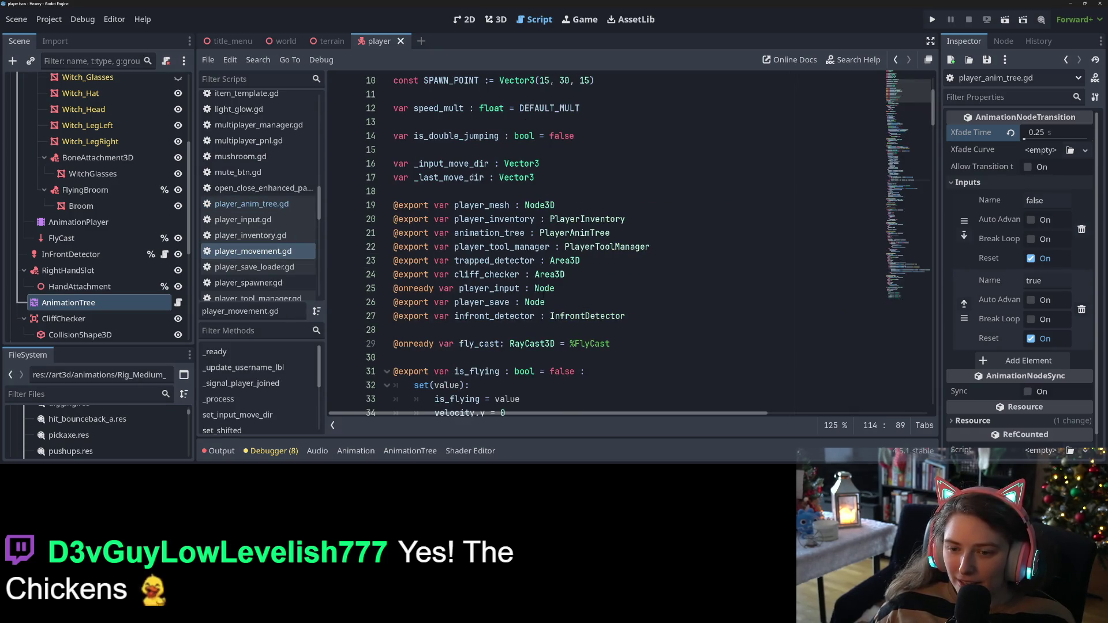
pyautogui.scroll(-2, 532, 318)
pyautogui.click(507, 344)
pyautogui.click(619, 341)
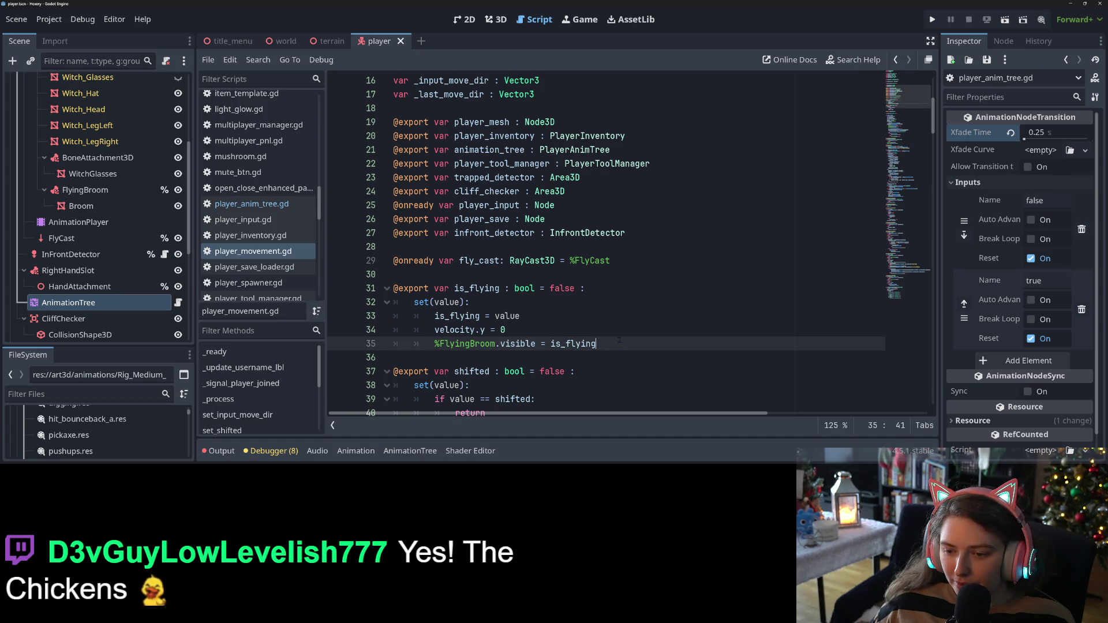
pyautogui.press('Home')
pyautogui.scroll(-3, 495, 337)
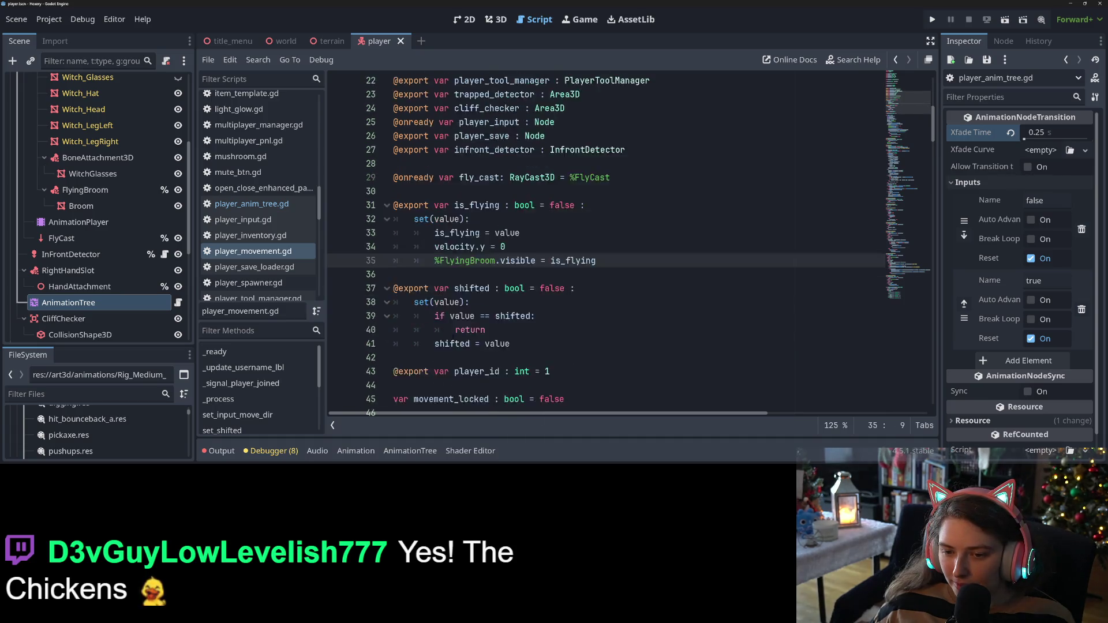
pyautogui.doubleClick(468, 218)
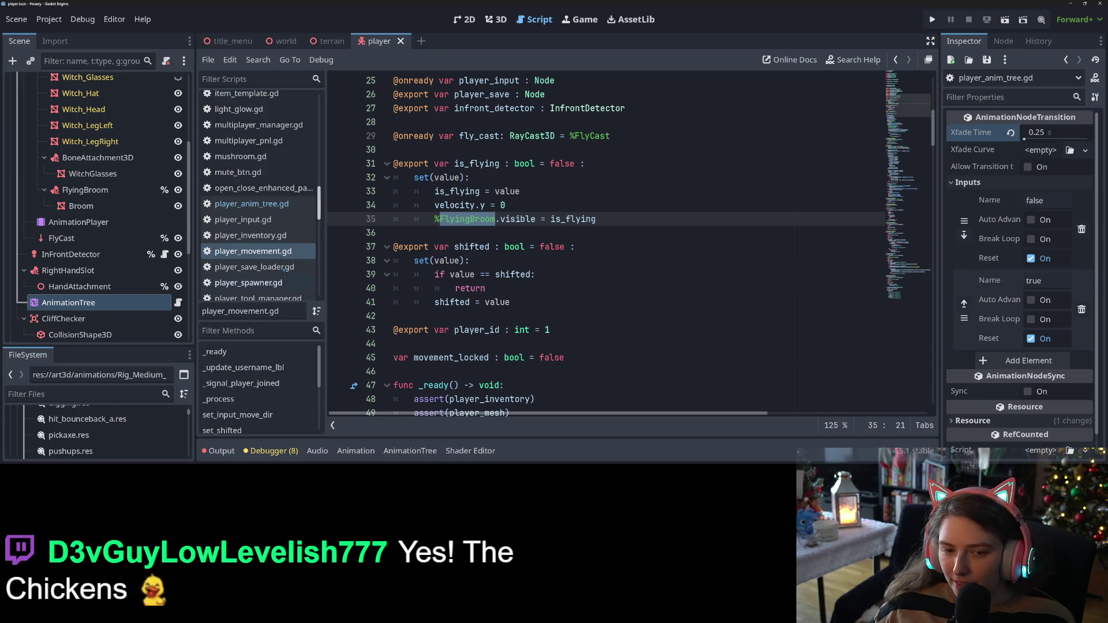
pyautogui.click(271, 205)
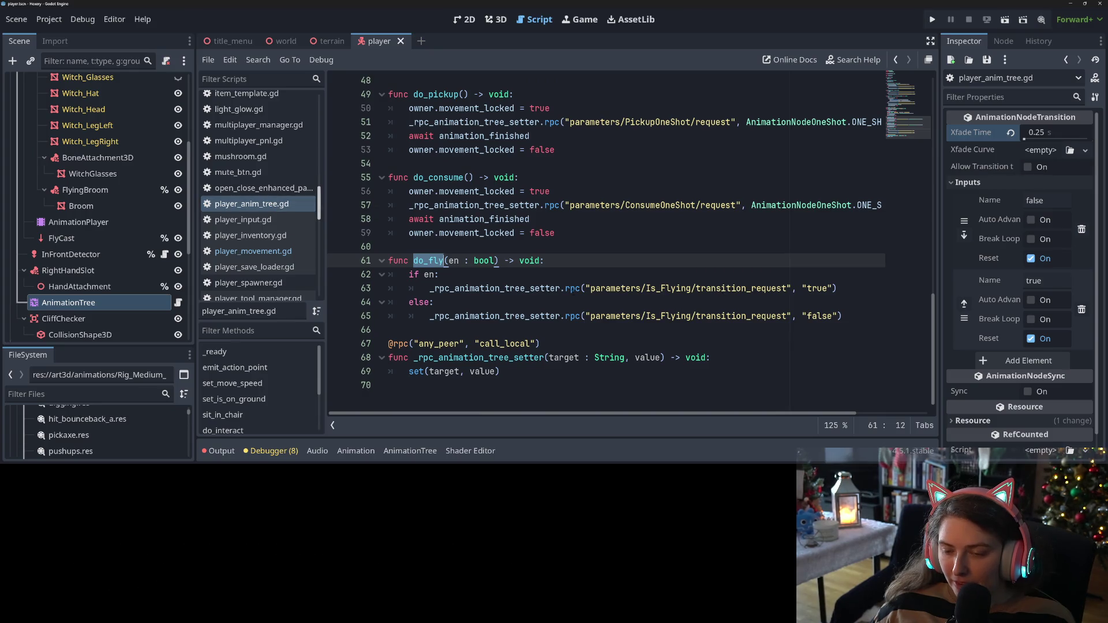
pyautogui.click(248, 251)
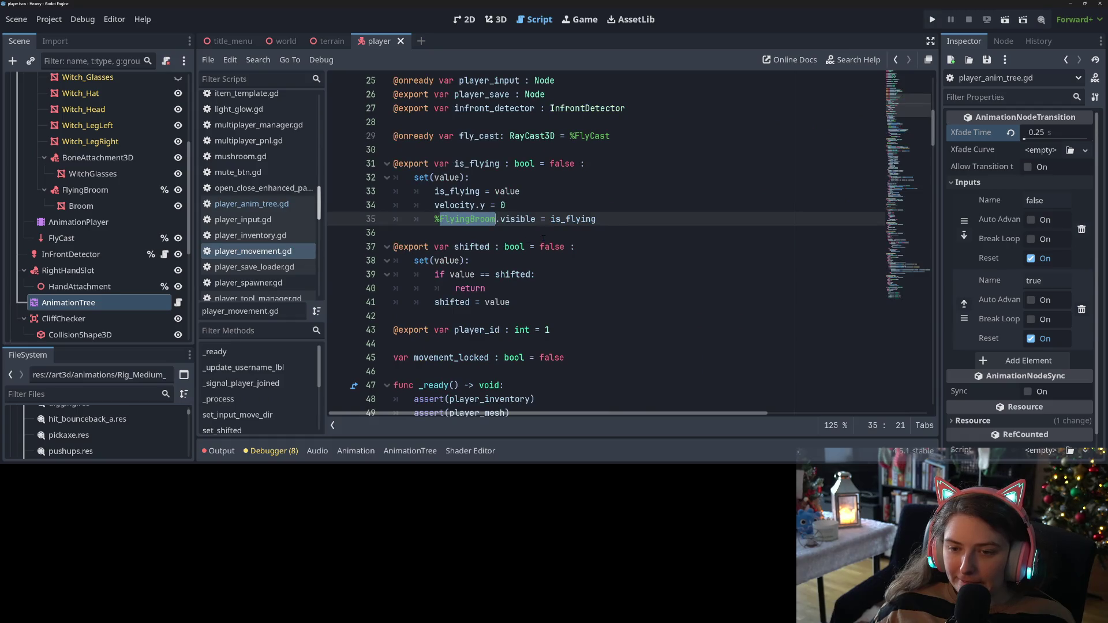
pyautogui.click(601, 224)
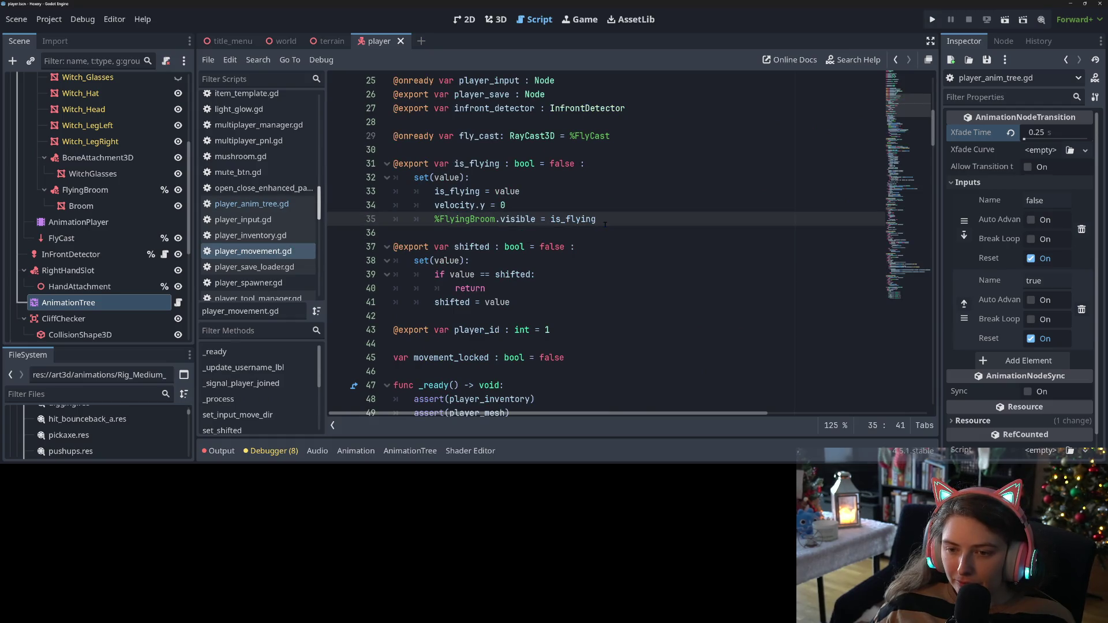
# Add animation_tree.do_fly(is_flying) below the FlyingBroom.visible line, save, and show the flying_broomstick tracks
pyautogui.press('Return')
pyautogui.write('do_fly')
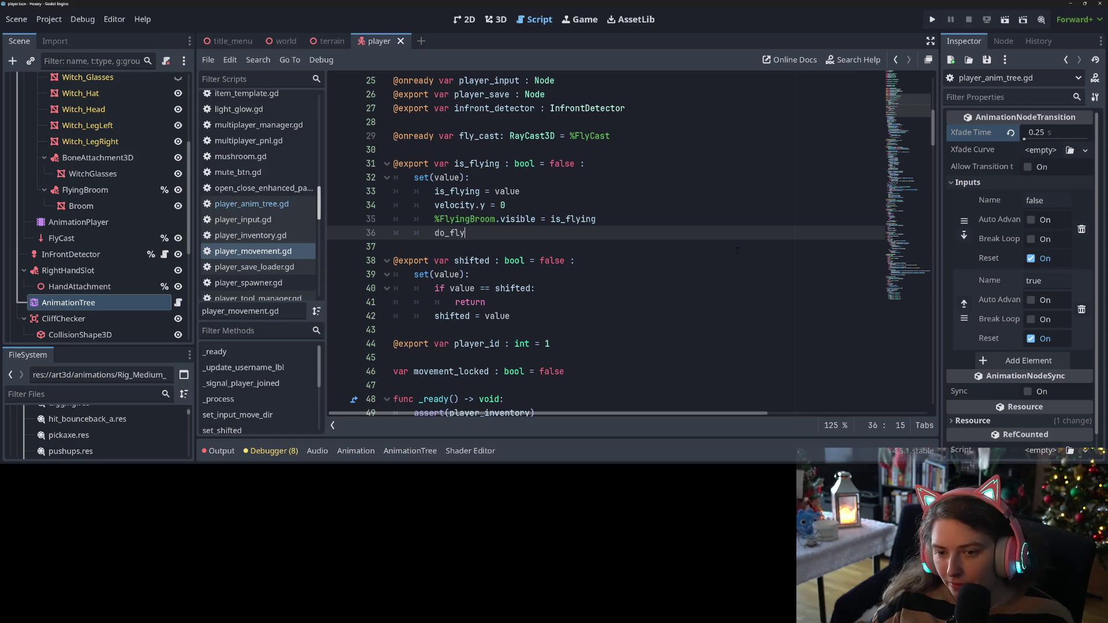
pyautogui.press('BackSpace')
pyautogui.press('BackSpace')
pyautogui.press('BackSpace')
pyautogui.write('ani')
pyautogui.press('Return')
pyautogui.write('.do_fly')
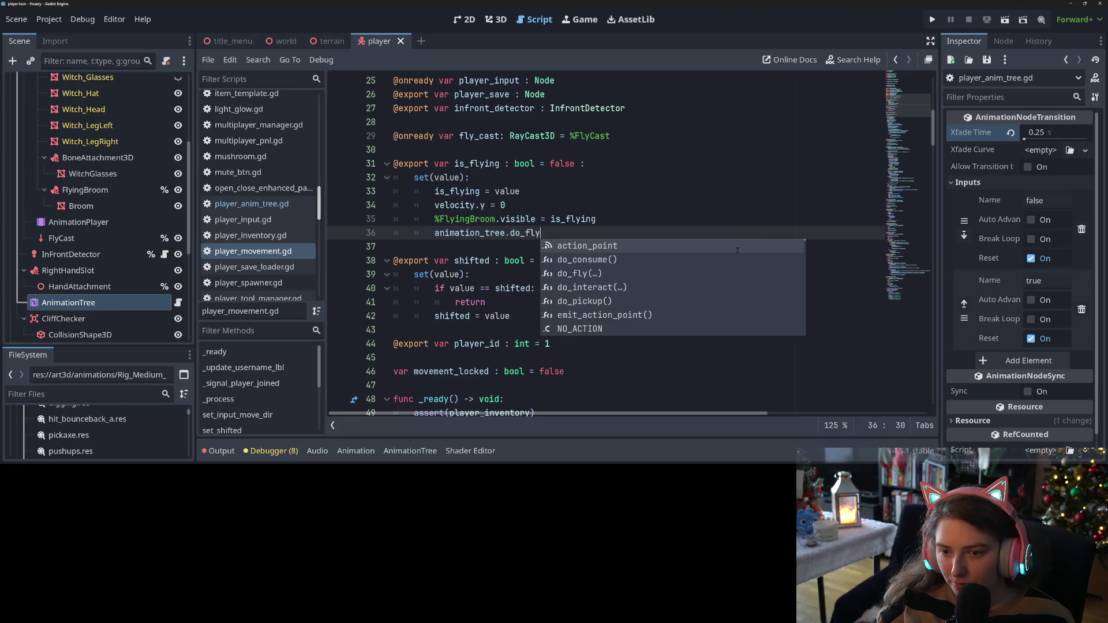
pyautogui.write('(')
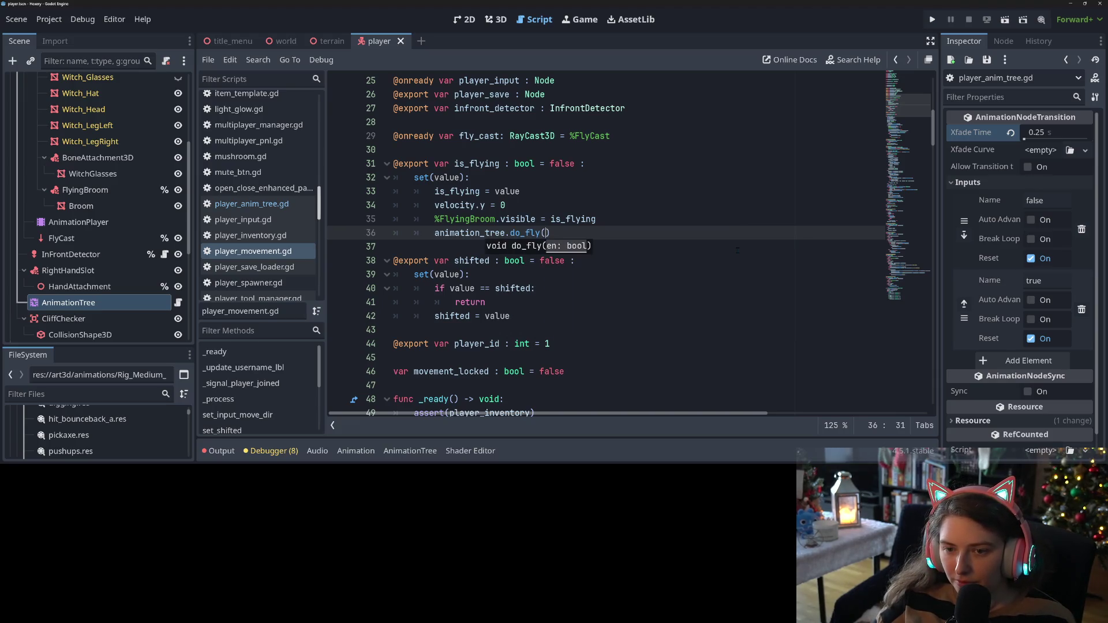
pyautogui.write('is')
pyautogui.write('_flying')
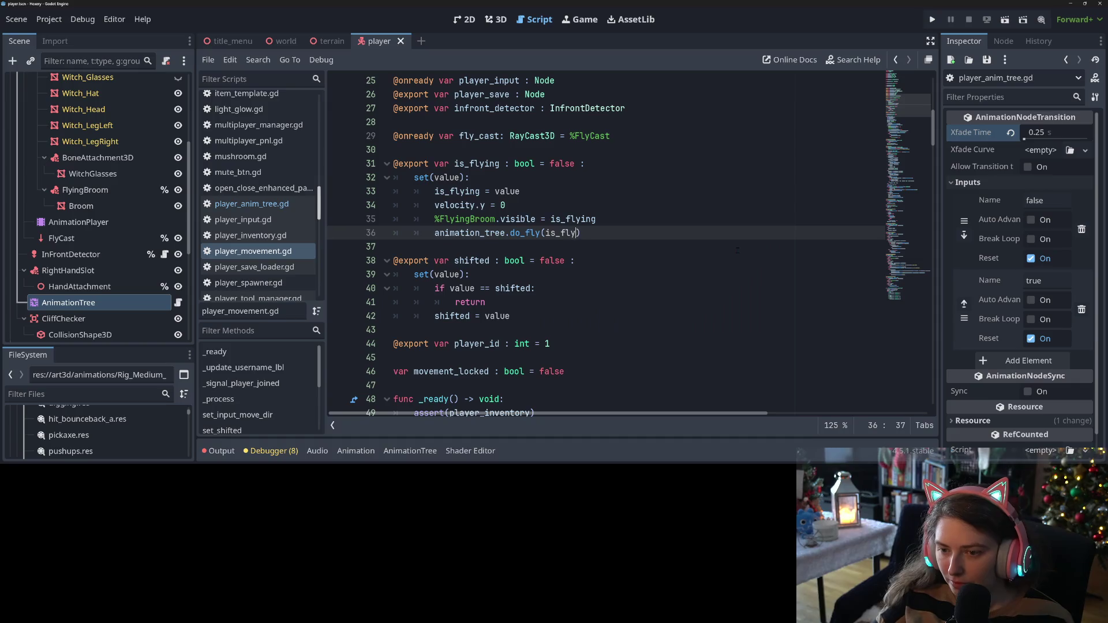
pyautogui.hotkey('ctrl', 's')
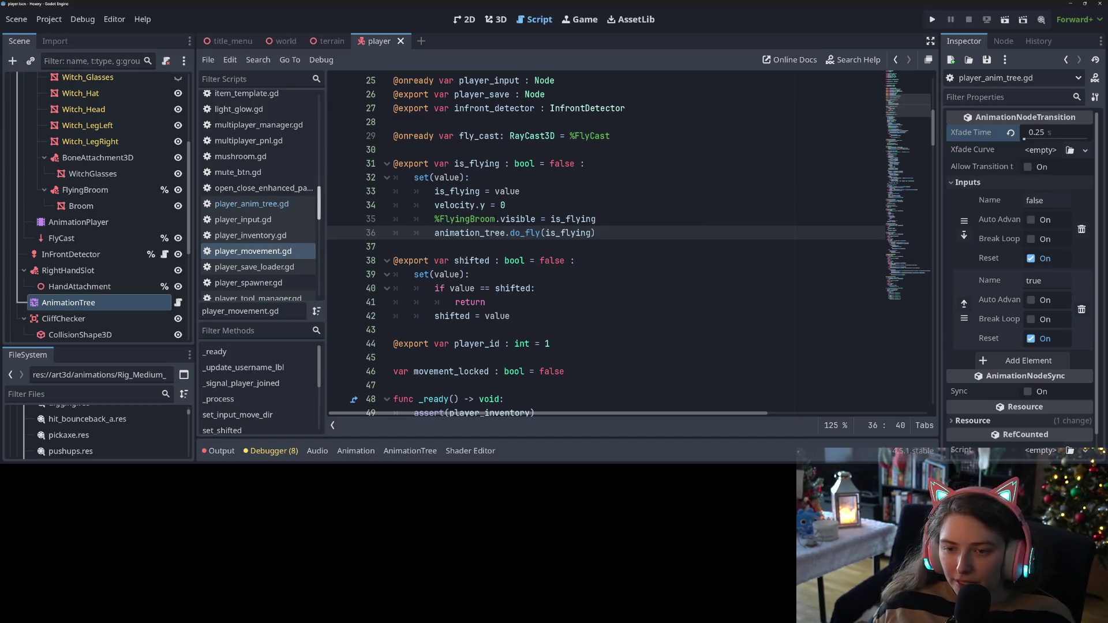
pyautogui.doubleClick(468, 219)
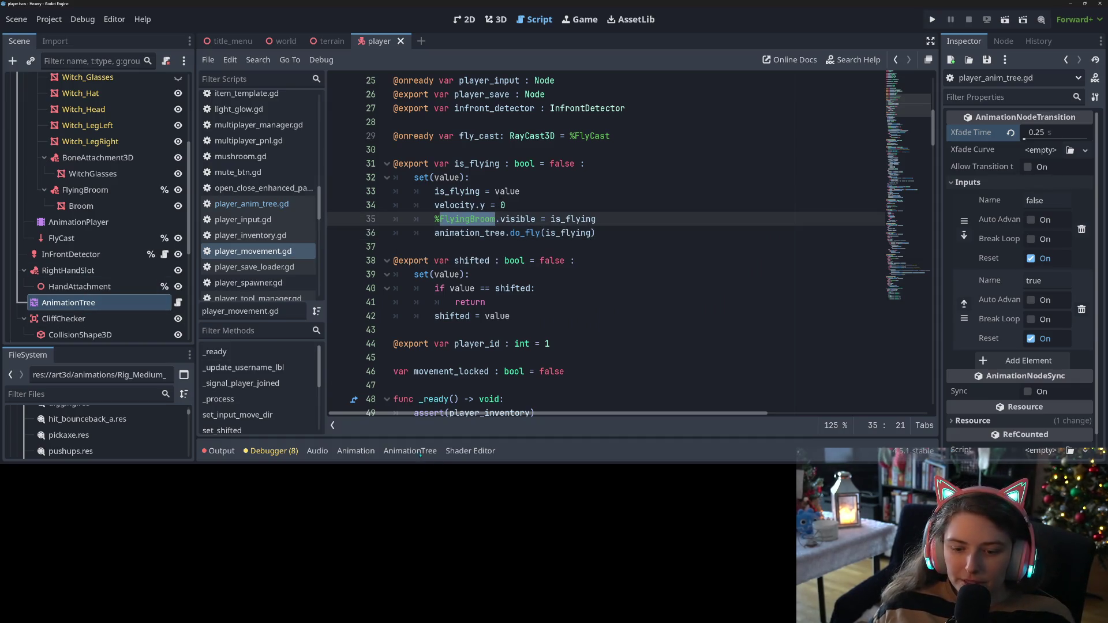
pyautogui.click(78, 222)
# Delete the FlyingBroom visible track from flying_broomstick and save the player scene
pyautogui.click(252, 366)
pyautogui.scroll(1, 252, 366)
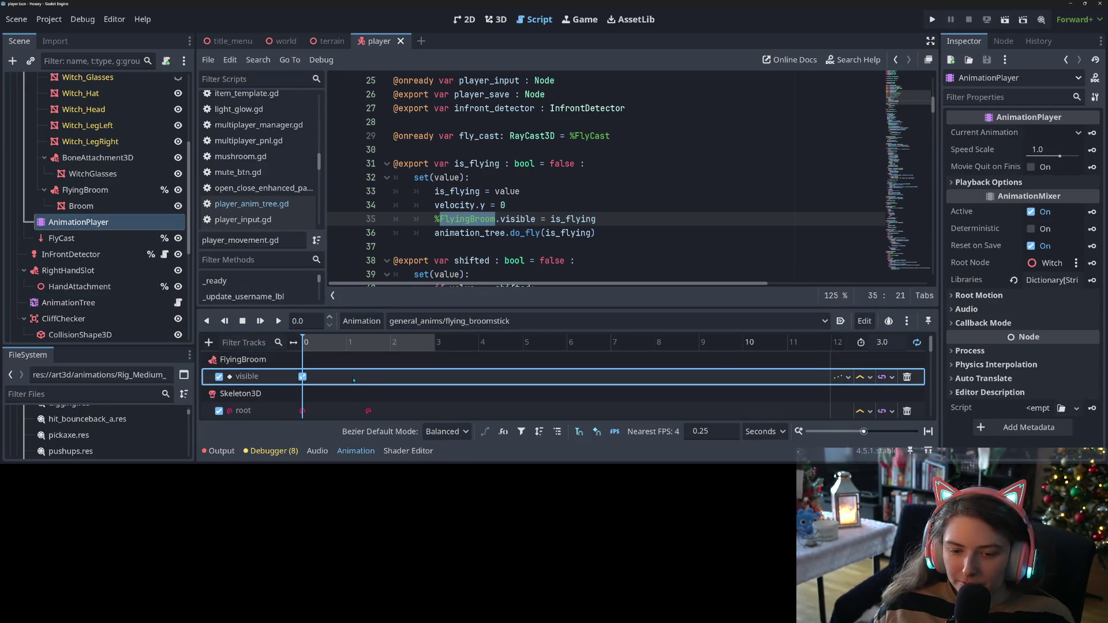
pyautogui.press('Delete')
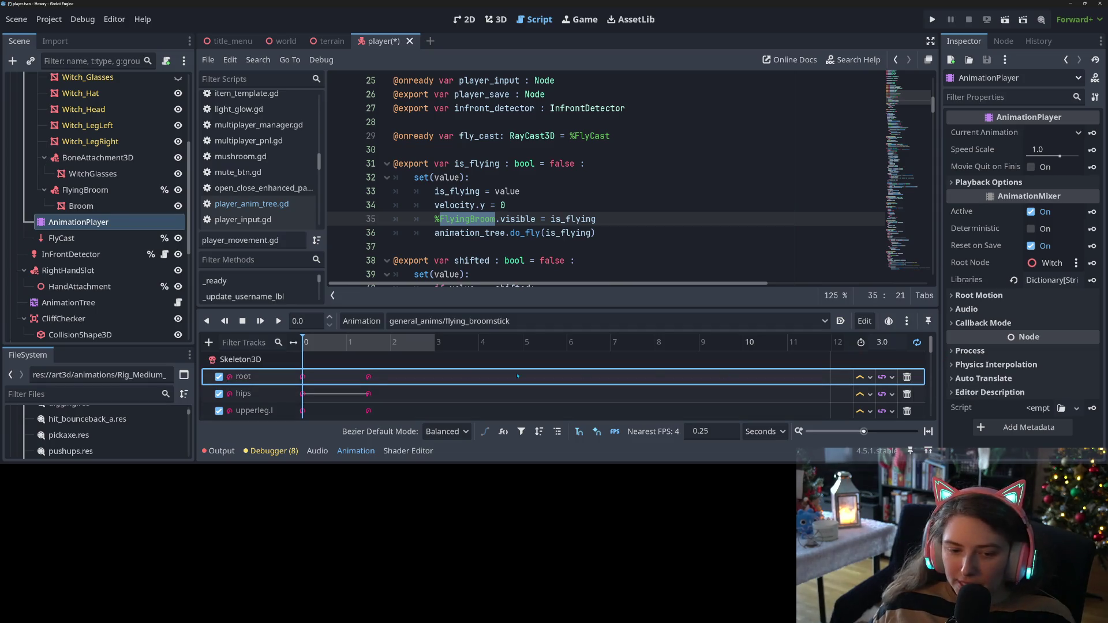
pyautogui.hotkey('ctrl', 's')
pyautogui.click(523, 191)
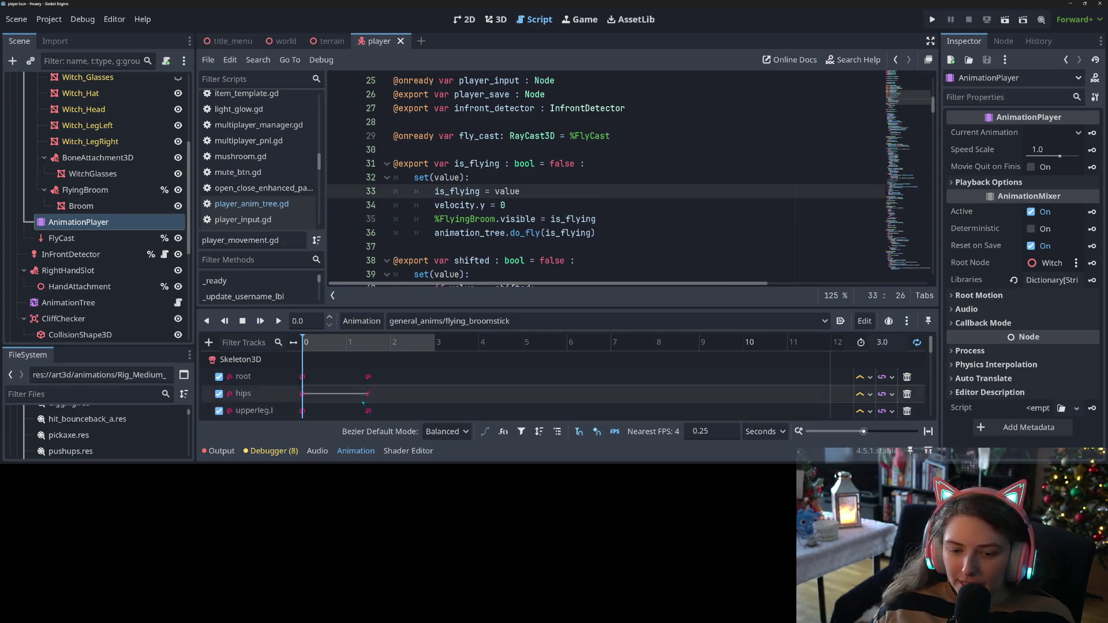
pyautogui.click(353, 451)
pyautogui.click(529, 233)
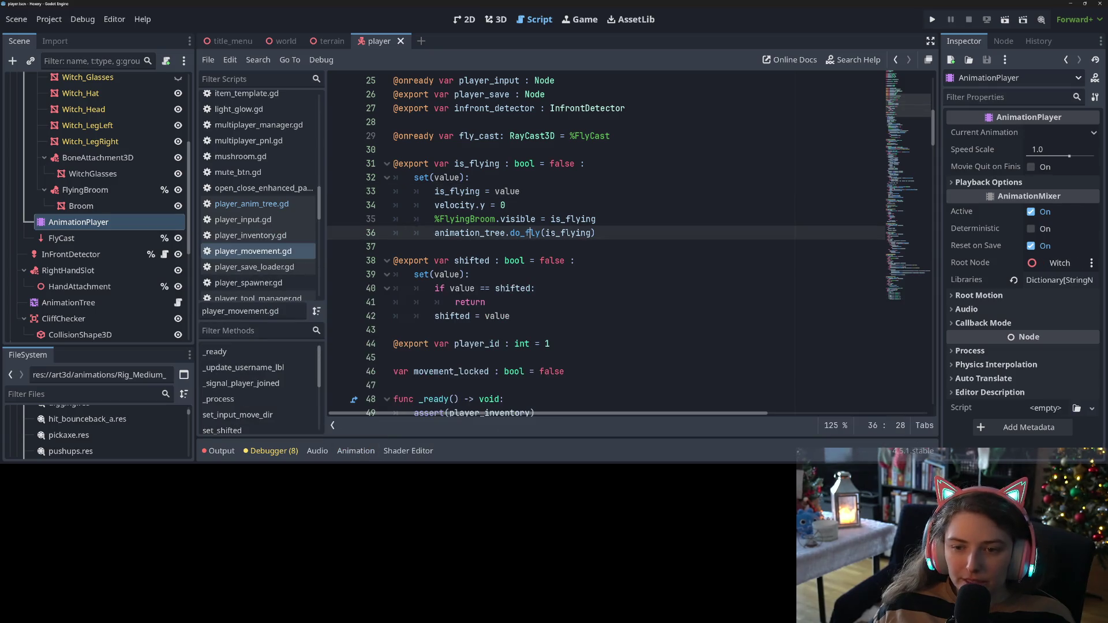
pyautogui.click(609, 222)
pyautogui.click(146, 226)
pyautogui.hotkey('ctrl', 's')
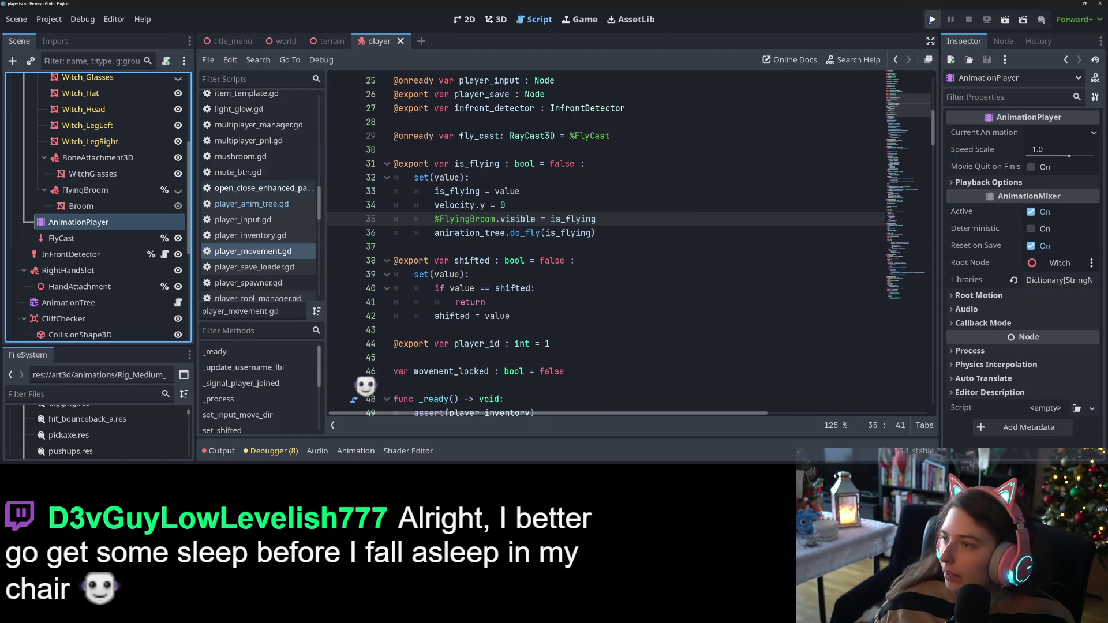
# Run the game to test the flying broom on the test save, then close it
pyautogui.press('F5')
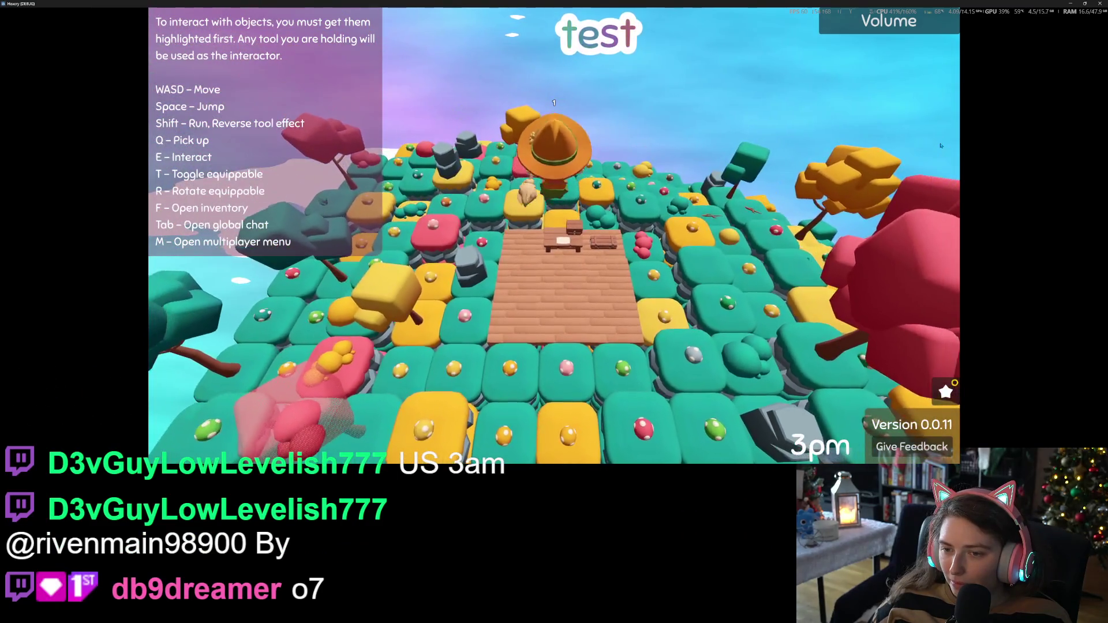
pyautogui.hotkey('alt', 'F4')
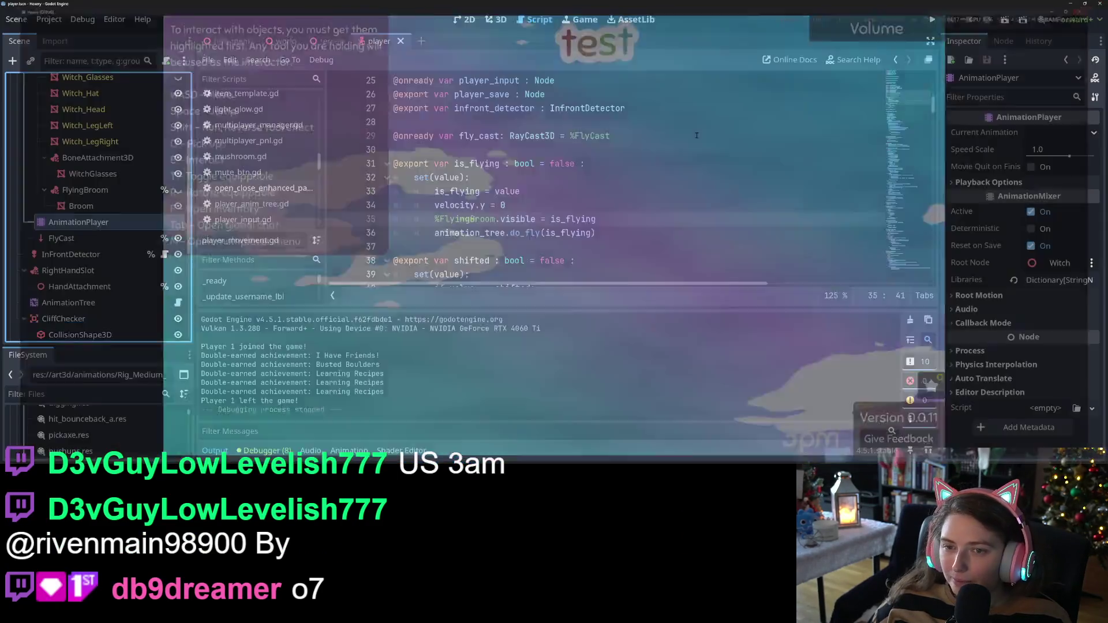
# Delete the FlyingBroom visible track from the RESET animation and run the project again
pyautogui.click(101, 193)
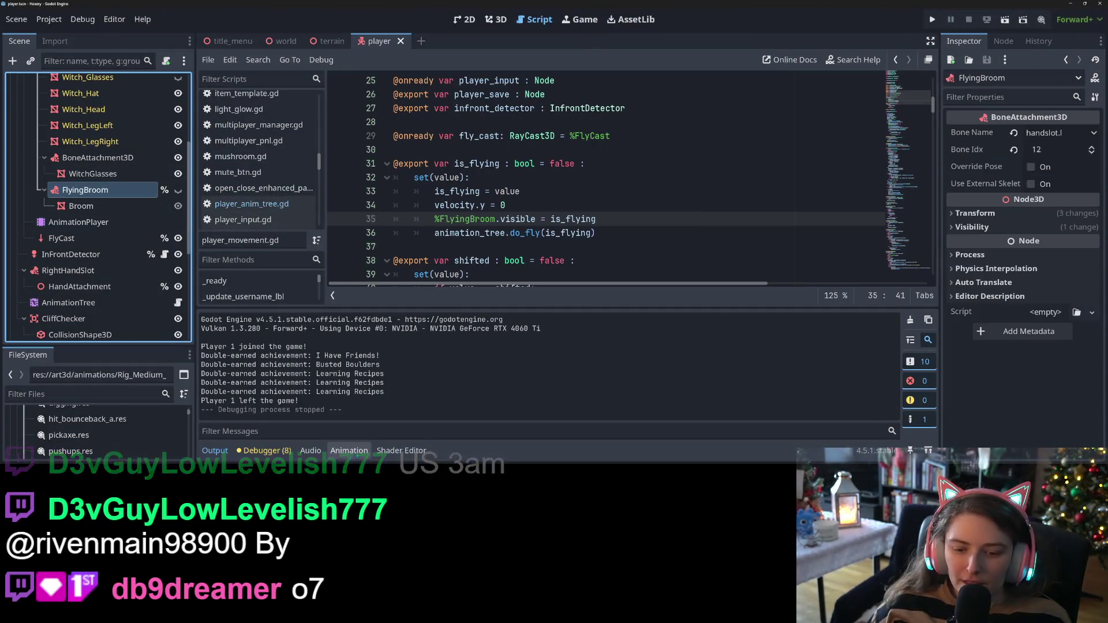
pyautogui.click(349, 450)
pyautogui.click(420, 322)
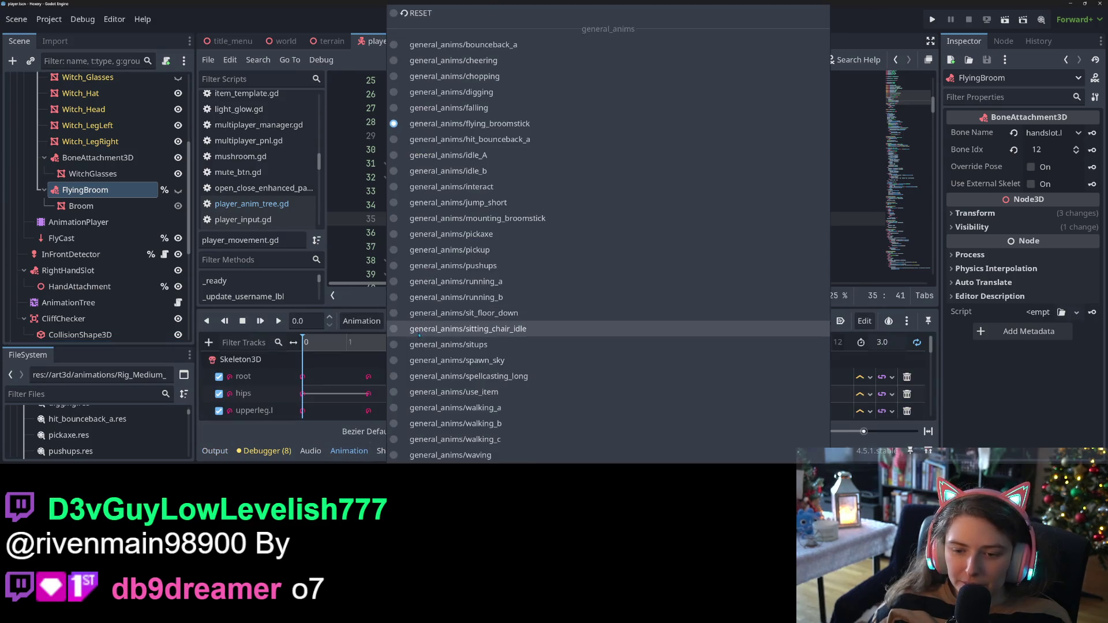
pyautogui.click(416, 13)
pyautogui.click(914, 379)
pyautogui.press('Delete')
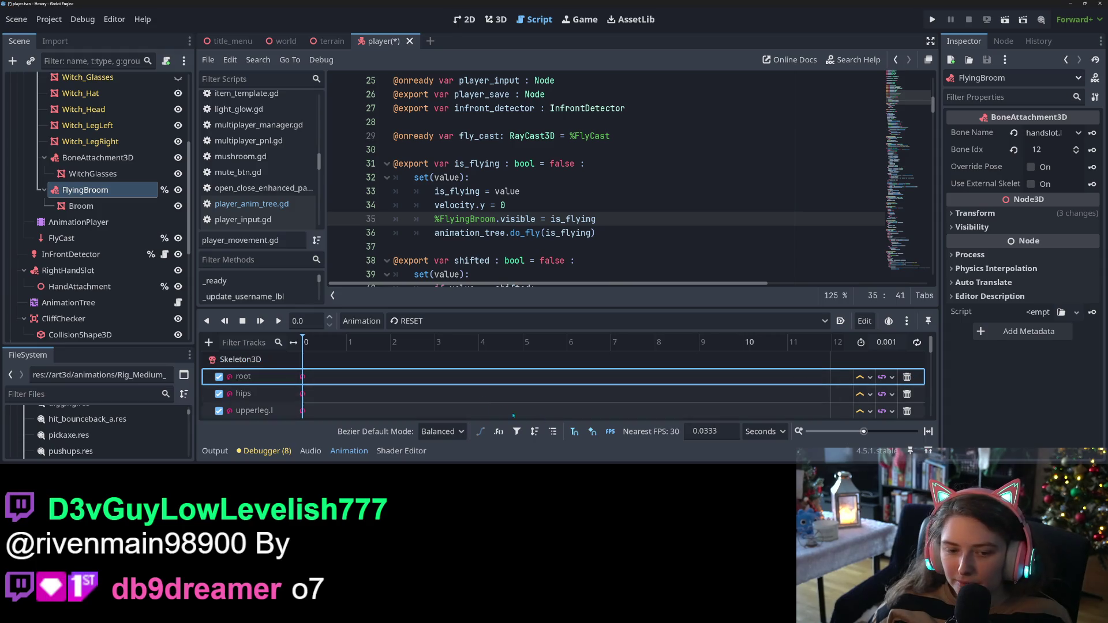
pyautogui.click(932, 19)
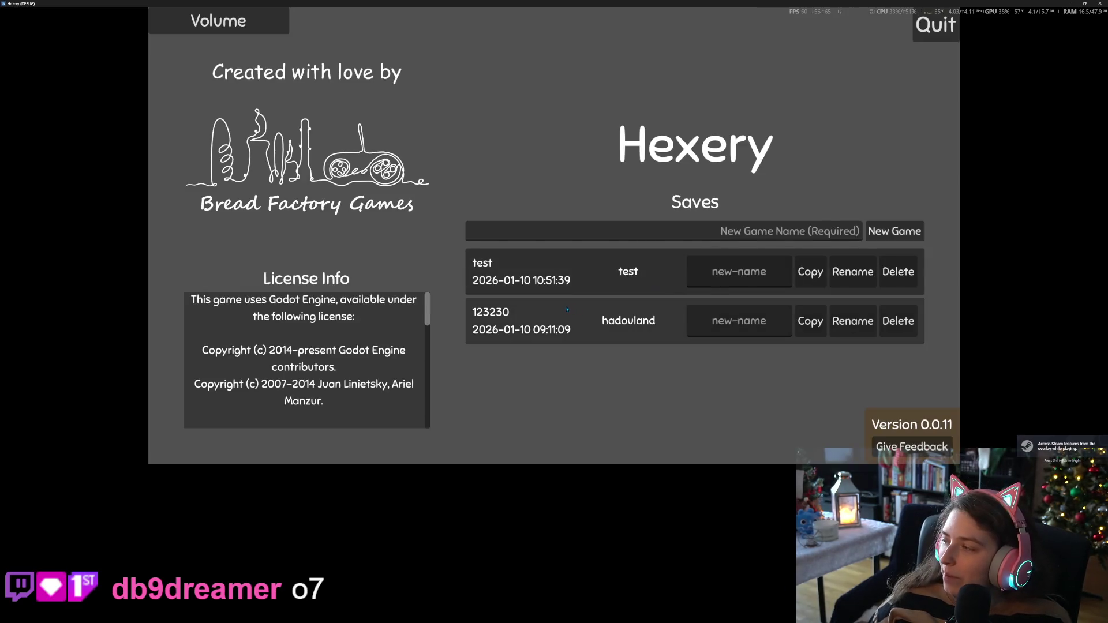
# Load the test save to recheck the broom, stop the game, and open the player's animation list
pyautogui.click(630, 271)
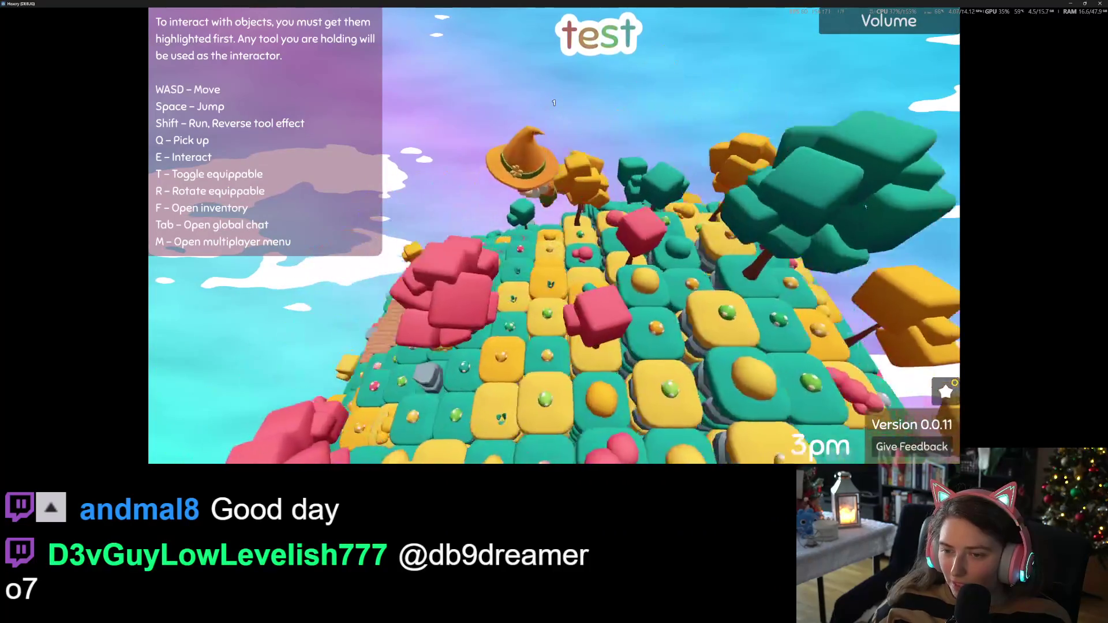
pyautogui.press('F8')
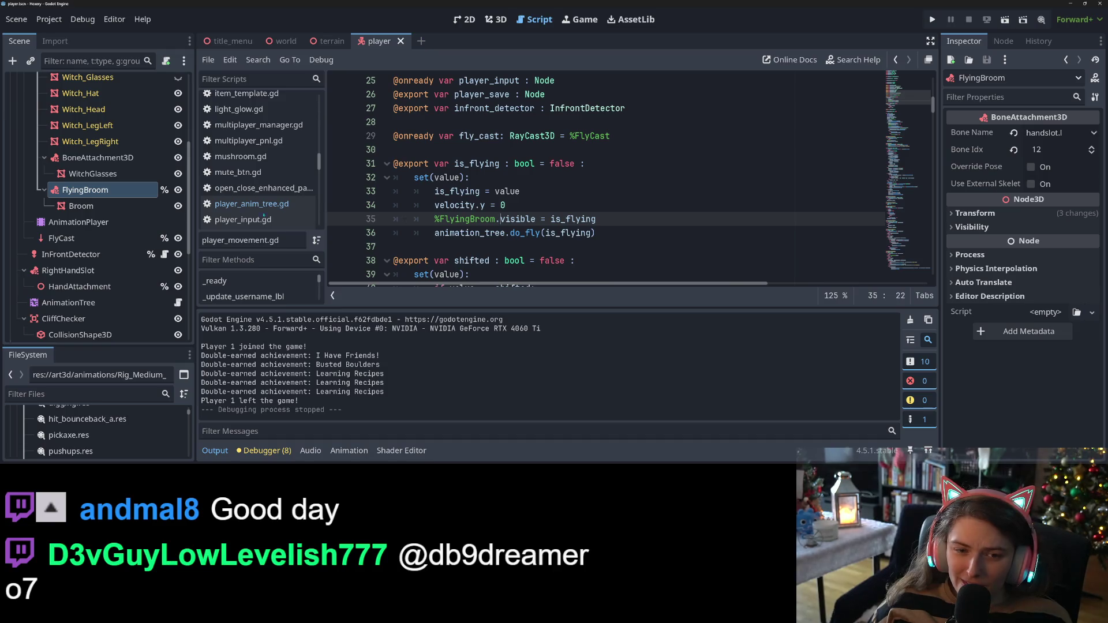
pyautogui.click(361, 451)
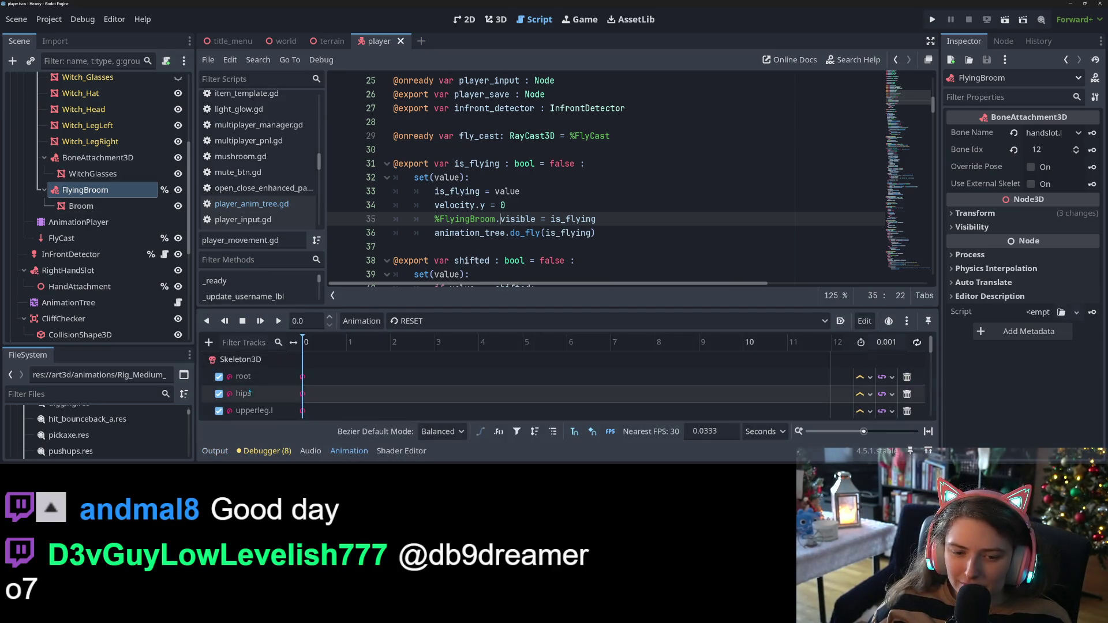
pyautogui.click(432, 321)
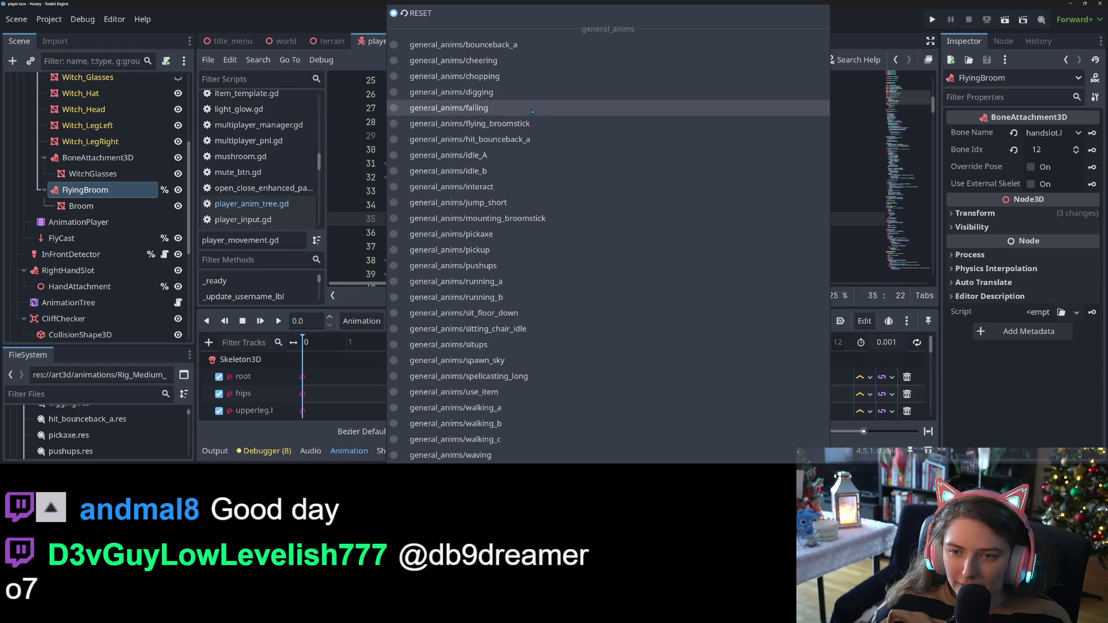
# Load general_anims/flying_broomstick, reselect FlyingBroom, save the player scene, and run the project again
pyautogui.click(439, 123)
pyautogui.scroll(-10, 383, 404)
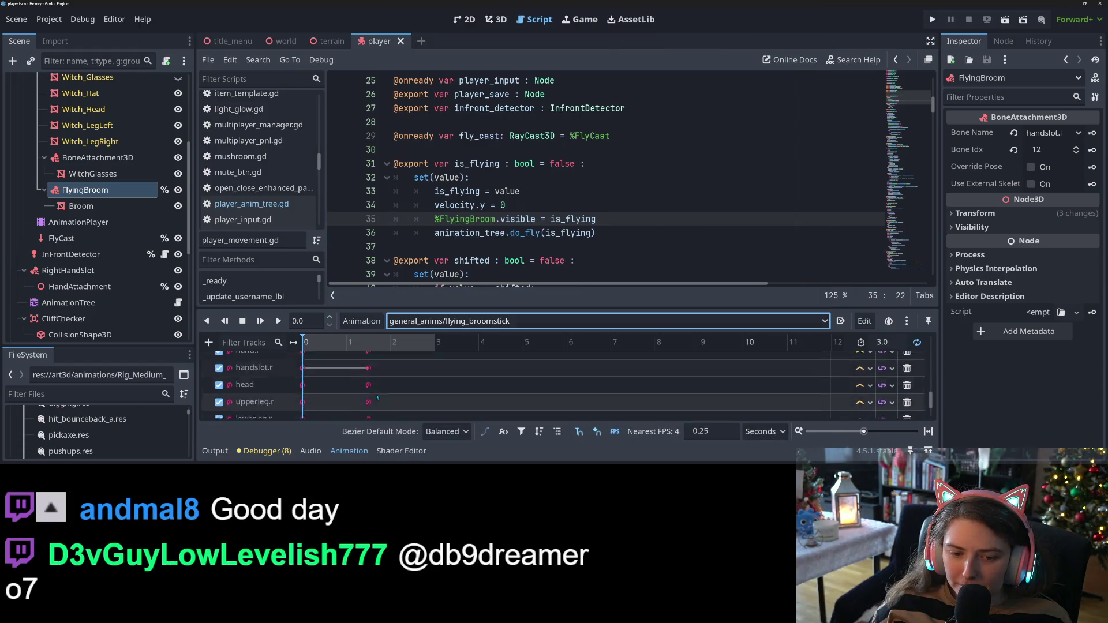
pyautogui.scroll(10, 384, 399)
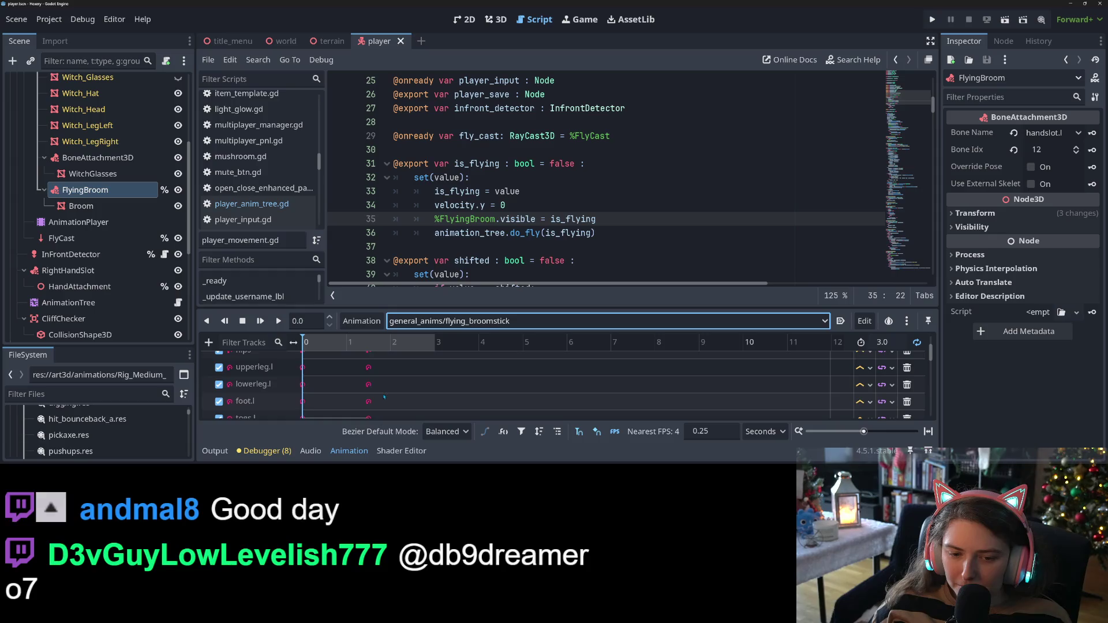
pyautogui.click(81, 207)
pyautogui.click(85, 190)
pyautogui.hotkey('ctrl', 's')
pyautogui.click(560, 136)
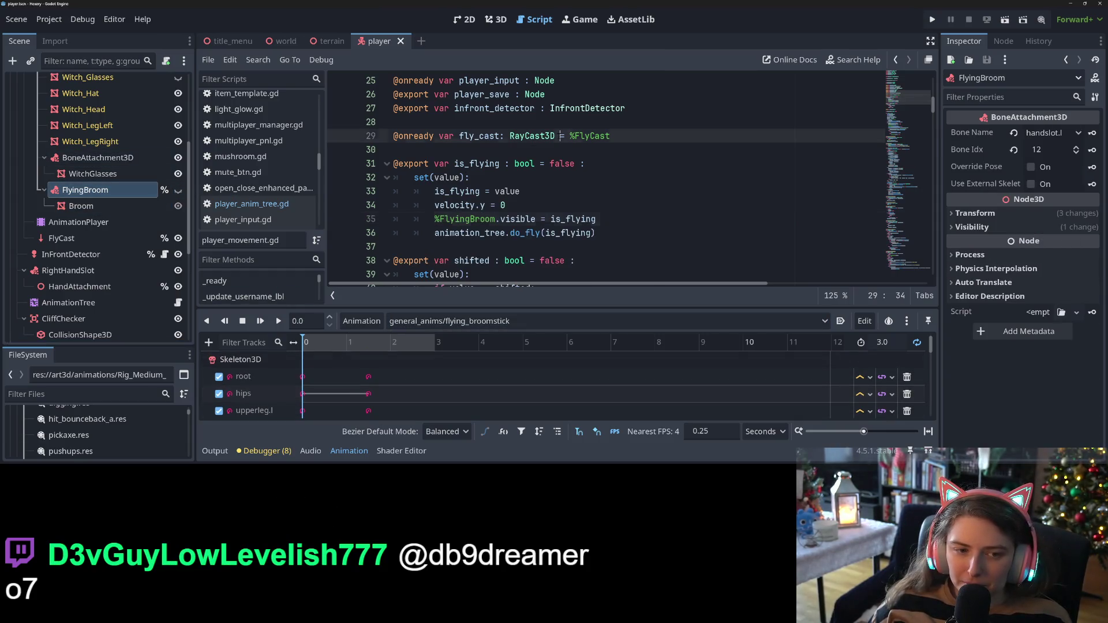
pyautogui.doubleClick(505, 219)
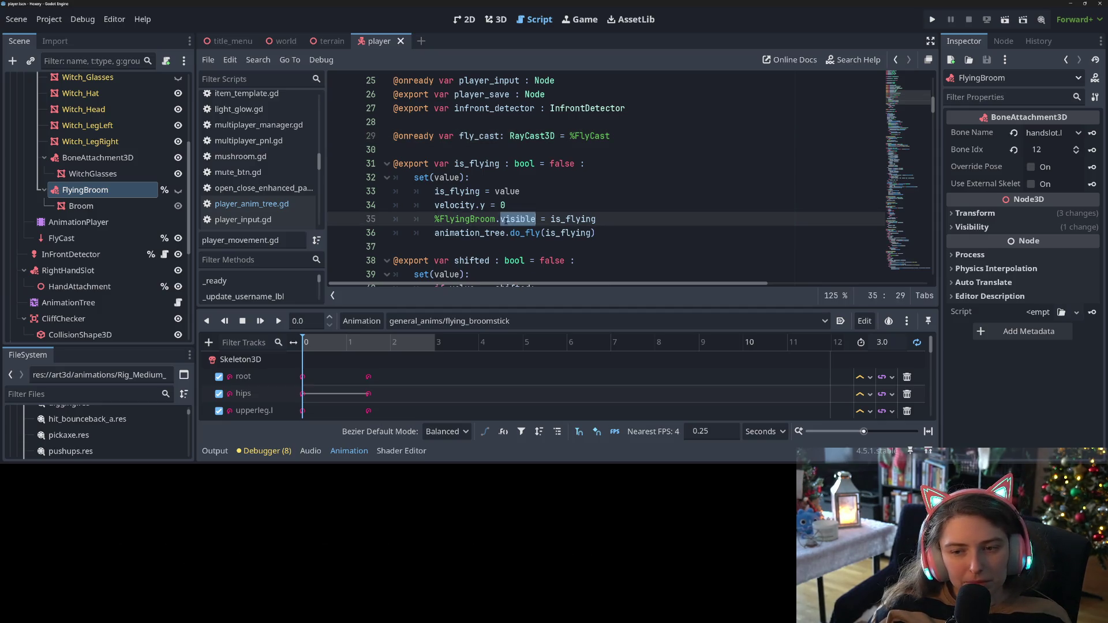
pyautogui.click(934, 18)
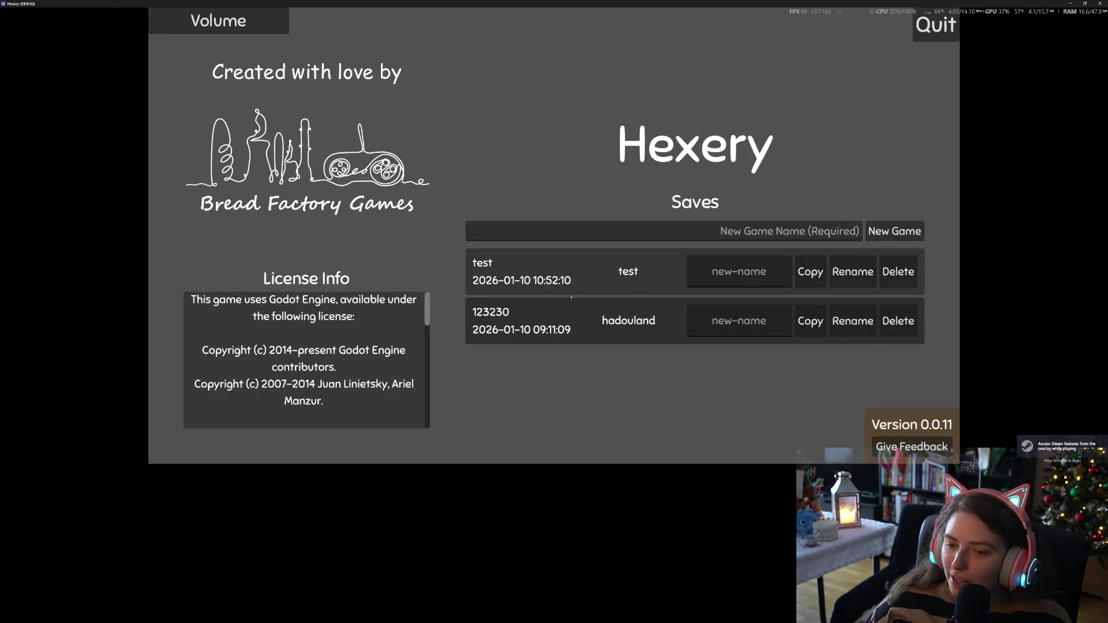
# Load the test save to try the broom again, then close the game
pyautogui.click(691, 264)
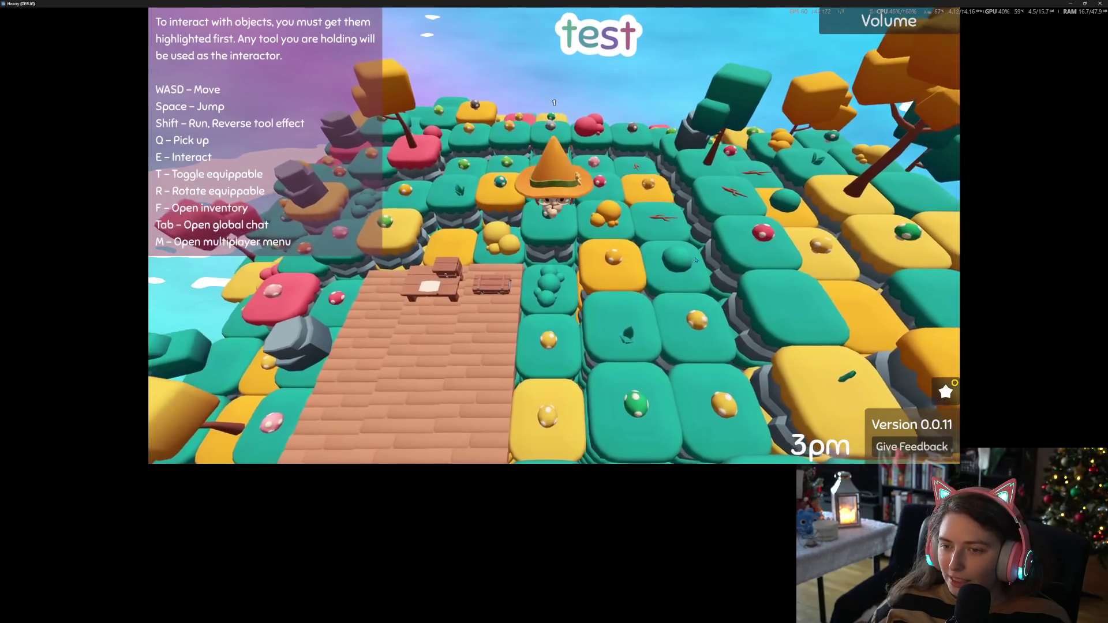
pyautogui.hotkey('alt', 'F4')
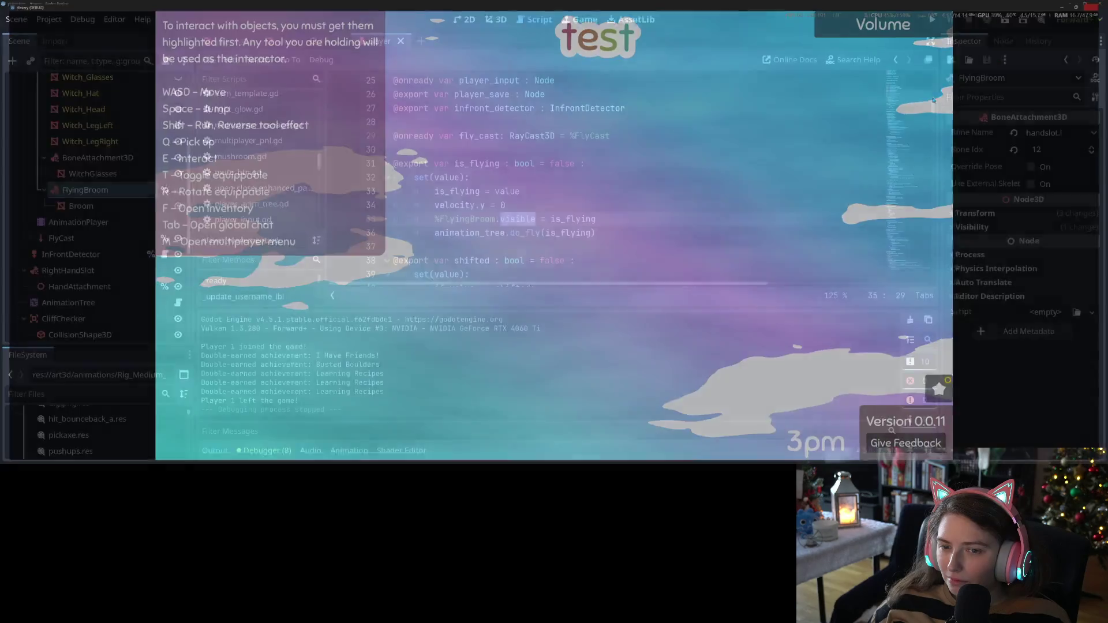
pyautogui.scroll(-1, 546, 222)
# Check the animation_tree.do_fly call on line 36 and do_fly's true branch on line 63
pyautogui.click(546, 222)
pyautogui.click(582, 178)
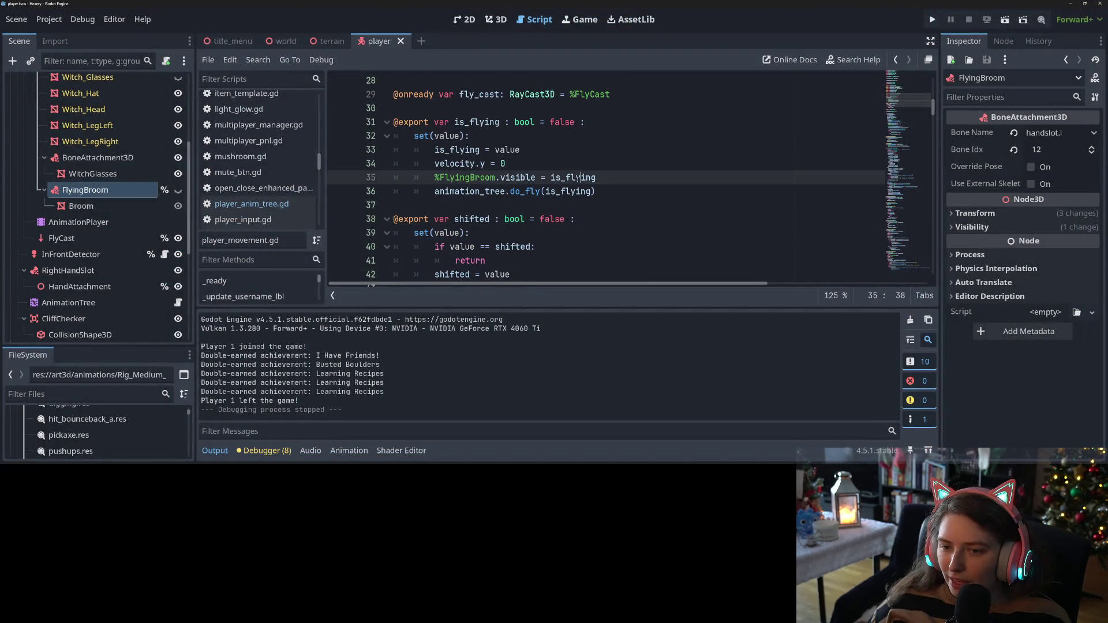
pyautogui.doubleClick(480, 193)
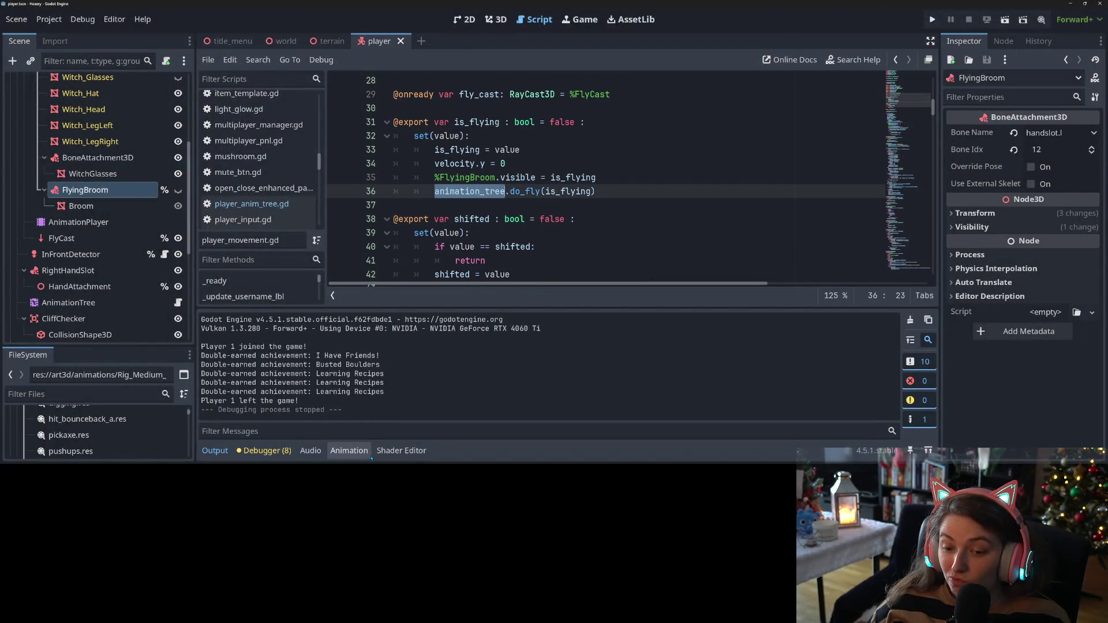
pyautogui.click(278, 208)
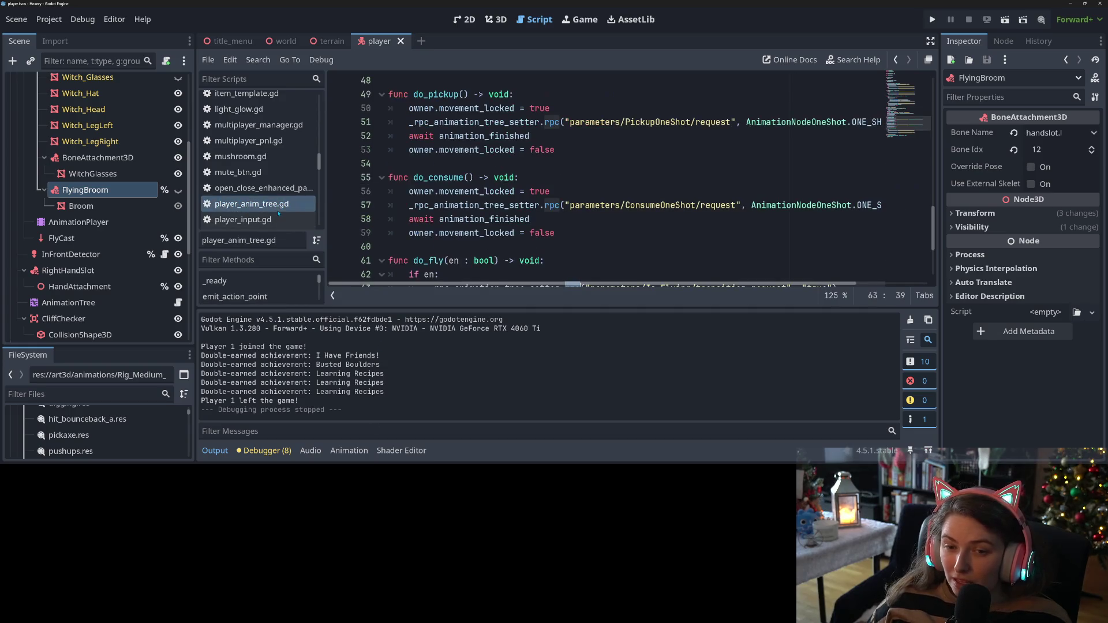
pyautogui.click(545, 205)
pyautogui.scroll(-3, 545, 205)
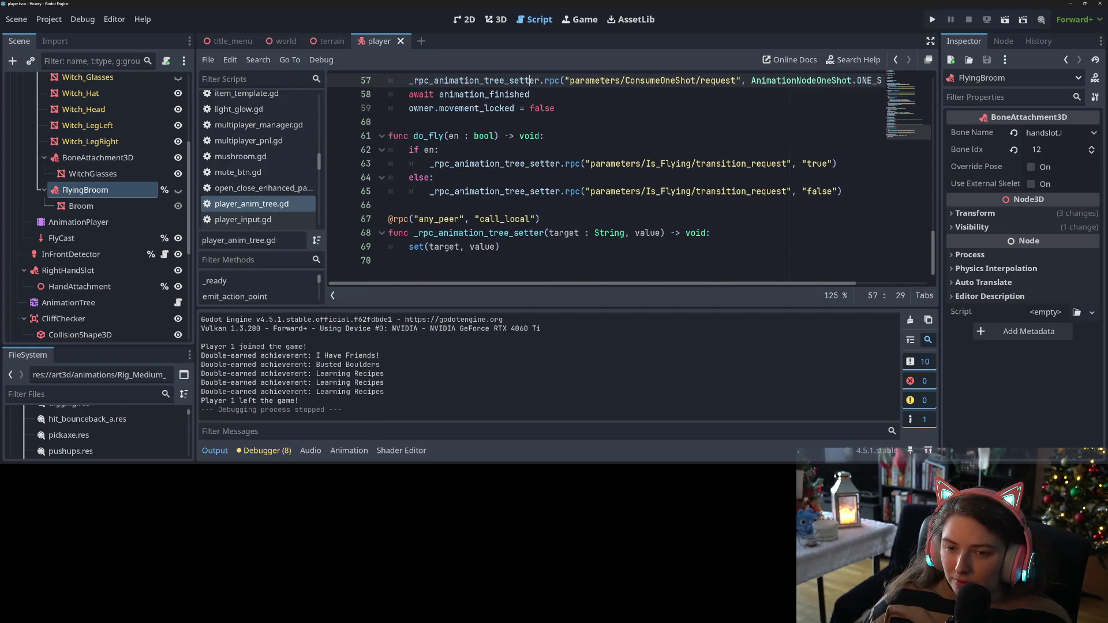
pyautogui.click(471, 177)
pyautogui.click(490, 164)
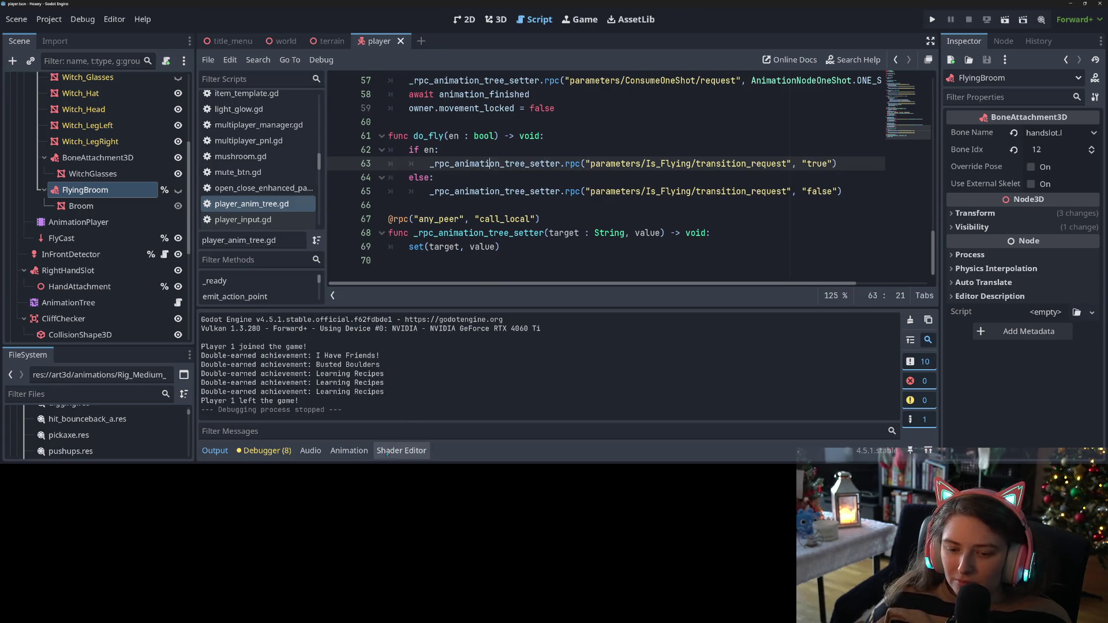
# Delete the FlyingBroom visible track from mounting_broomstick and save the player scene
pyautogui.click(349, 451)
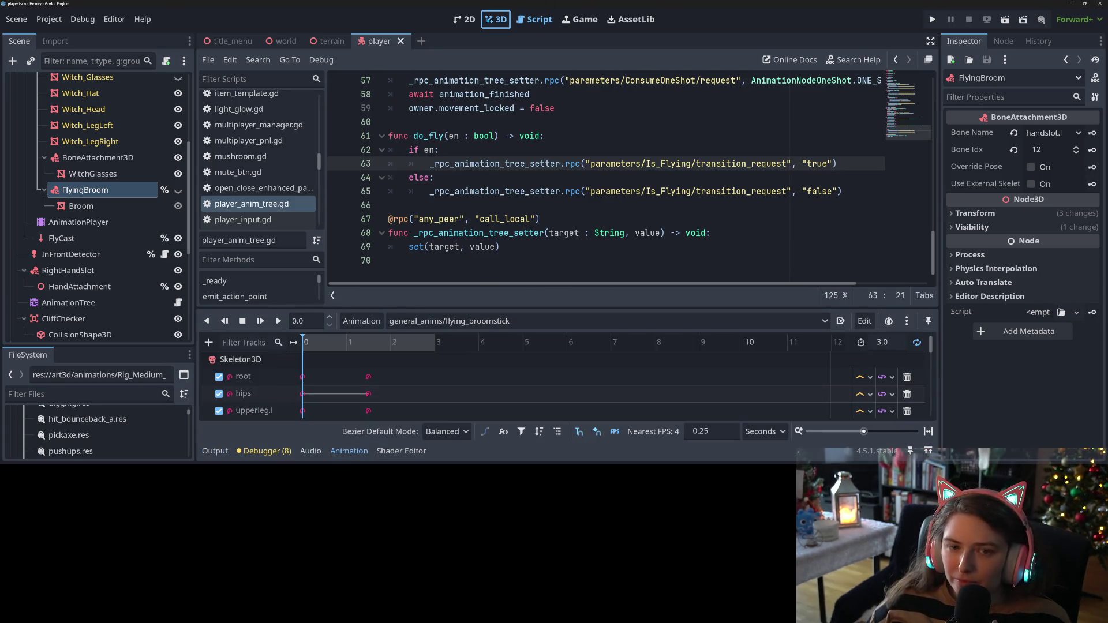
pyautogui.click(496, 19)
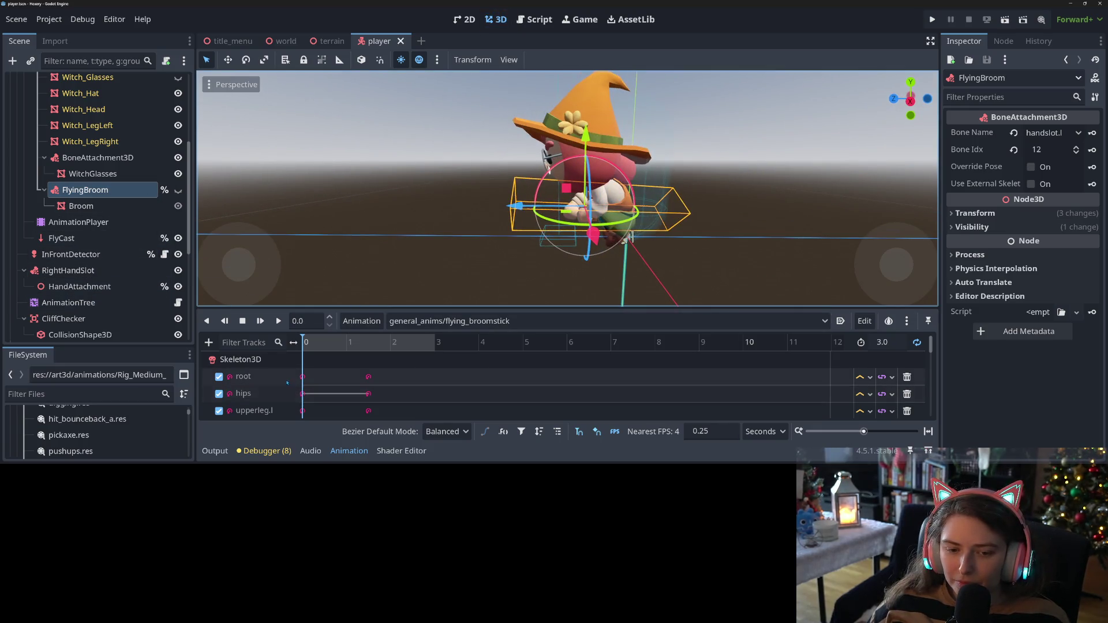
pyautogui.scroll(-5, 314, 393)
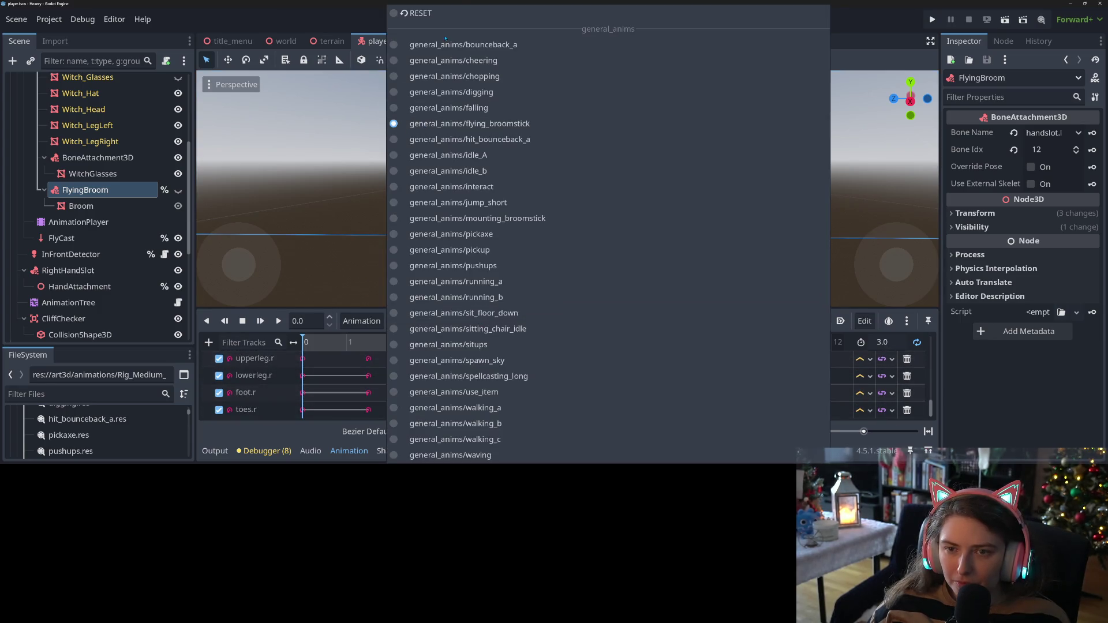
pyautogui.click(484, 12)
pyautogui.scroll(-5, 394, 356)
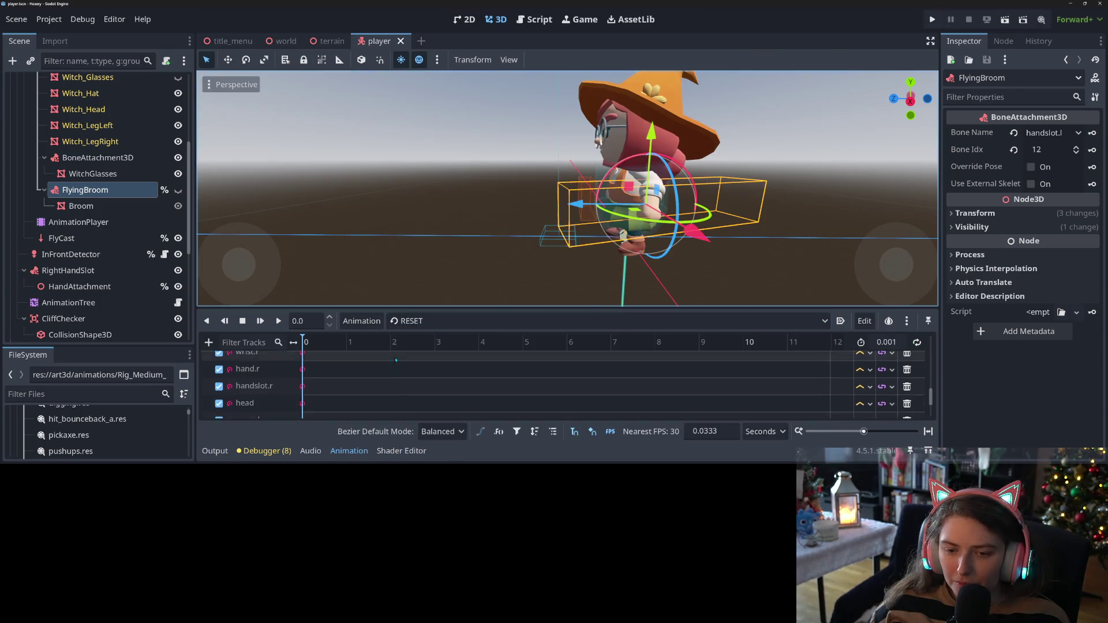
pyautogui.scroll(5, 395, 357)
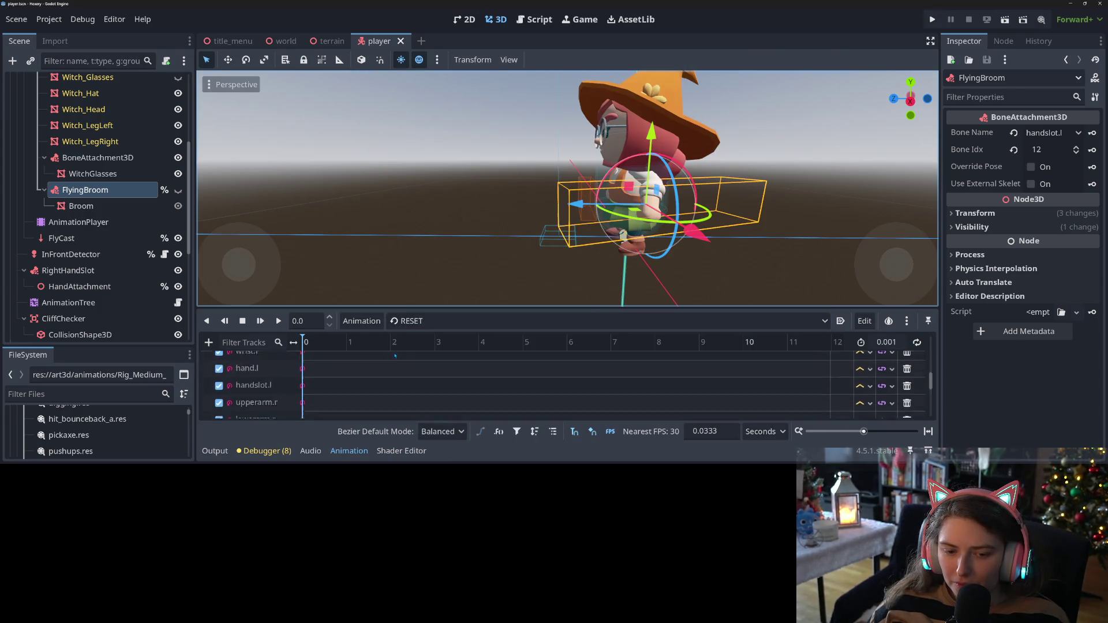
pyautogui.click(413, 325)
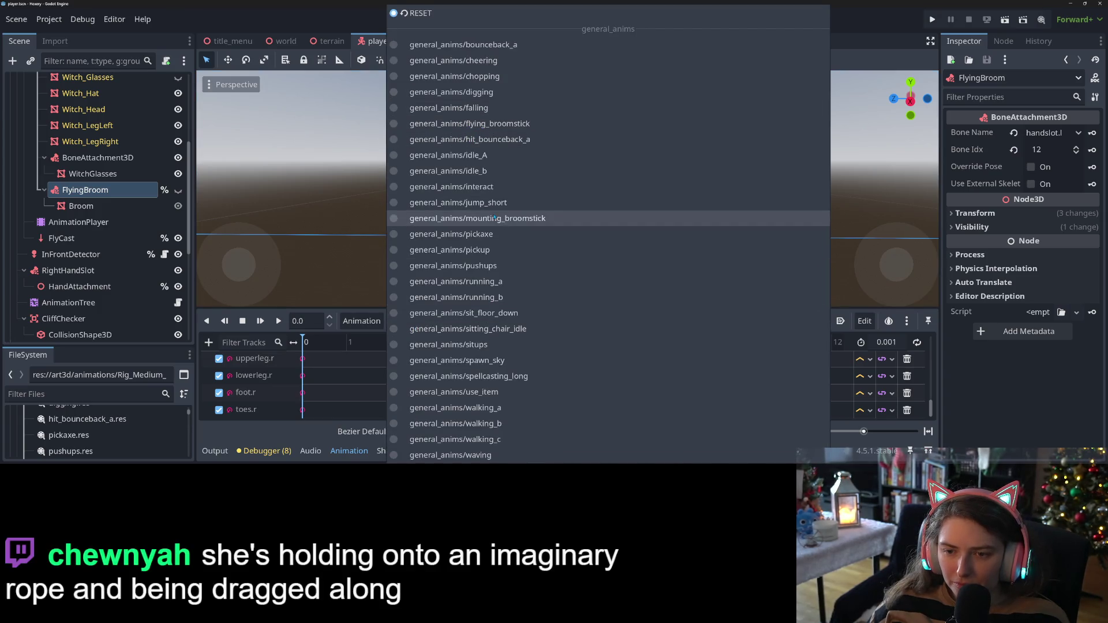
pyautogui.click(473, 218)
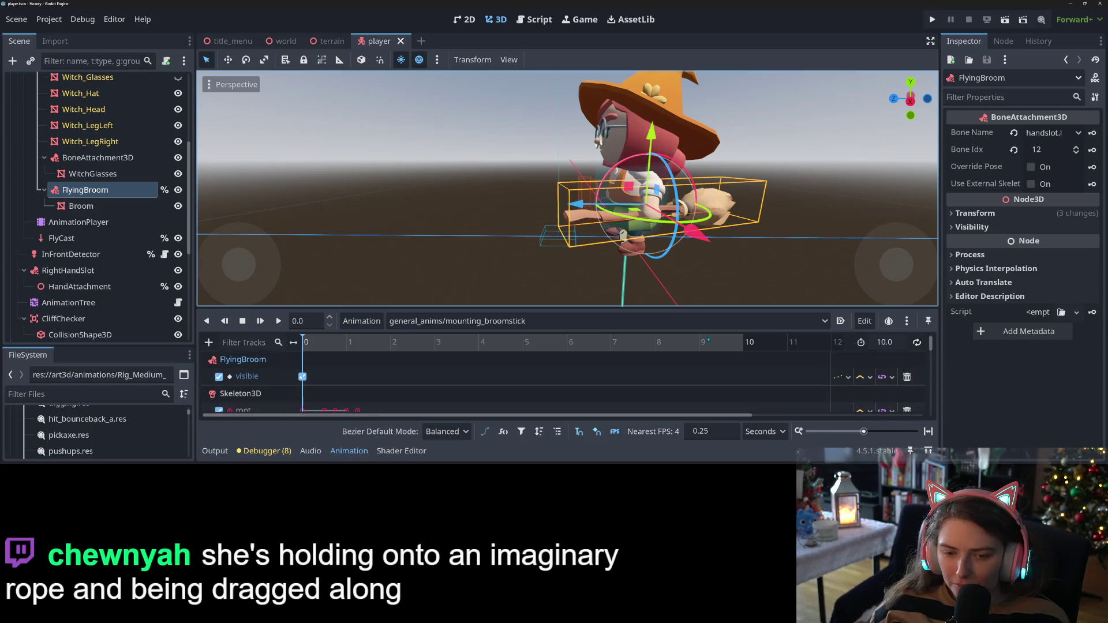
pyautogui.click(907, 377)
pyautogui.hotkey('ctrl', 's')
# Load flying_broomstick, hide the FlyingBroom node, and select the AnimationTree to show its graph
pyautogui.click(473, 321)
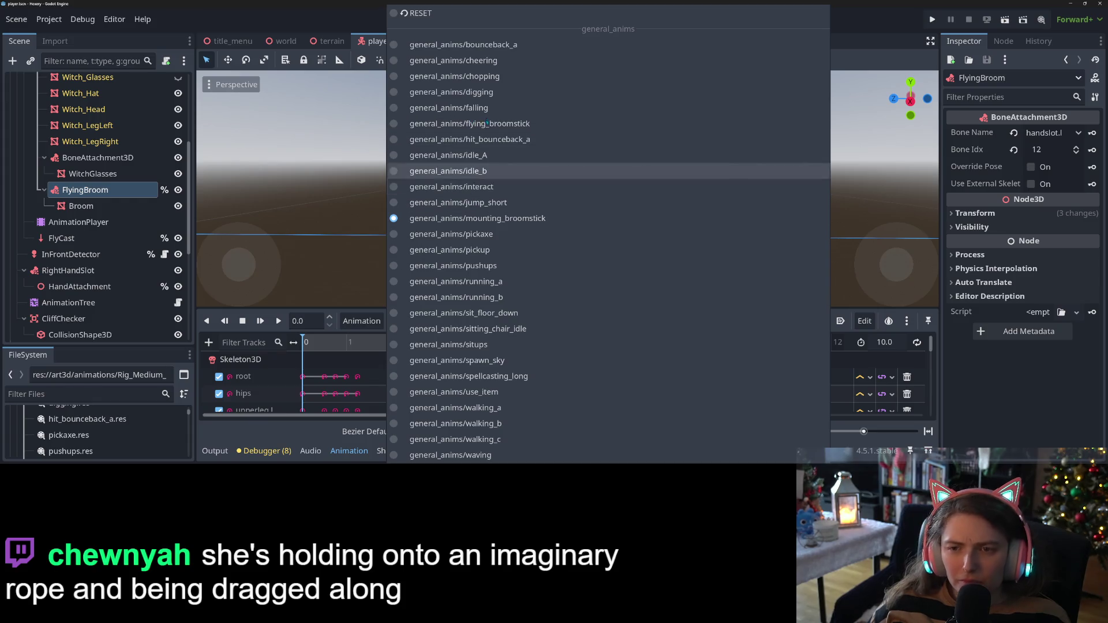
pyautogui.click(462, 123)
pyautogui.scroll(-8, 420, 383)
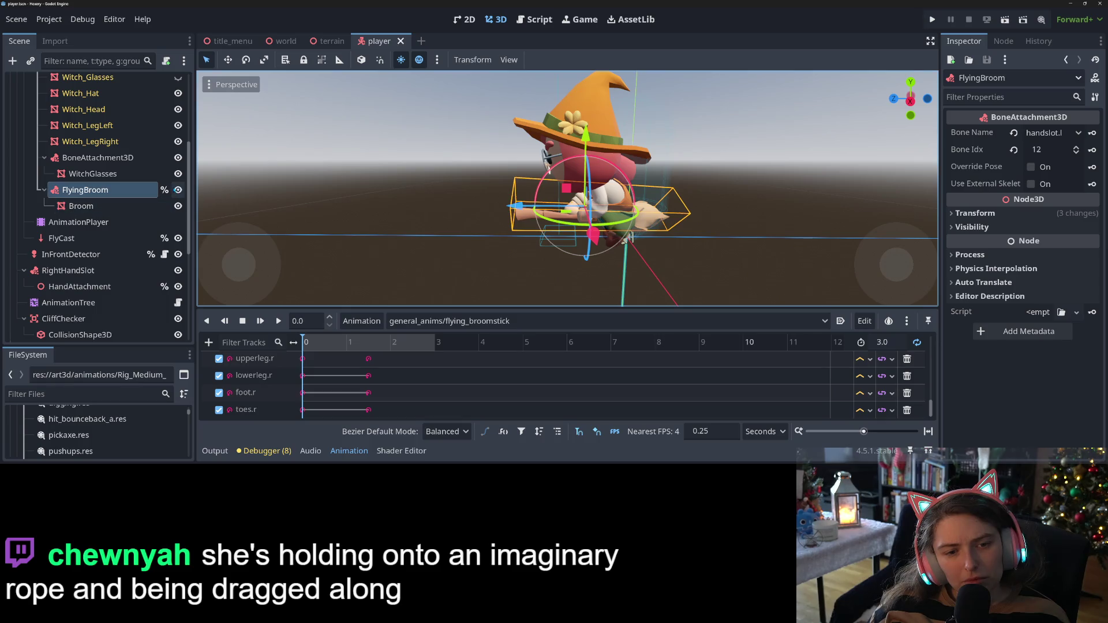
pyautogui.click(177, 189)
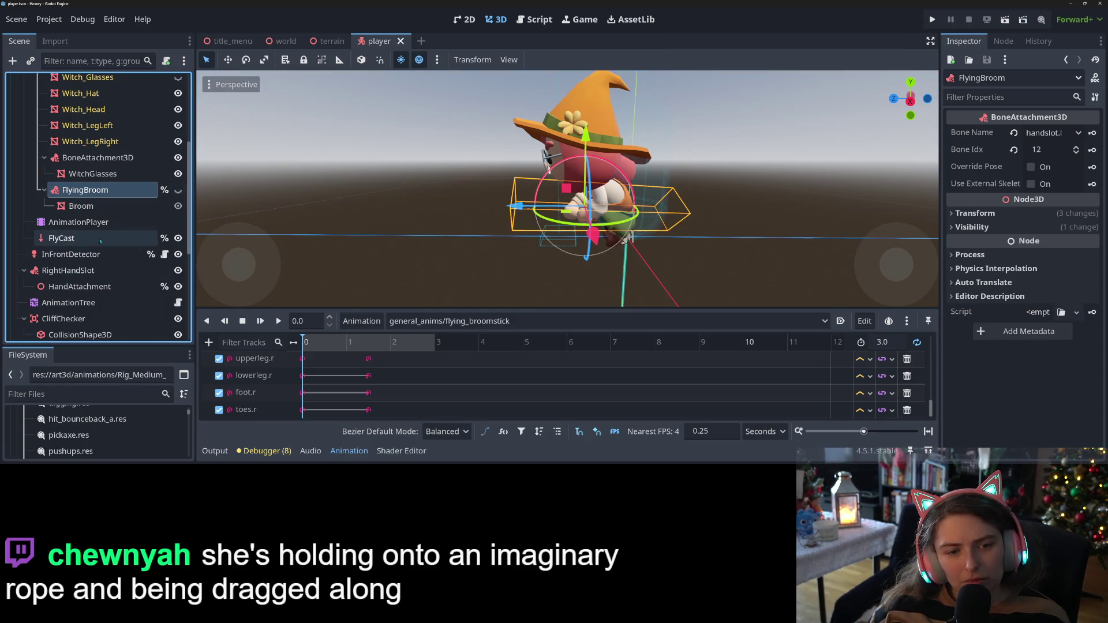
pyautogui.click(68, 303)
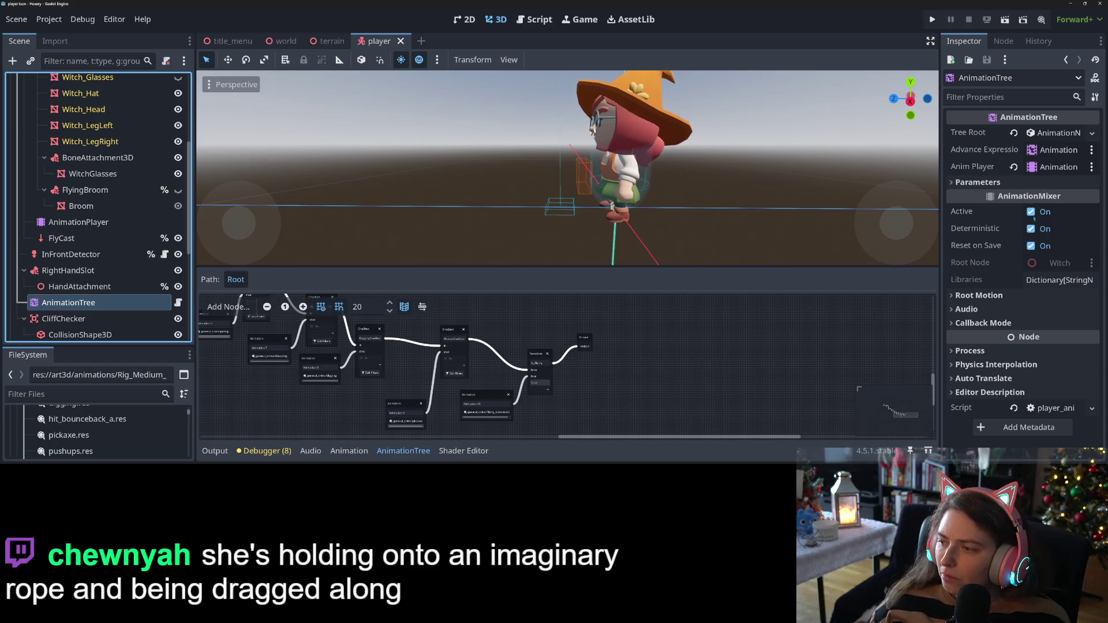
# Turn off the AnimationTree's Active flag, save, then run the game on the test save
pyautogui.click(1032, 212)
pyautogui.hotkey('ctrl', 's')
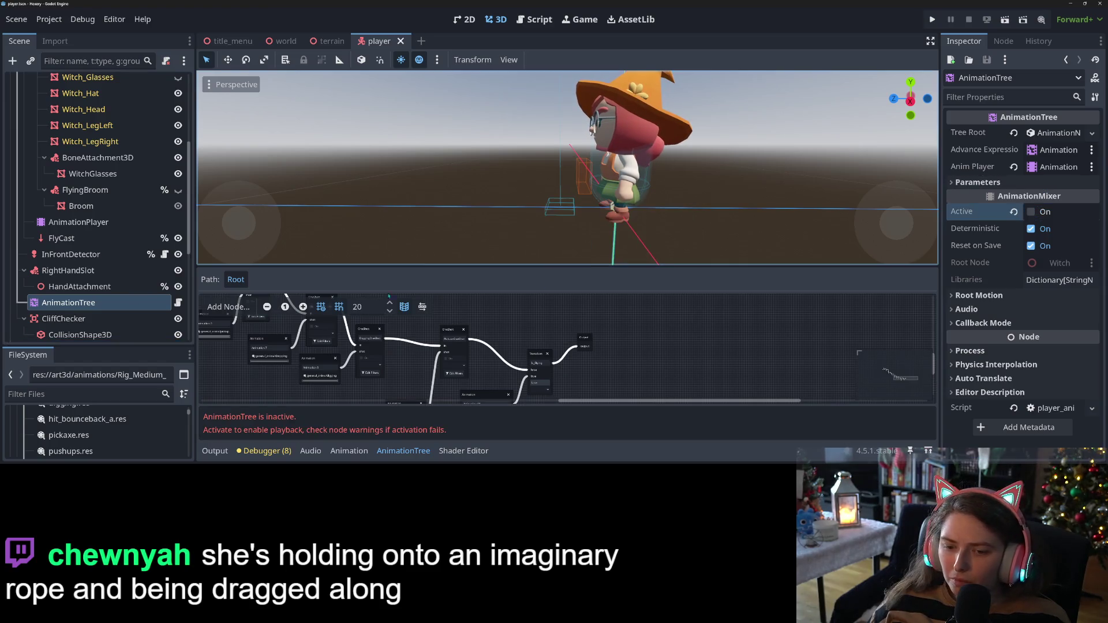
pyautogui.click(933, 21)
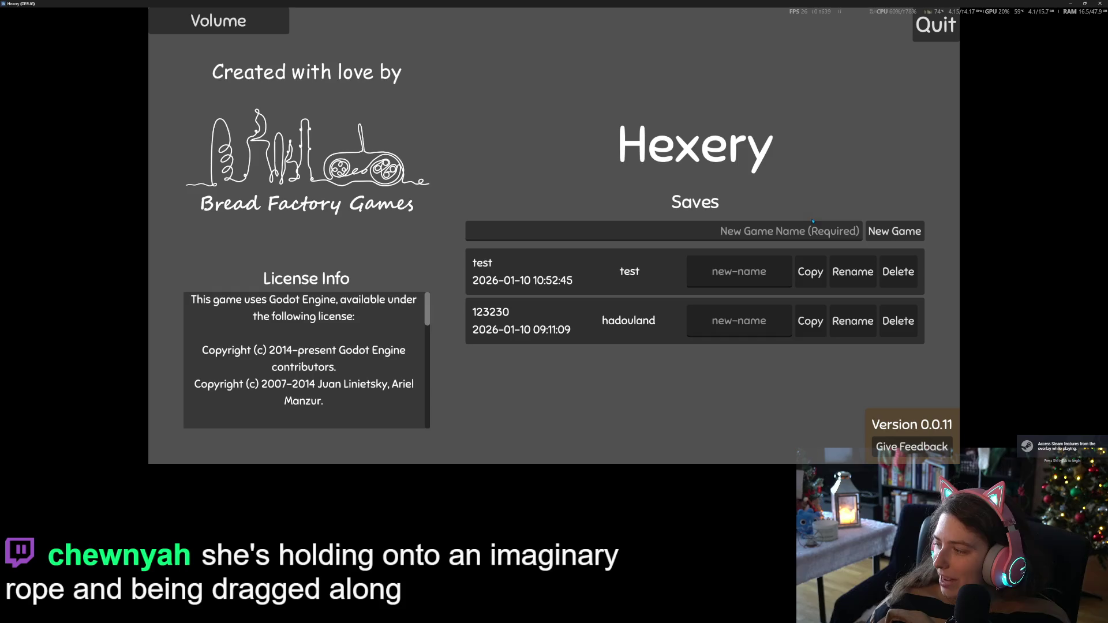
pyautogui.click(681, 272)
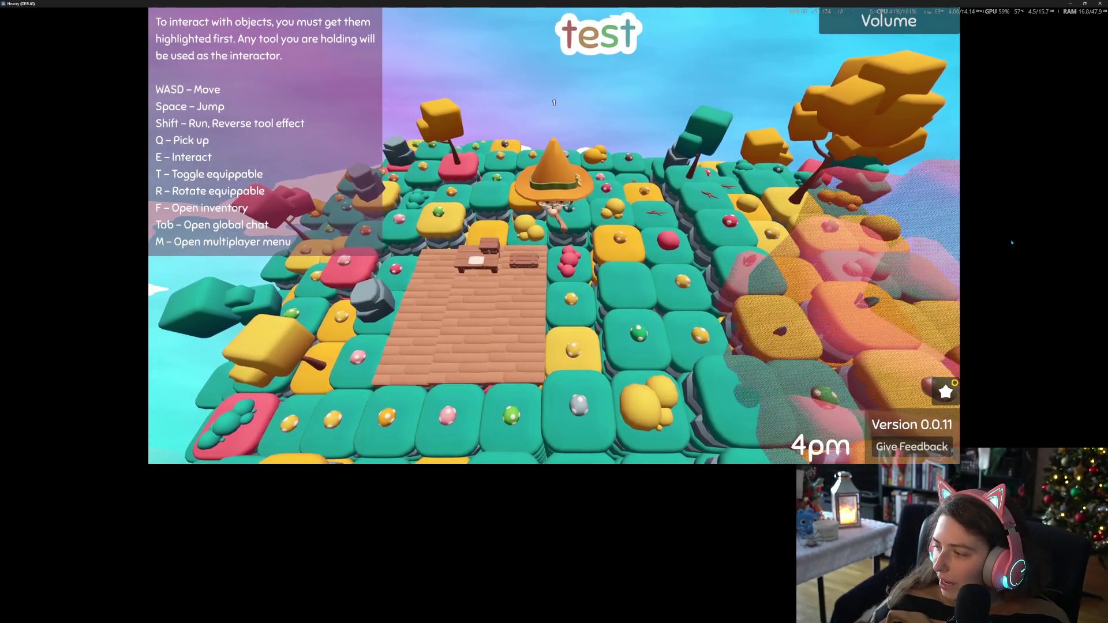
# Walk the witch around the test island with WASD to check her walking animation
pyautogui.press('a')
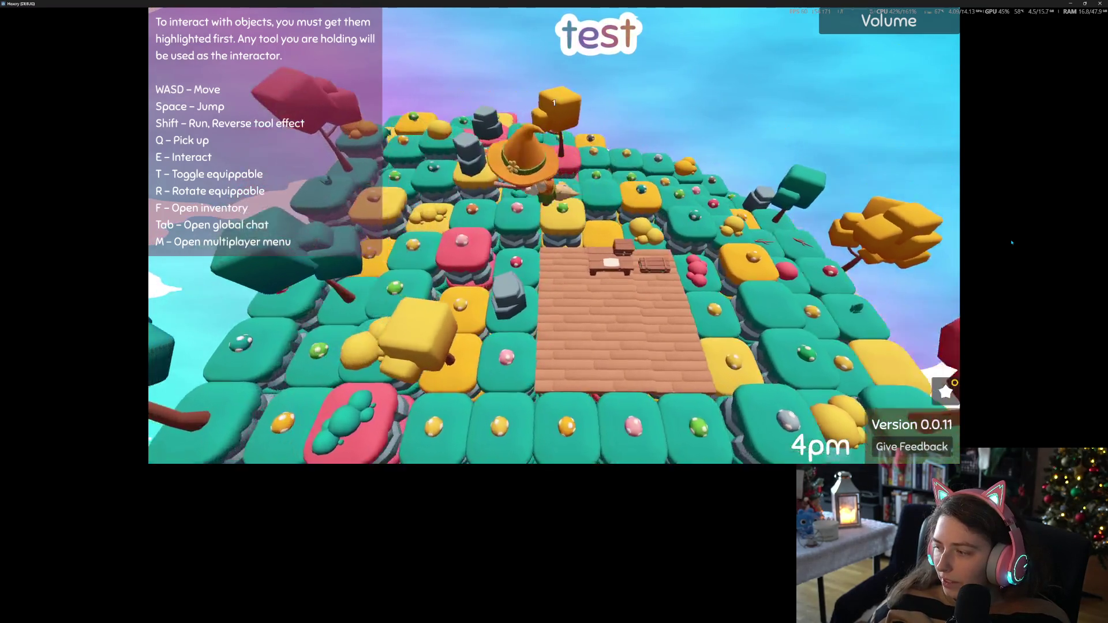
pyautogui.press('a')
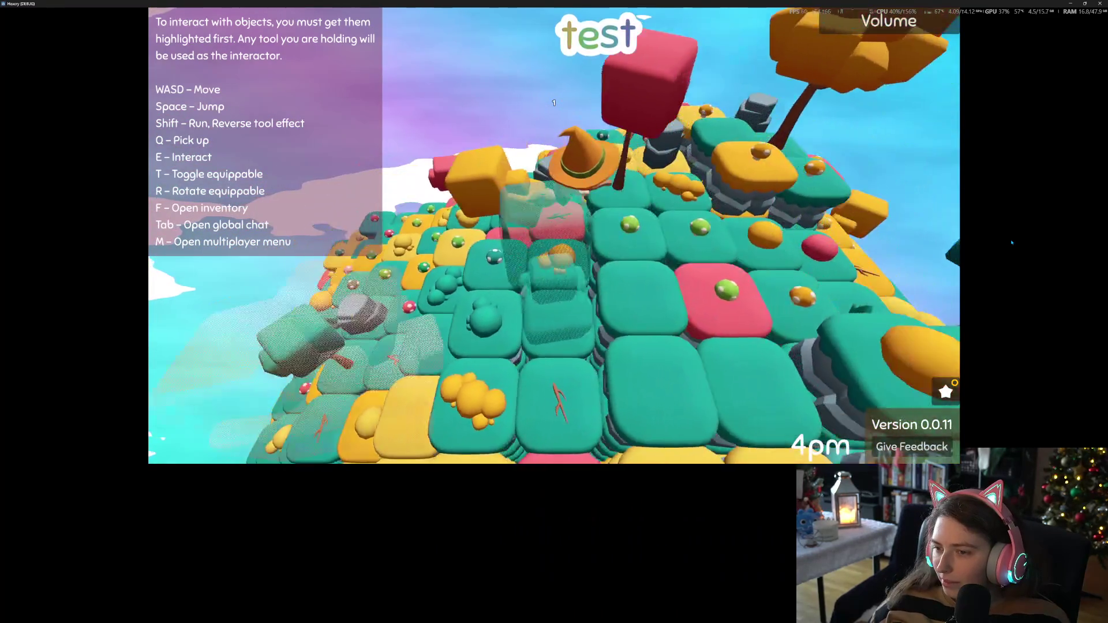
pyautogui.press('a')
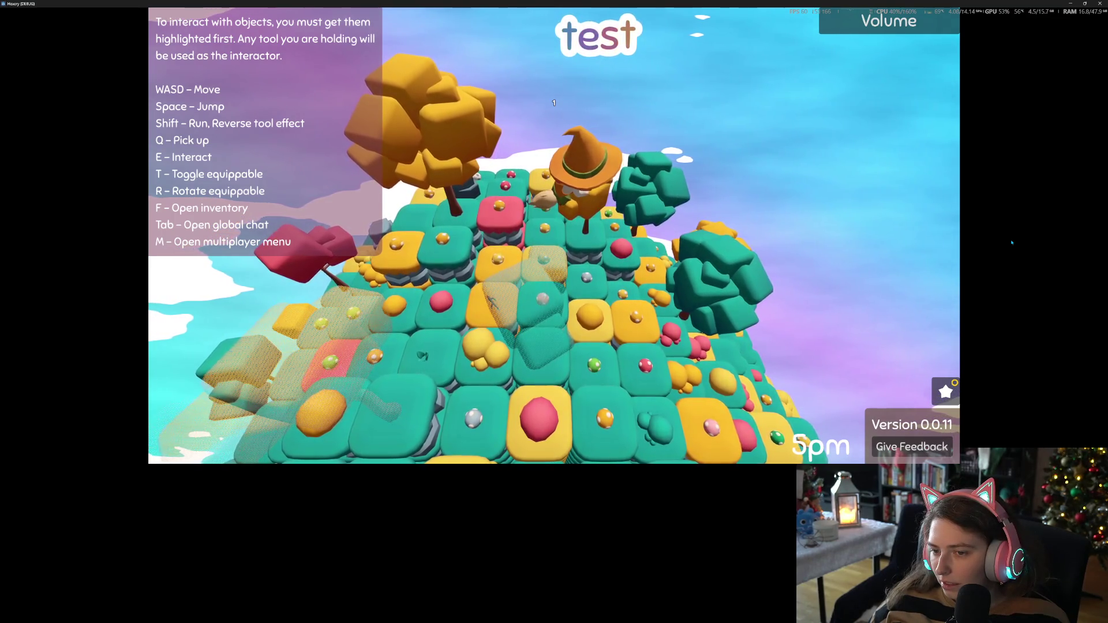
pyautogui.press('a')
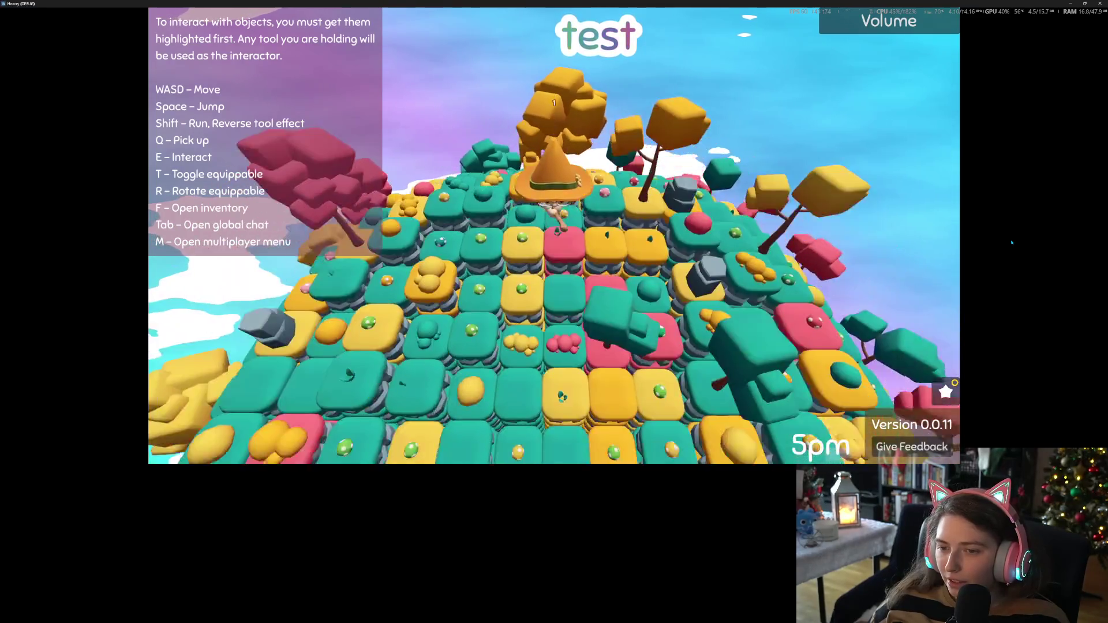
pyautogui.press('a')
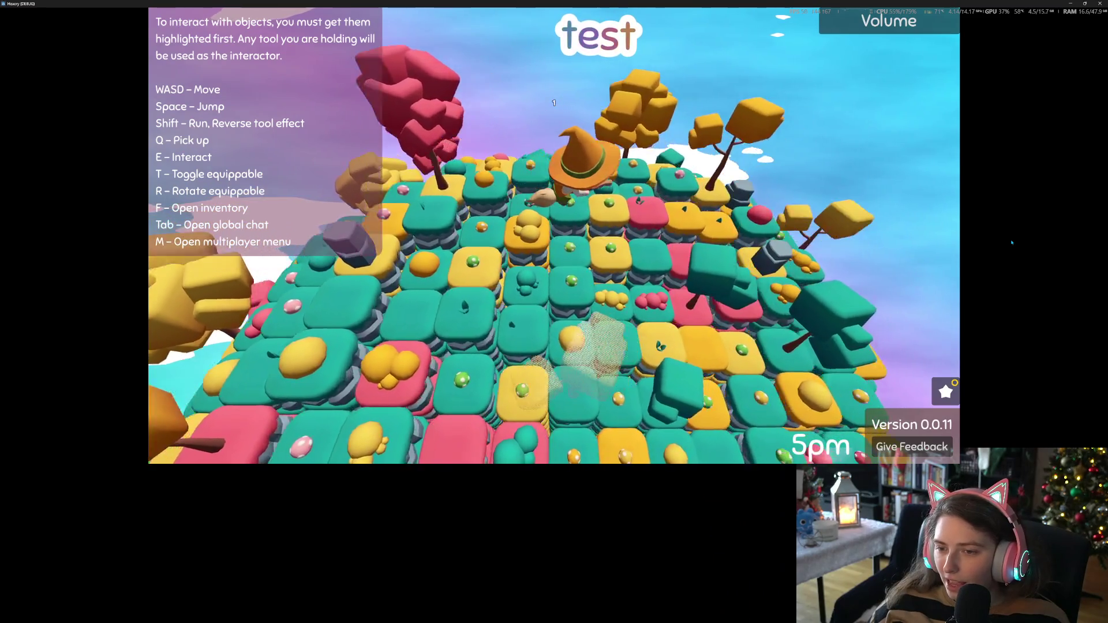
pyautogui.press('a')
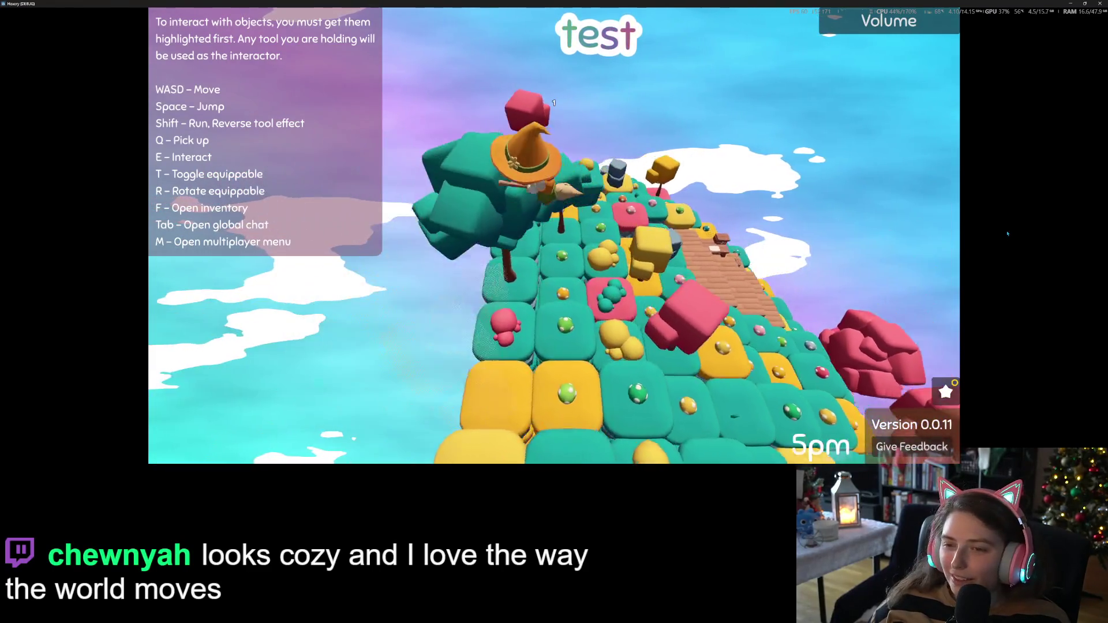
pyautogui.press('s')
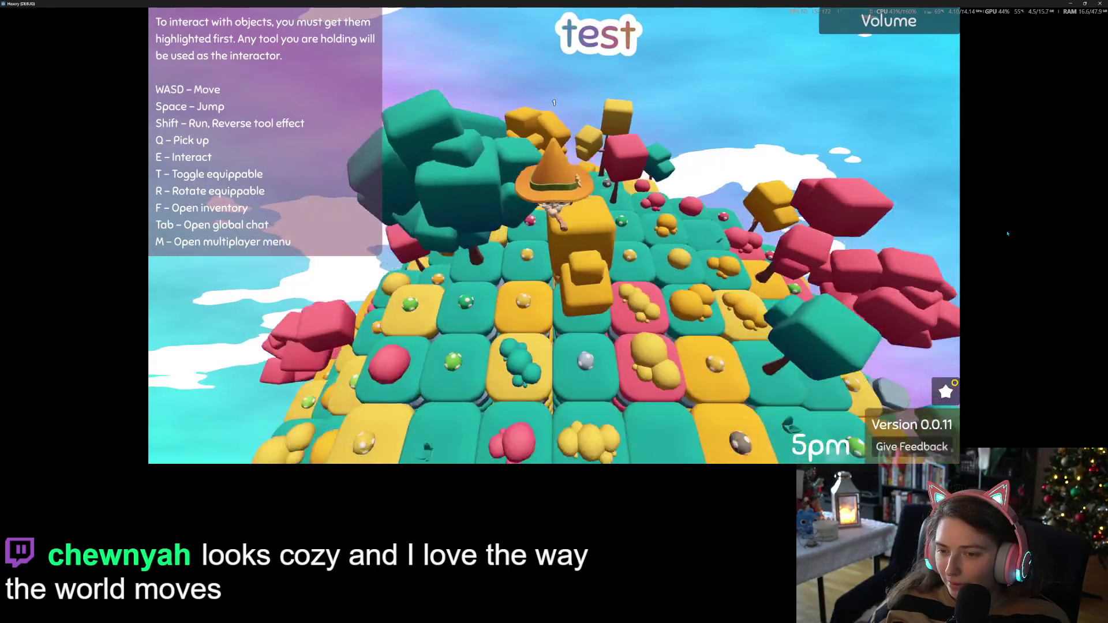
pyautogui.press('w')
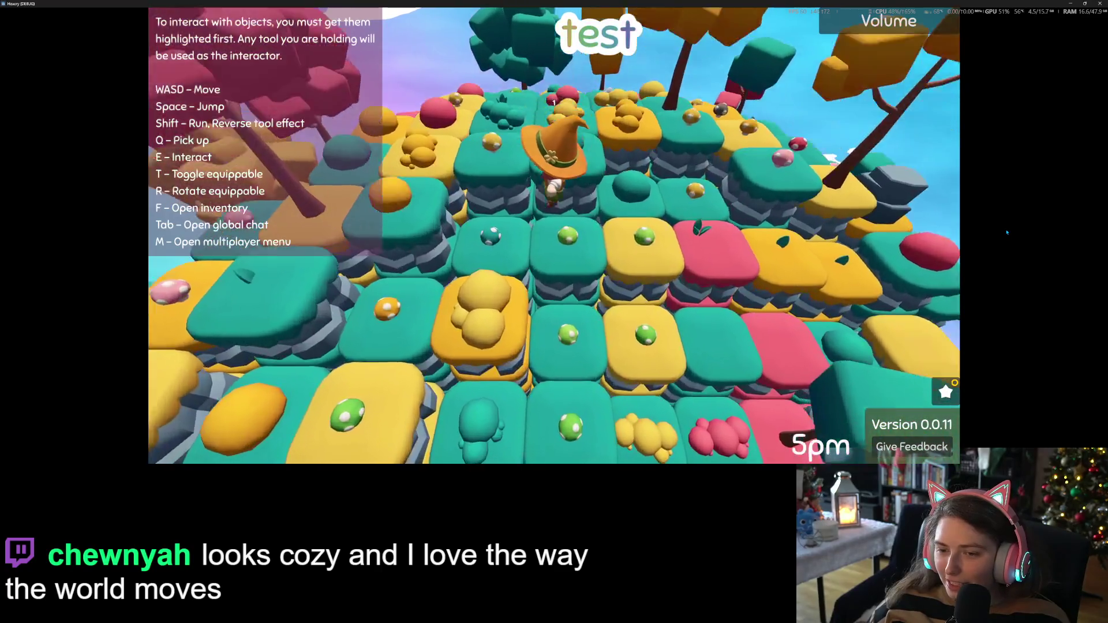
# Take the witch airborne on her broom and fly her high above the island's tiles
pyautogui.press('a')
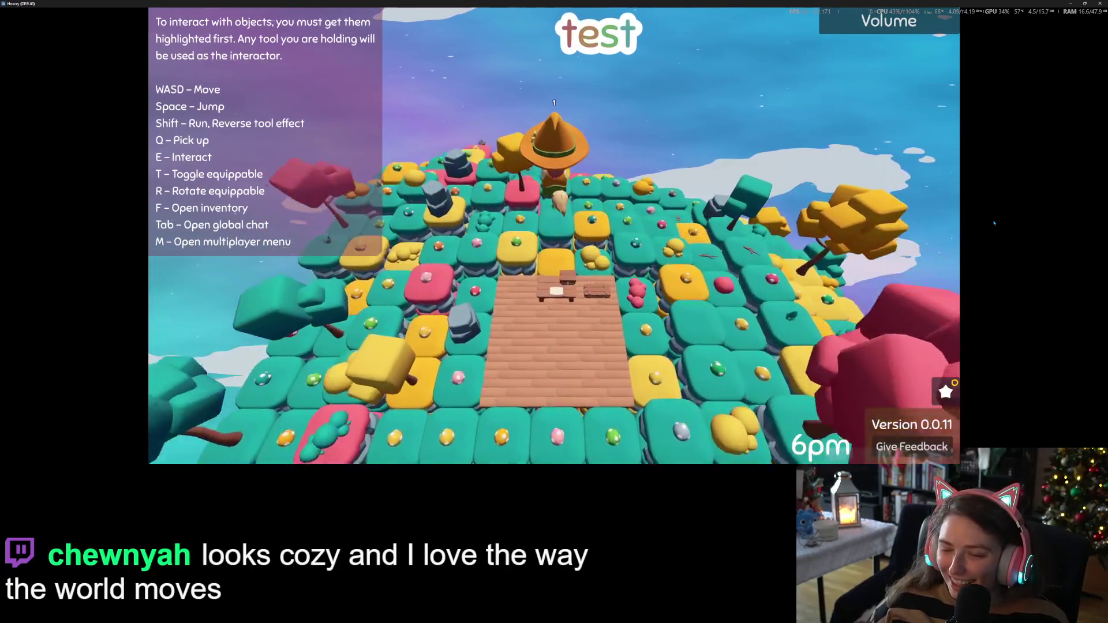
pyautogui.press('w')
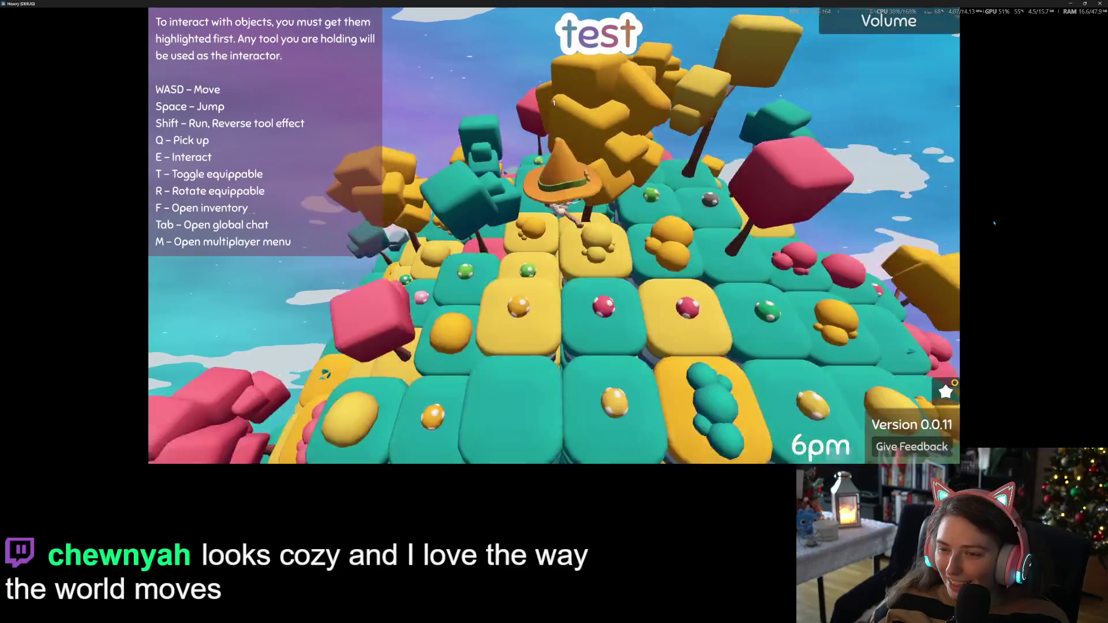
pyautogui.press('a')
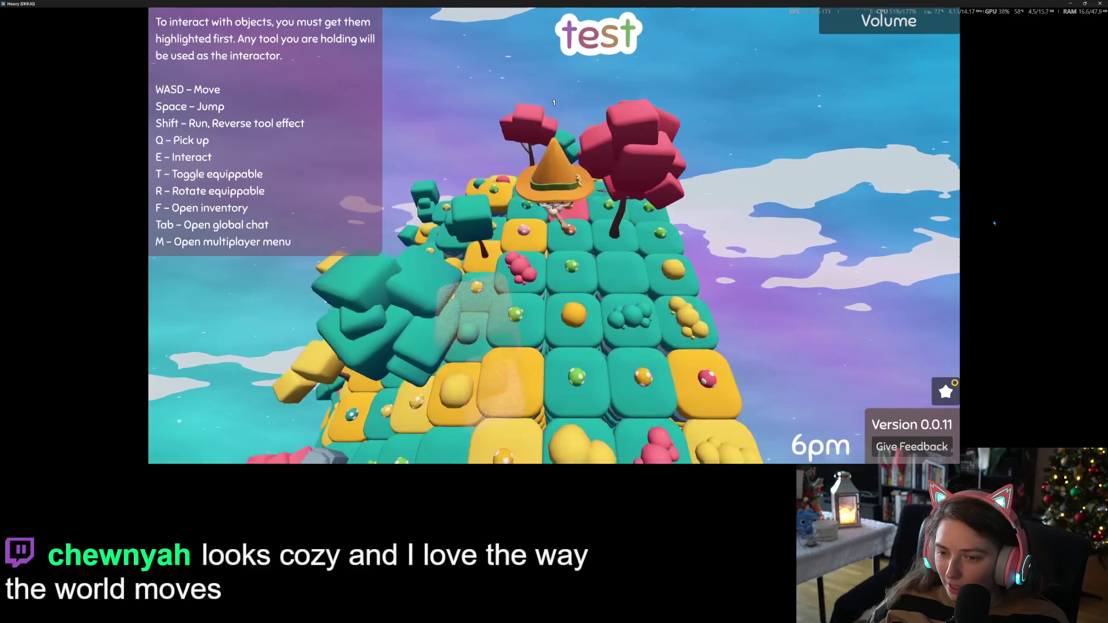
pyautogui.press('d')
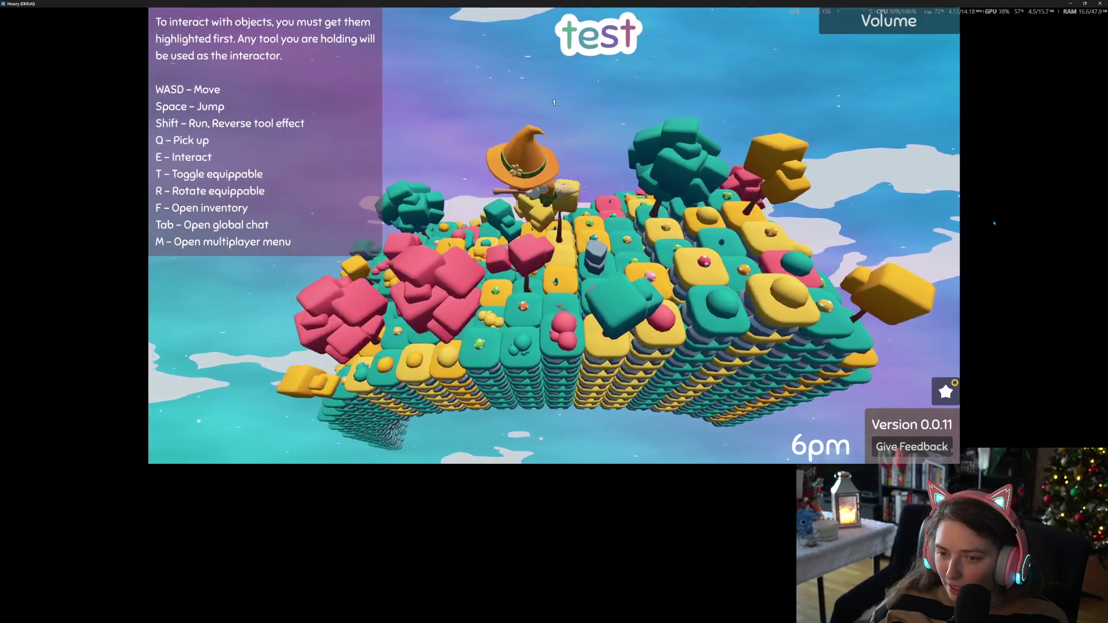
pyautogui.press('w')
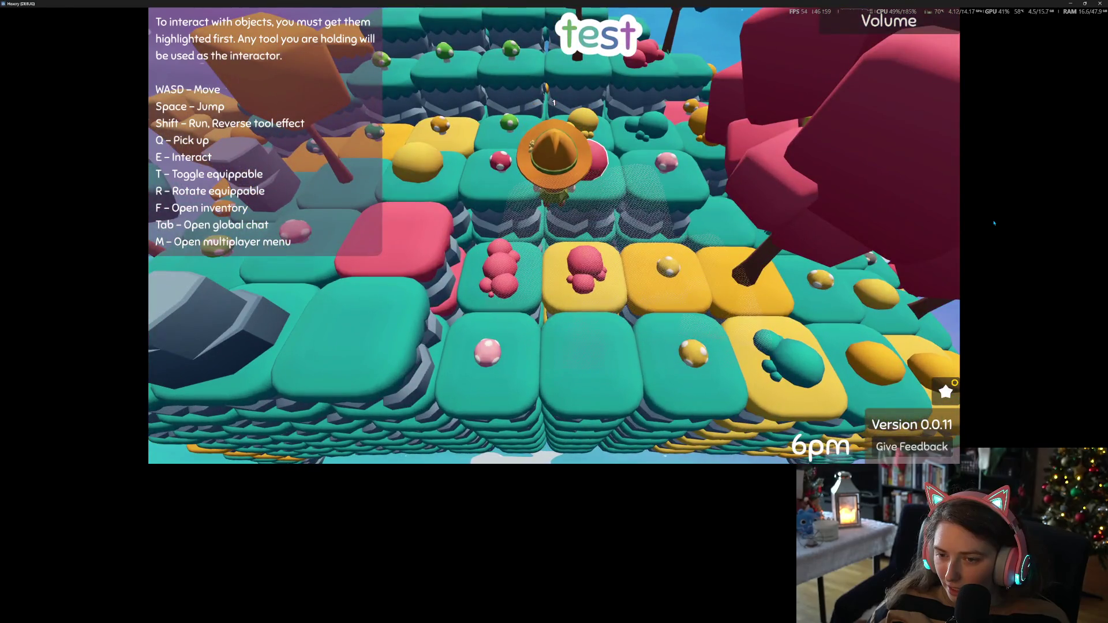
pyautogui.press('a')
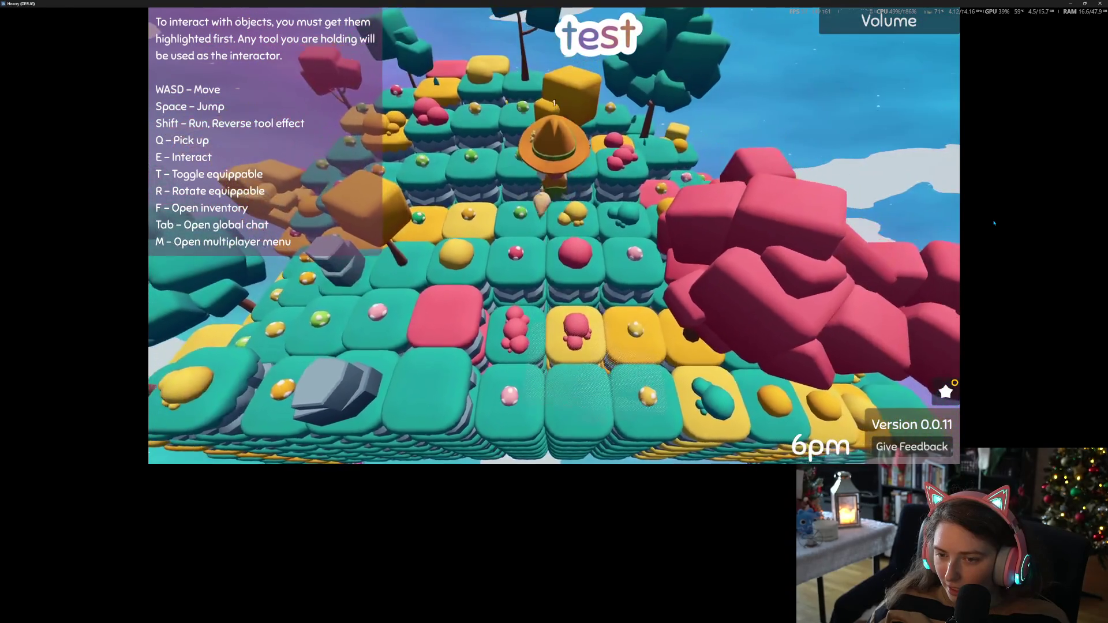
pyautogui.press('w')
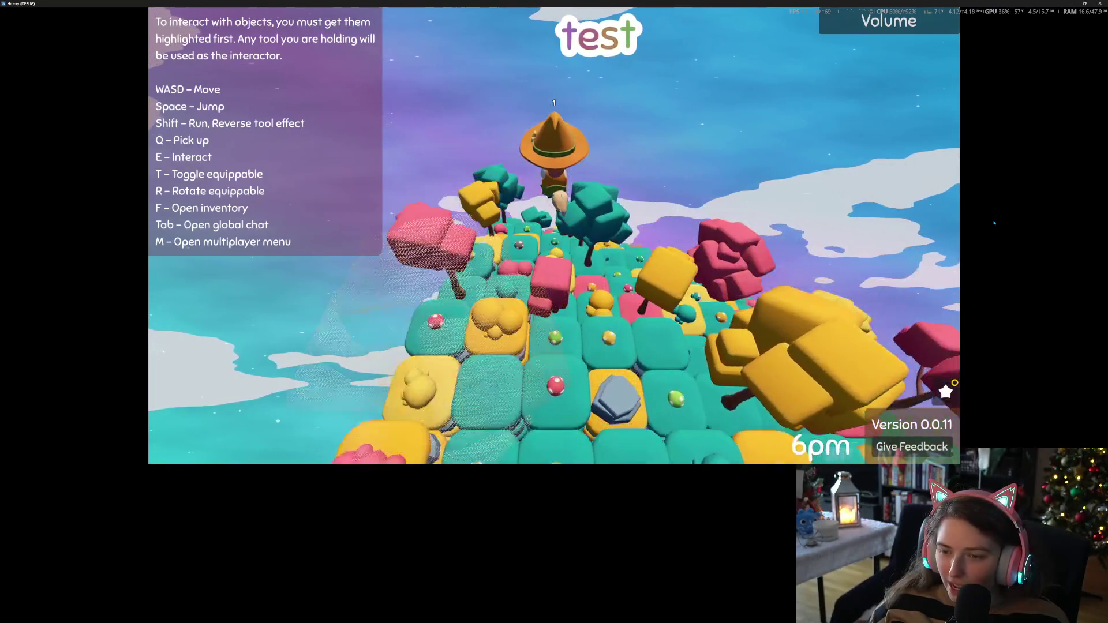
pyautogui.press('s')
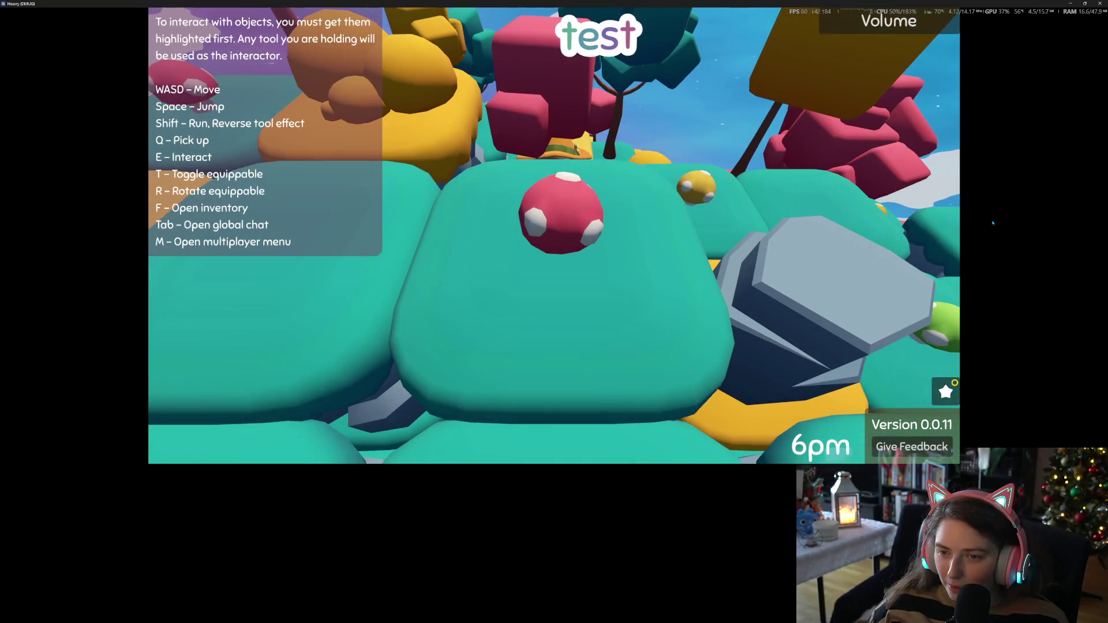
pyautogui.press('w')
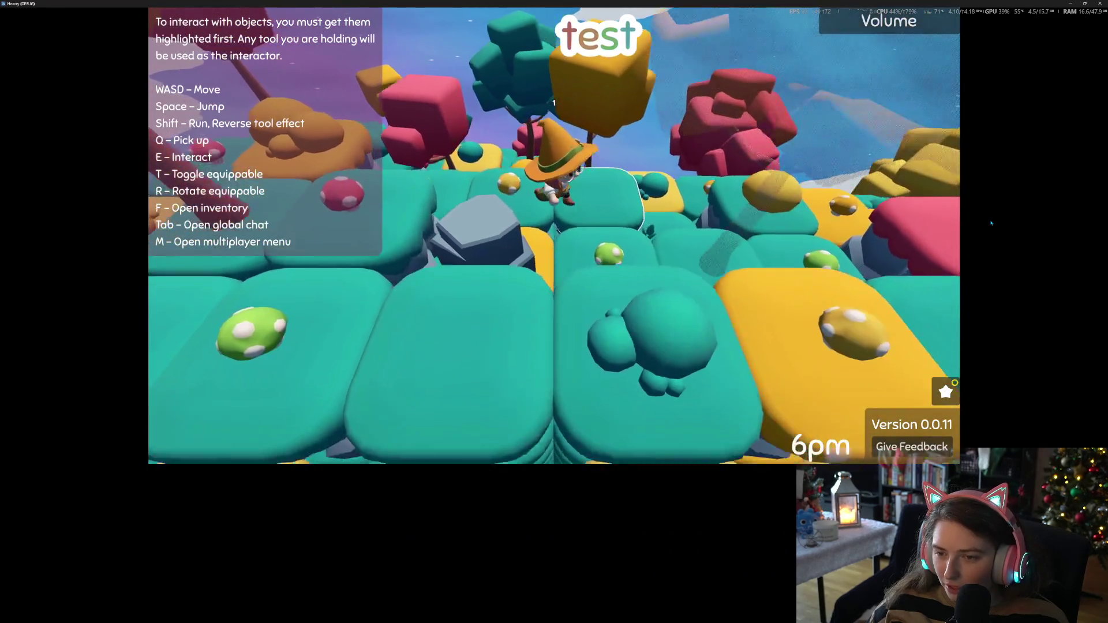
pyautogui.scroll(-5, 992, 223)
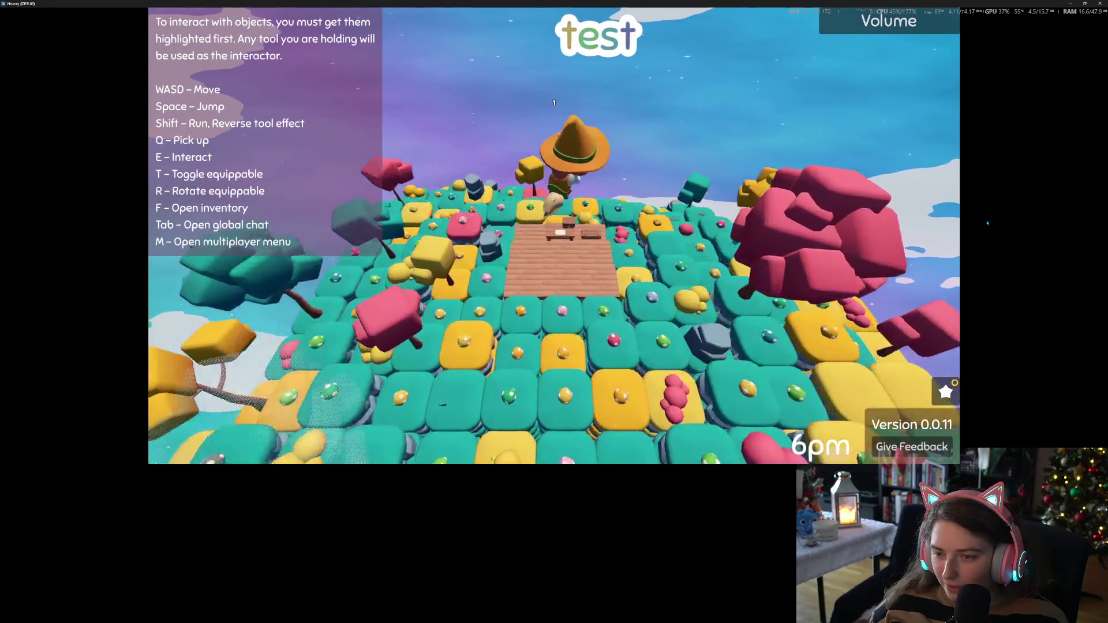
pyautogui.scroll(5, 987, 224)
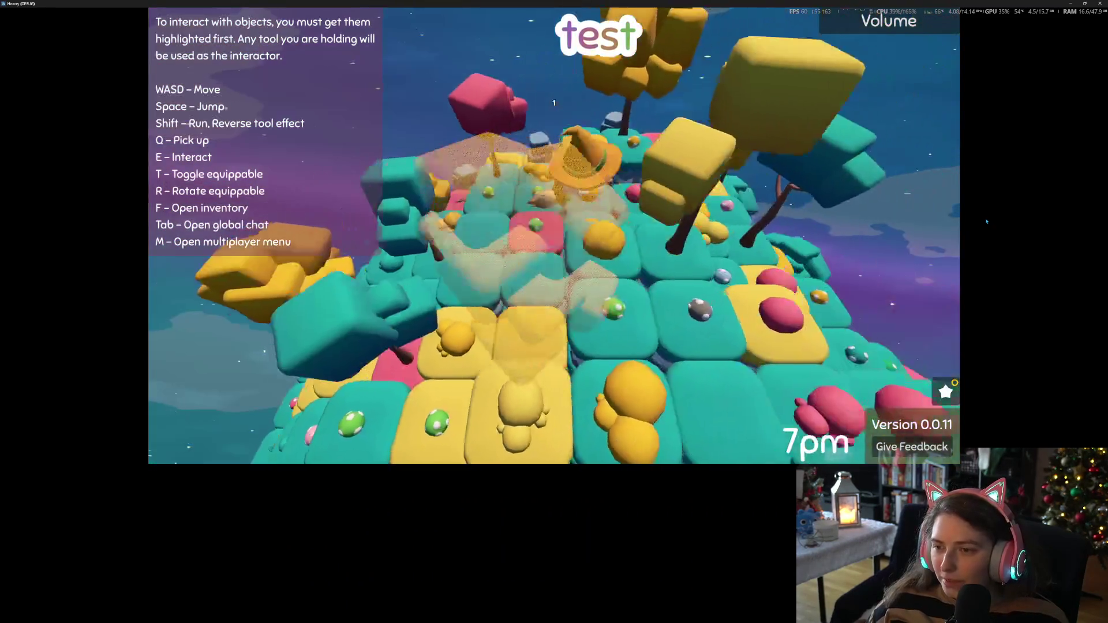
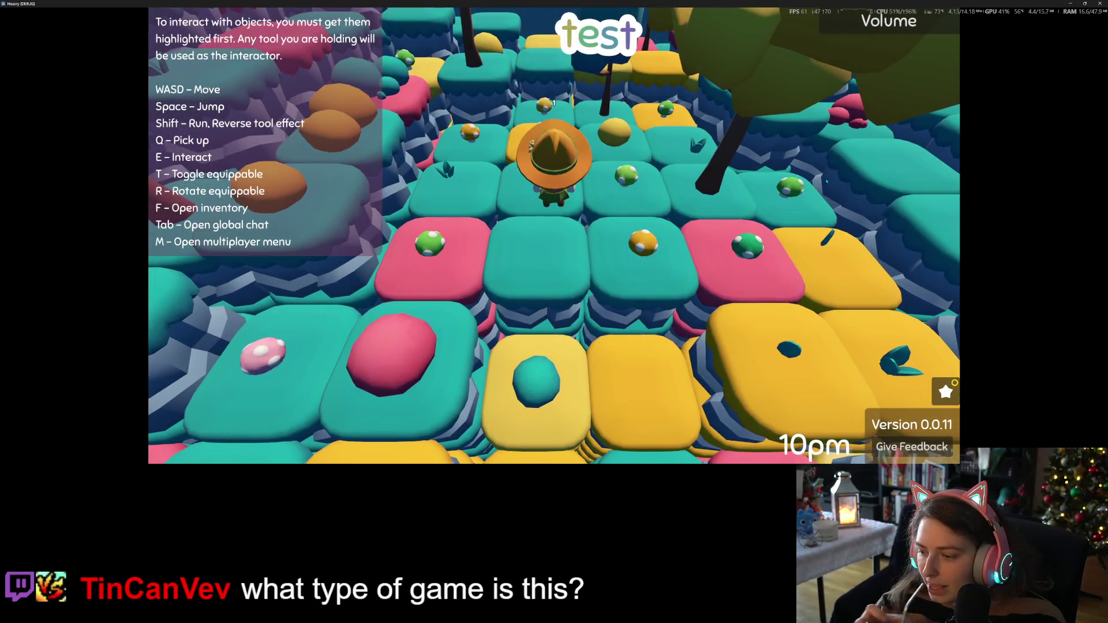
# Review Mossy's achievements list and the Rewards tab, then close the points panel
pyautogui.press('j')
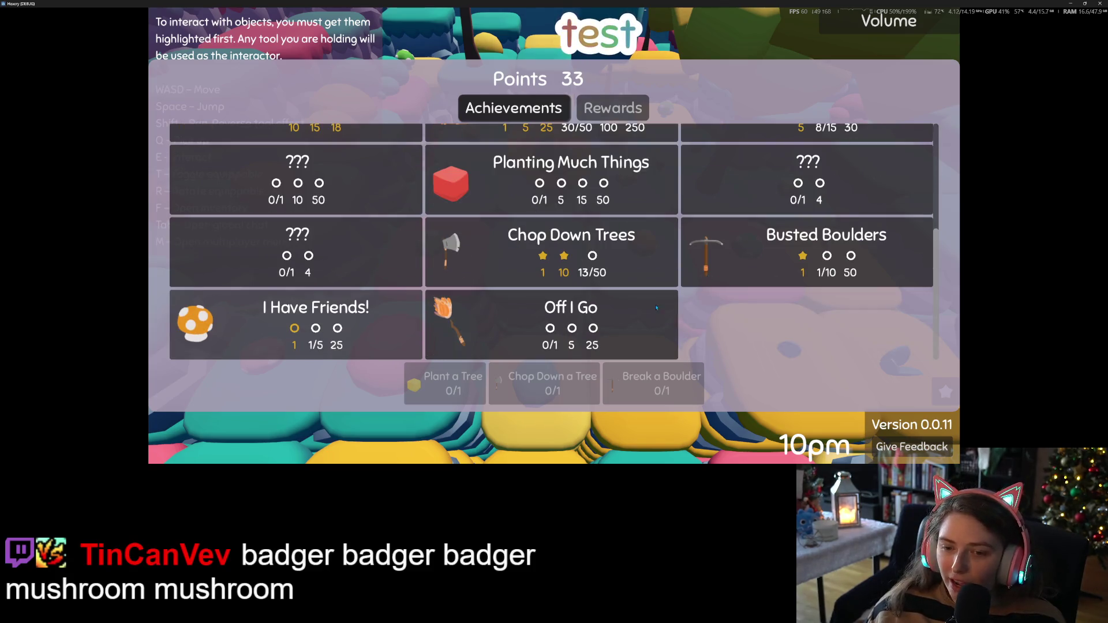
pyautogui.scroll(1, 547, 289)
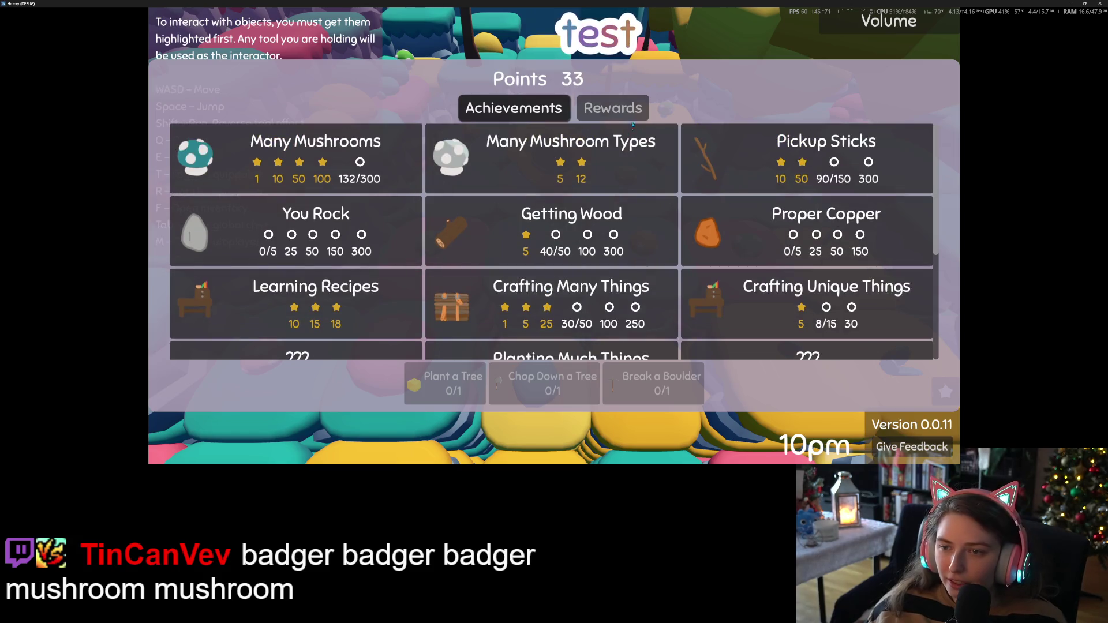
pyautogui.click(633, 111)
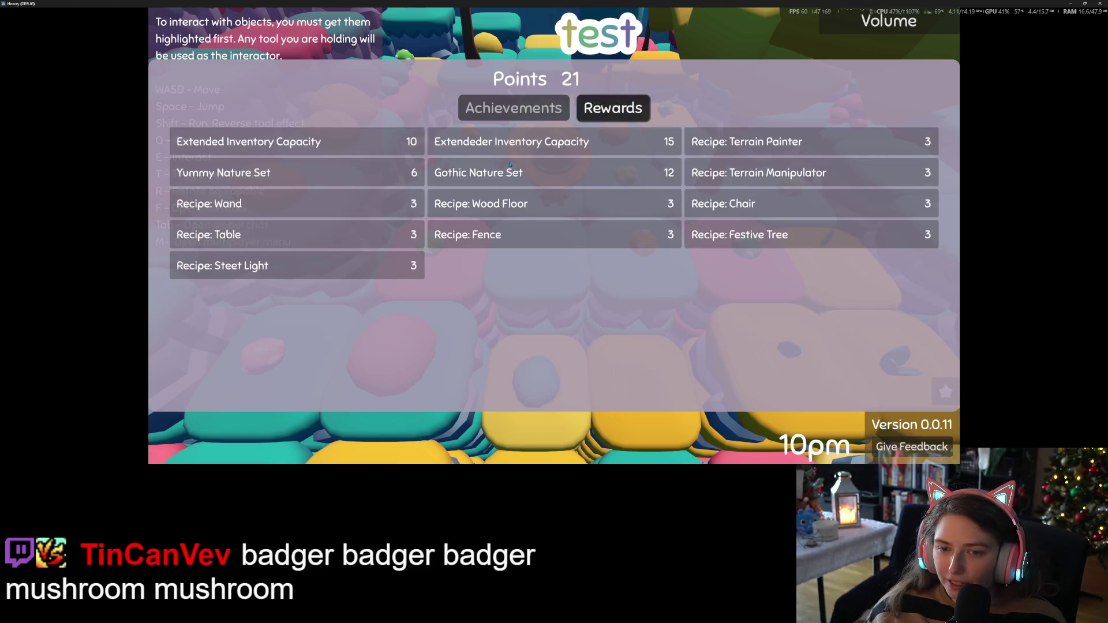
pyautogui.press('Escape')
# Walk the witch left tile by tile across pink, teal and yellow tiles past the stone pillar
pyautogui.press('s')
pyautogui.press('a')
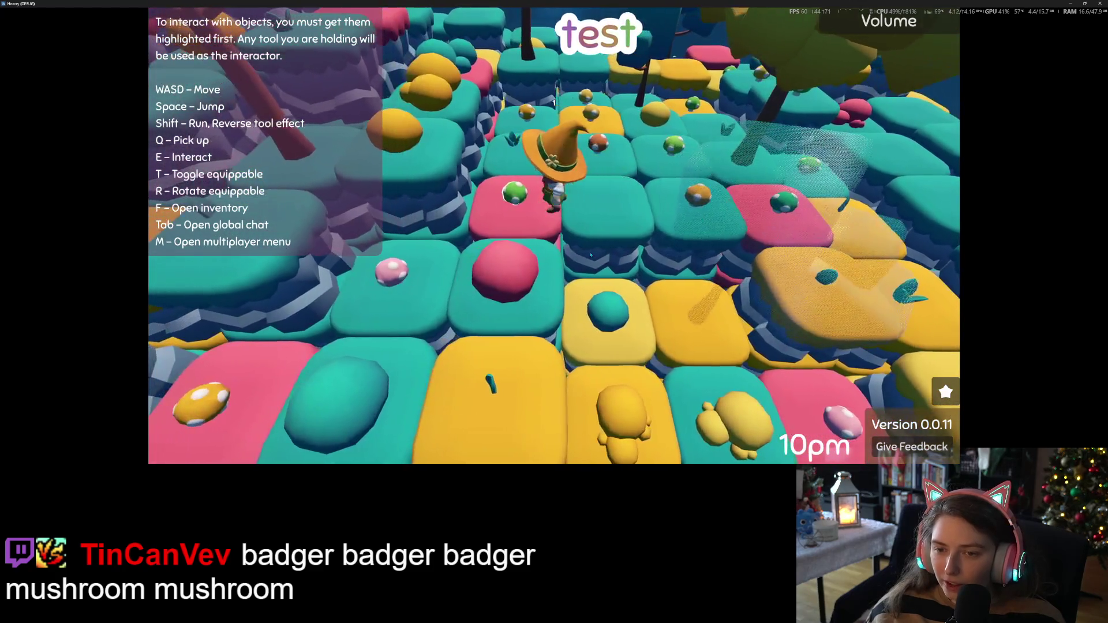
pyautogui.press('a')
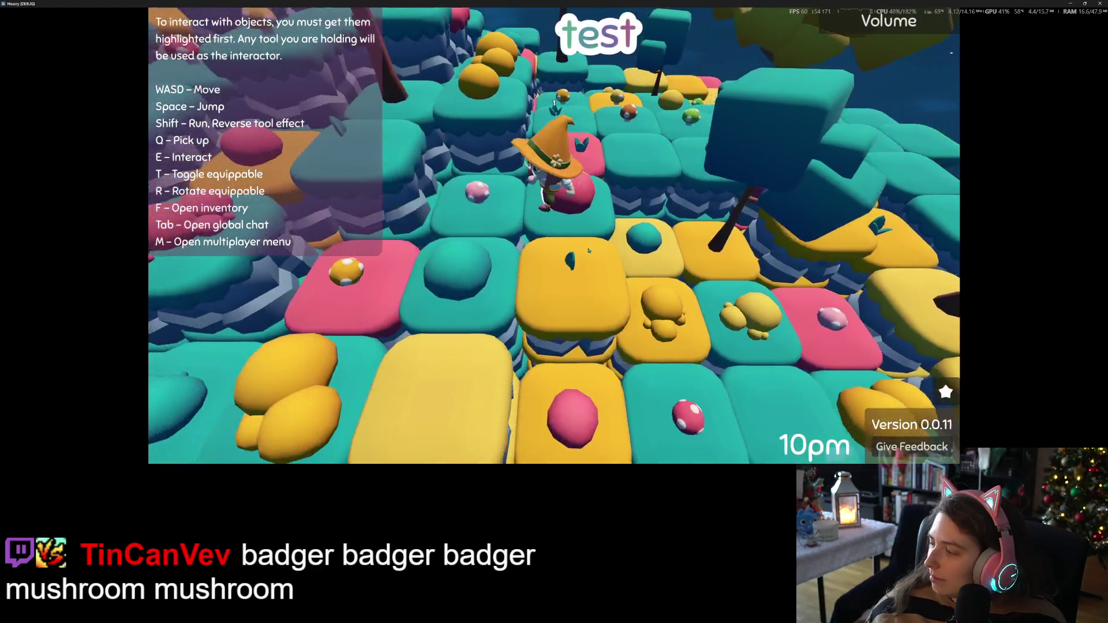
pyautogui.press('a')
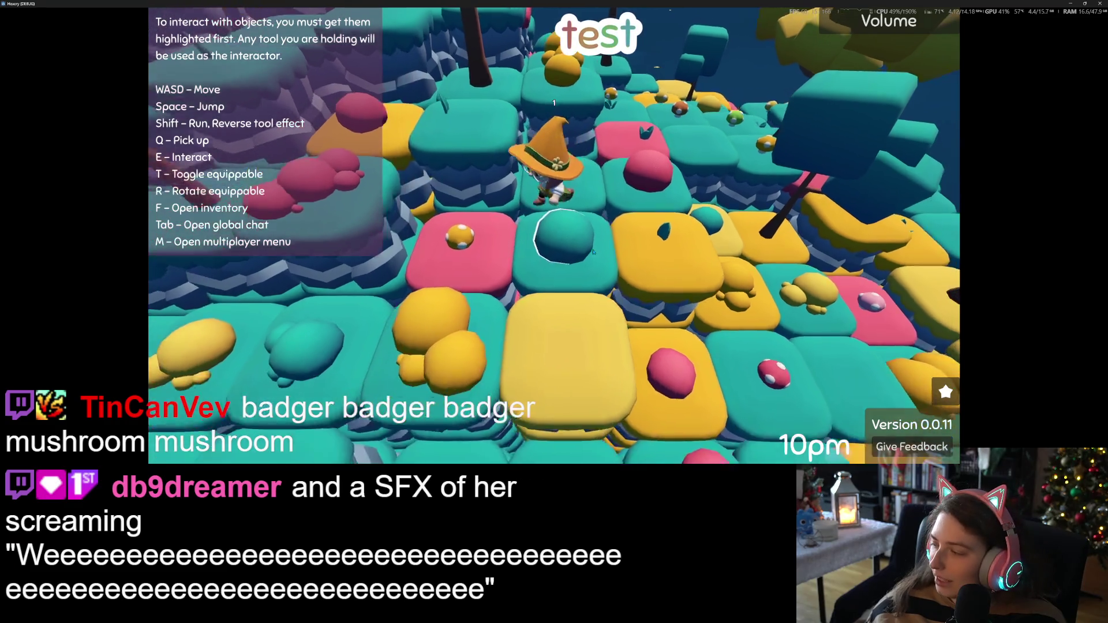
pyautogui.press('a')
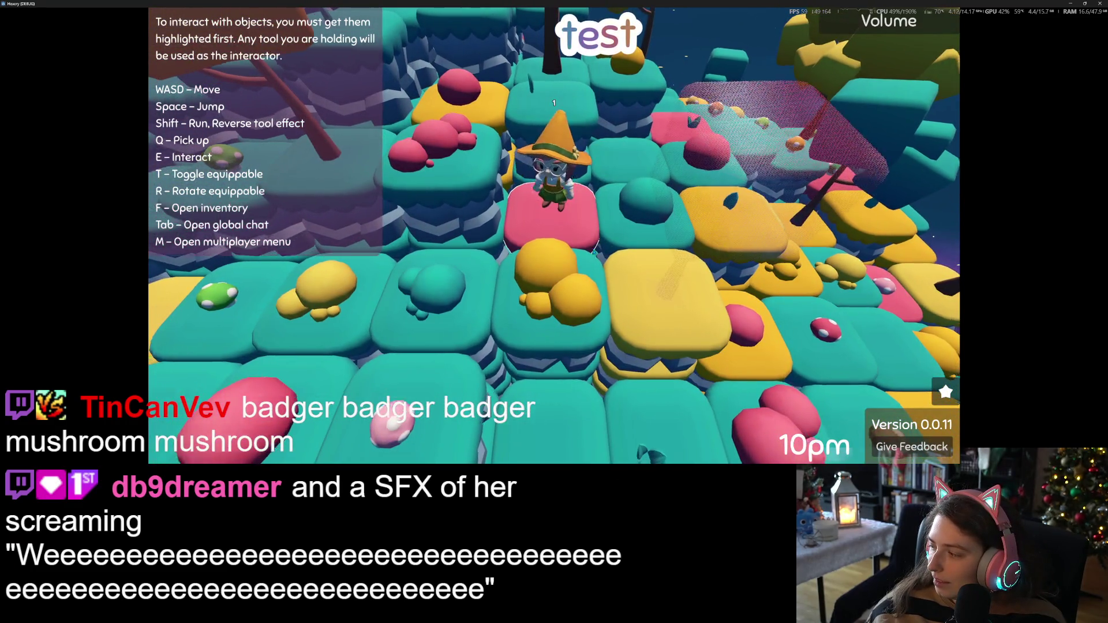
pyautogui.press('a')
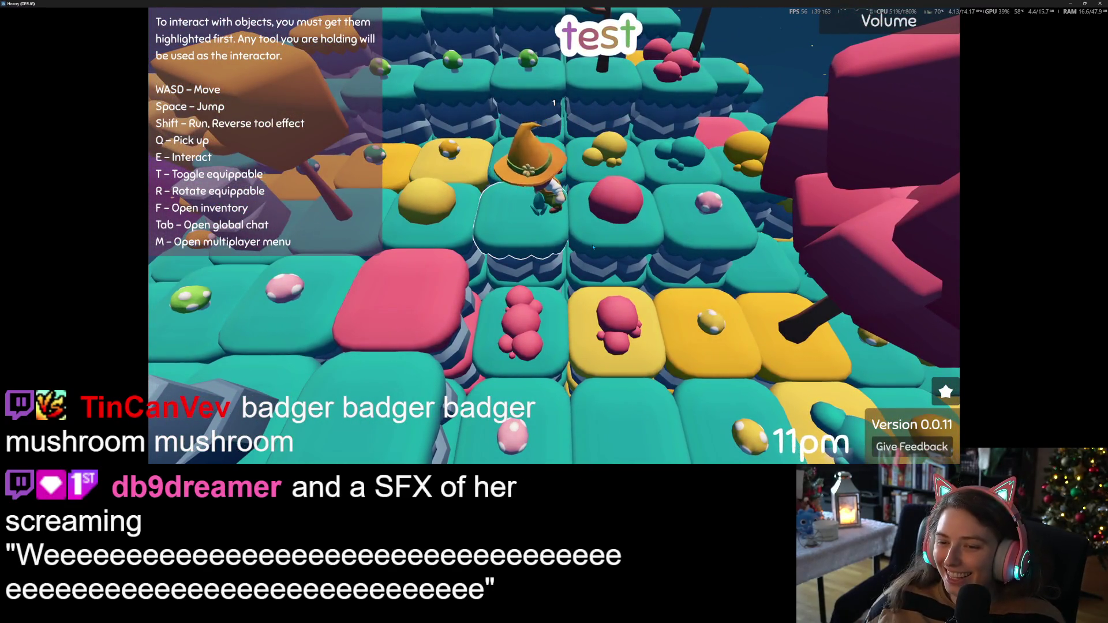
pyautogui.press('a')
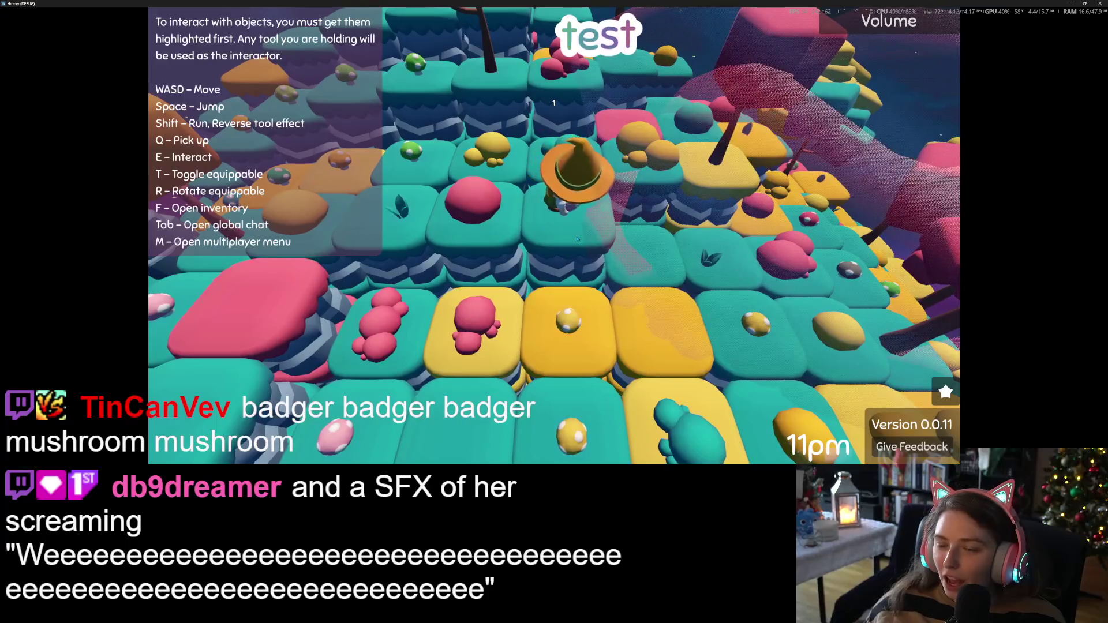
pyautogui.press('a')
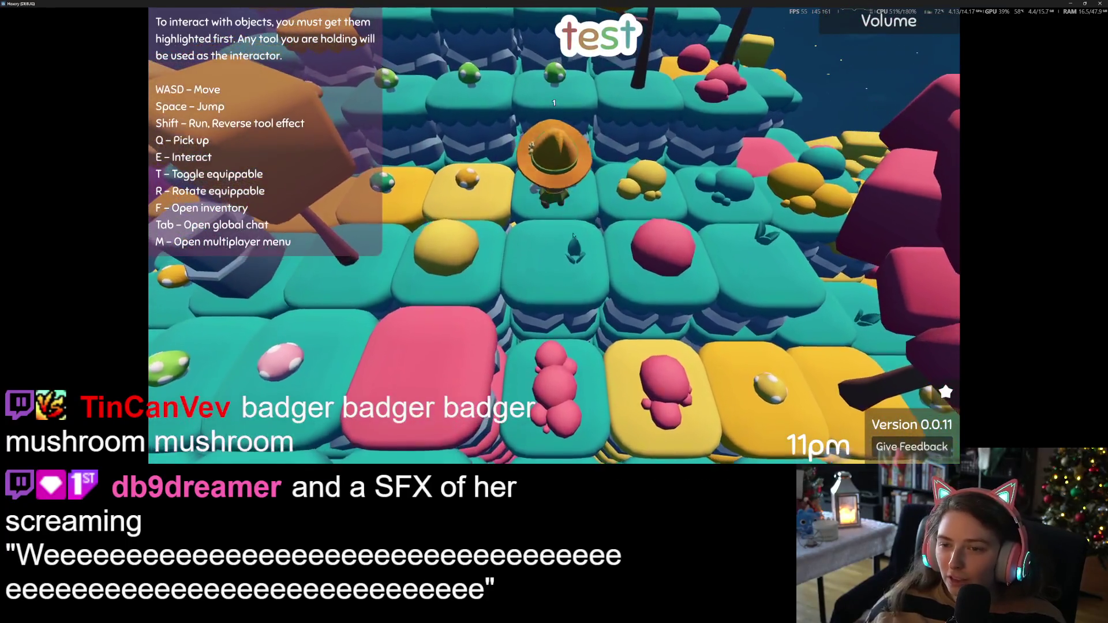
pyautogui.press('a')
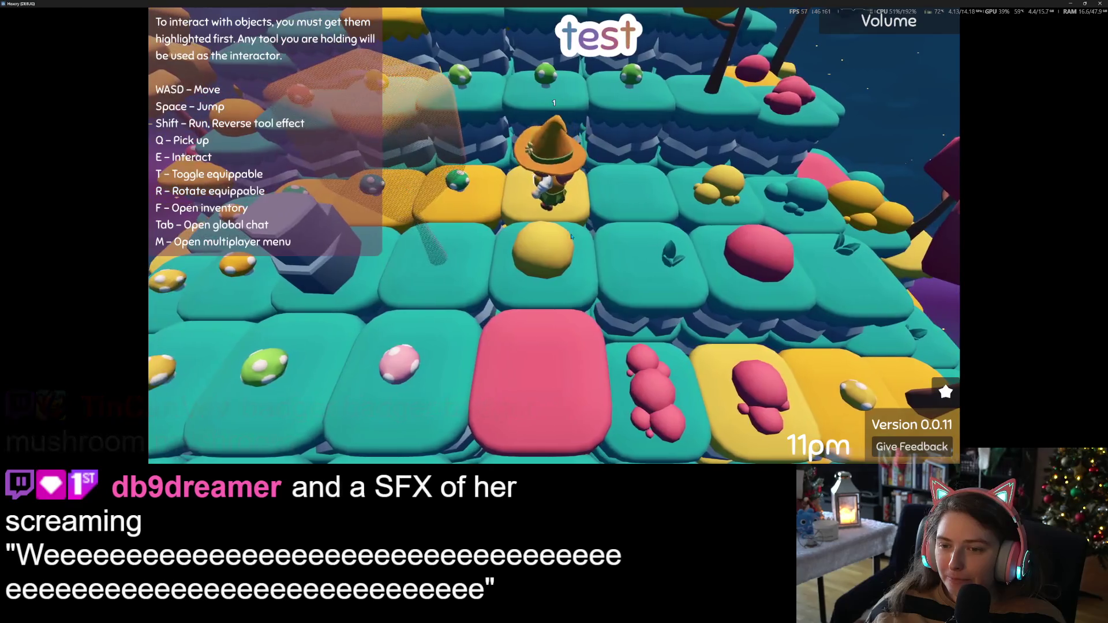
pyautogui.press('a')
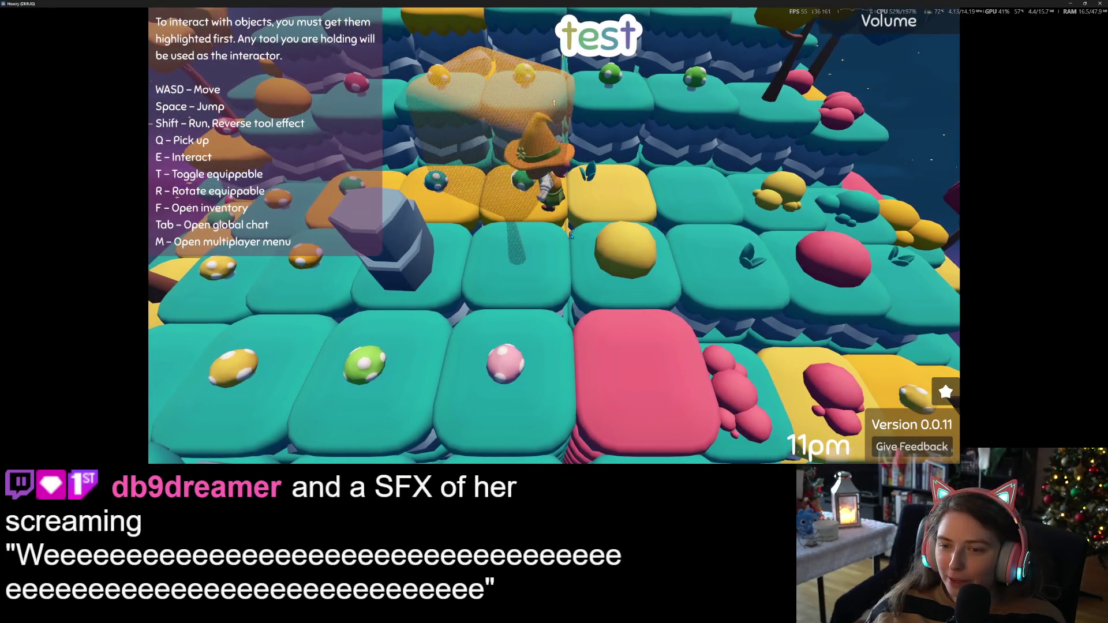
pyautogui.press('a')
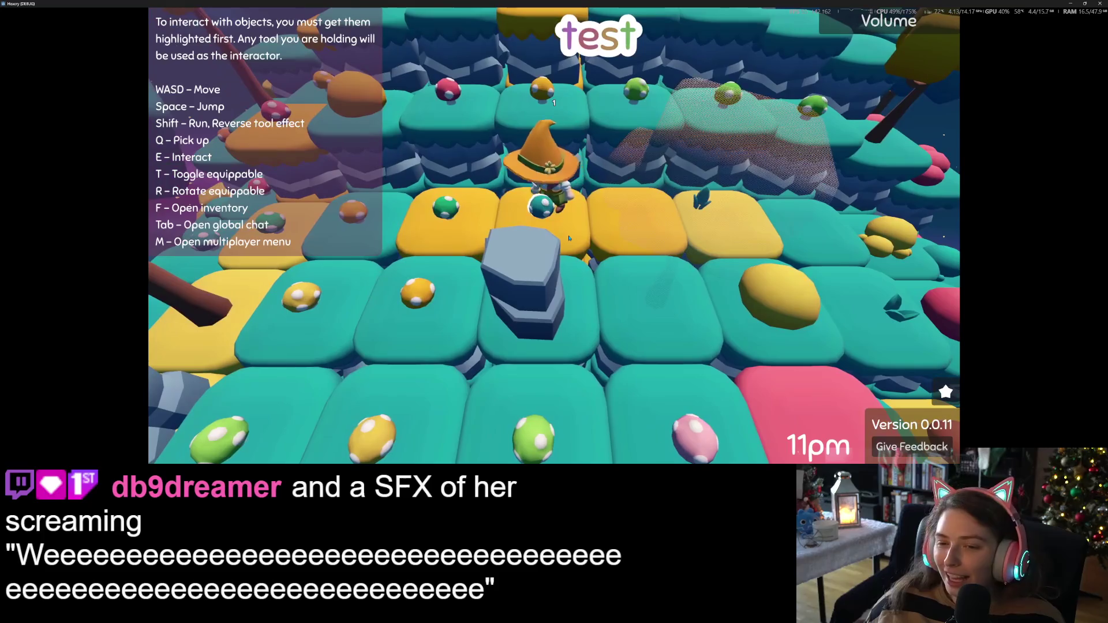
pyautogui.press('a')
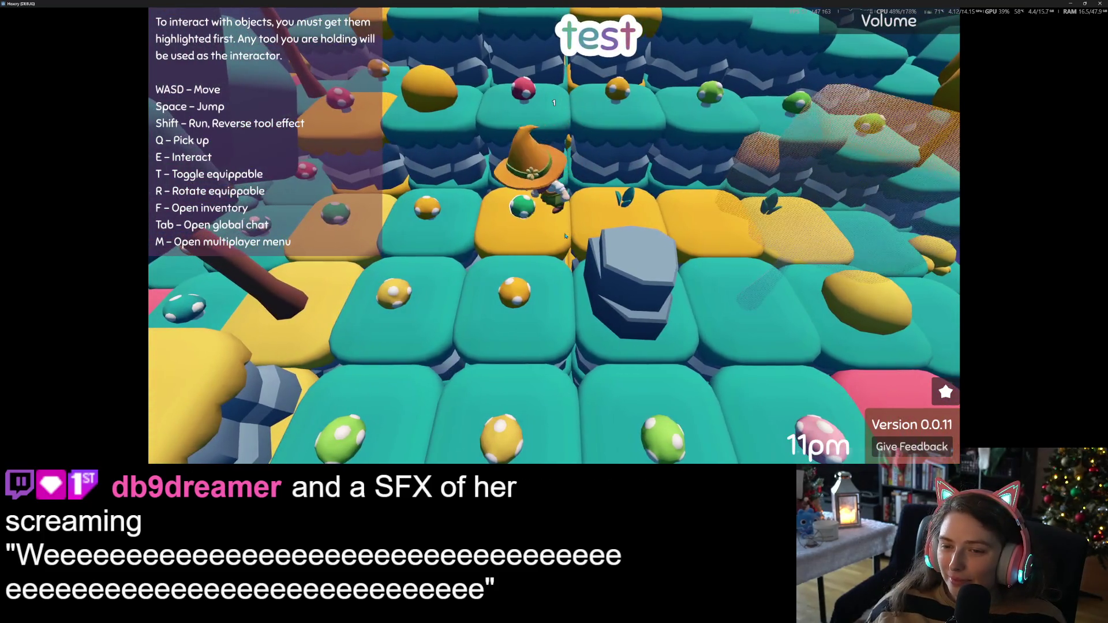
pyautogui.press('a')
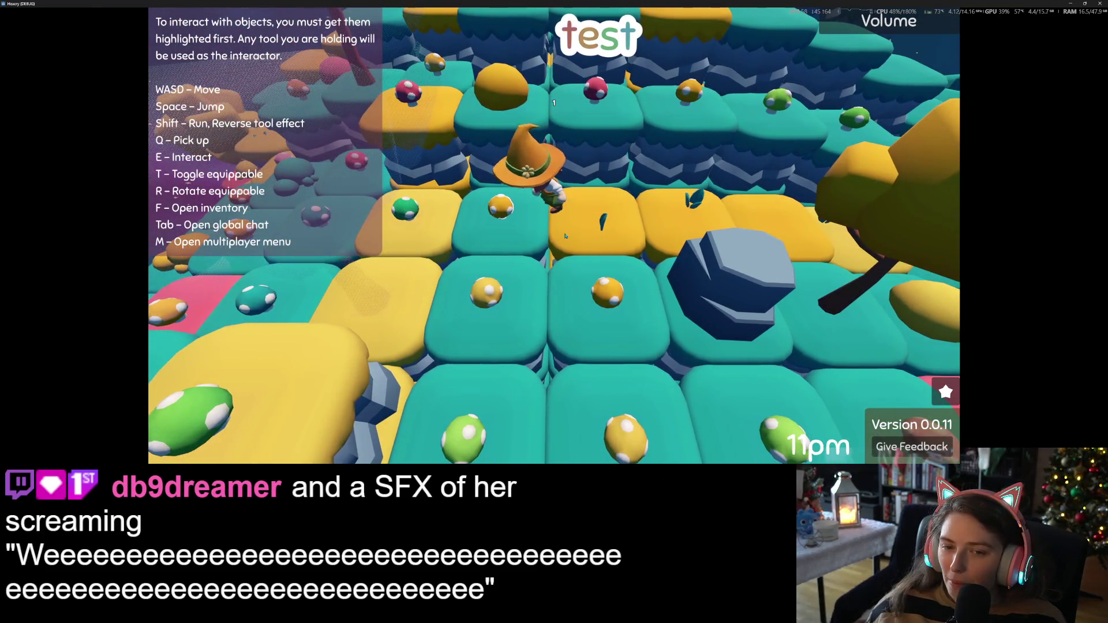
pyautogui.press('a')
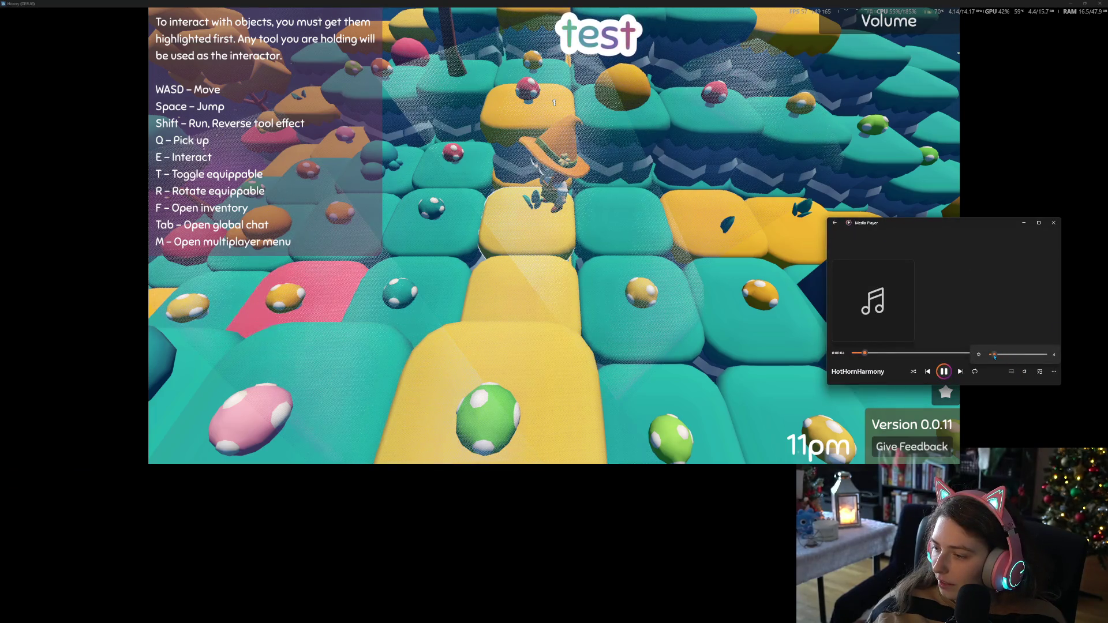
# Hide the music player and walk the witch left, right and forward to the island edge by the yellow column
pyautogui.click(1022, 222)
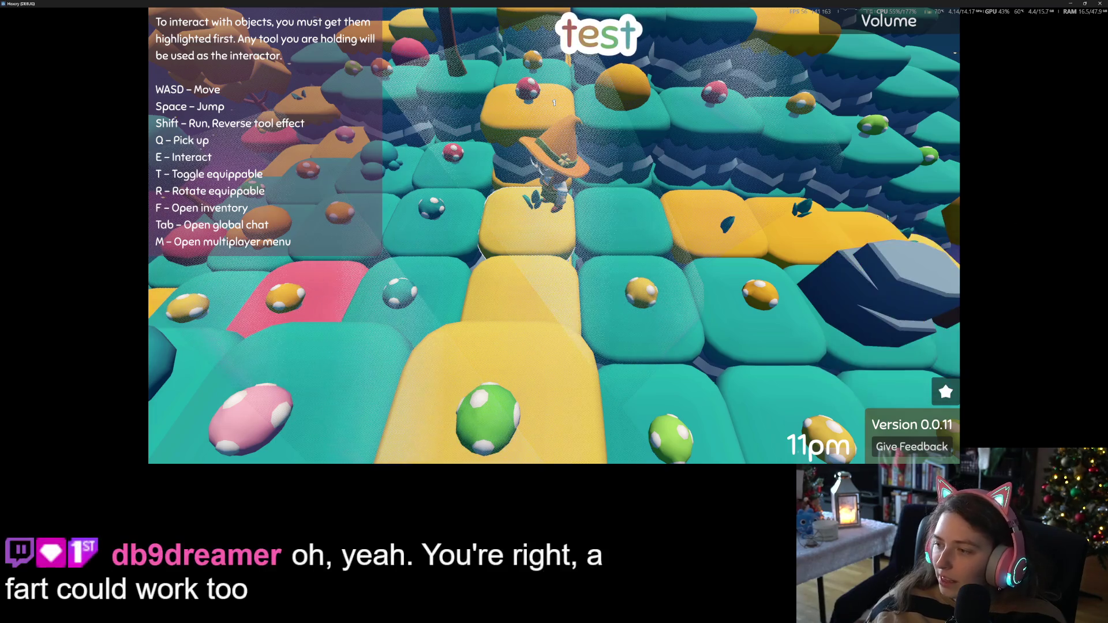
pyautogui.press('a')
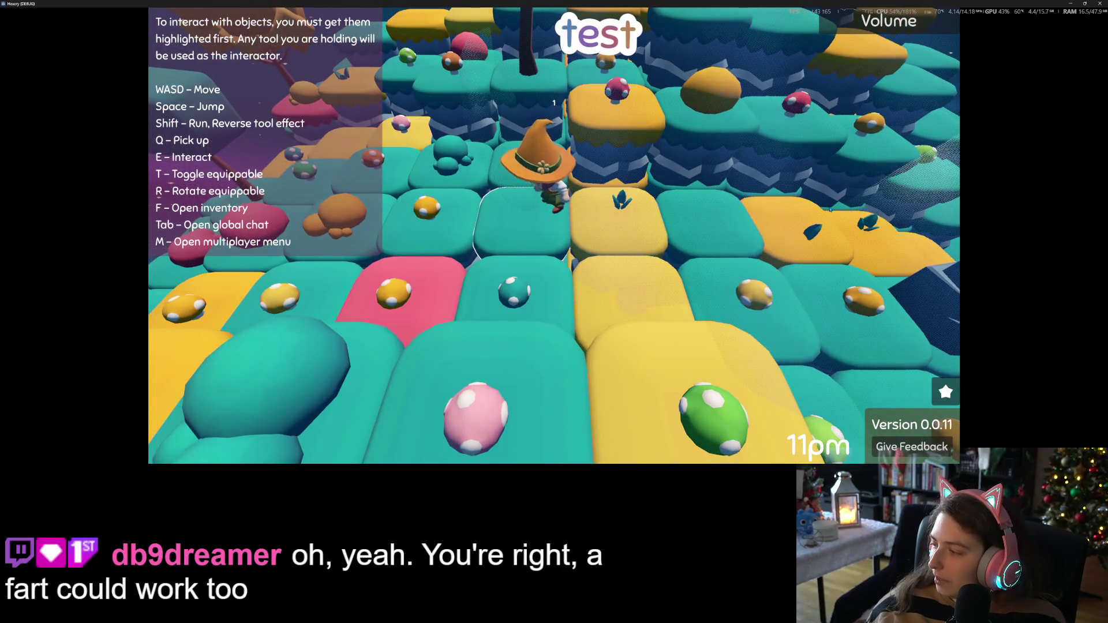
pyautogui.press('a')
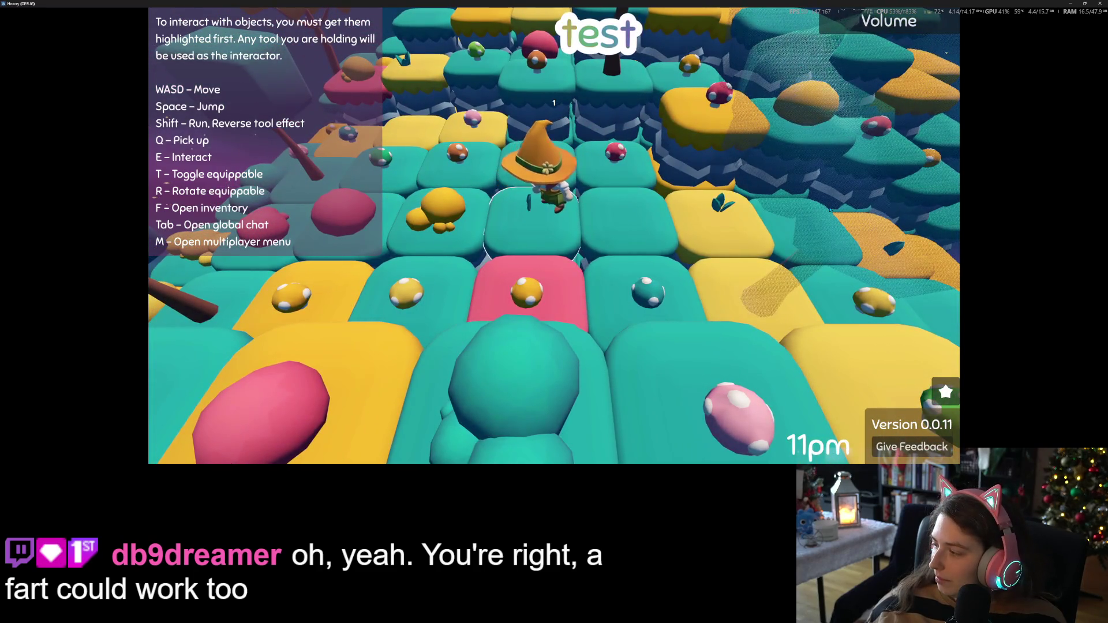
pyautogui.press('w')
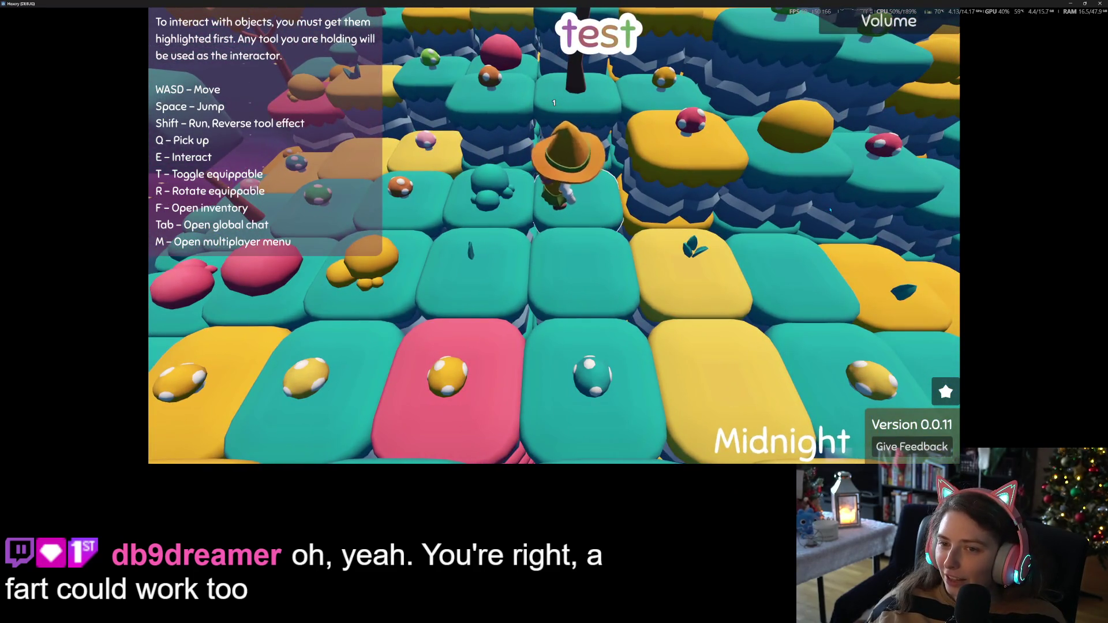
pyautogui.press('a')
pyautogui.press('d')
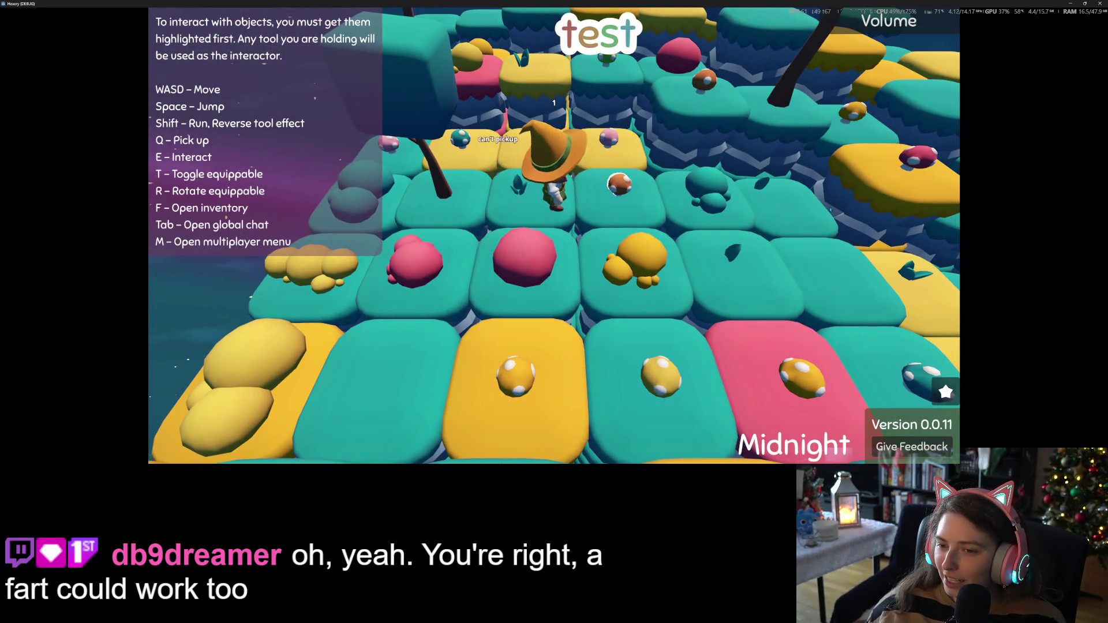
pyautogui.press('d')
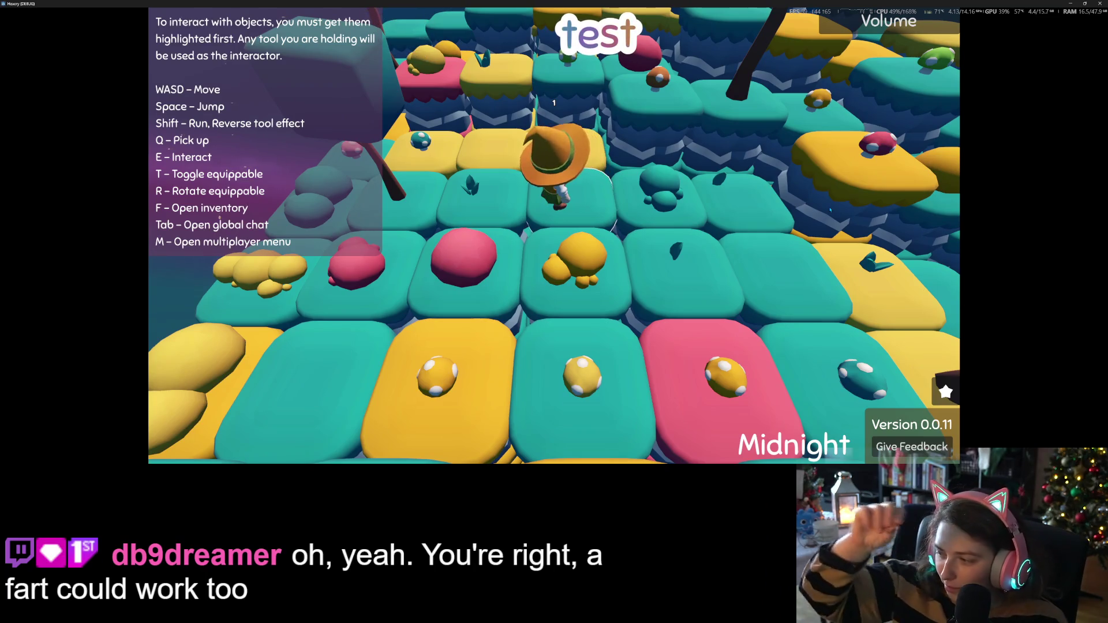
pyautogui.press('w')
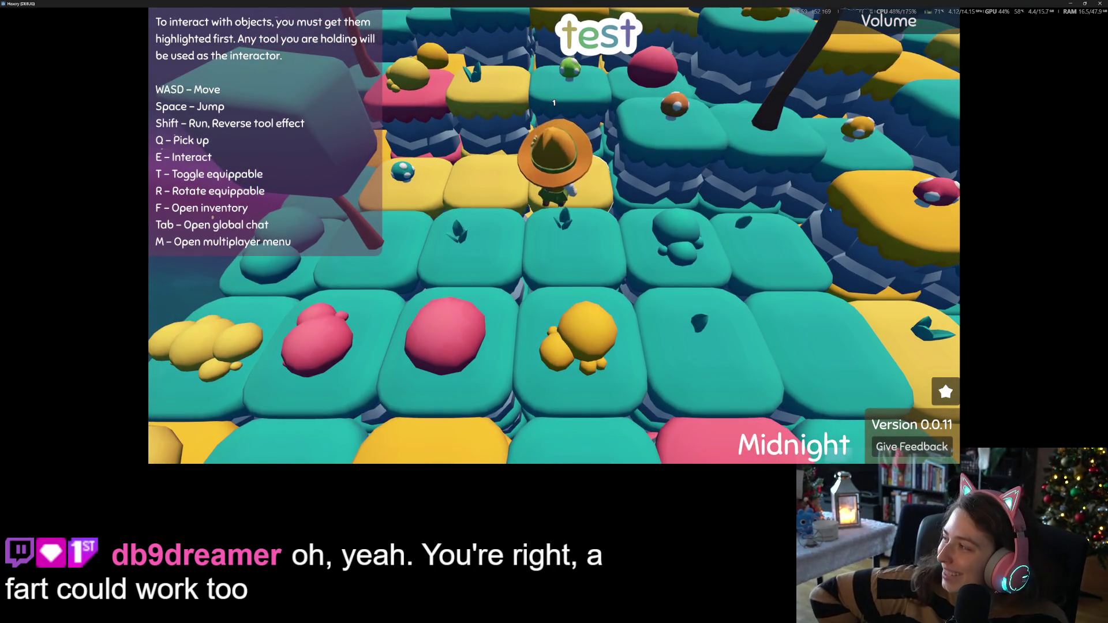
pyautogui.press('a')
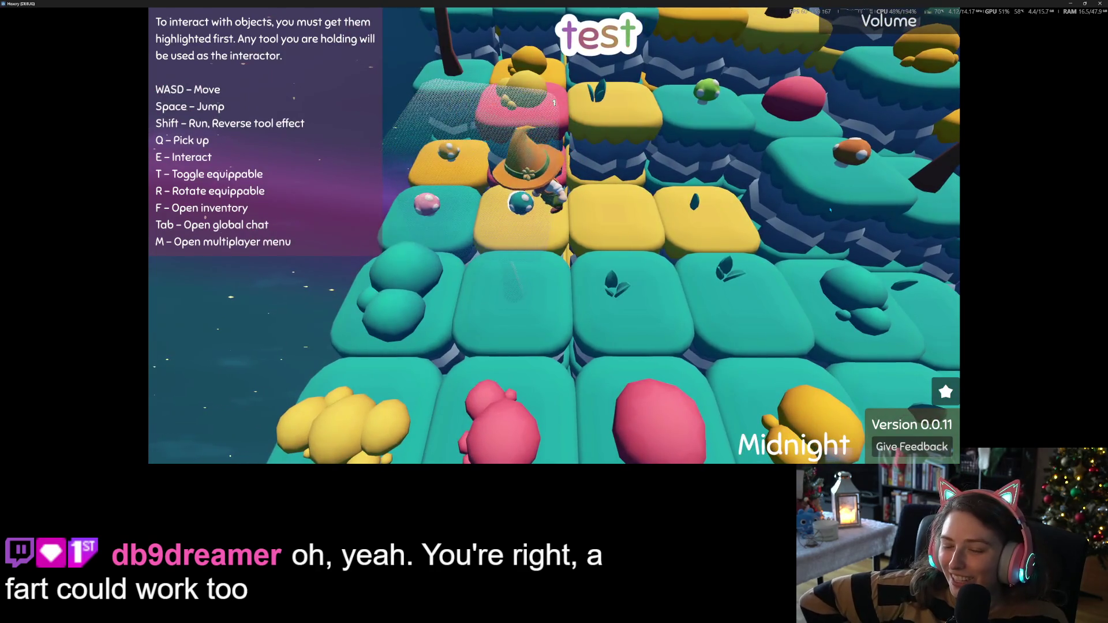
pyautogui.press('a')
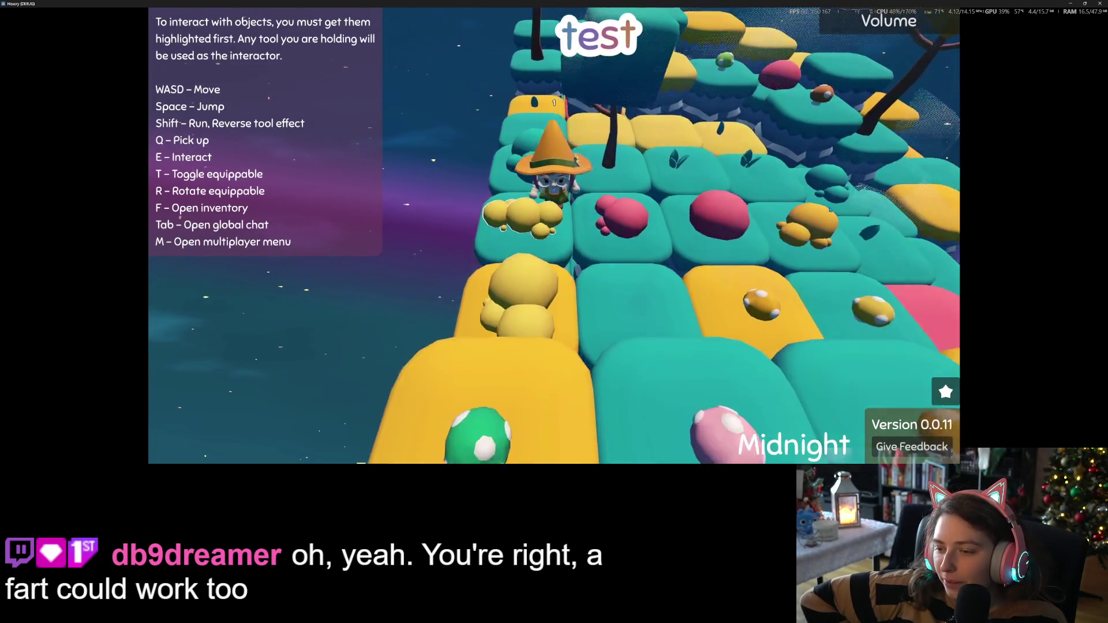
pyautogui.press('a')
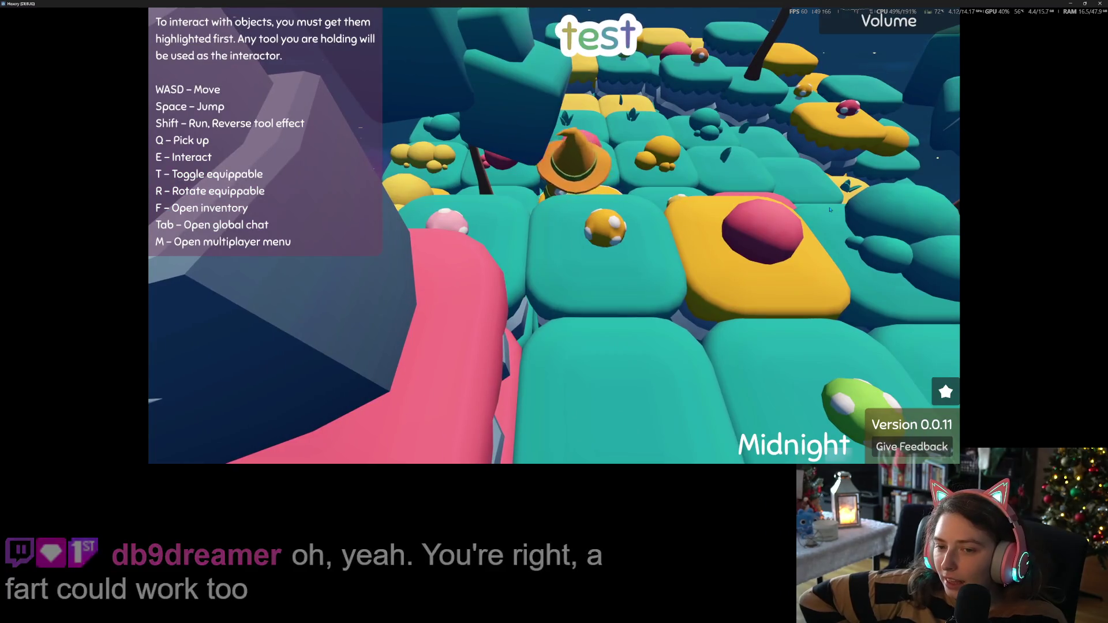
# Swing the camera right and walk the witch past the pink egg onto the green-egg yellow tile
pyautogui.press('d')
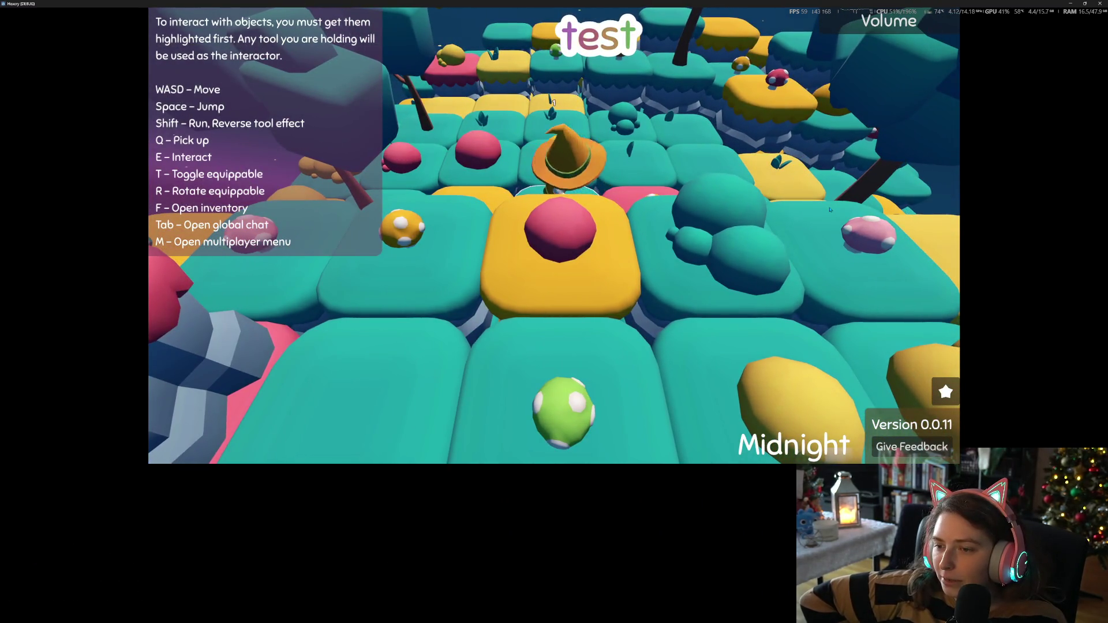
pyautogui.press('d')
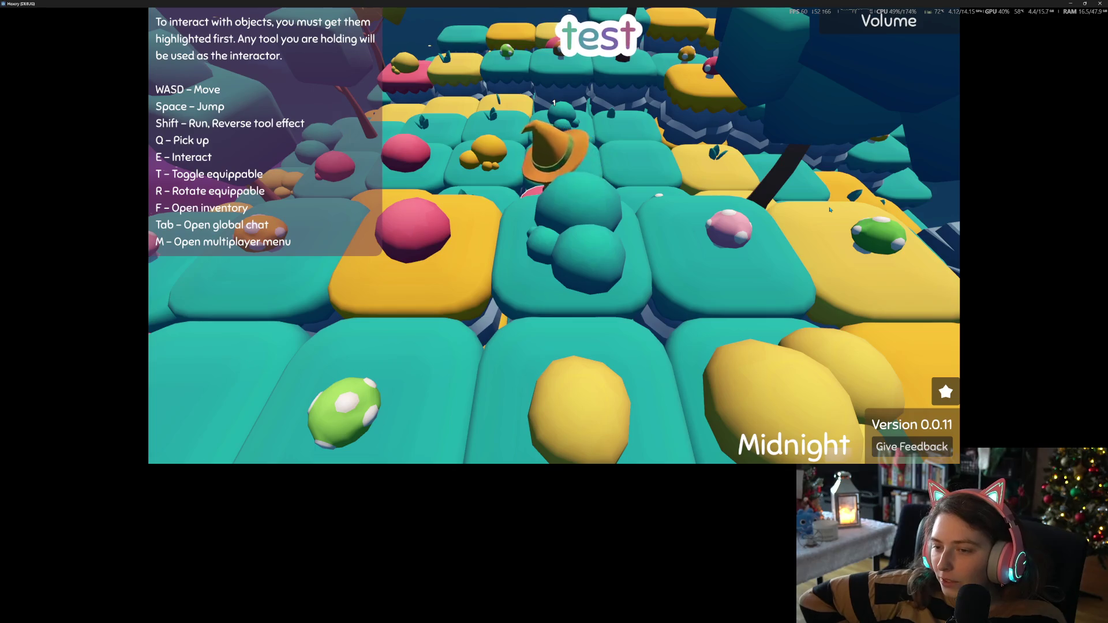
pyautogui.press('d')
pyautogui.press('w')
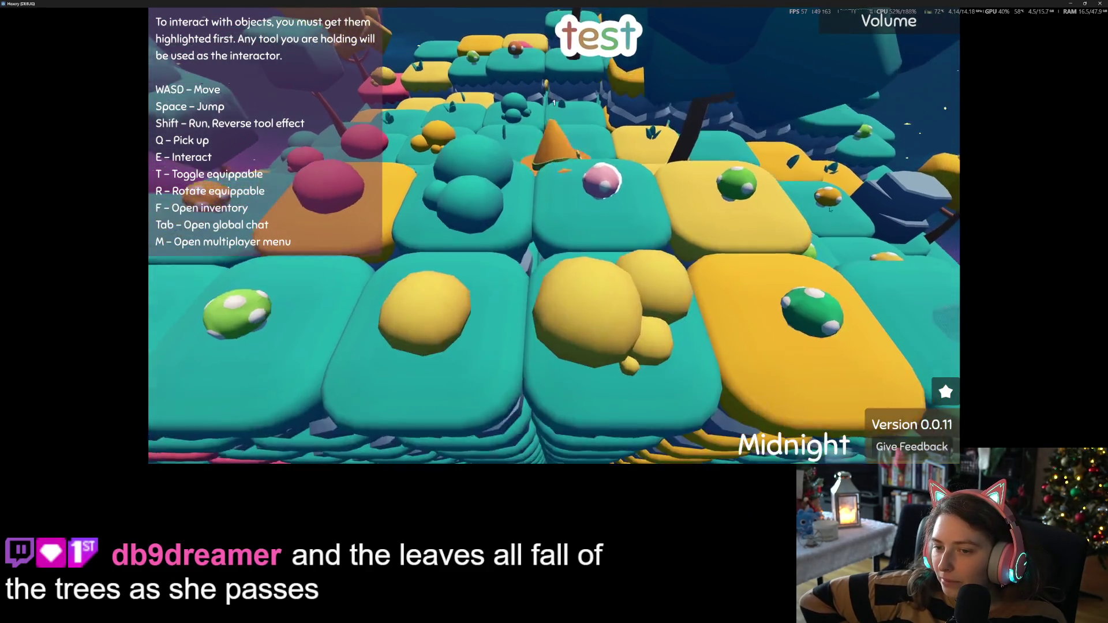
pyautogui.press('d')
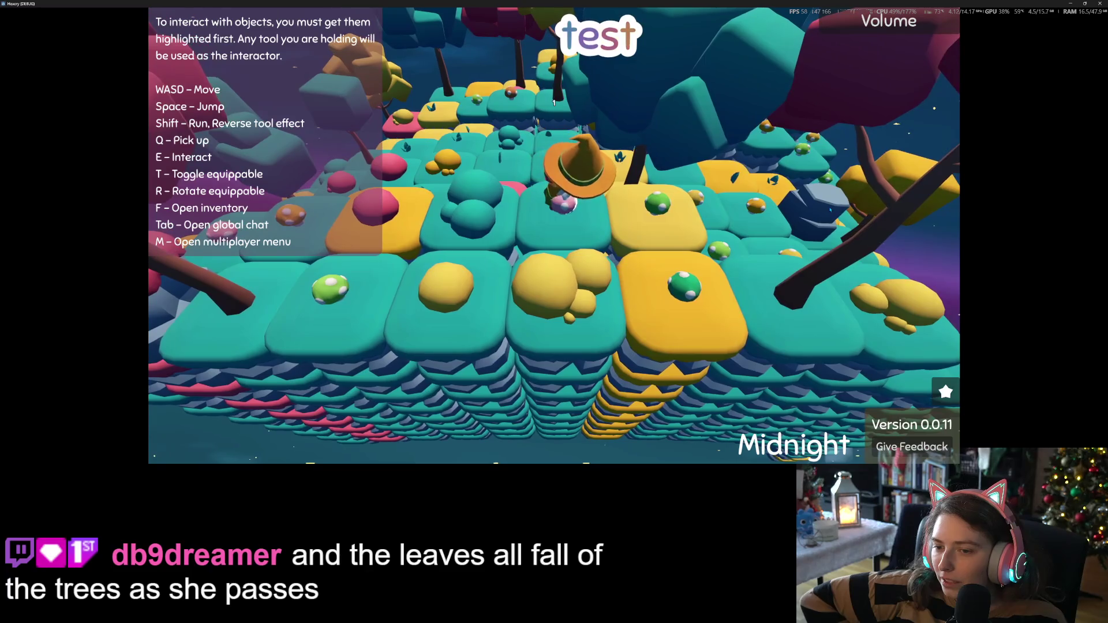
pyautogui.press('d')
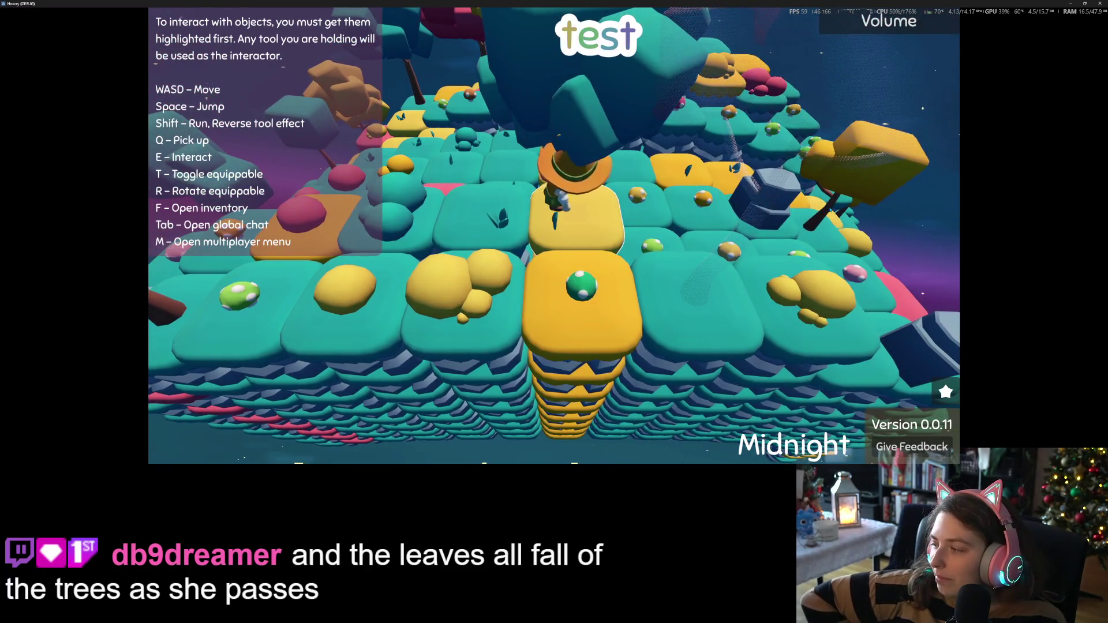
pyautogui.press('w')
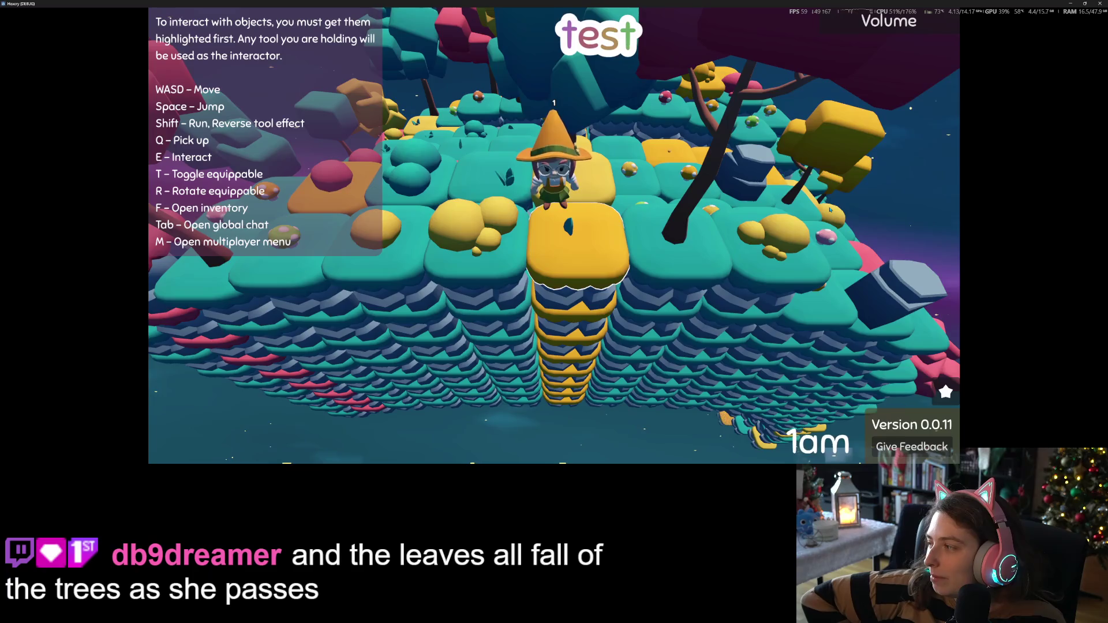
pyautogui.press('w')
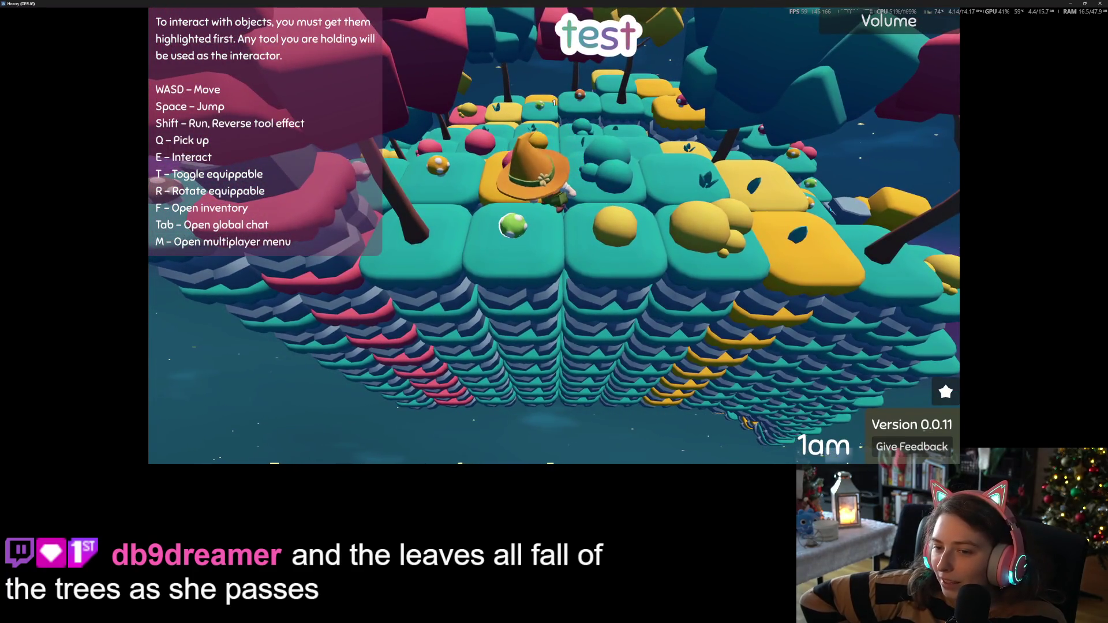
# Walk the witch left past the stone pillar onto a yellow tile, then up and back down the board
pyautogui.press('a')
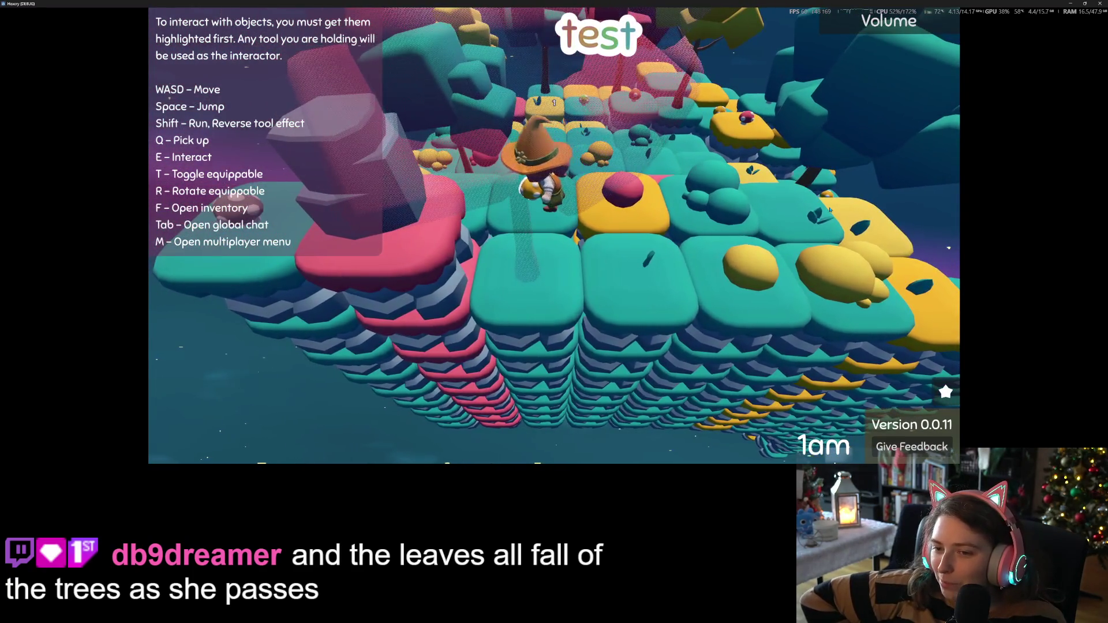
pyautogui.press('a')
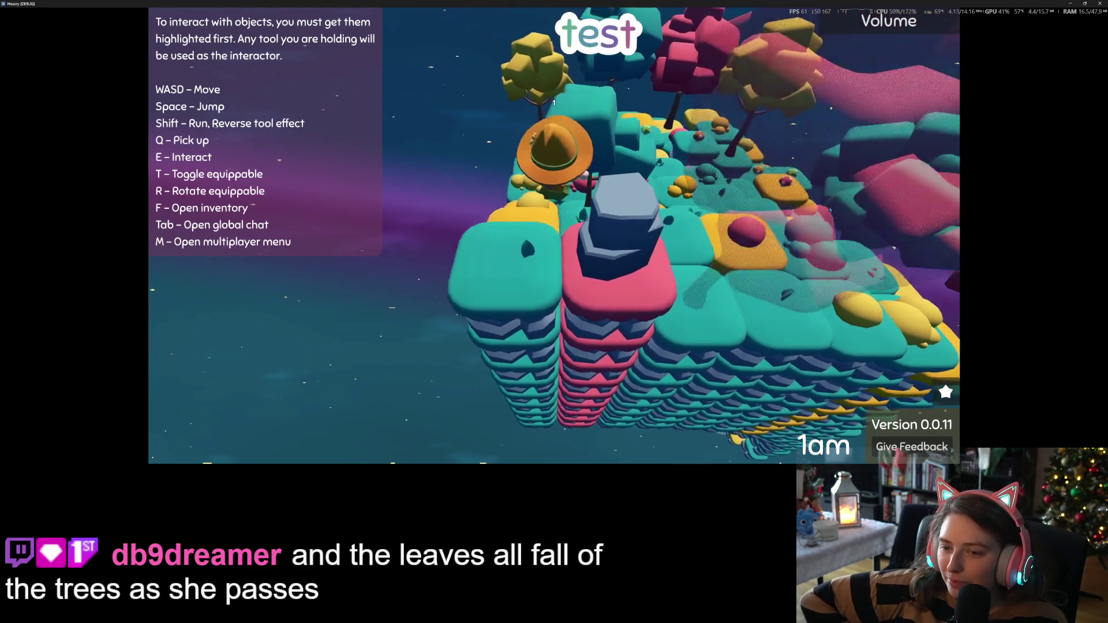
pyautogui.press('a')
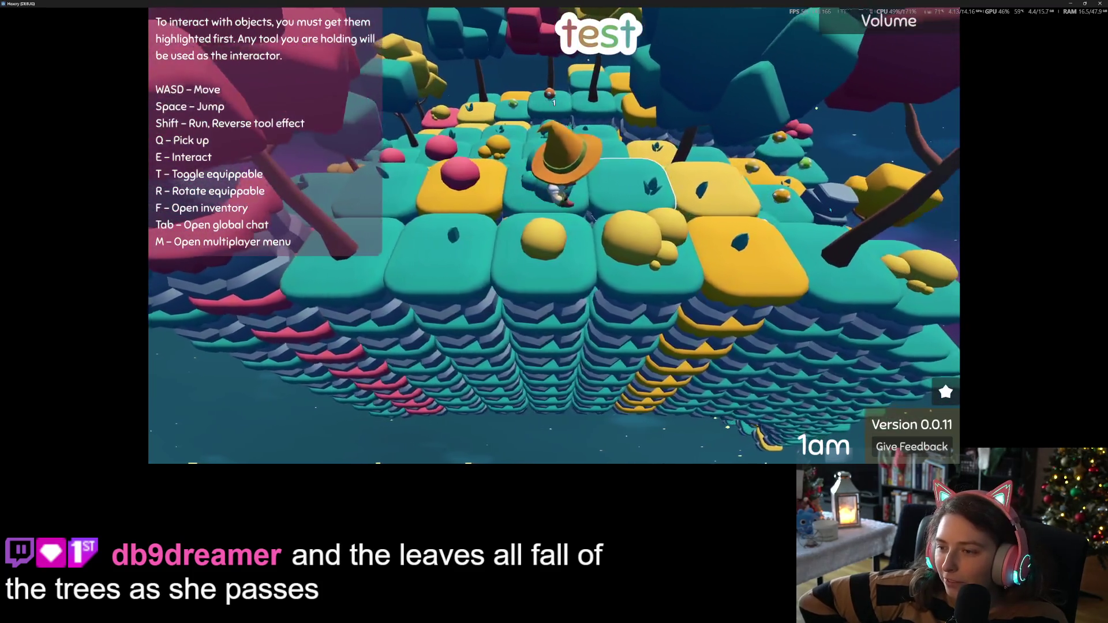
pyautogui.press('a')
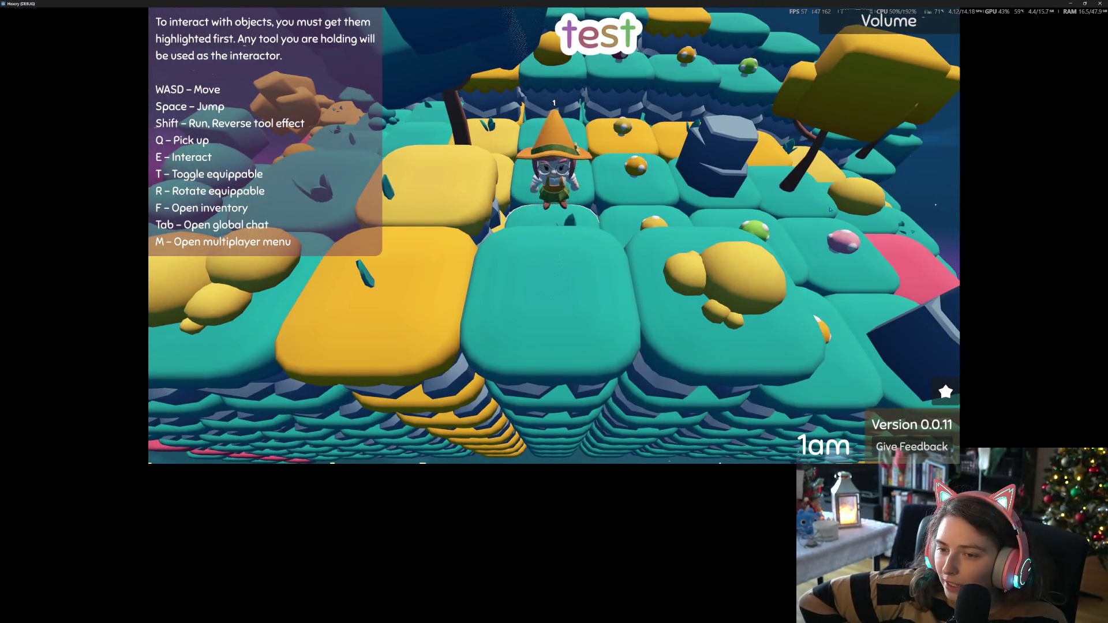
pyautogui.press('w')
pyautogui.press('w')
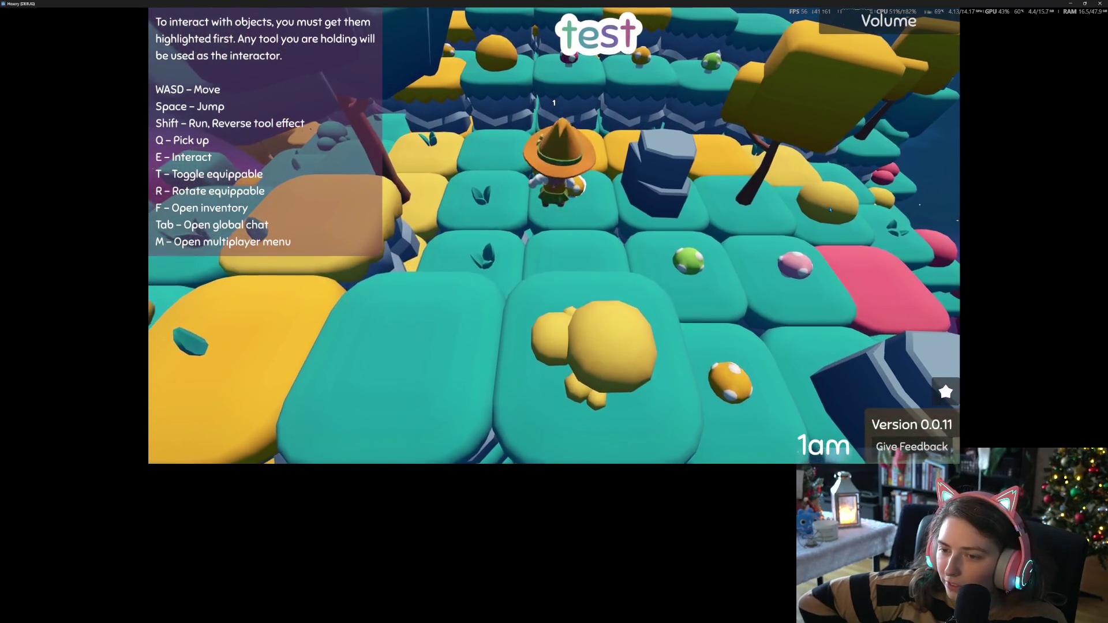
pyautogui.press('w')
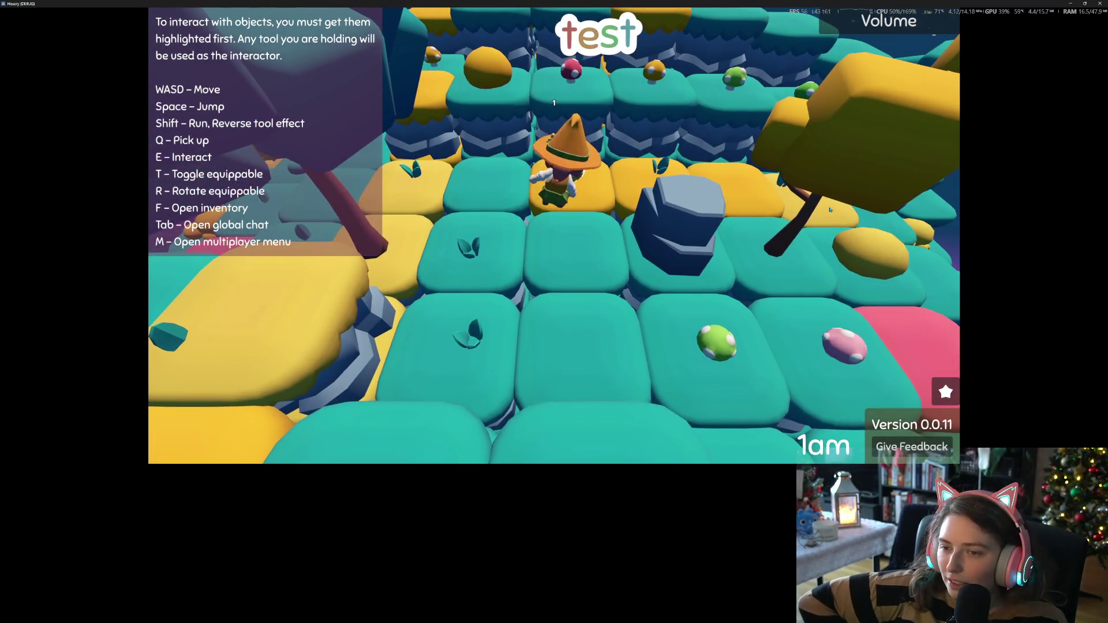
pyautogui.press('s')
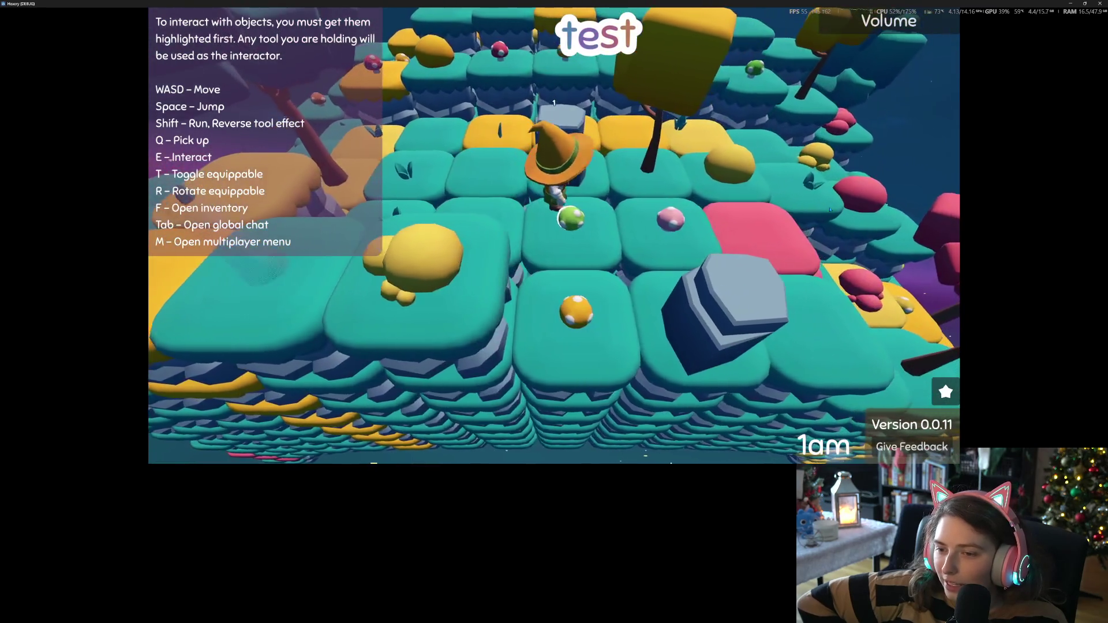
pyautogui.press('s')
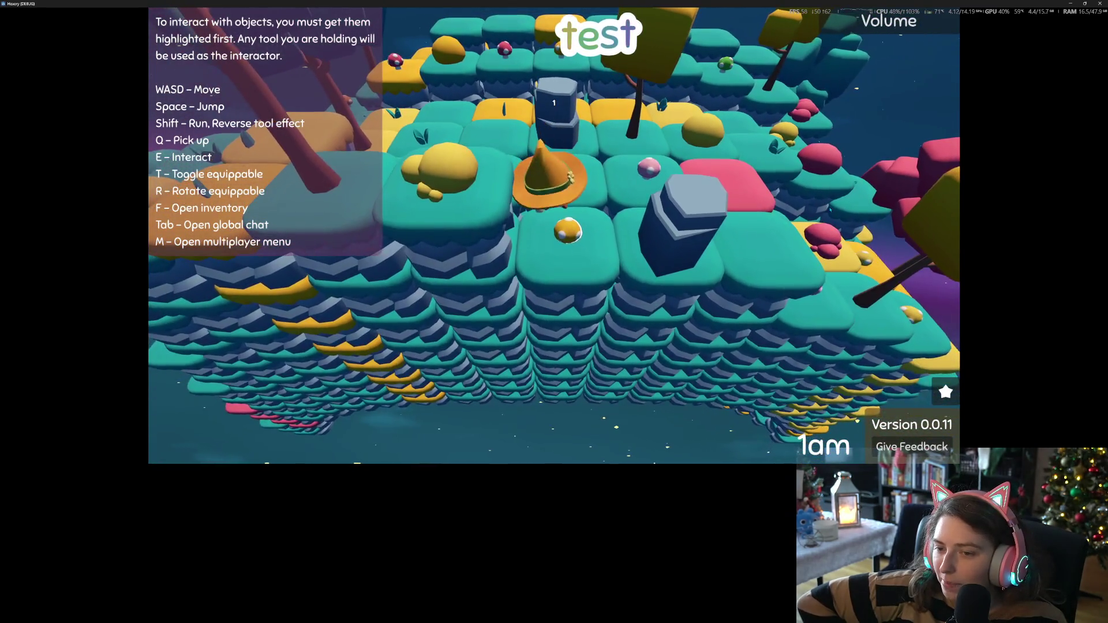
# Walk the witch right past the pink mushroom to the front teal tile and pick up the green ball
pyautogui.press('d')
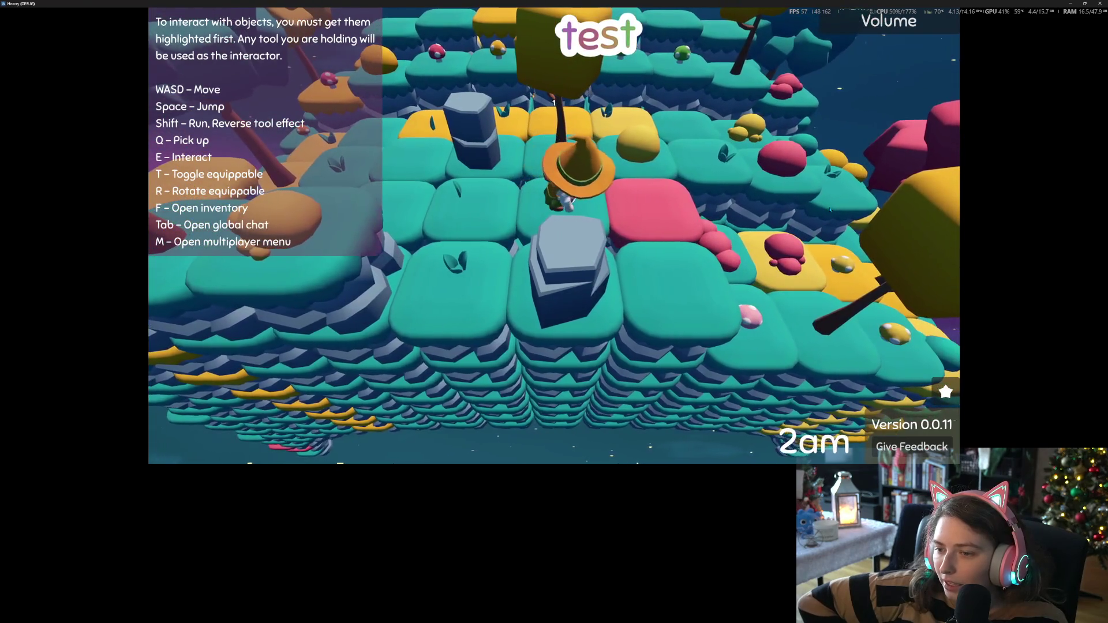
pyautogui.press('d')
pyautogui.press('s')
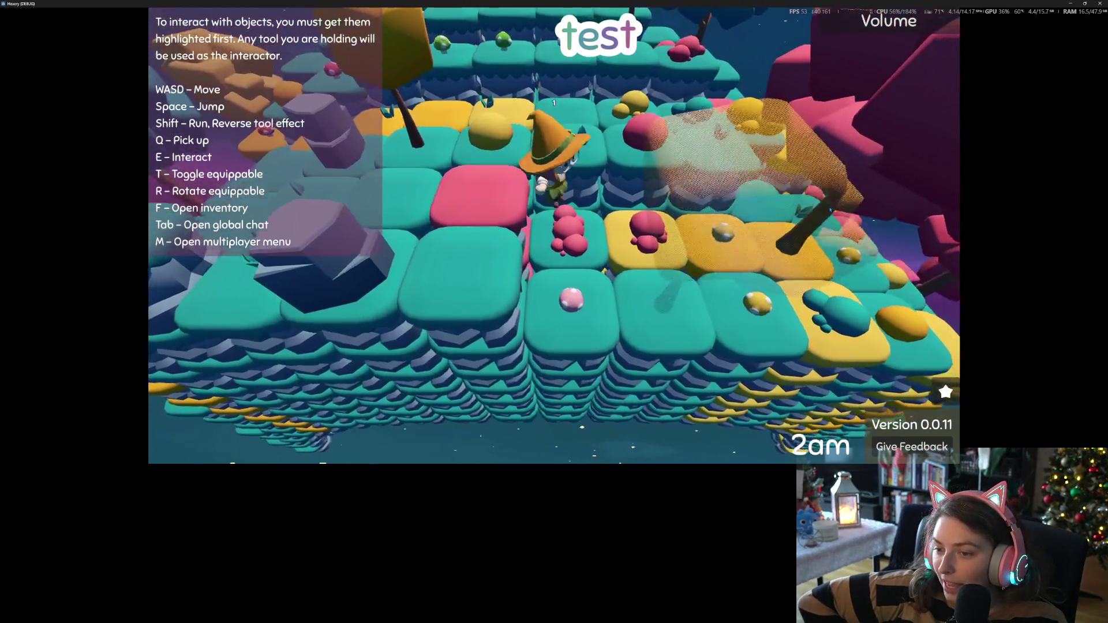
pyautogui.press('d')
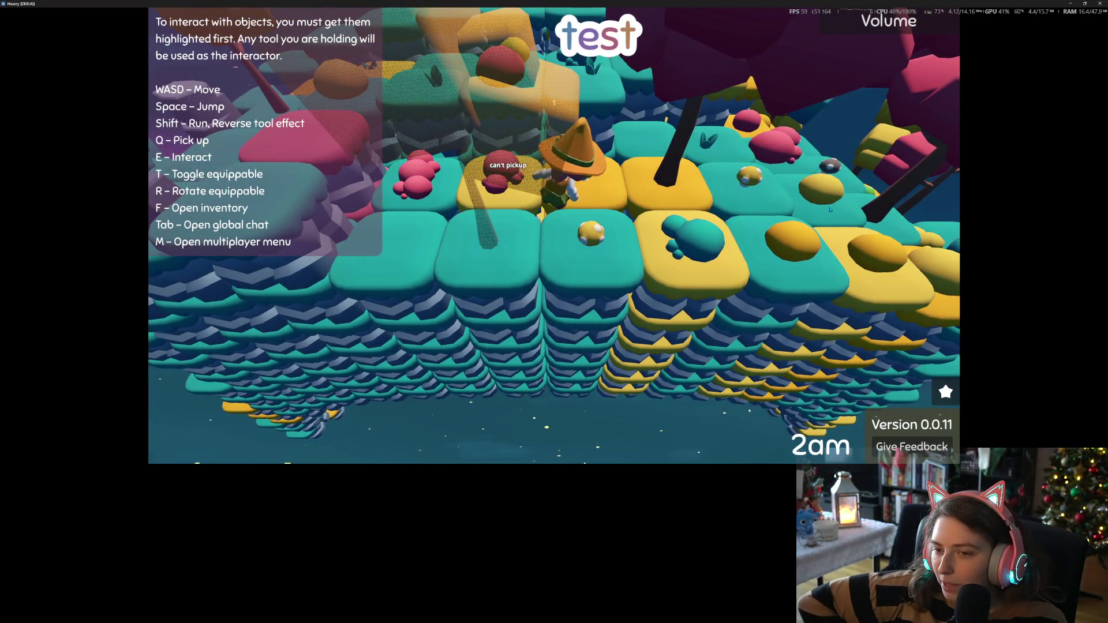
pyautogui.press('s')
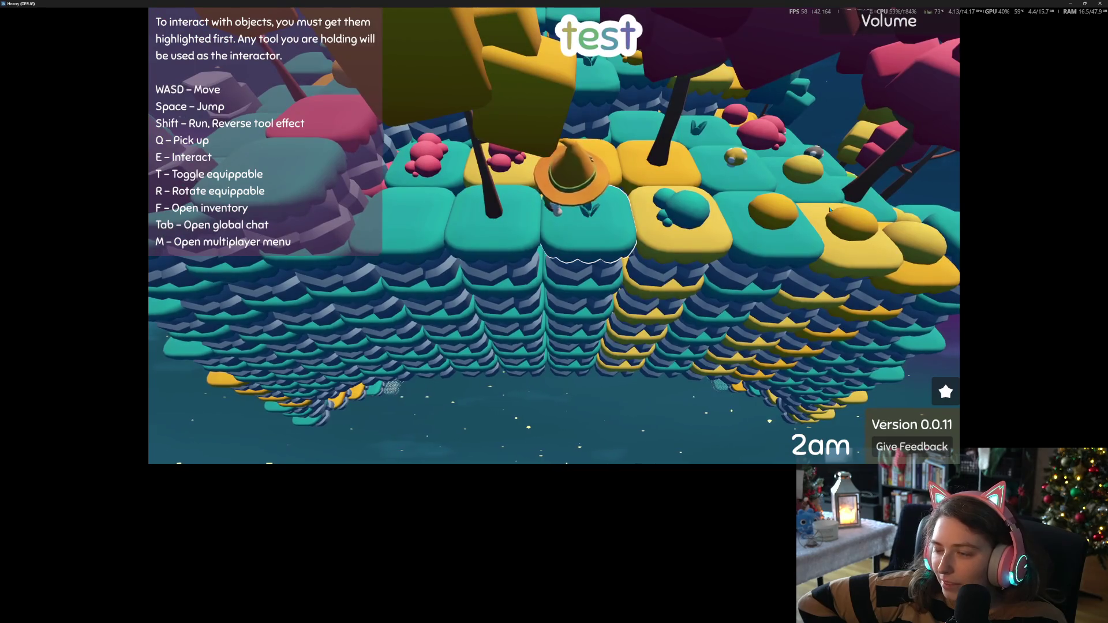
pyautogui.press('s')
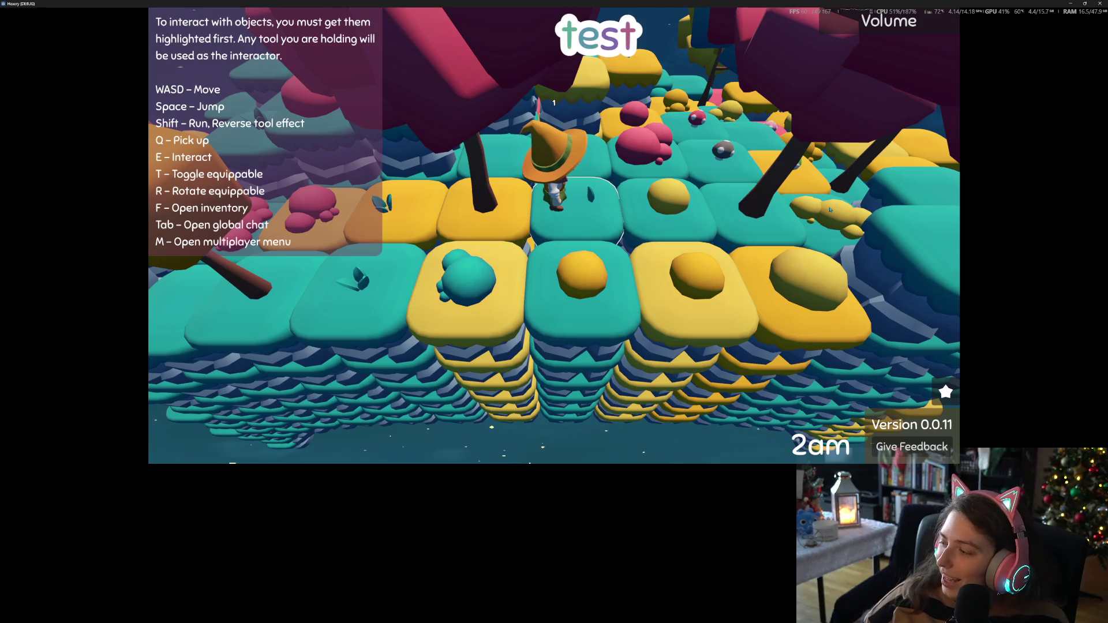
pyautogui.press('d')
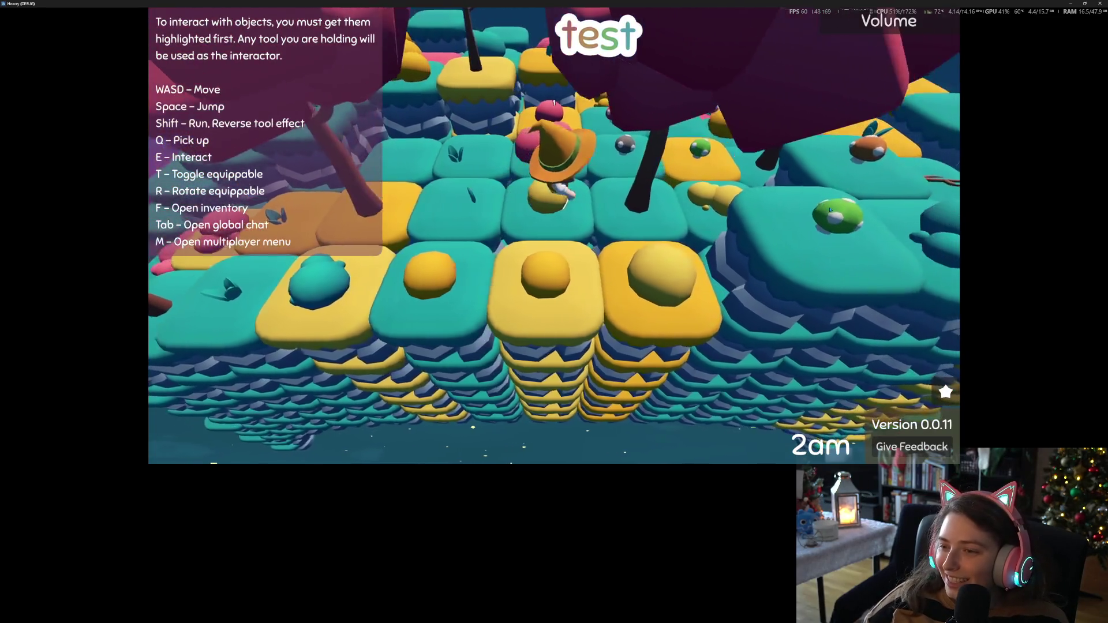
pyautogui.press('d')
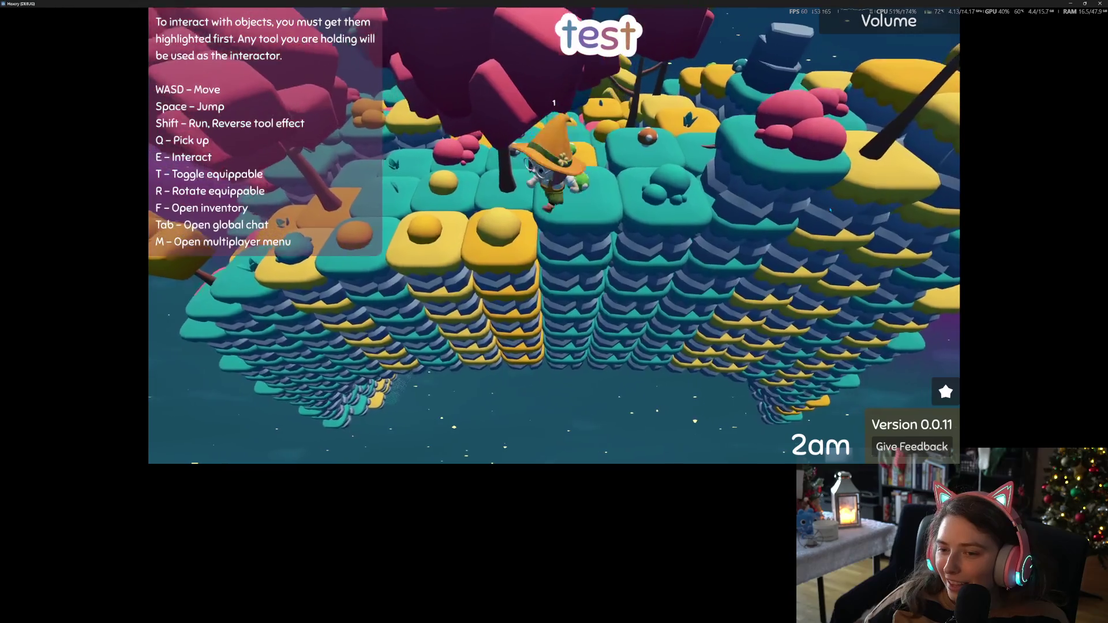
pyautogui.press('q')
# Turn the witch away, orbit the camera around her, and zoom the view out
pyautogui.press('w')
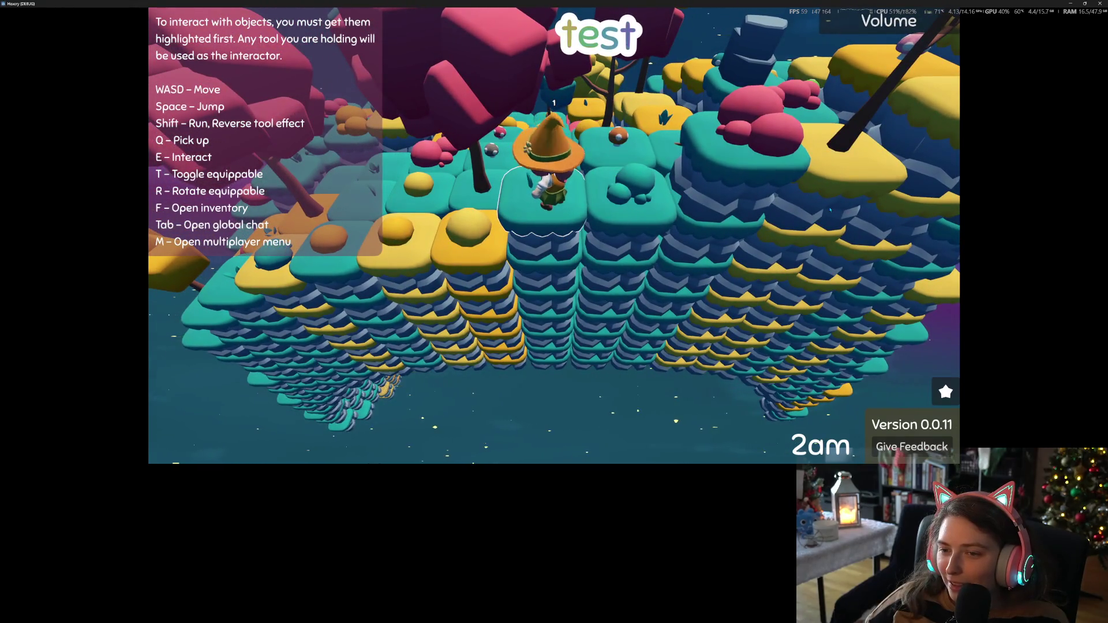
pyautogui.press('w')
pyautogui.press('a')
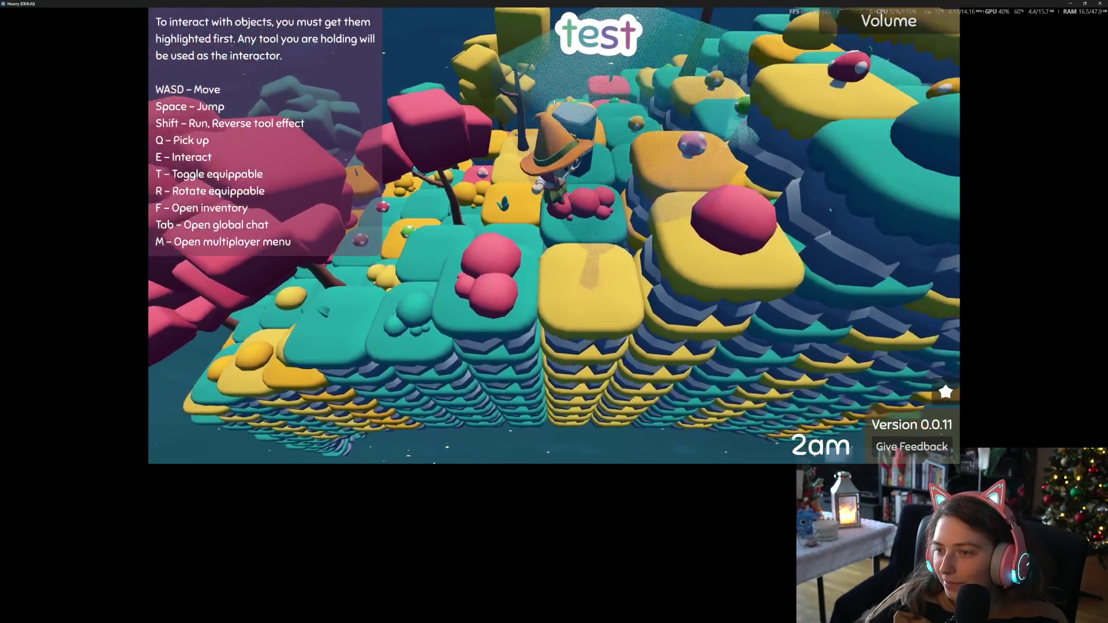
pyautogui.press('a')
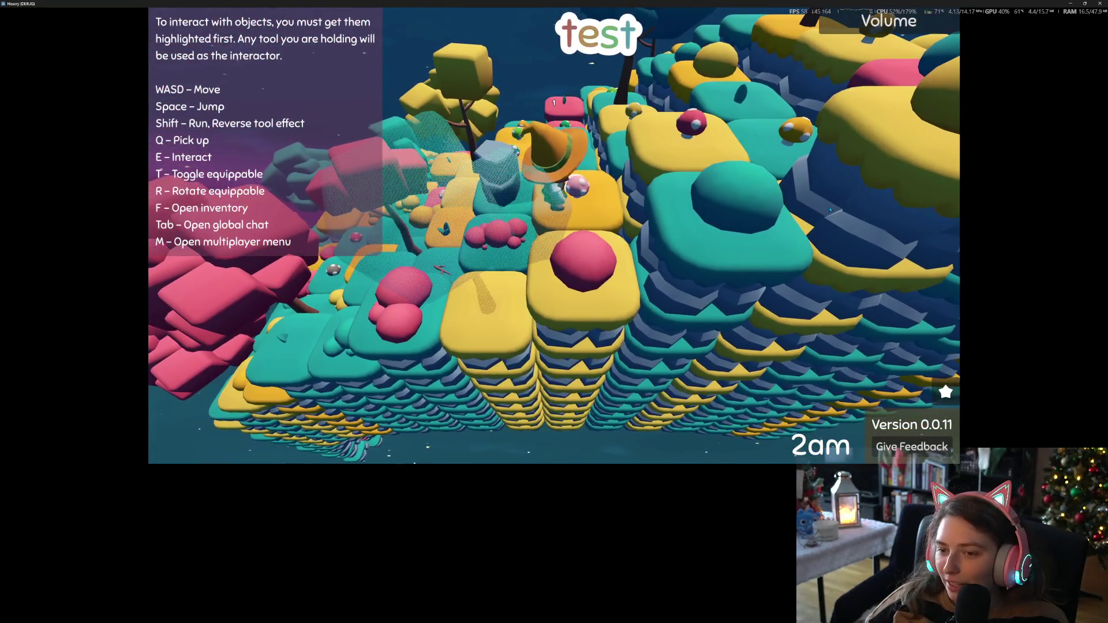
pyautogui.press('a')
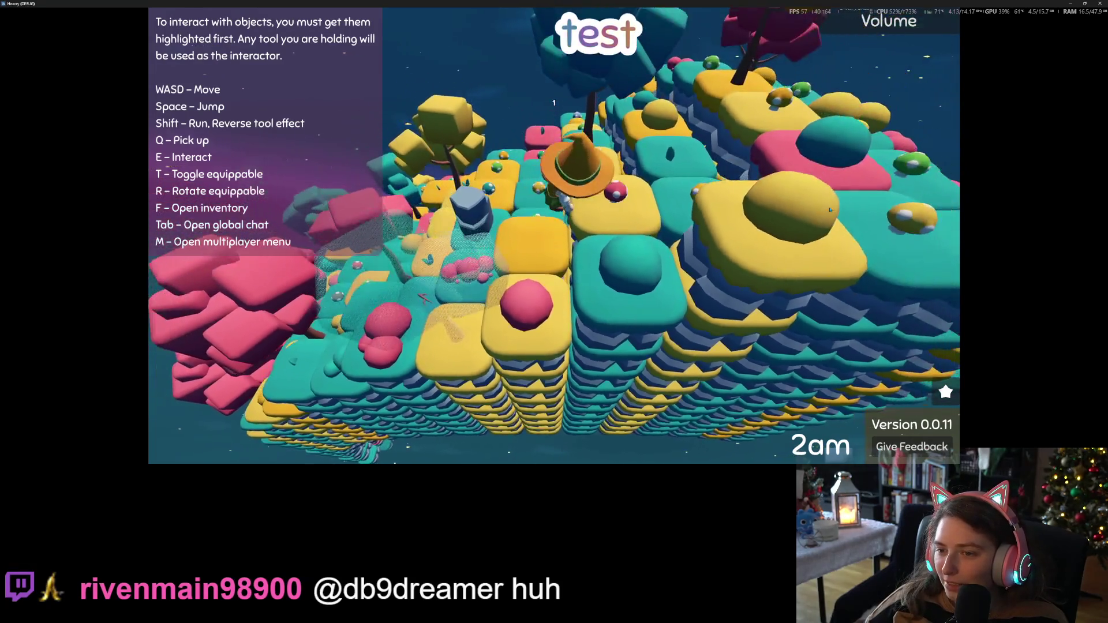
pyautogui.press('a')
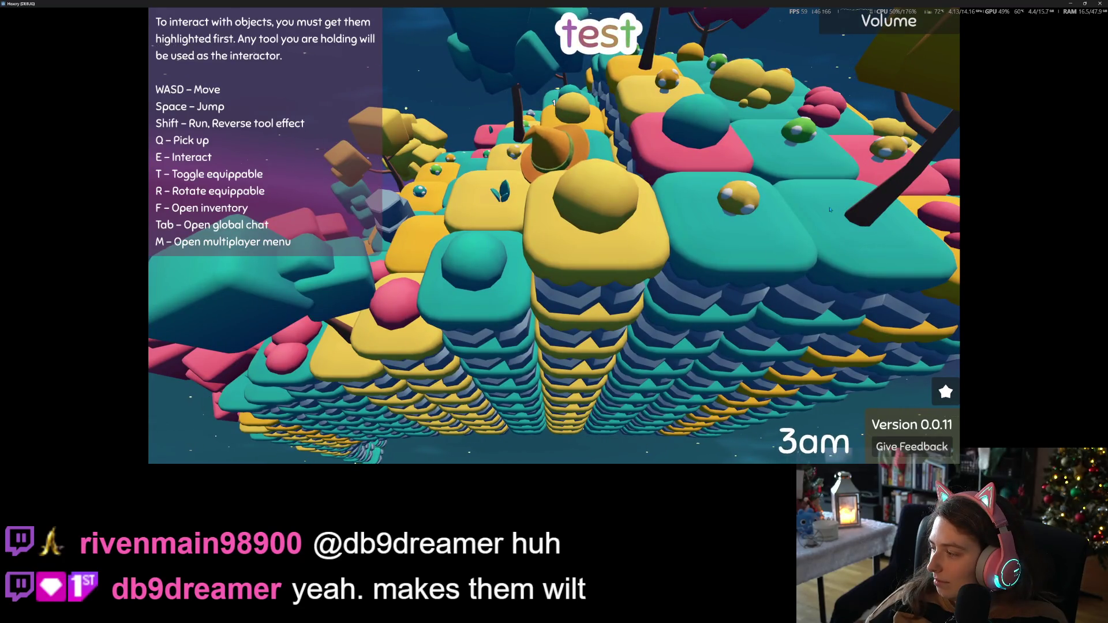
pyautogui.scroll(-5, 830, 209)
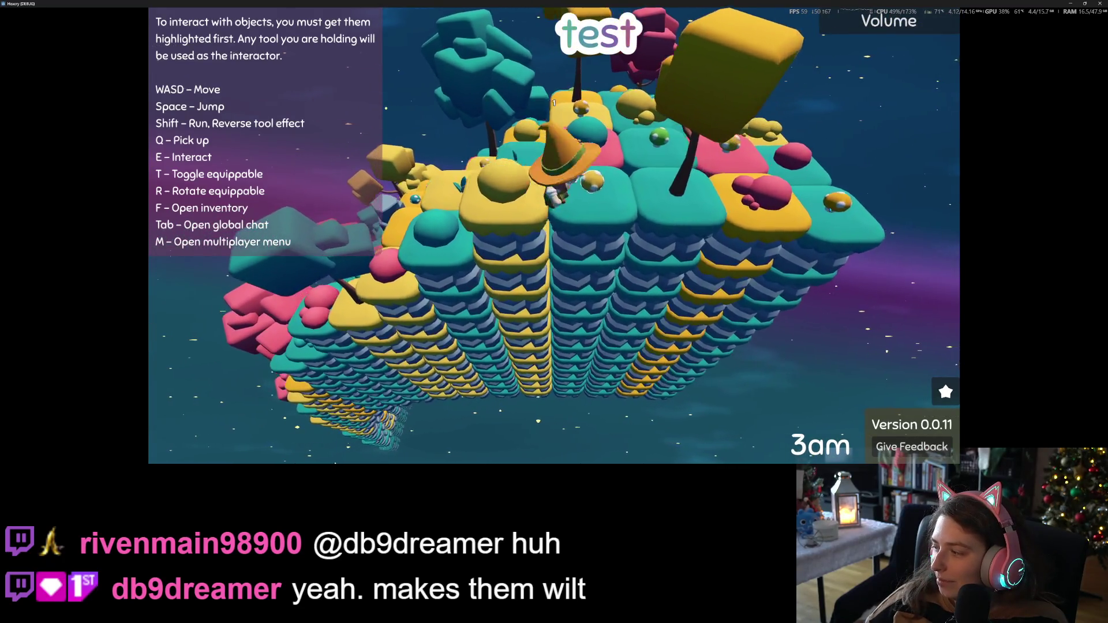
# Step the witch onto the centre teal and pink tiles while adjusting zoom and orbiting the view
pyautogui.press('d')
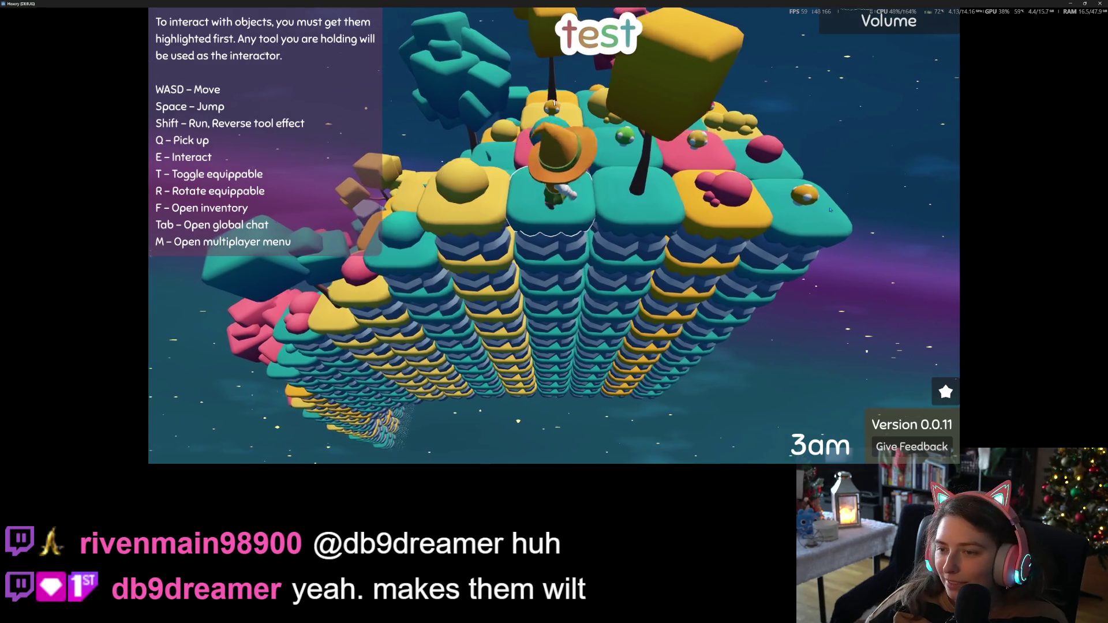
pyautogui.scroll(4, 830, 209)
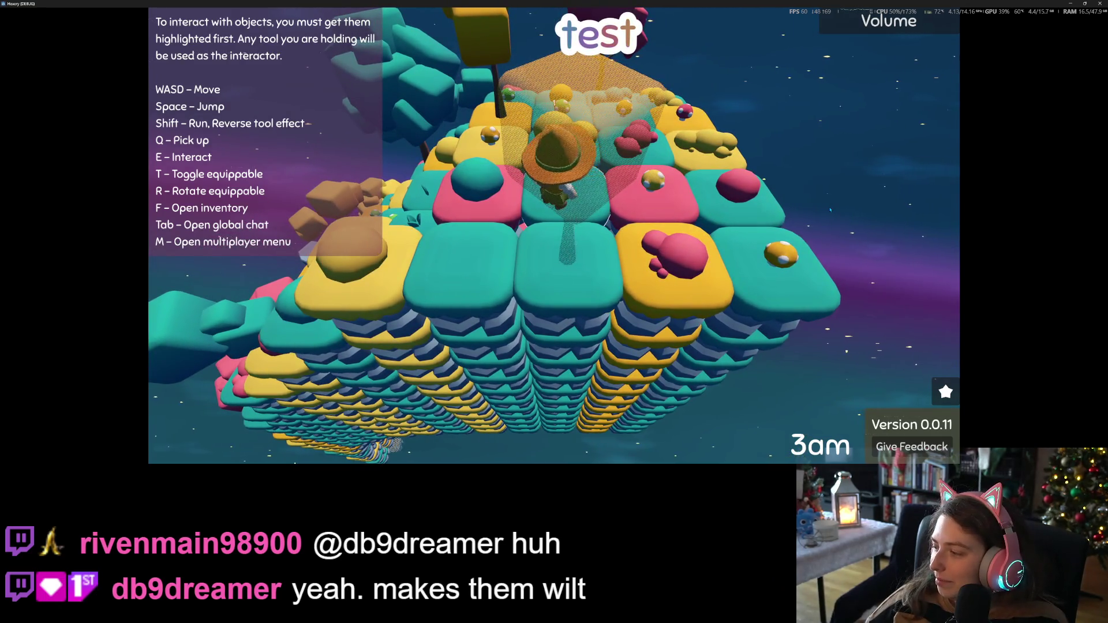
pyautogui.press('d')
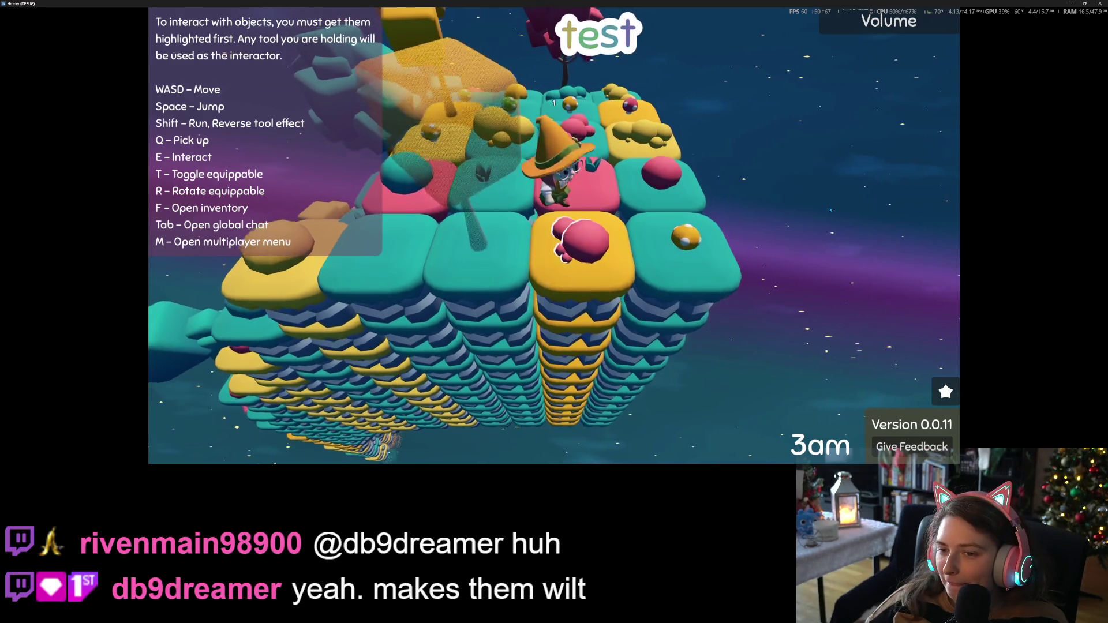
pyautogui.press('s')
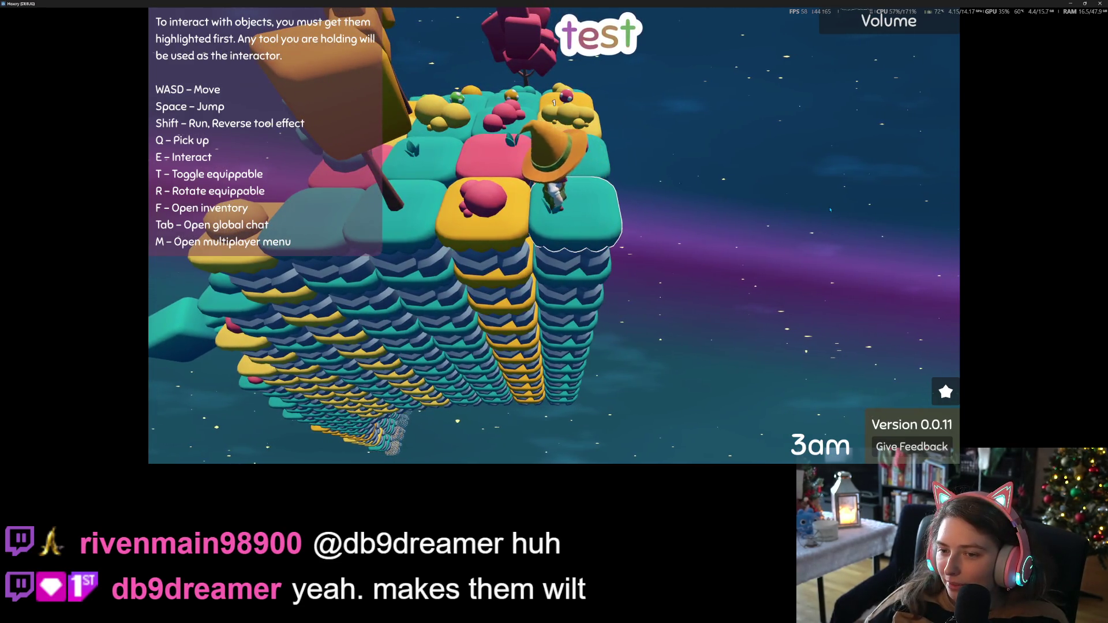
pyautogui.scroll(3, 831, 209)
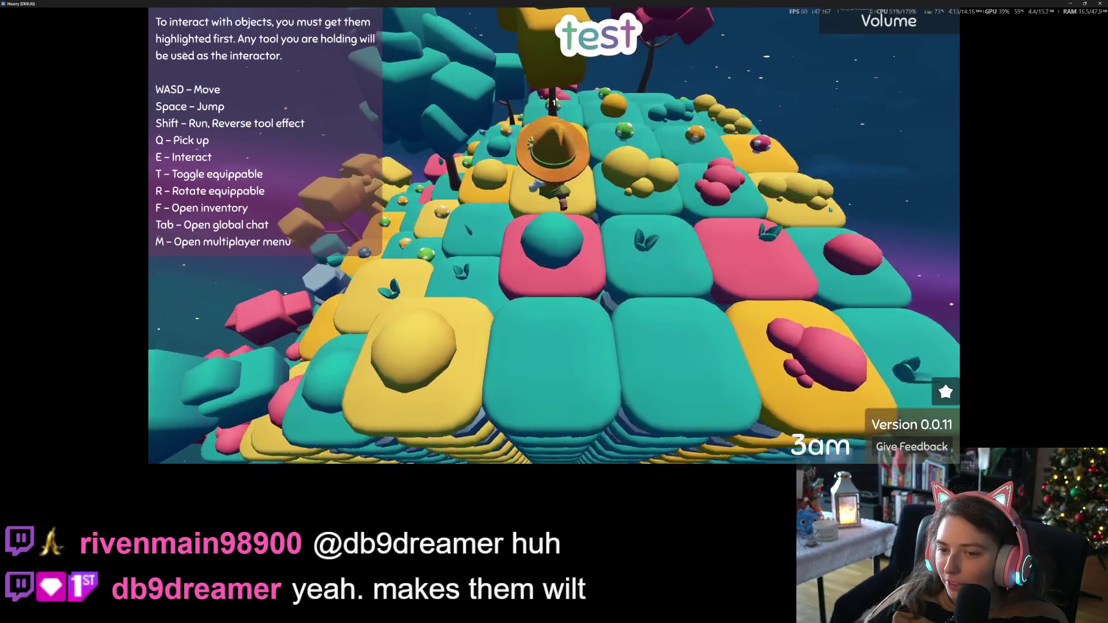
pyautogui.scroll(-3, 830, 210)
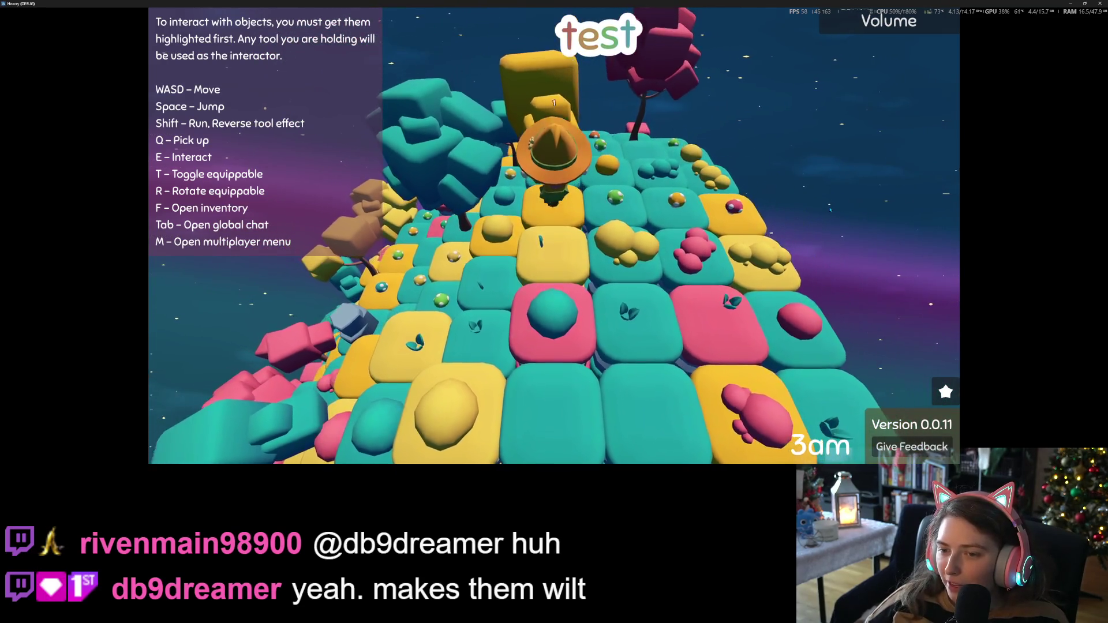
pyautogui.moveTo(830, 210)
pyautogui.mouseDown()
pyautogui.moveTo(969, 212)
pyautogui.moveTo(830, 210)
pyautogui.mouseUp()
# Adjust the zoom and walk the witch right and forward across yellow and teal tiles
pyautogui.scroll(5, 830, 209)
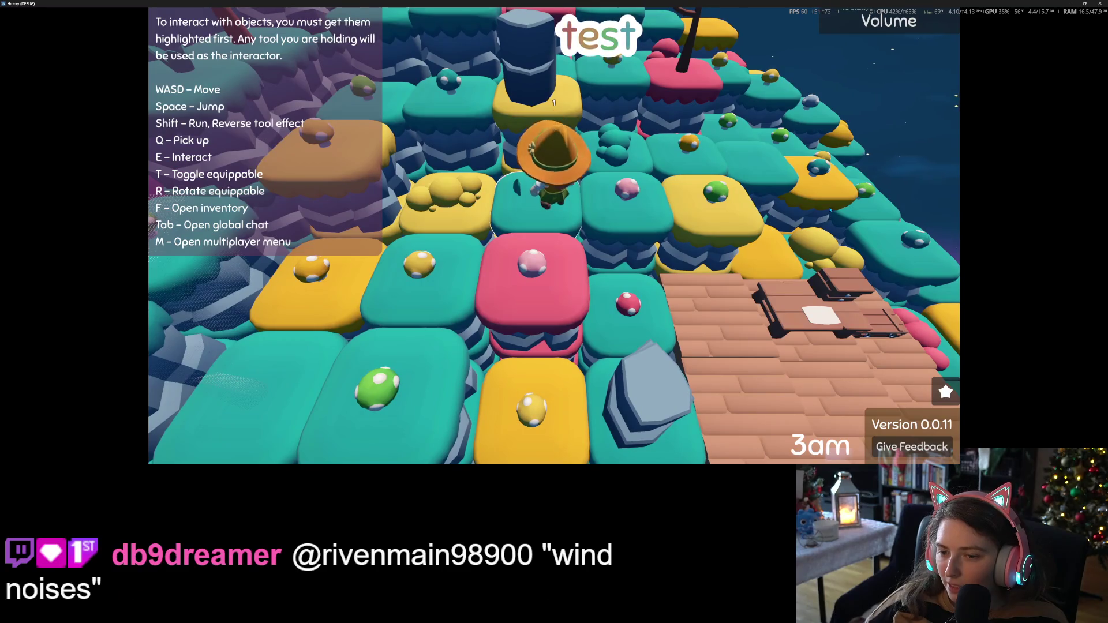
pyautogui.scroll(-5, 830, 210)
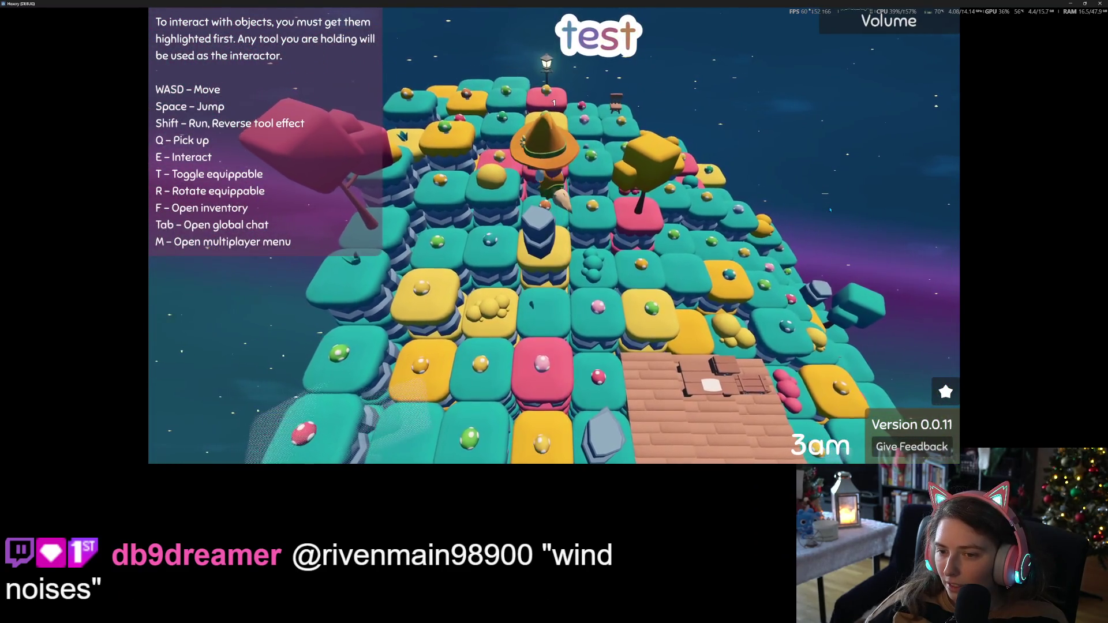
pyautogui.scroll(5, 830, 209)
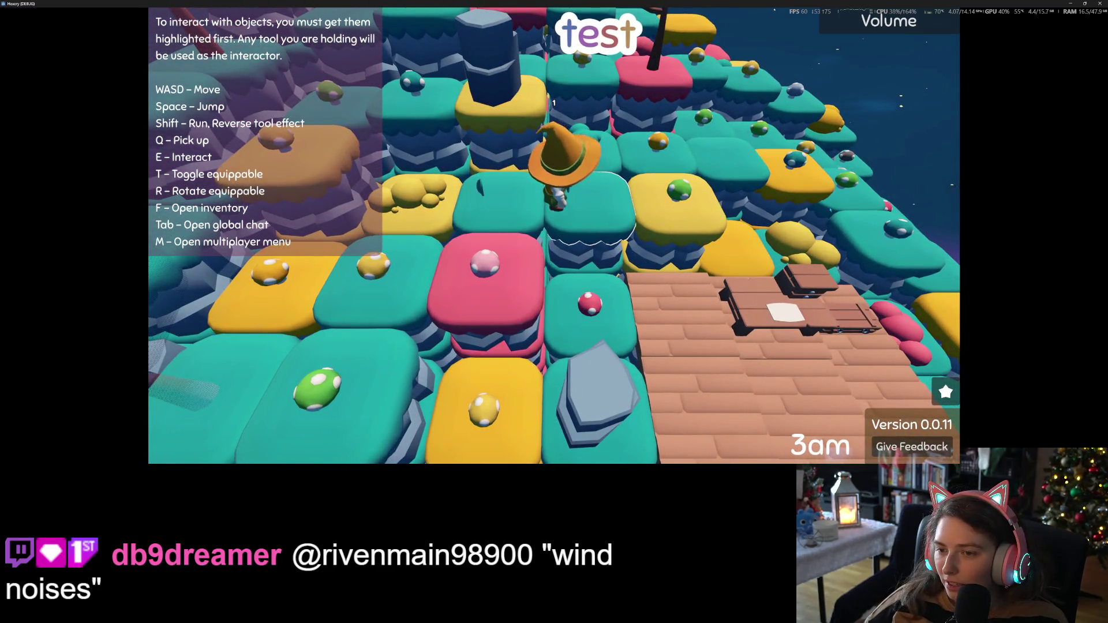
pyautogui.press('d')
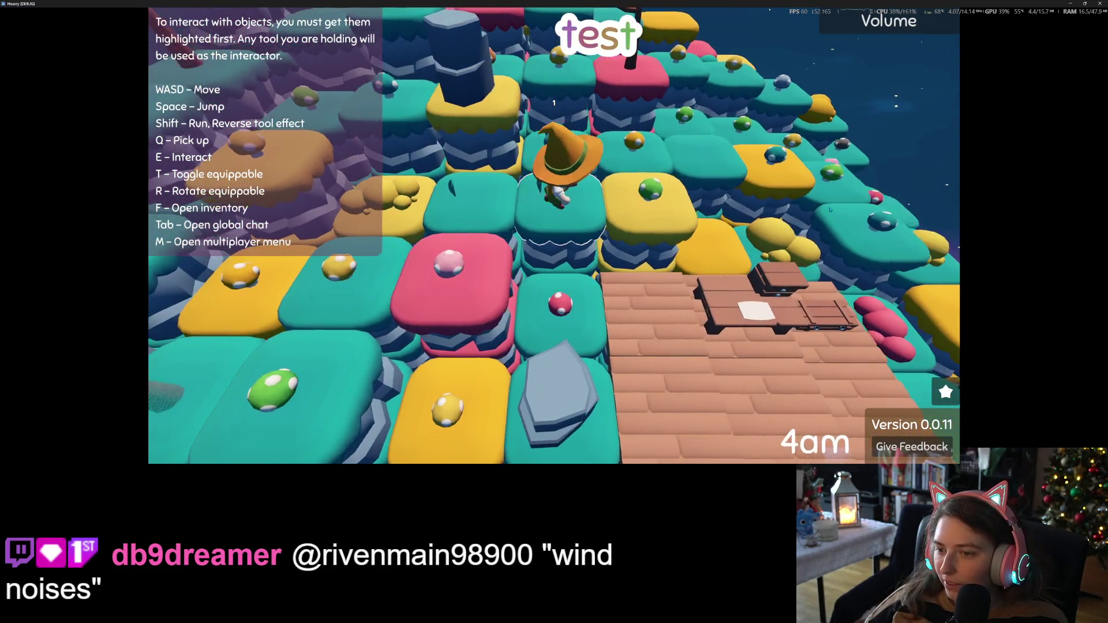
pyautogui.press('w')
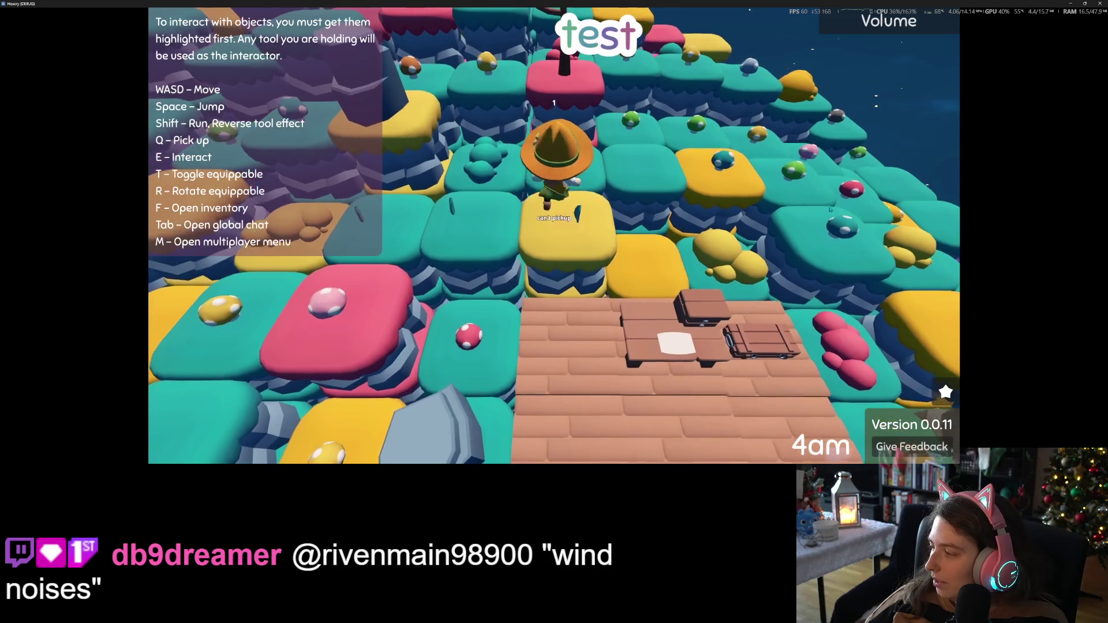
pyautogui.press('w')
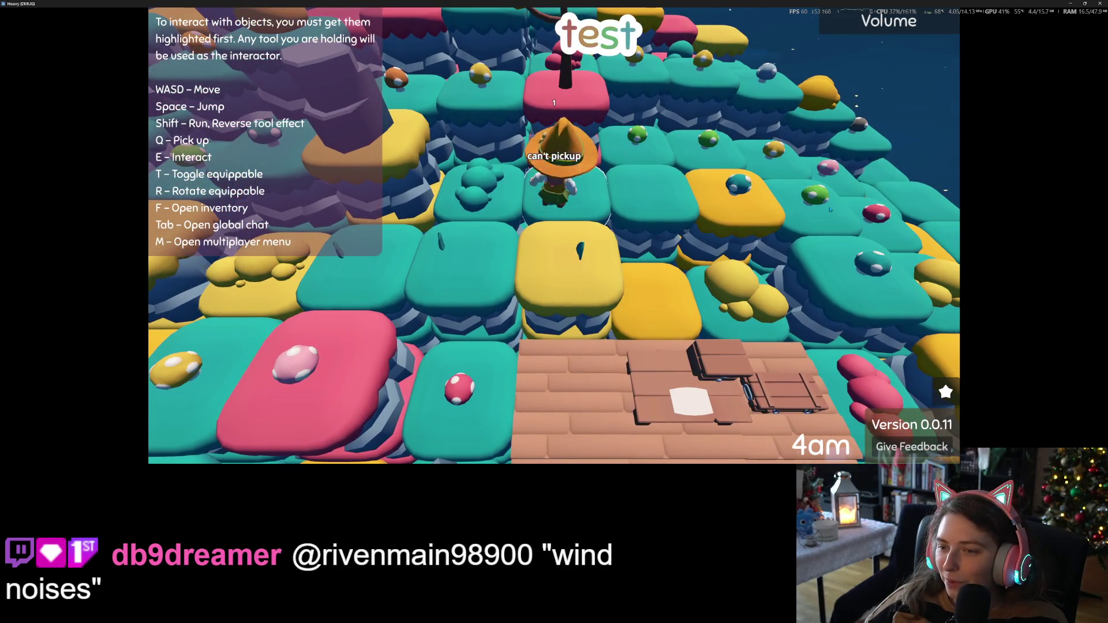
pyautogui.press('d')
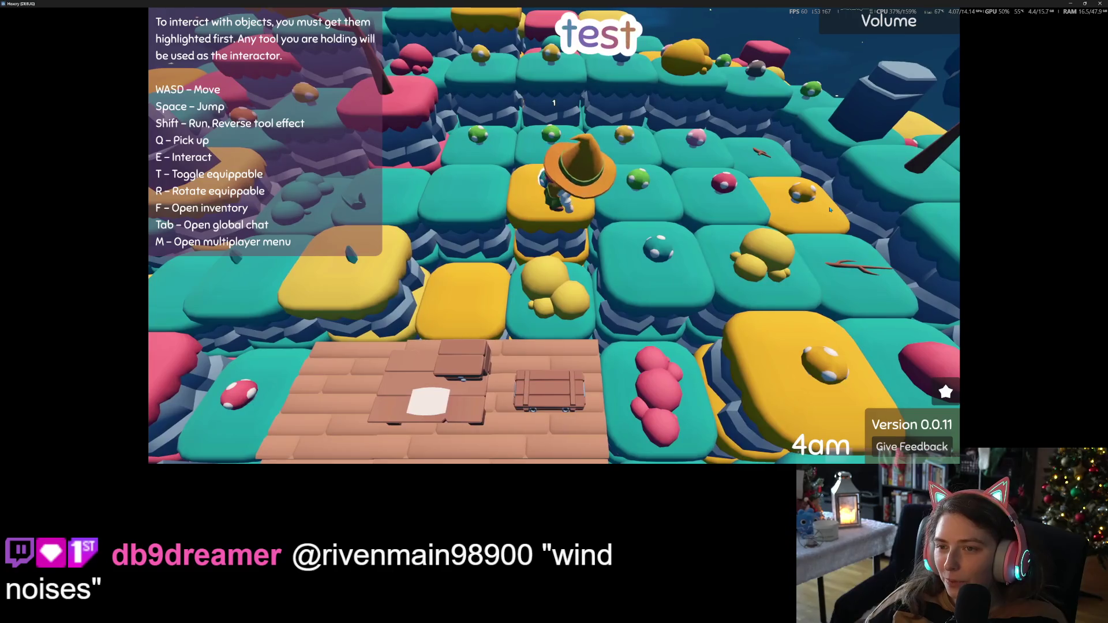
pyautogui.press('w')
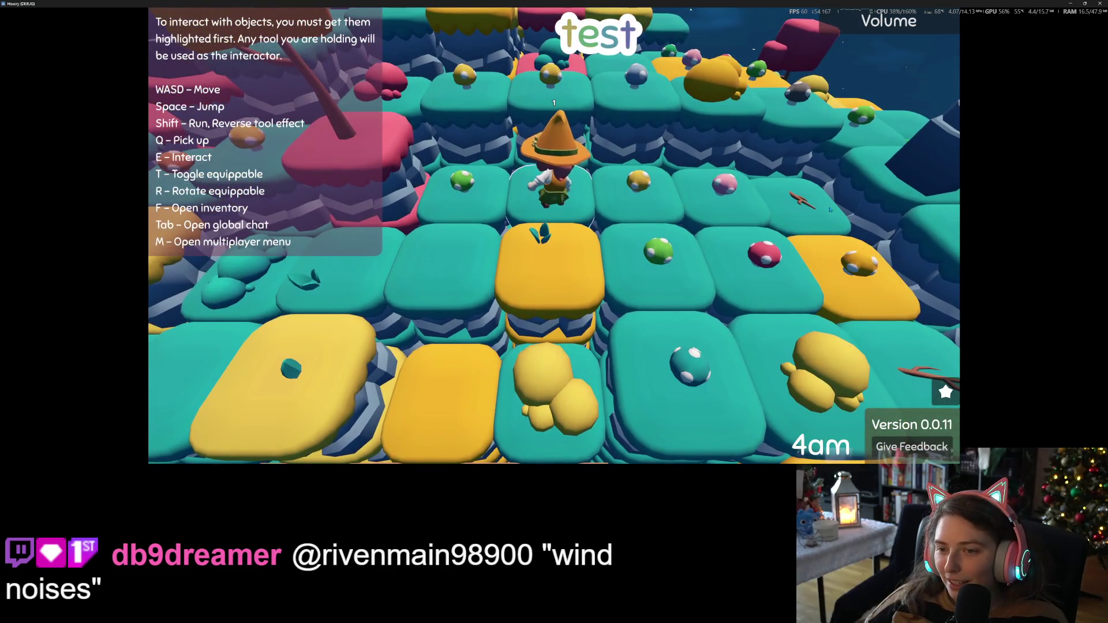
# Climb to the higher tile row, pick up the pink mushroom with Q, and zoom out
pyautogui.press('d')
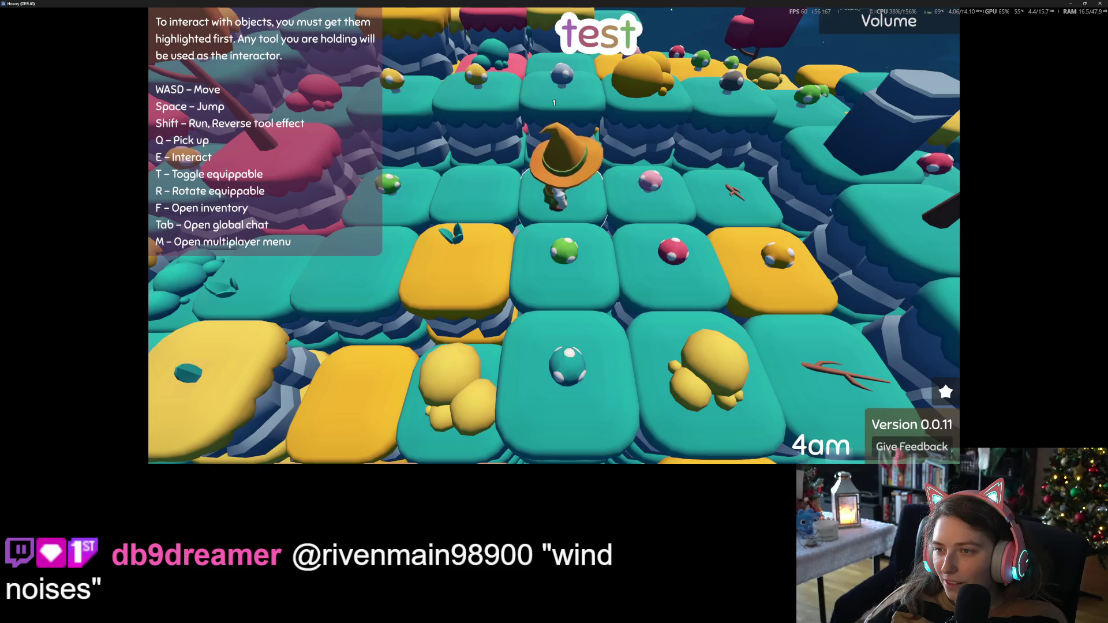
pyautogui.press('w')
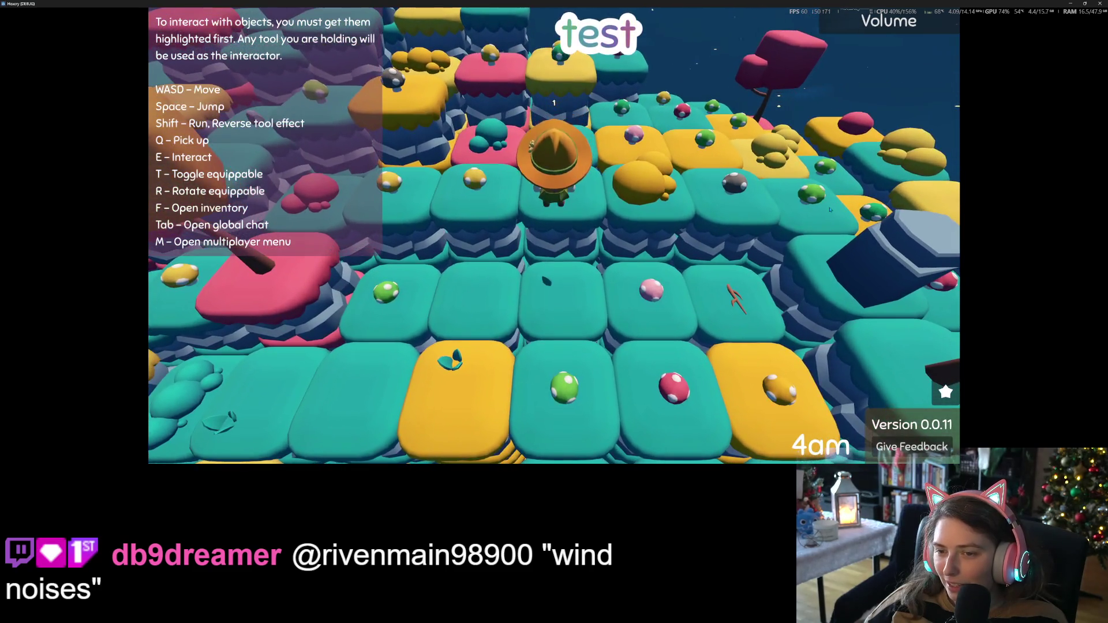
pyautogui.press('d')
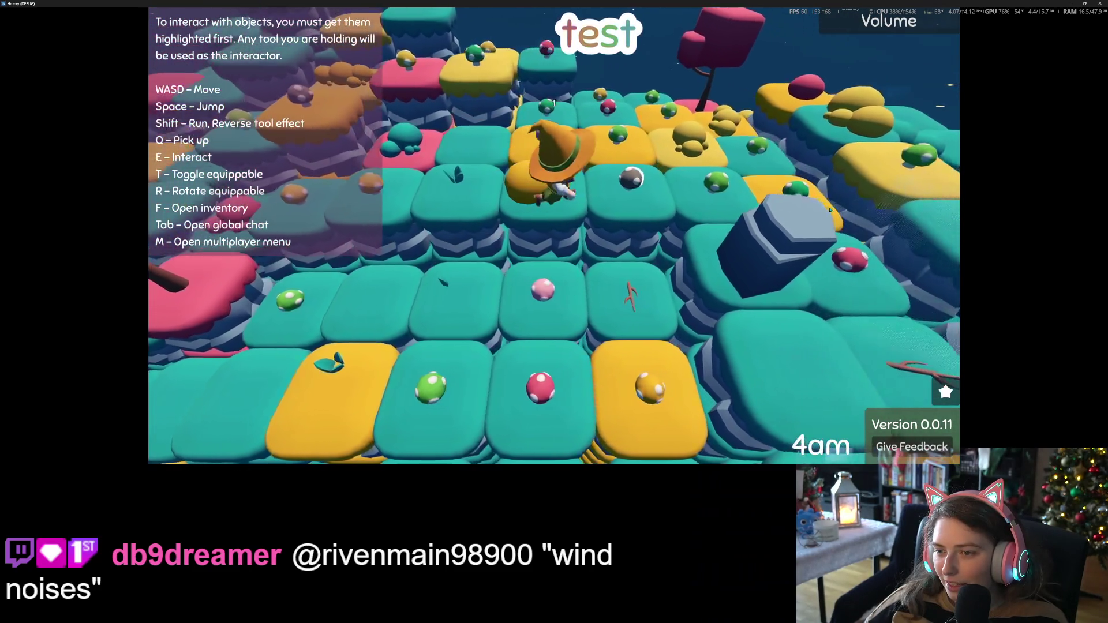
pyautogui.press('d')
pyautogui.press('w')
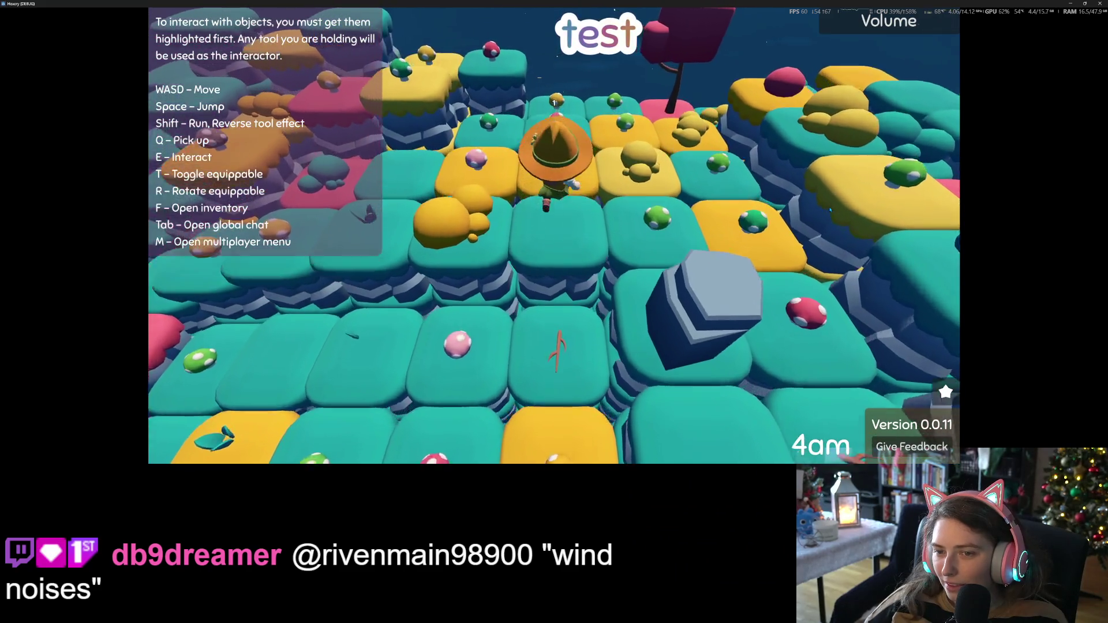
pyautogui.press('a')
pyautogui.press('q')
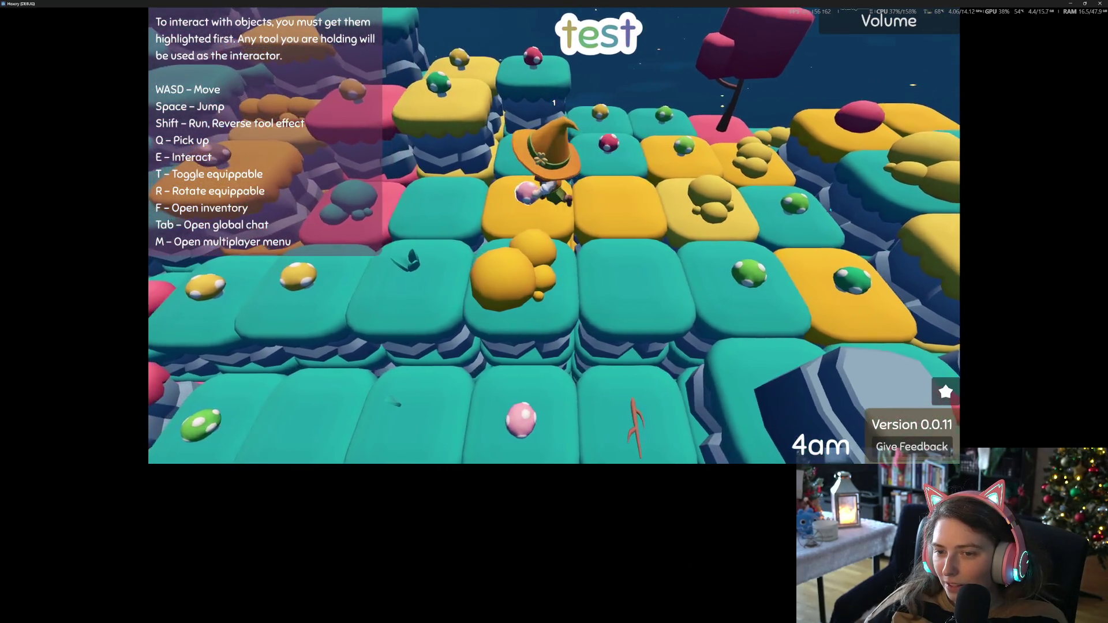
pyautogui.press('w')
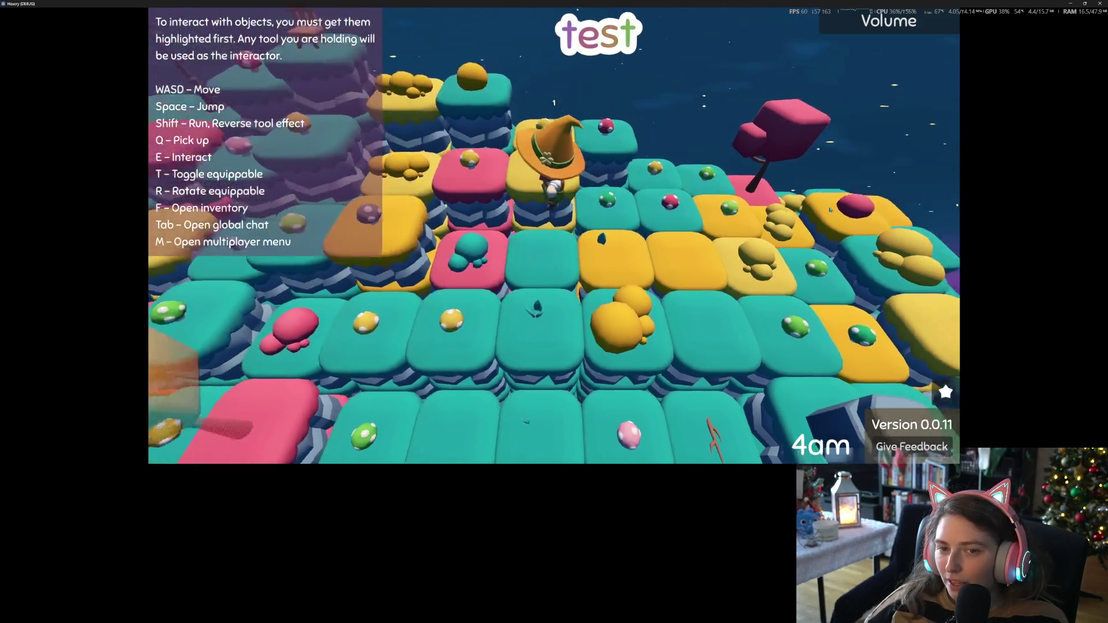
pyautogui.scroll(-5, 554, 231)
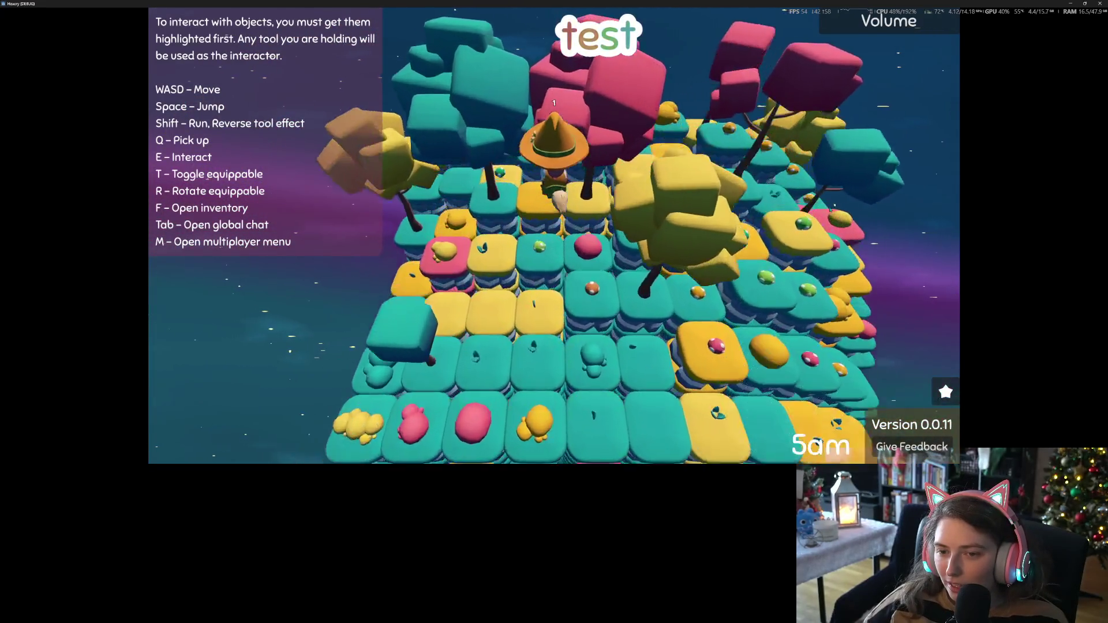
# Jump, walk the witch past the lamp post, then switch to the Trello Add flying card
pyautogui.press('space')
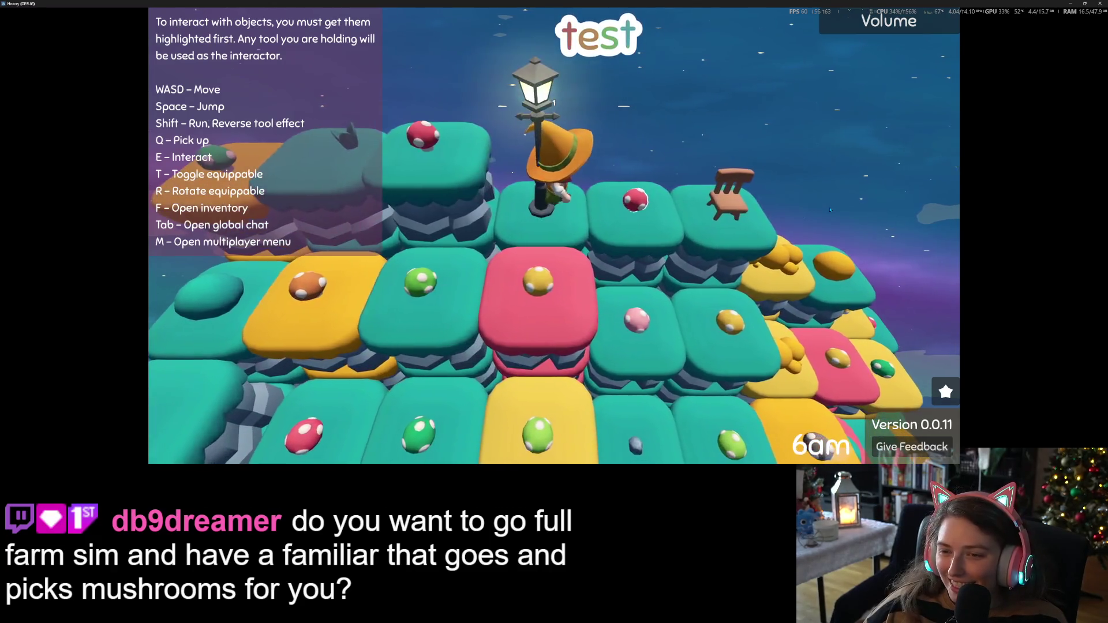
pyautogui.press('w')
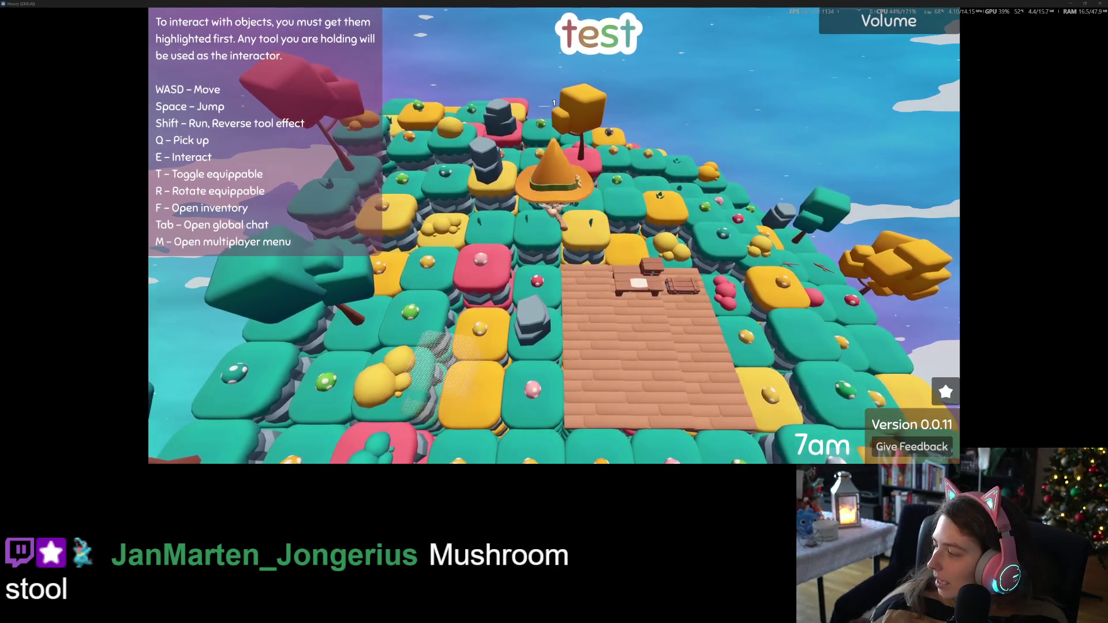
pyautogui.hotkey('alt', 'Tab')
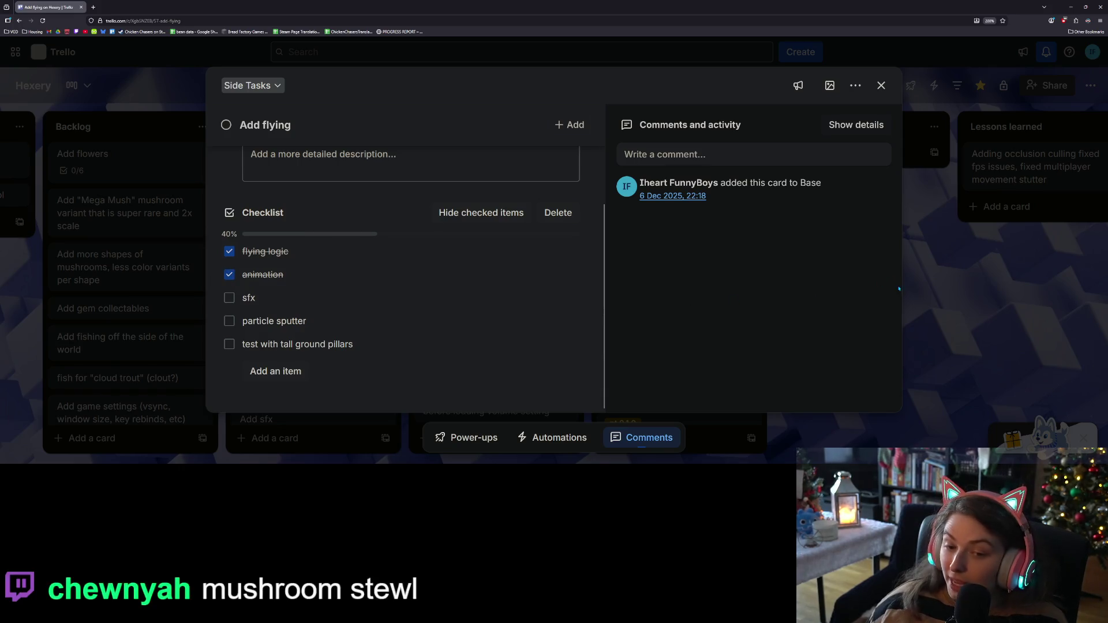
# Close the Add flying card, zoom the browser out, and start a new High Prio card
pyautogui.click(930, 268)
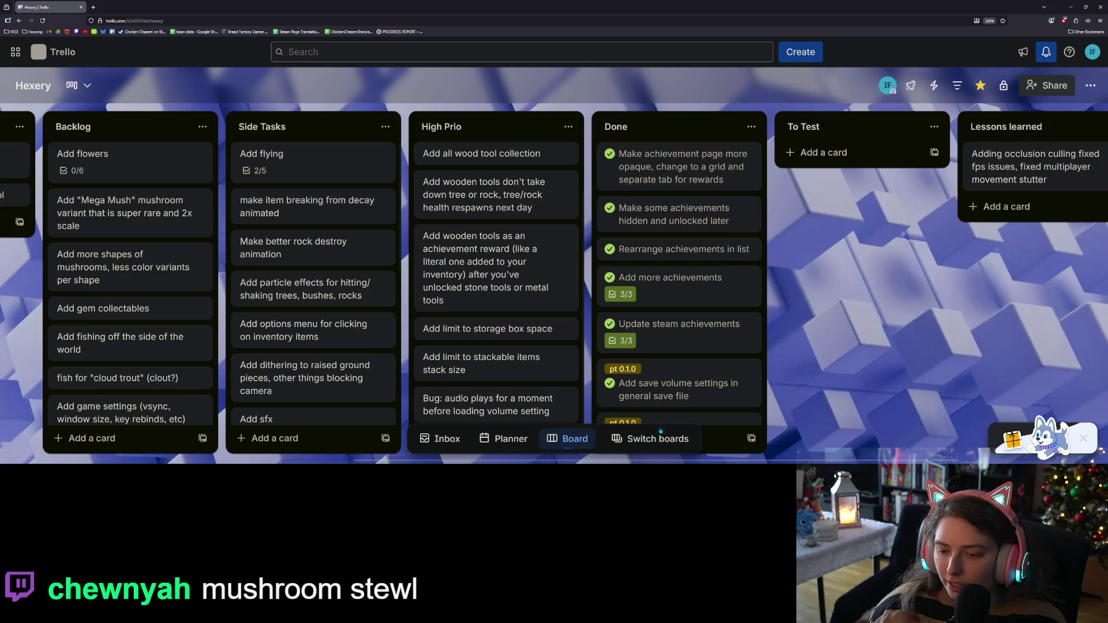
pyautogui.hotkey('ctrl', '-')
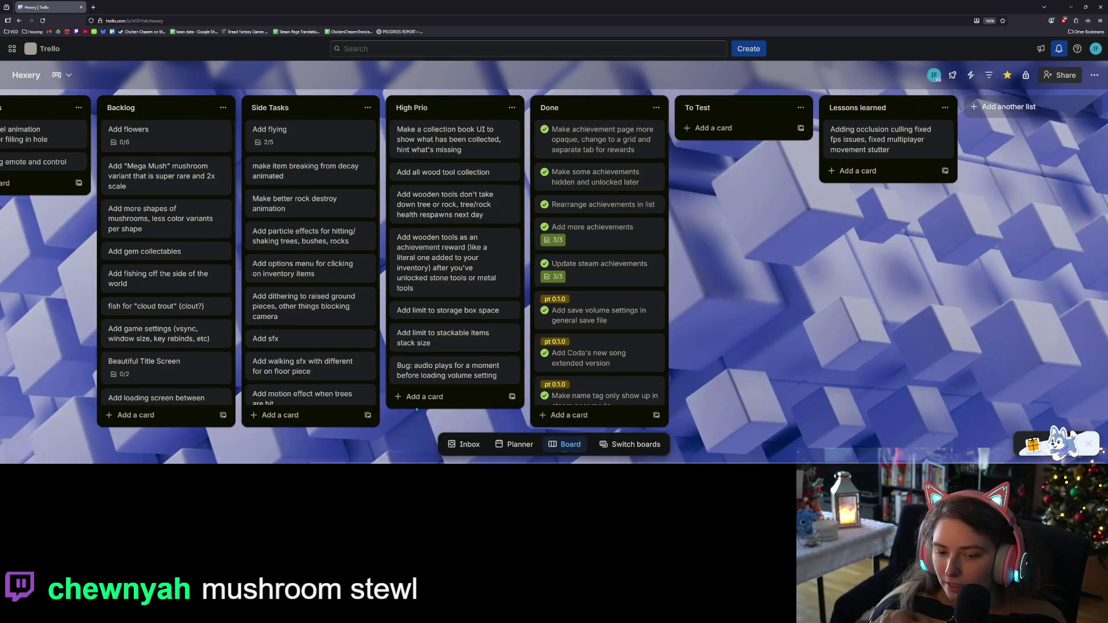
pyautogui.click(465, 396)
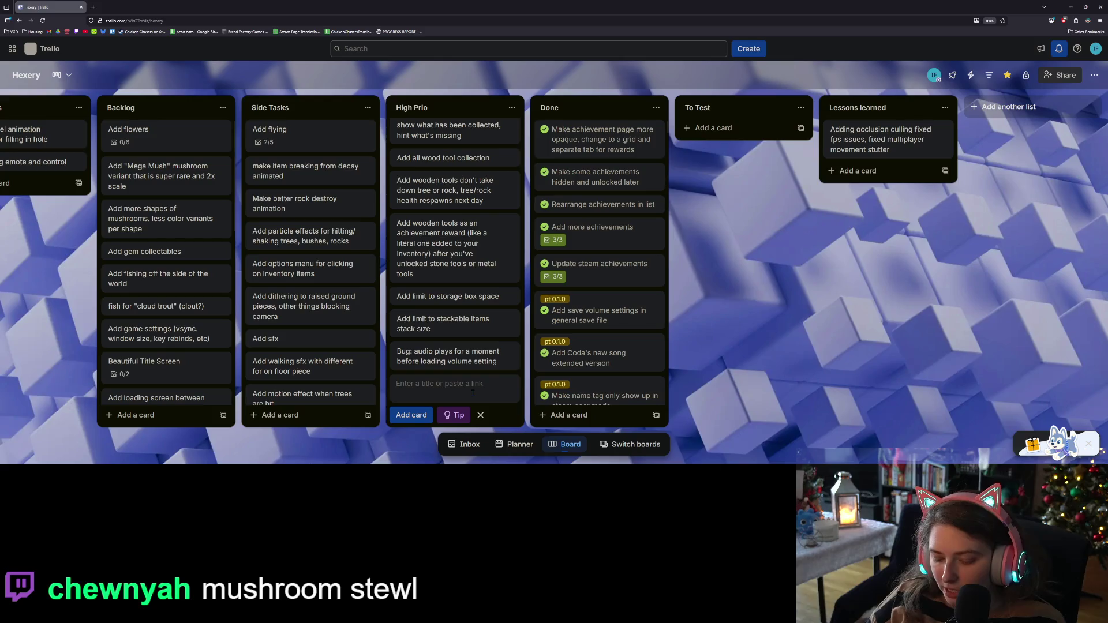
# Save a High Prio card about the sky flashing between full and zero opacity, then minimize the browser
pyautogui.write('bUG: SKY STILL F')
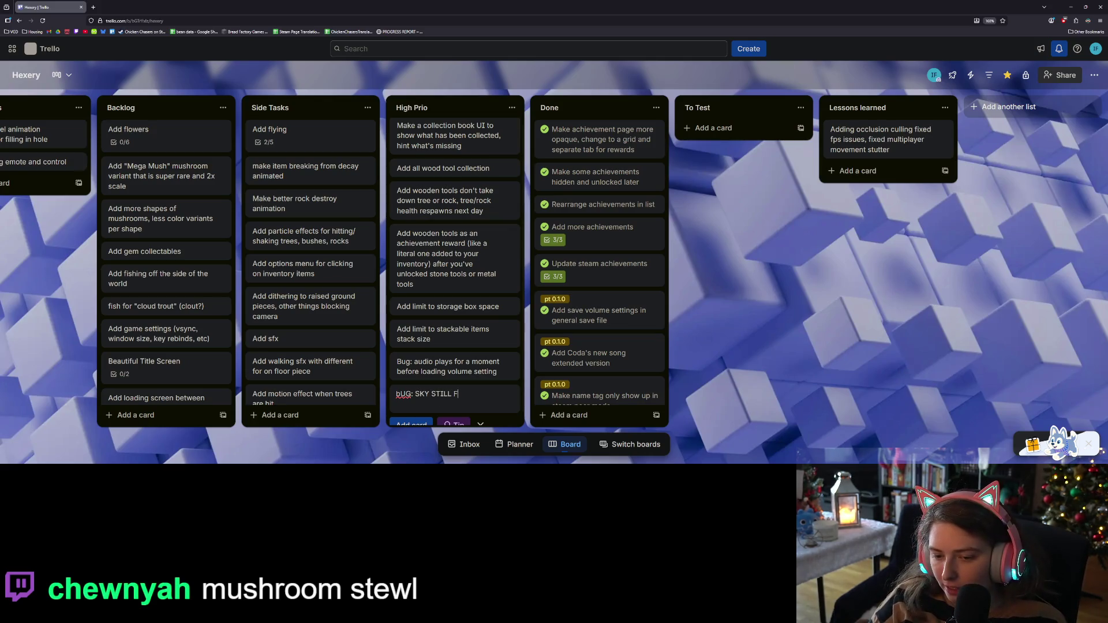
pyautogui.write('EEN FULL AND ZERO OPAC')
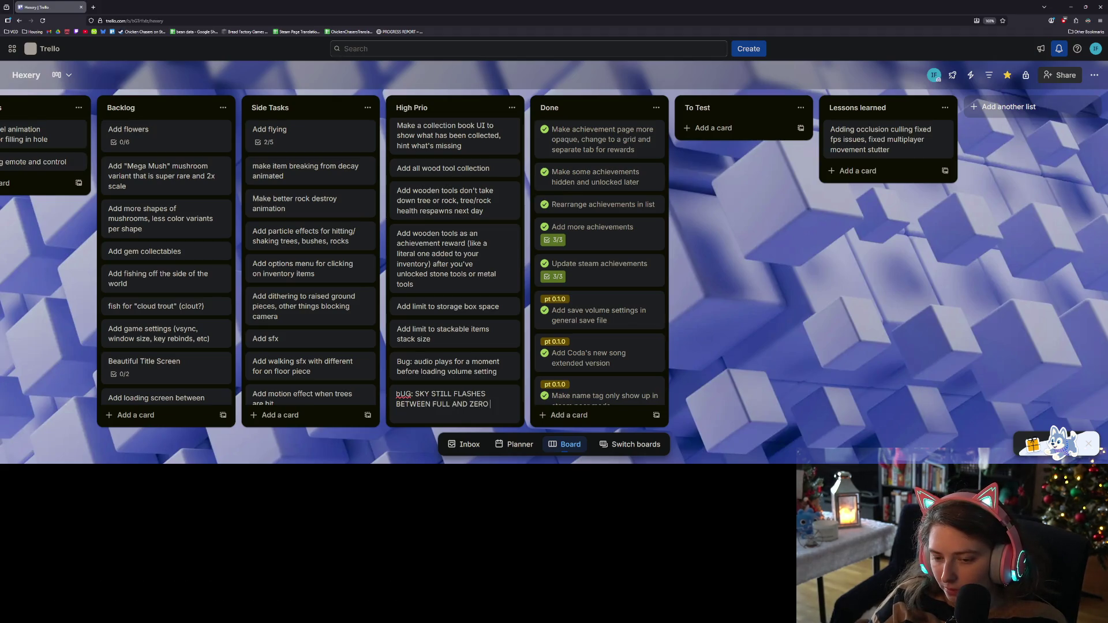
pyautogui.write('TI')
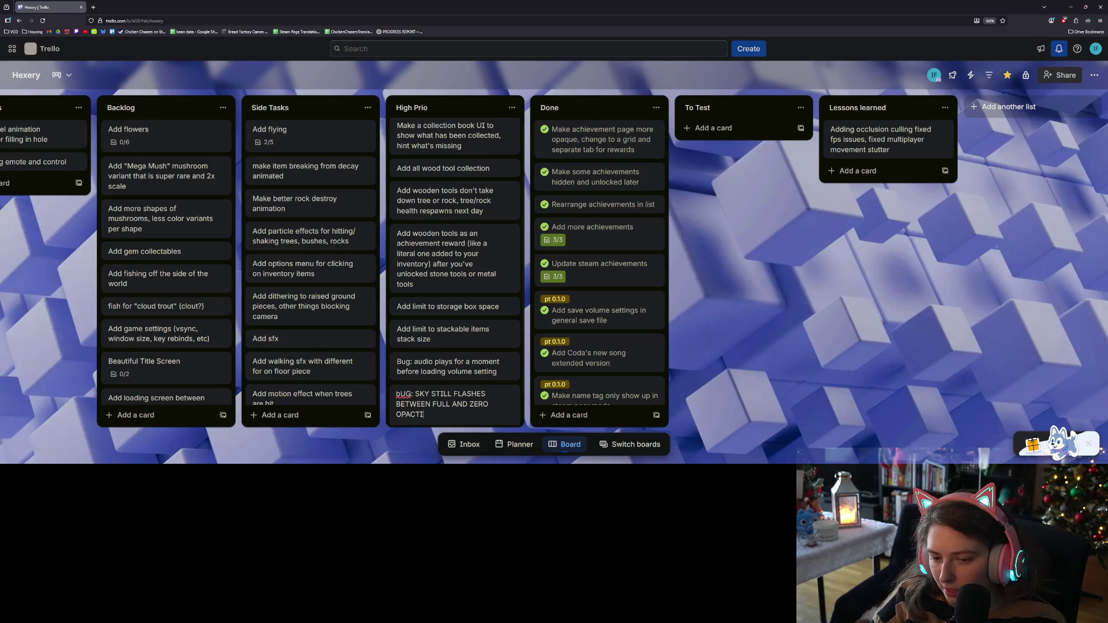
pyautogui.hotkey('ctrl', 'BackSpace')
pyautogui.write('OPACITY')
pyautogui.press('Return')
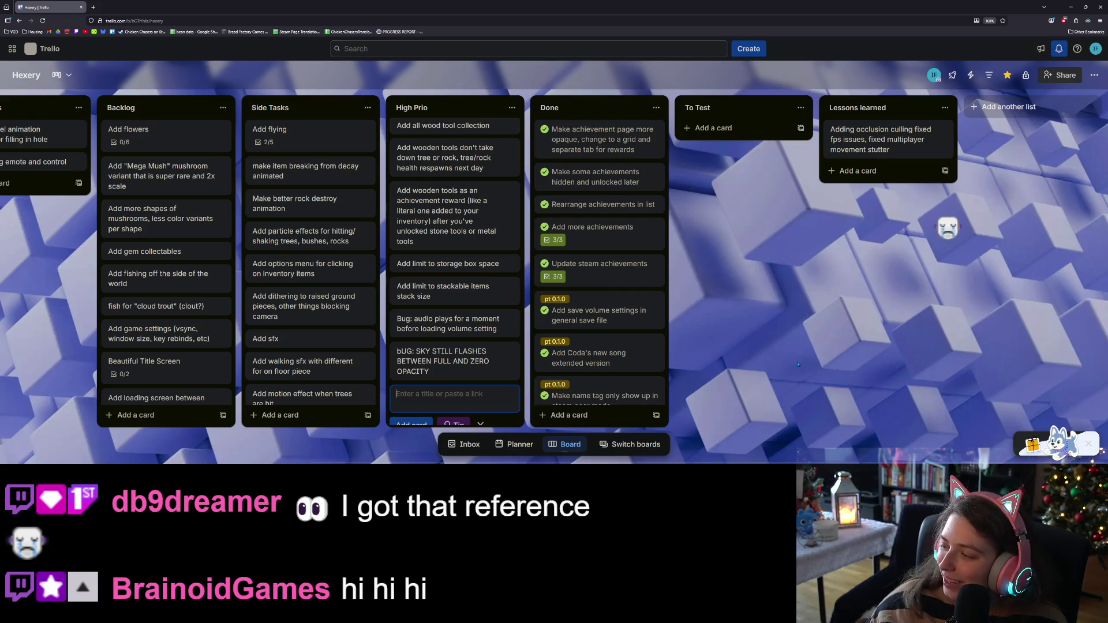
pyautogui.press('Escape')
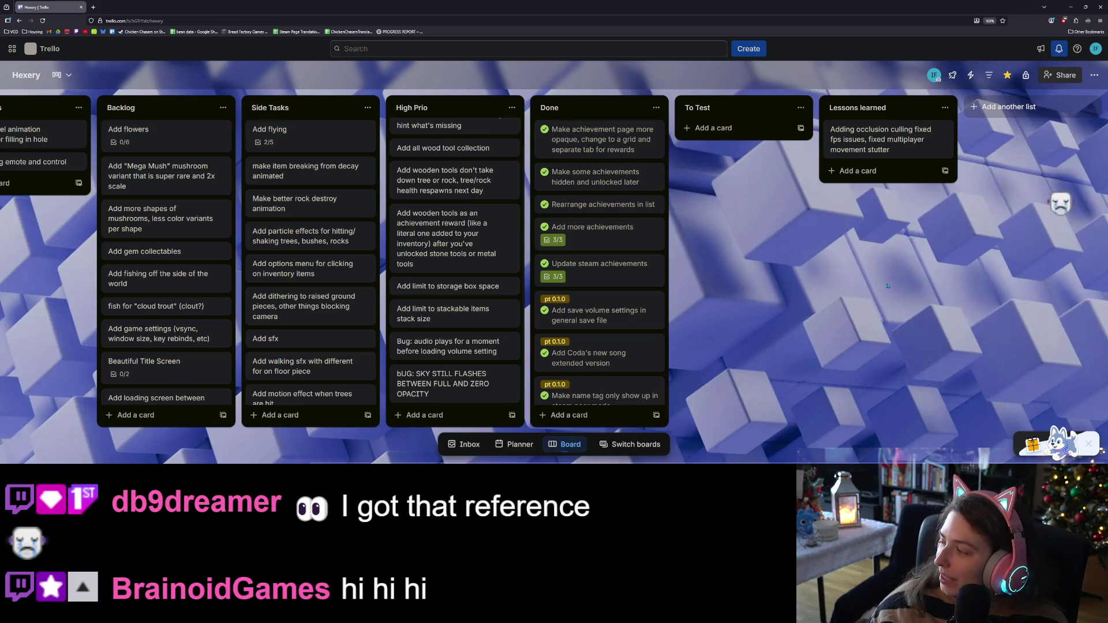
pyautogui.click(1071, 7)
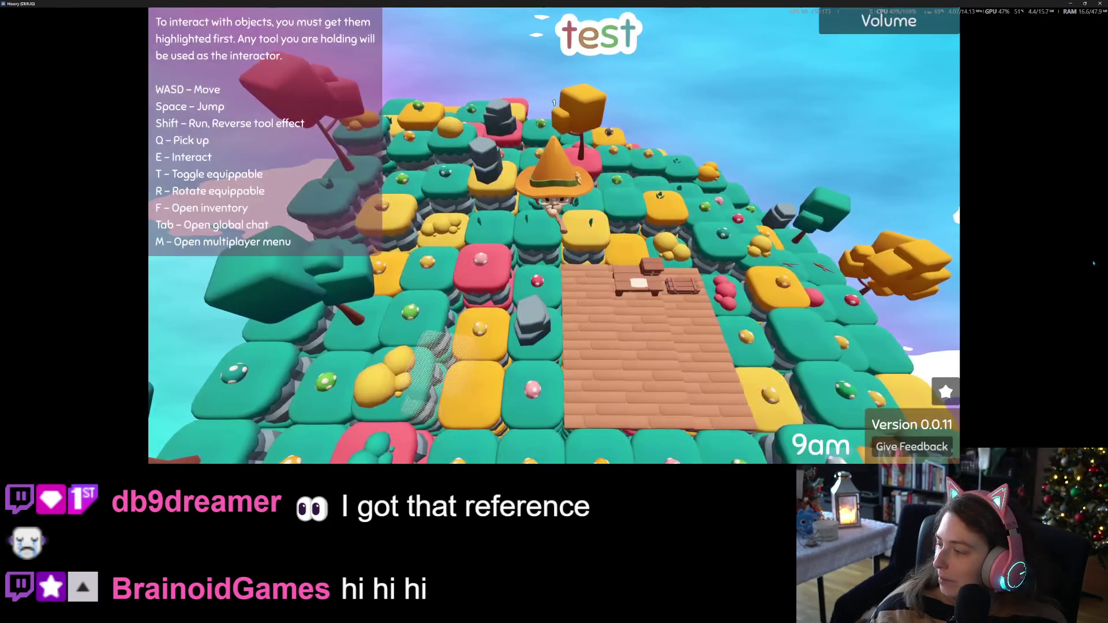
# Walk the witch back onto the wooden floor, then switch to the Hexery board and start a High Prio card
pyautogui.moveTo(831, 336); pyautogui.dragTo(578, 342)
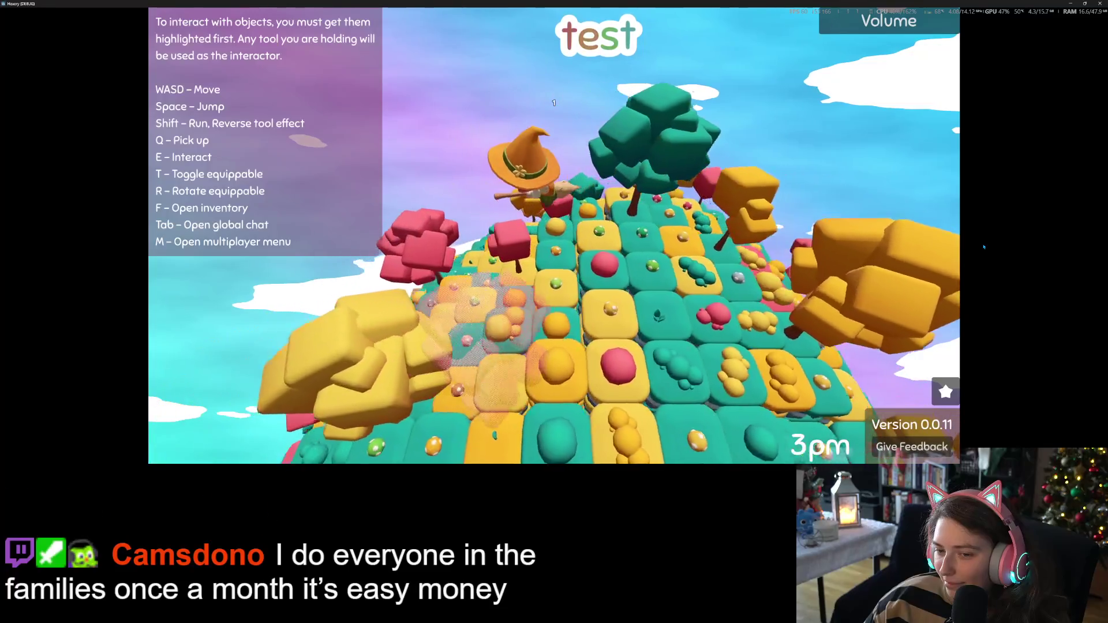
pyautogui.press('w')
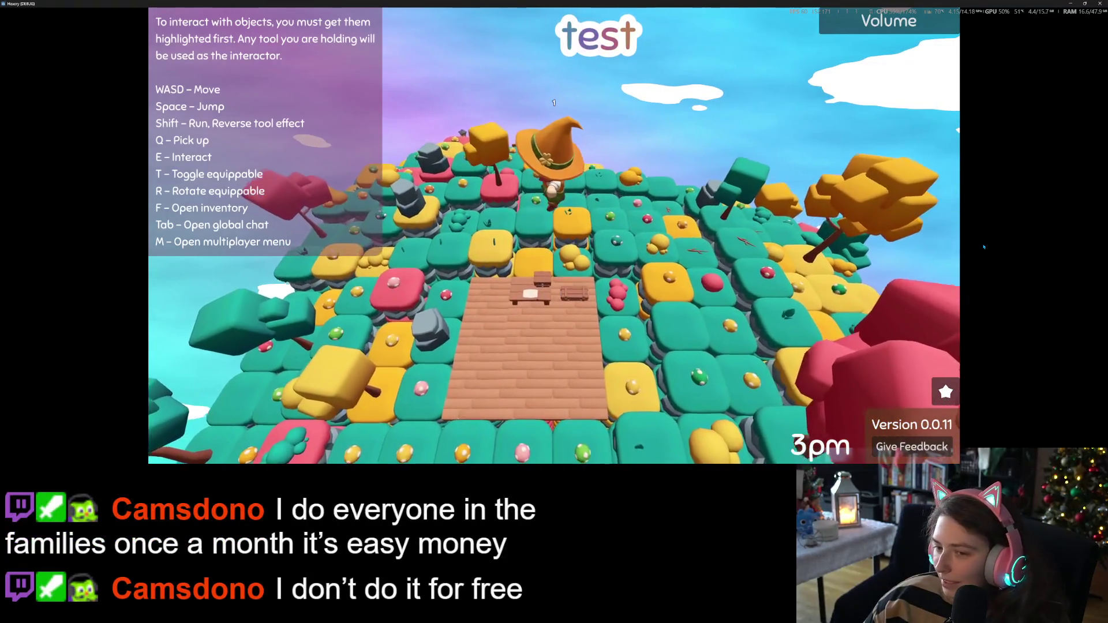
pyautogui.press('s')
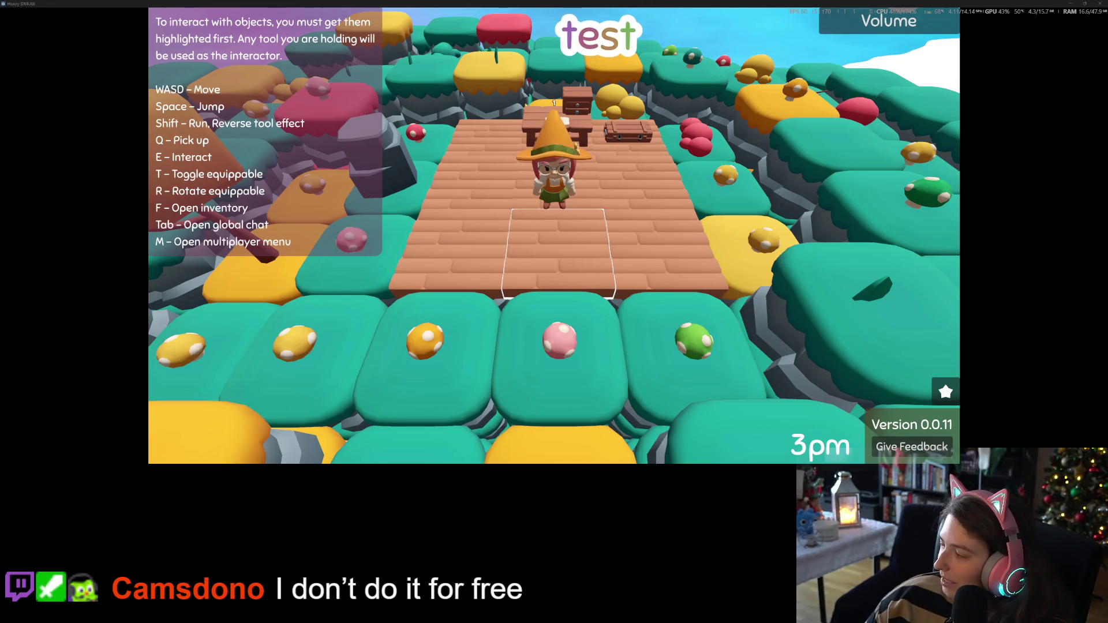
pyautogui.hotkey('alt', 'Tab')
pyautogui.click(422, 416)
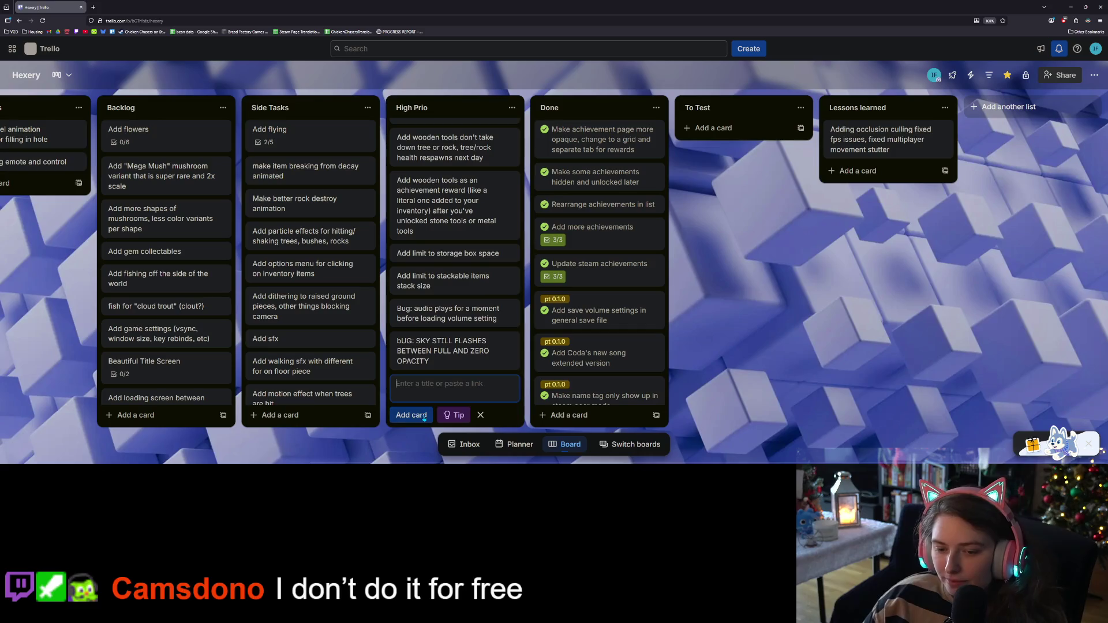
# Save the card 'set crafting bench as fixed spot in world, can't pick up' and minimize the browser
pyautogui.write('set crafting bench as fixe')
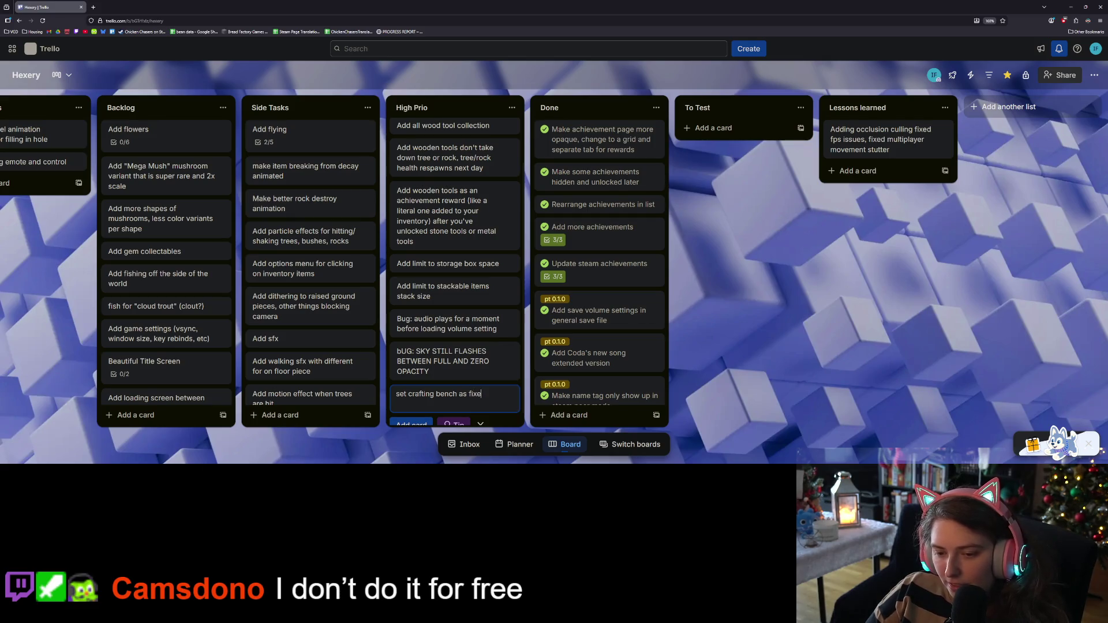
pyautogui.write('worlds')
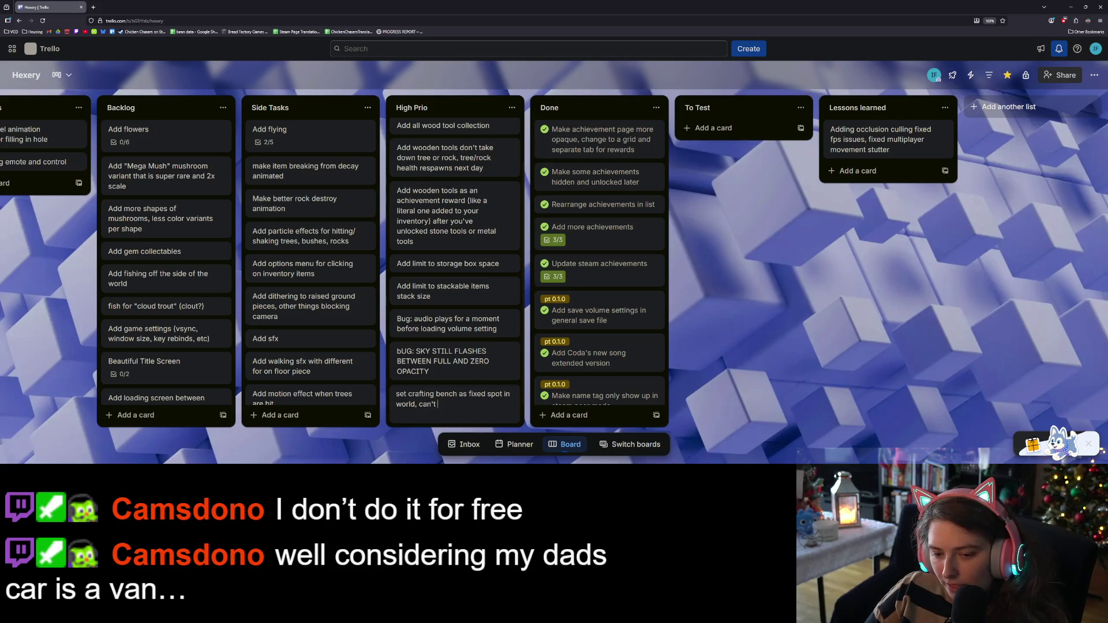
pyautogui.write('pick up')
pyautogui.press('Return')
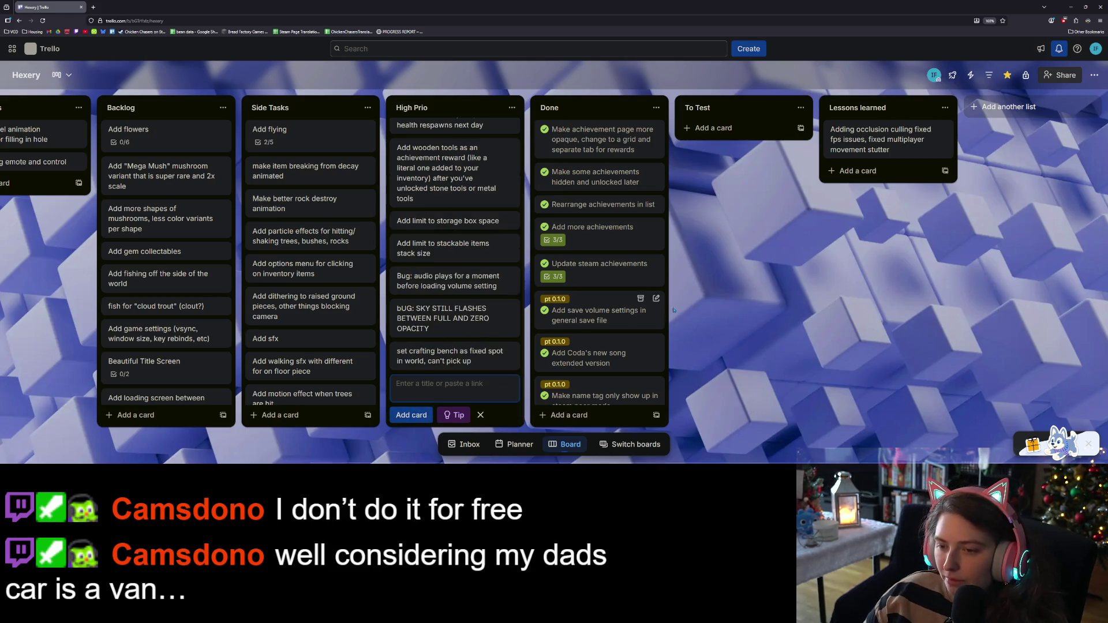
pyautogui.press('Escape')
pyautogui.click(1071, 7)
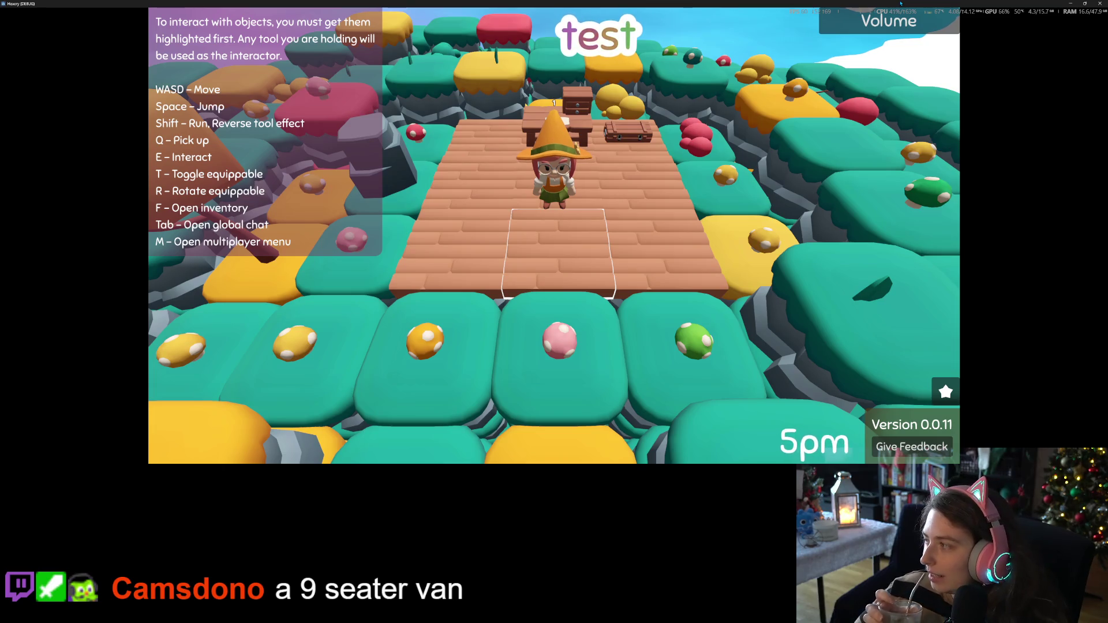
# Jump the witch, then open the crafting panel, scroll through it and close it
pyautogui.press('space')
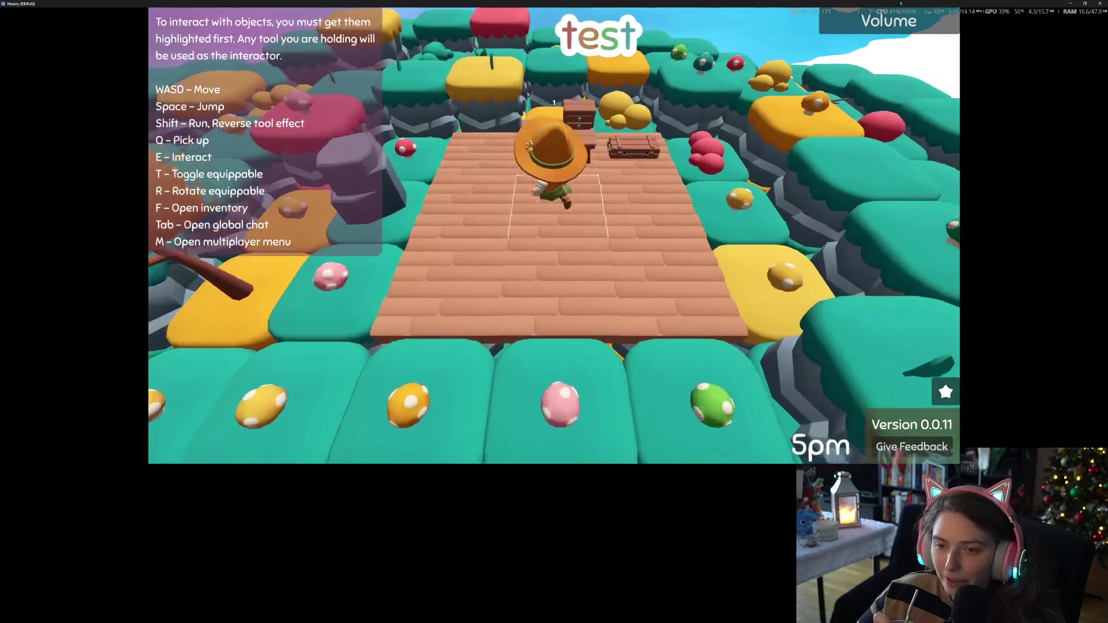
pyautogui.press('e')
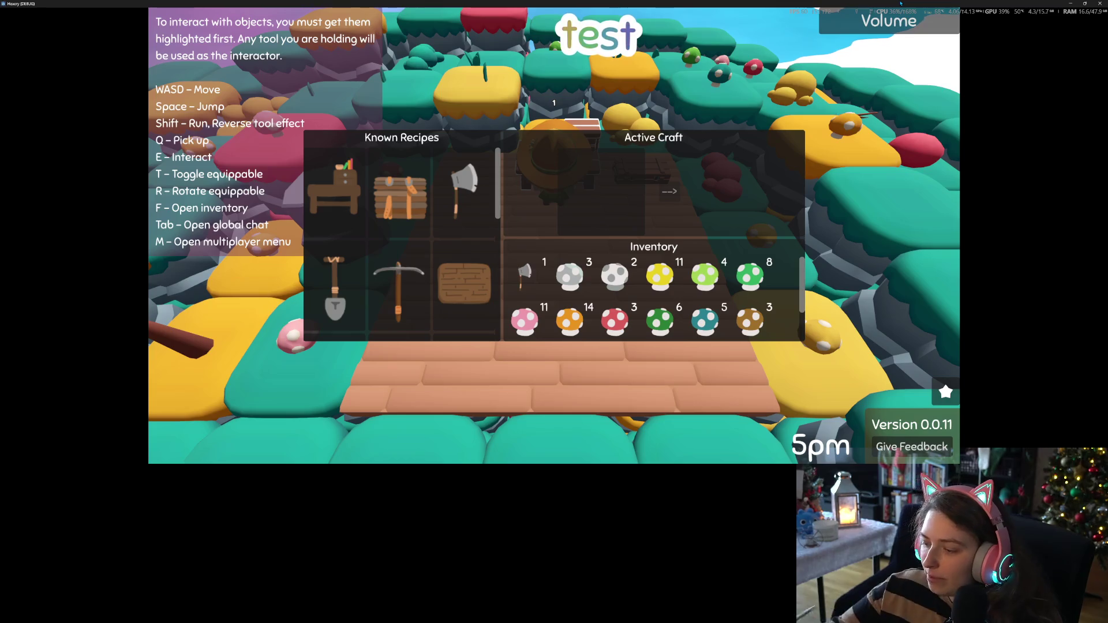
pyautogui.scroll(-1, 701, 309)
pyautogui.press('Escape')
# Walk to the chest, open it, and move every carried mushroom stack into it
pyautogui.press('d')
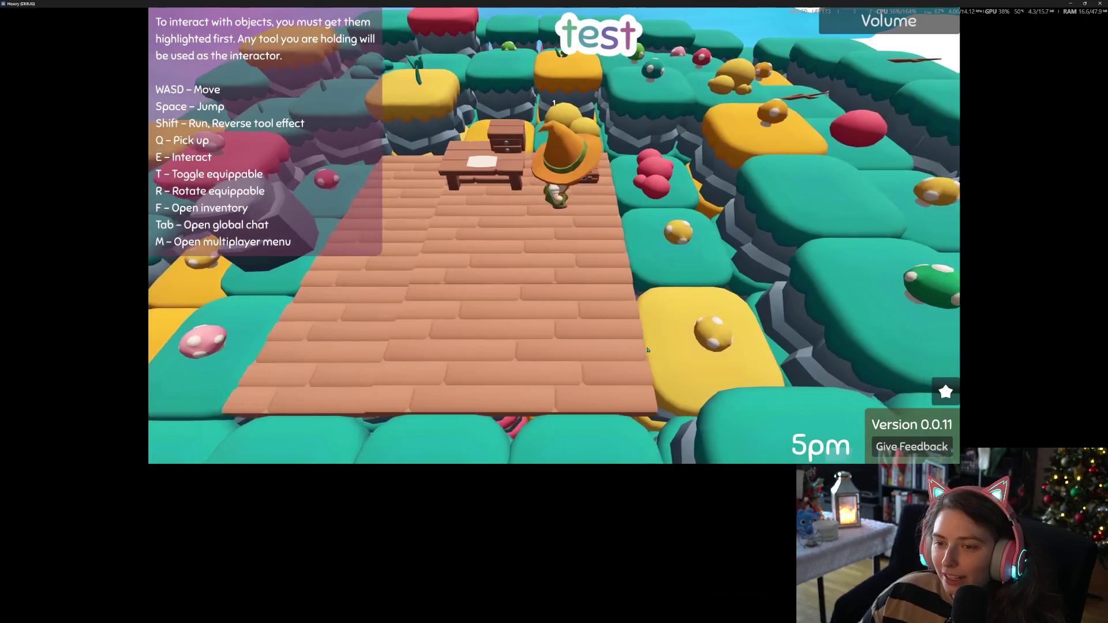
pyautogui.press('e')
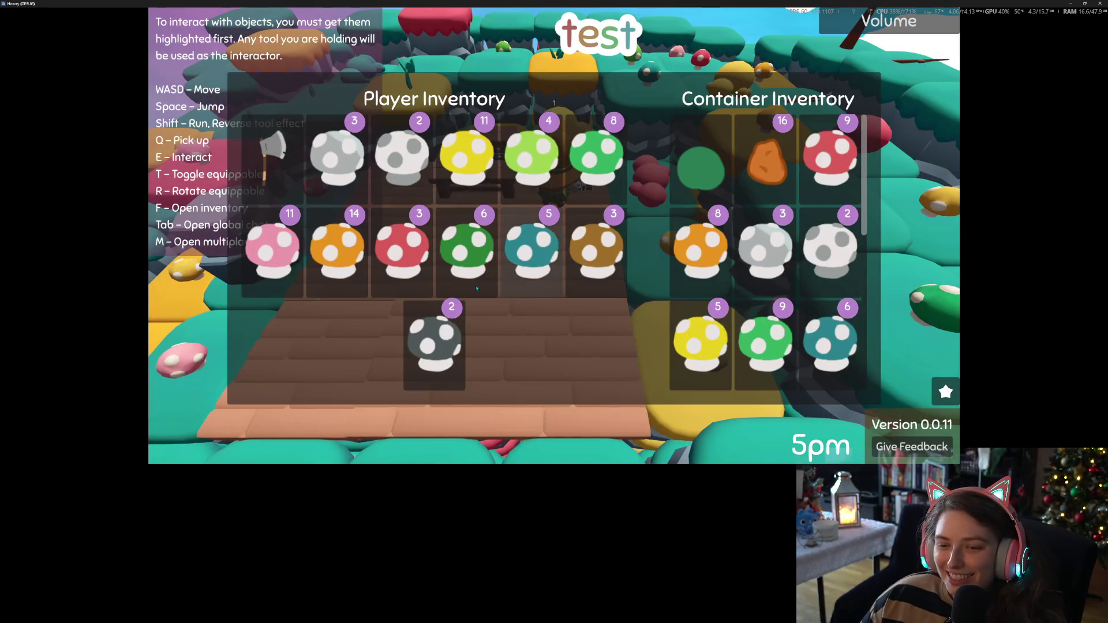
pyautogui.keyDown('shift'); pyautogui.click(338, 159); pyautogui.keyUp('shift')
pyautogui.keyDown('shift'); pyautogui.click(402, 208); pyautogui.keyUp('shift')
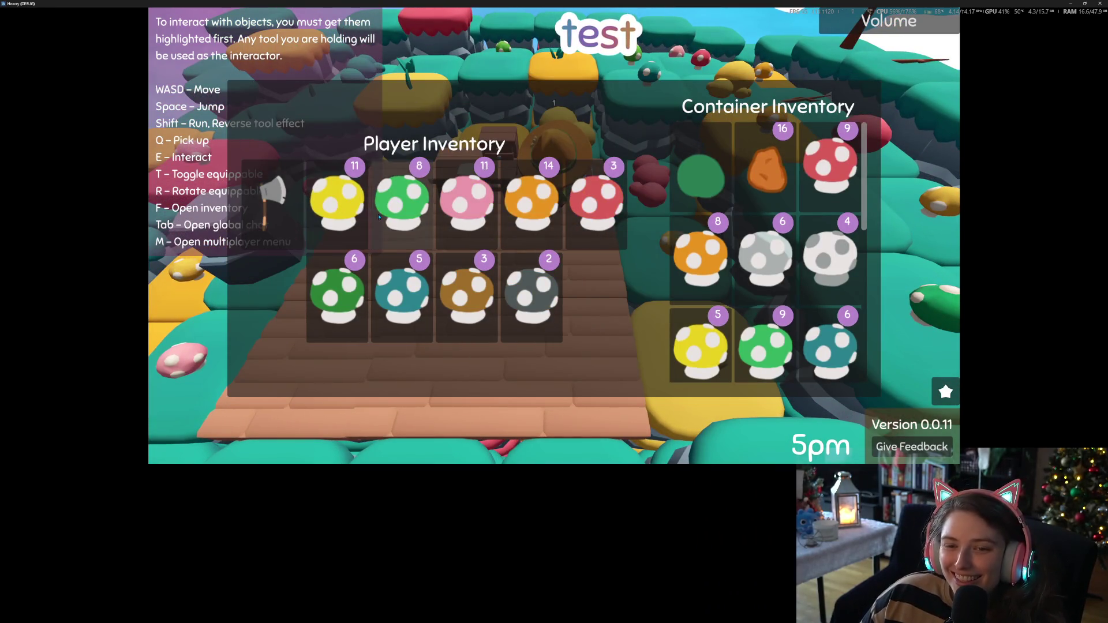
pyautogui.keyDown('shift'); pyautogui.click(403, 208); pyautogui.keyUp('shift')
pyautogui.keyDown('shift'); pyautogui.click(402, 209); pyautogui.keyUp('shift')
pyautogui.keyDown('shift'); pyautogui.click(467, 220); pyautogui.keyUp('shift')
pyautogui.keyDown('shift'); pyautogui.click(467, 228); pyautogui.keyUp('shift')
pyautogui.keyDown('shift'); pyautogui.click(466, 228); pyautogui.keyUp('shift')
pyautogui.keyDown('shift'); pyautogui.click(467, 231); pyautogui.keyUp('shift')
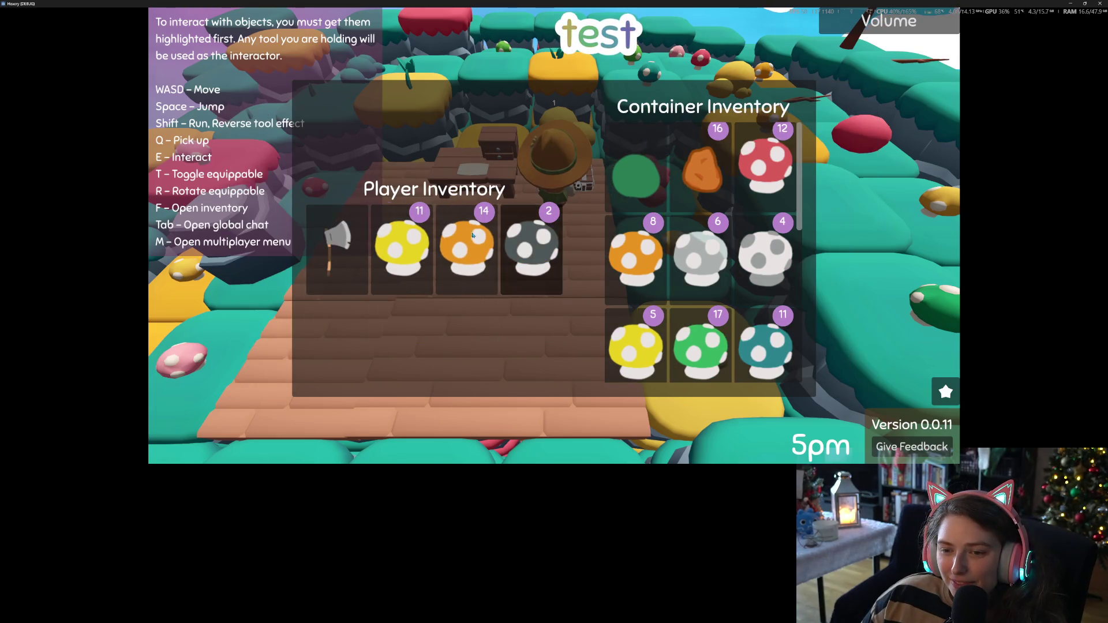
pyautogui.keyDown('shift'); pyautogui.click(466, 237); pyautogui.keyUp('shift')
pyautogui.keyDown('shift'); pyautogui.click(436, 243); pyautogui.keyUp('shift')
pyautogui.keyDown('shift'); pyautogui.click(500, 243); pyautogui.keyUp('shift')
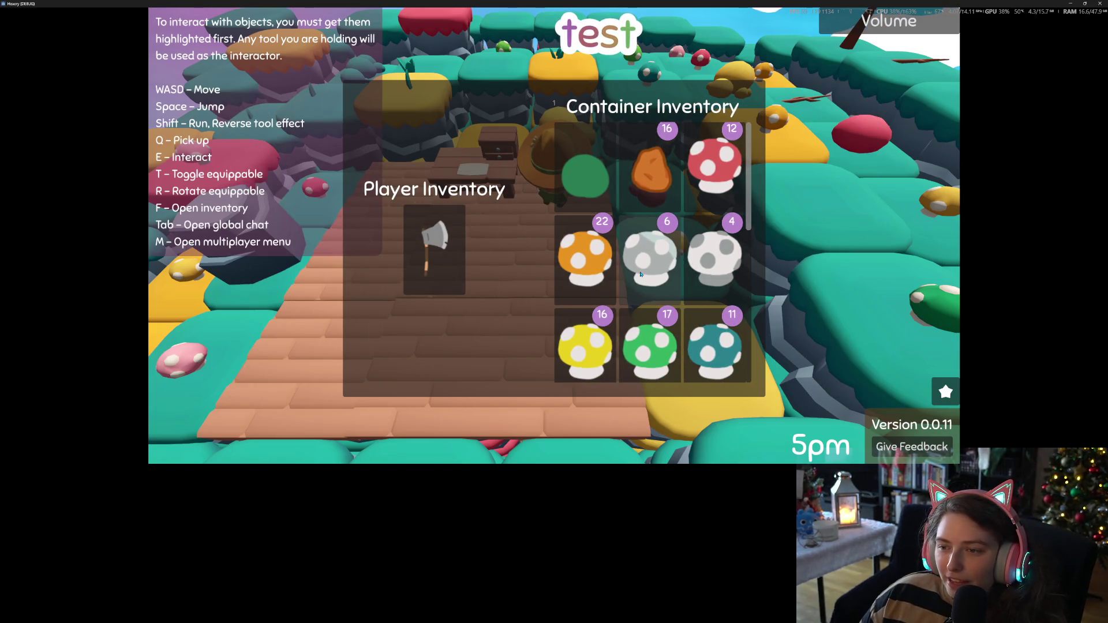
# Take the 64 sticks out of the chest, then check the player inventory
pyautogui.scroll(-10, 643, 283)
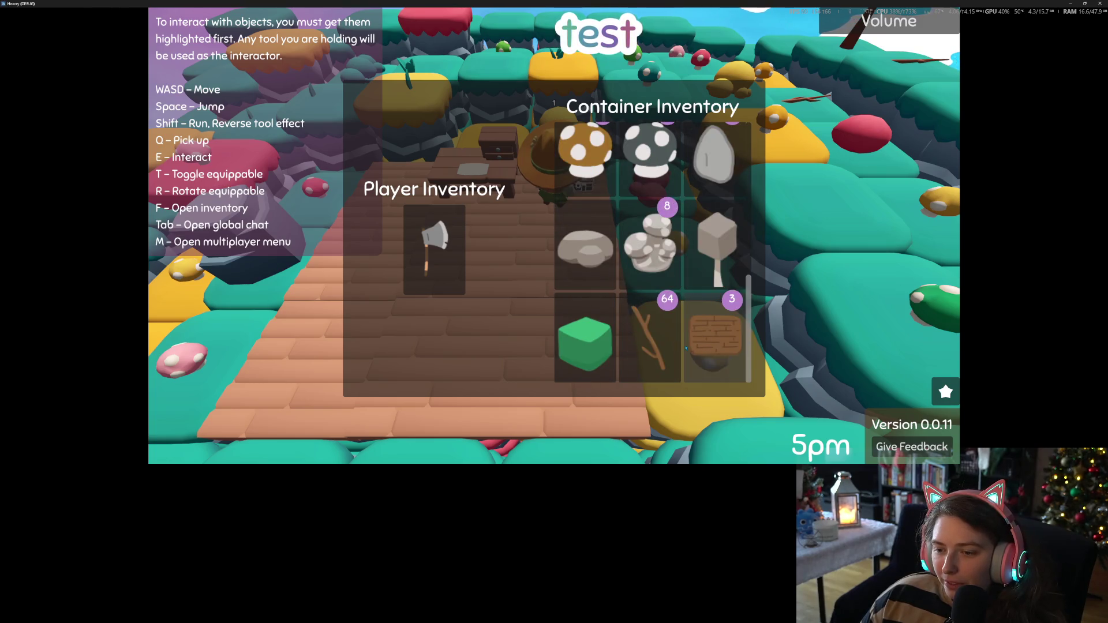
pyautogui.keyDown('shift'); pyautogui.click(651, 341); pyautogui.keyUp('shift')
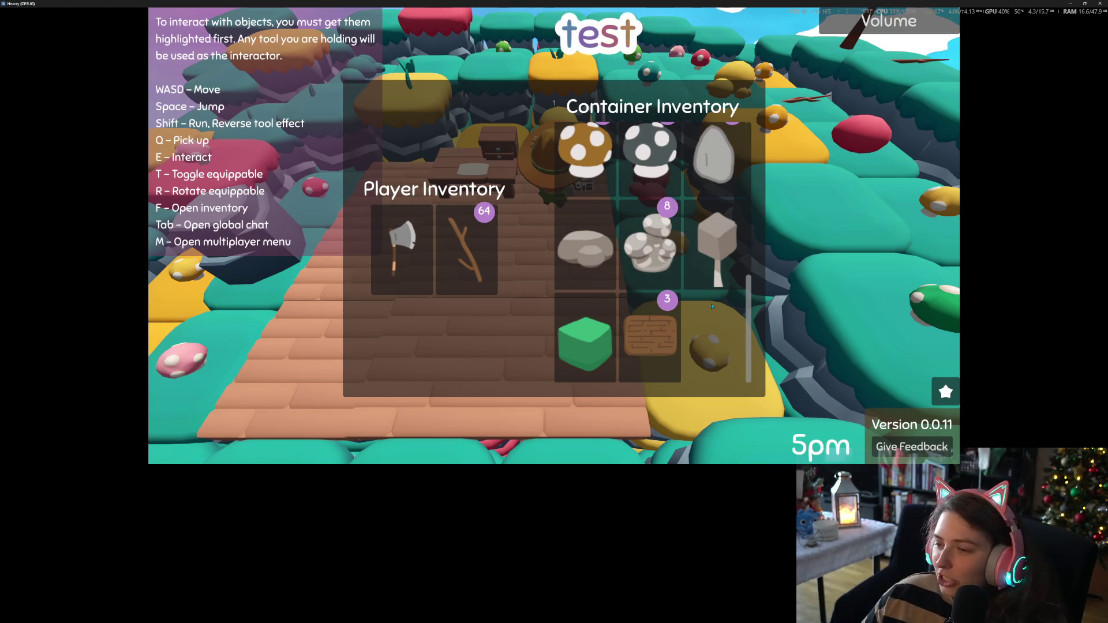
pyautogui.press('Escape')
pyautogui.press('a')
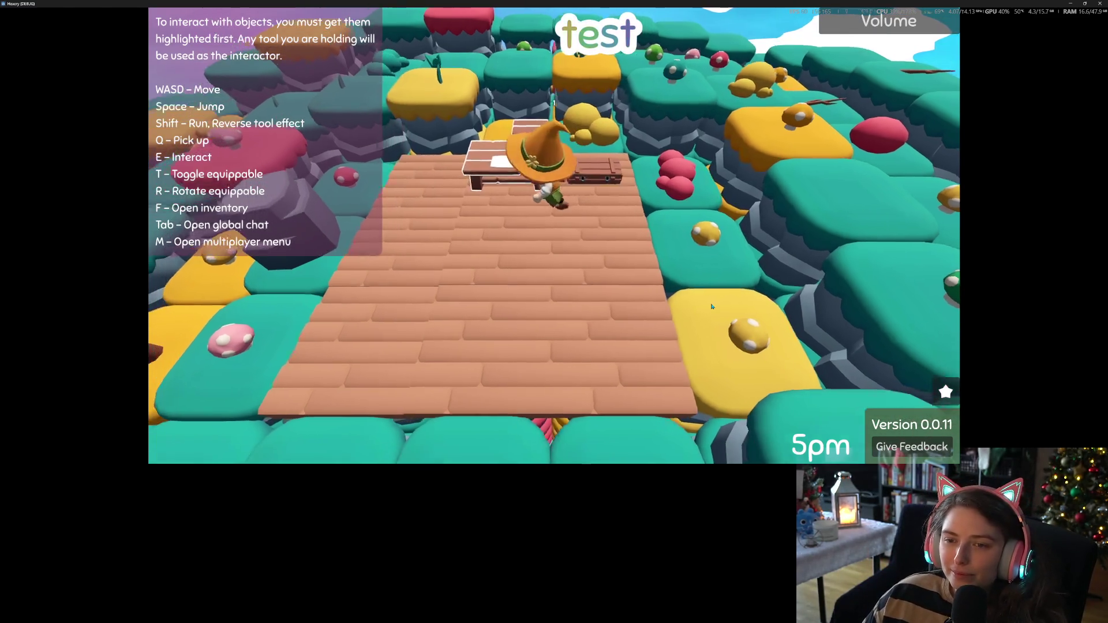
pyautogui.press('f')
pyautogui.press('Escape')
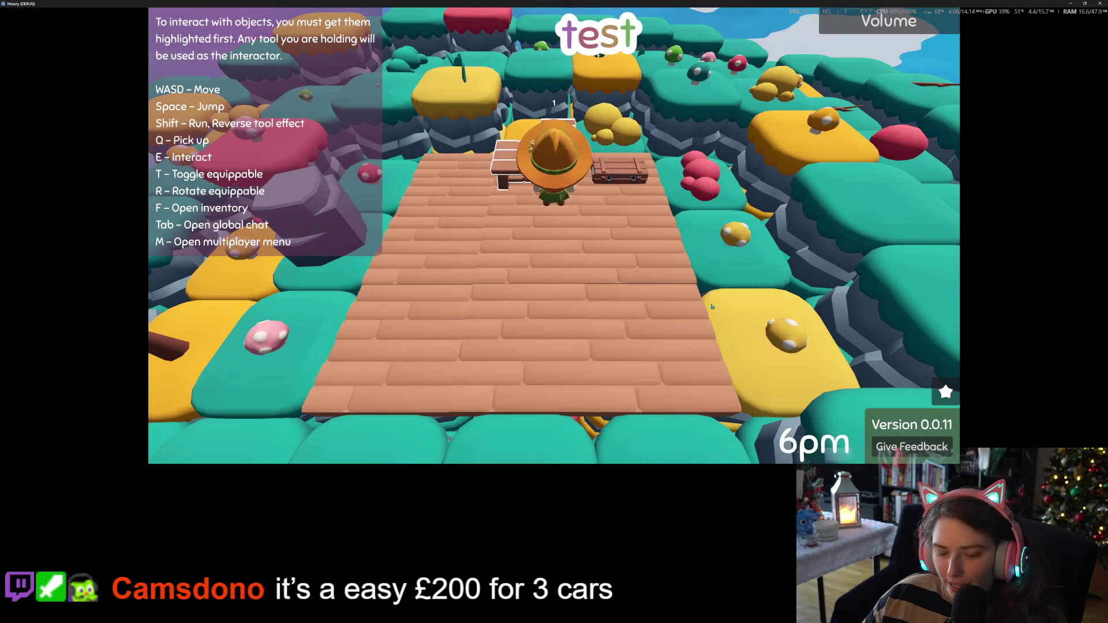
# Browse the Rewards and Achievements lists, then bring up the workbench's recipes
pyautogui.press('j')
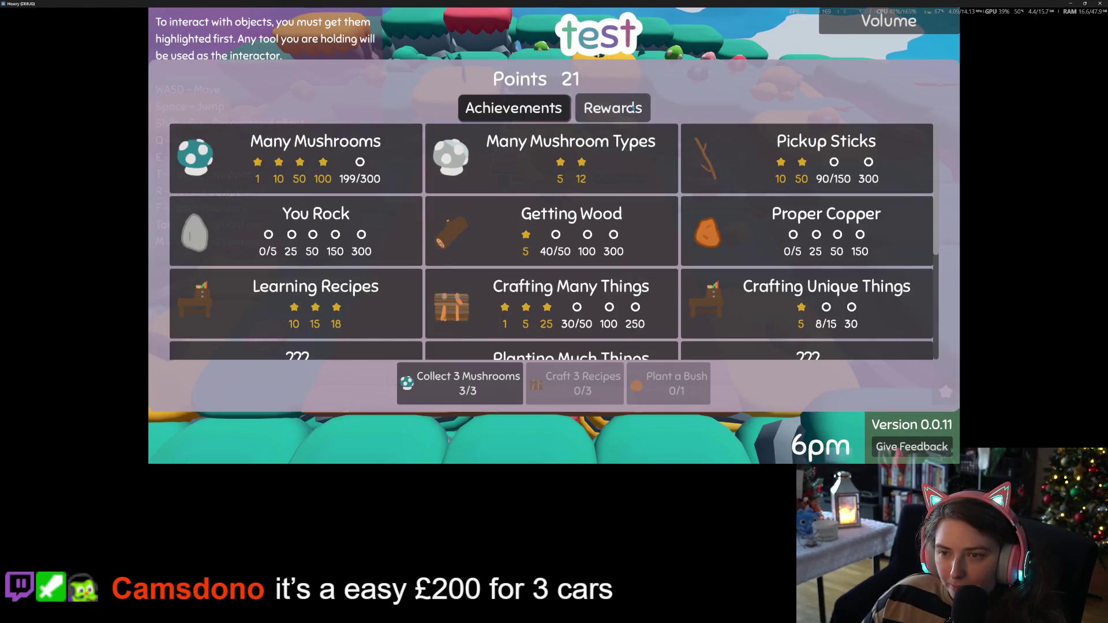
pyautogui.click(633, 118)
pyautogui.press('Up')
pyautogui.press('Up')
pyautogui.press('Up')
pyautogui.click(565, 107)
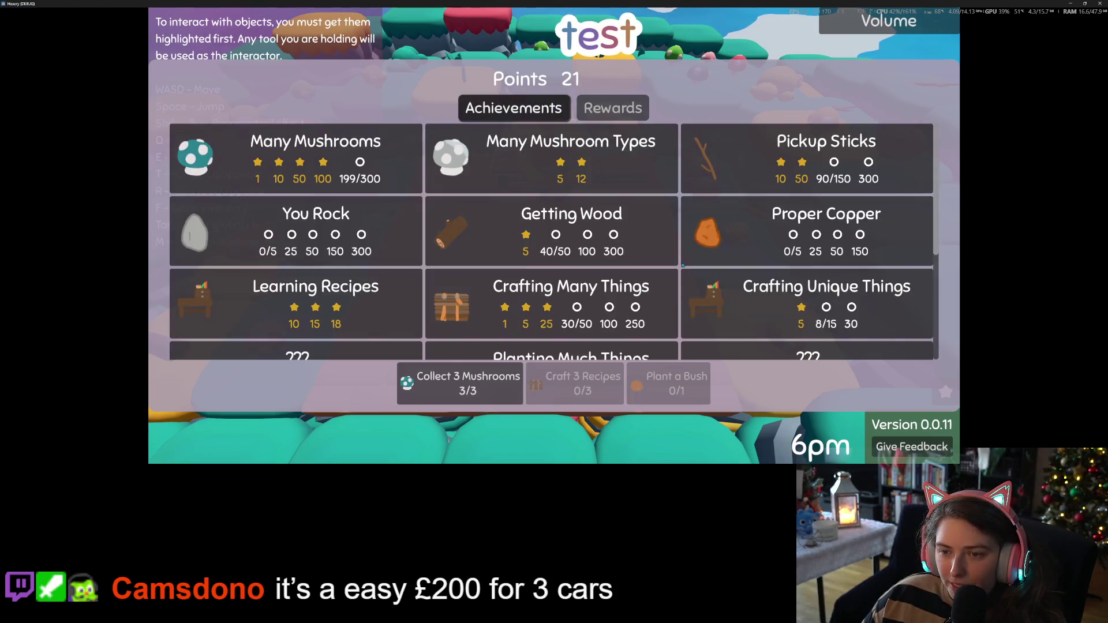
pyautogui.scroll(-3, 826, 267)
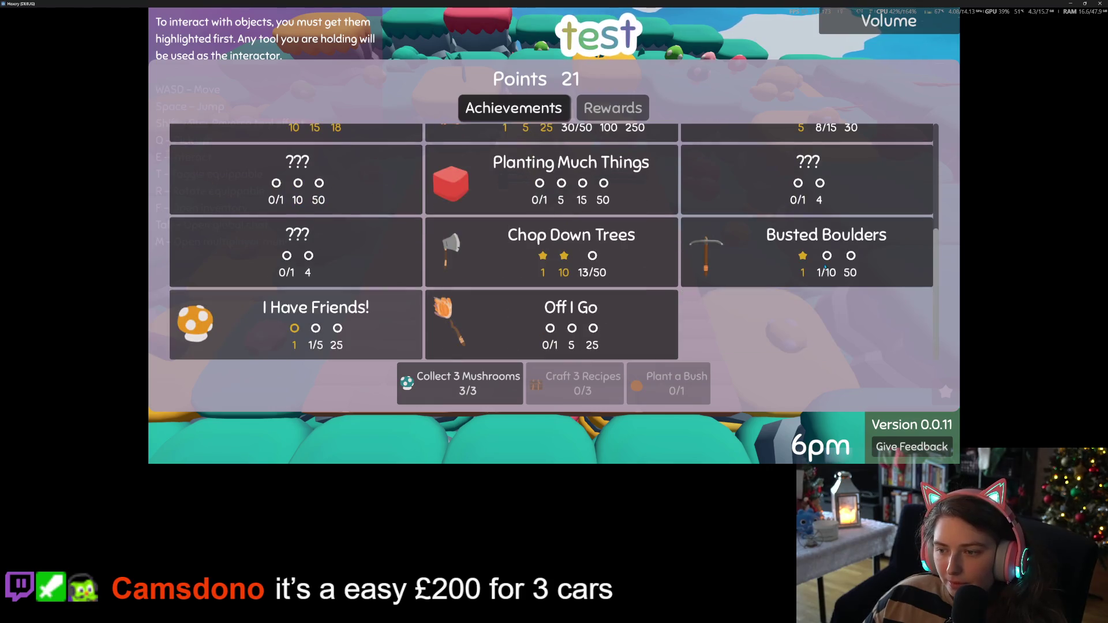
pyautogui.scroll(4, 825, 267)
pyautogui.press('Escape')
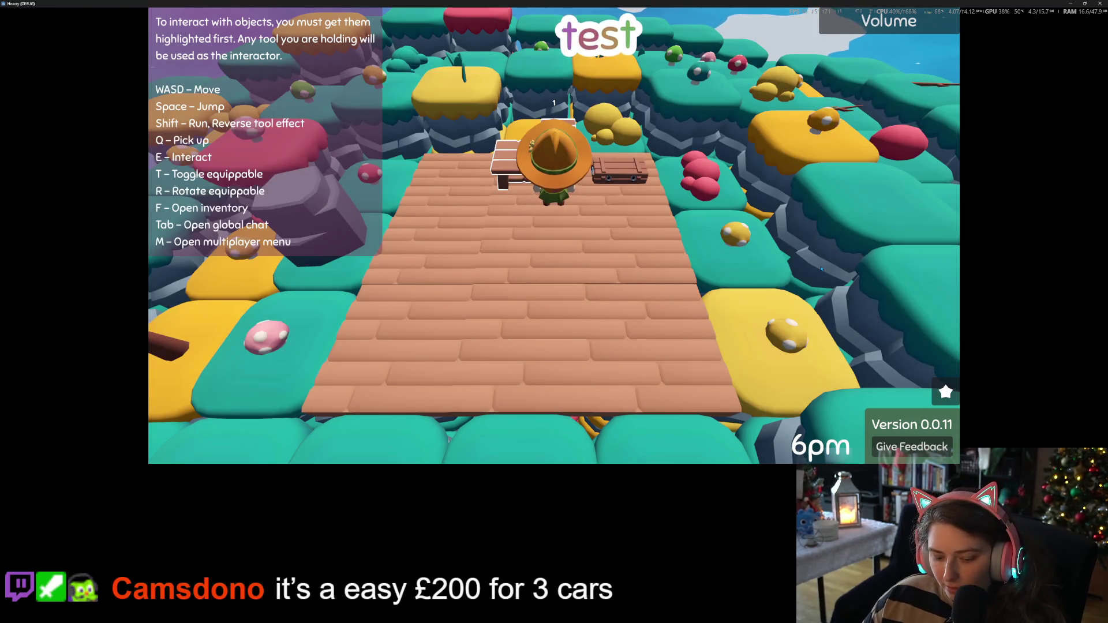
pyautogui.press('e')
pyautogui.scroll(-3, 415, 252)
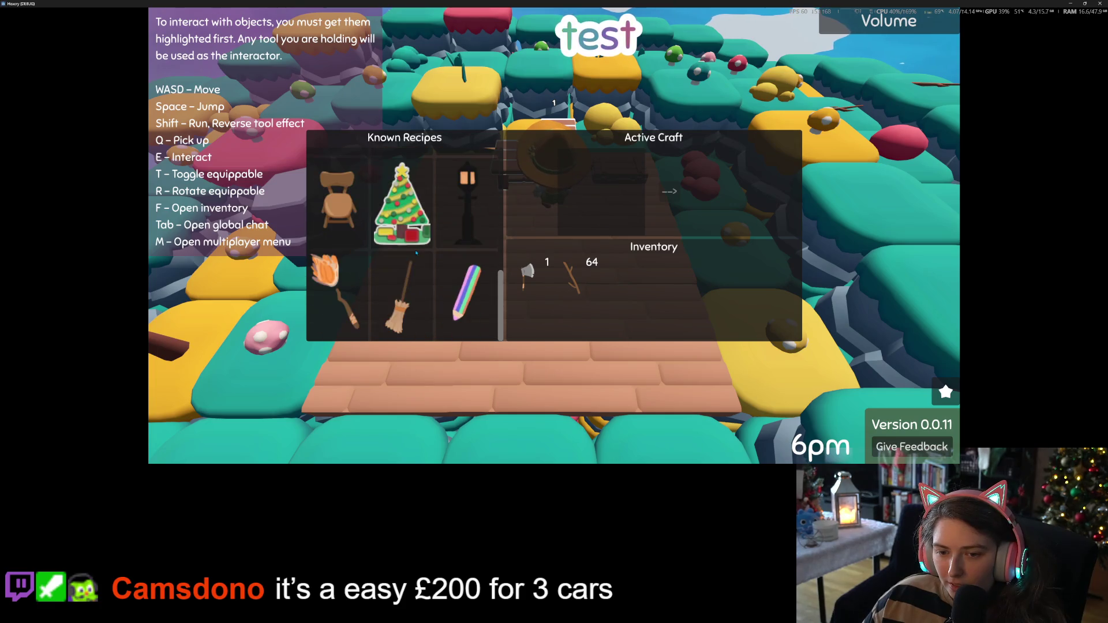
# Check the broom recipe, then walk to the yellow platform and drop the held log
pyautogui.click(402, 295)
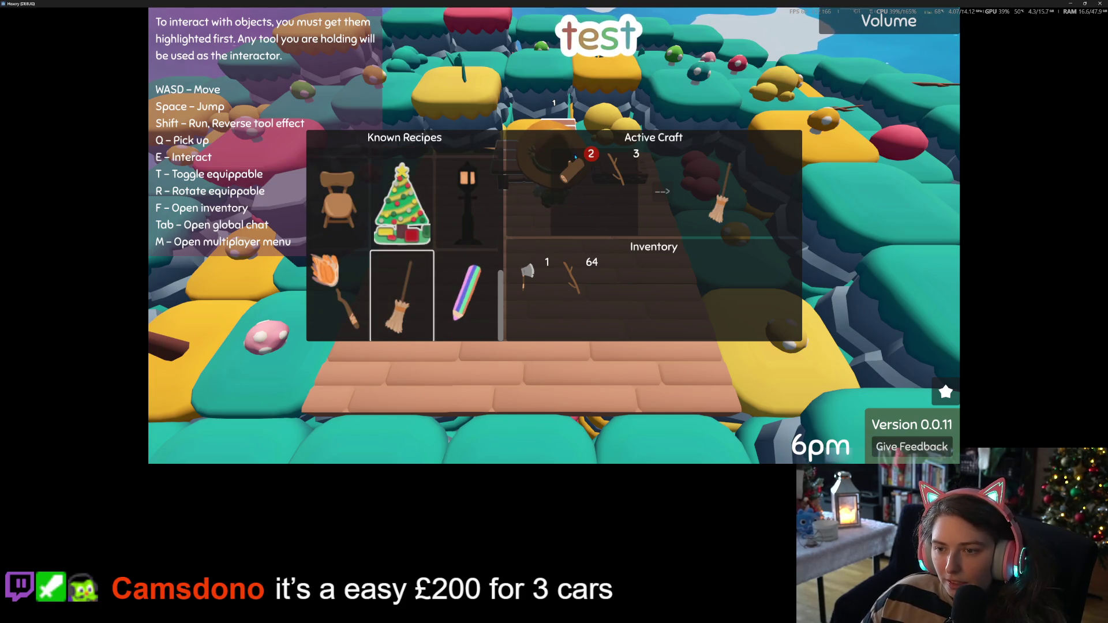
pyautogui.press('Escape')
pyautogui.press('s')
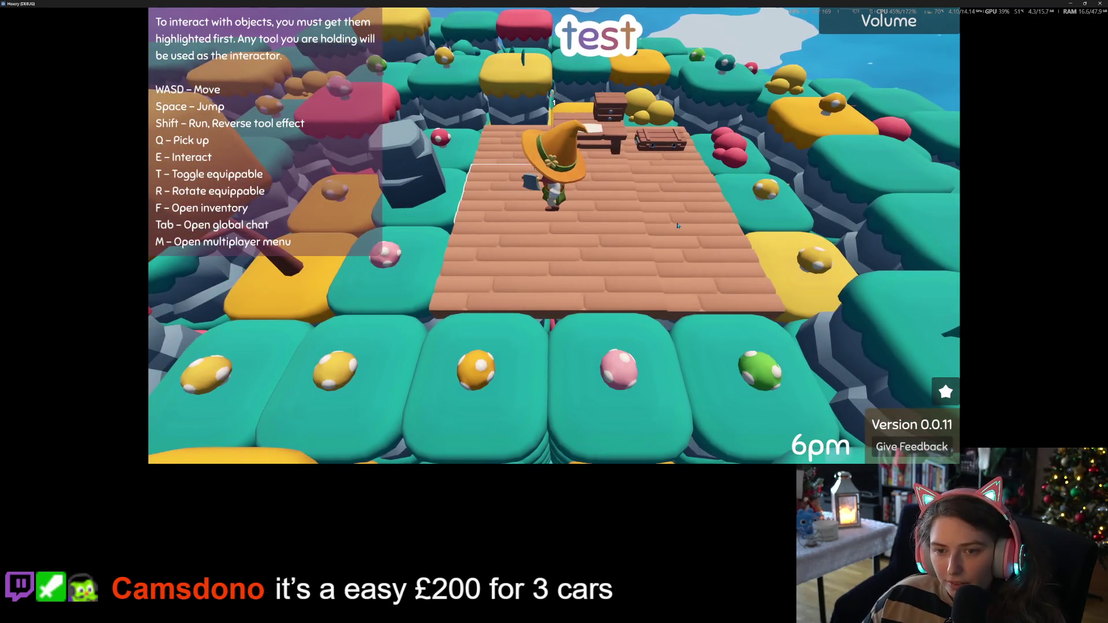
pyautogui.press('a')
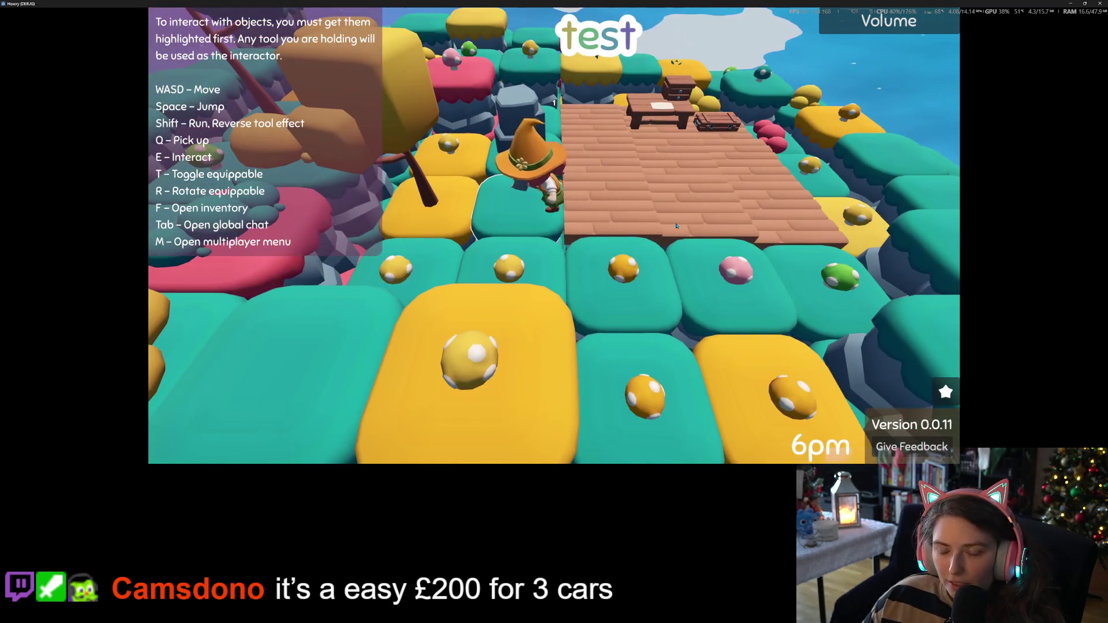
pyautogui.press('s')
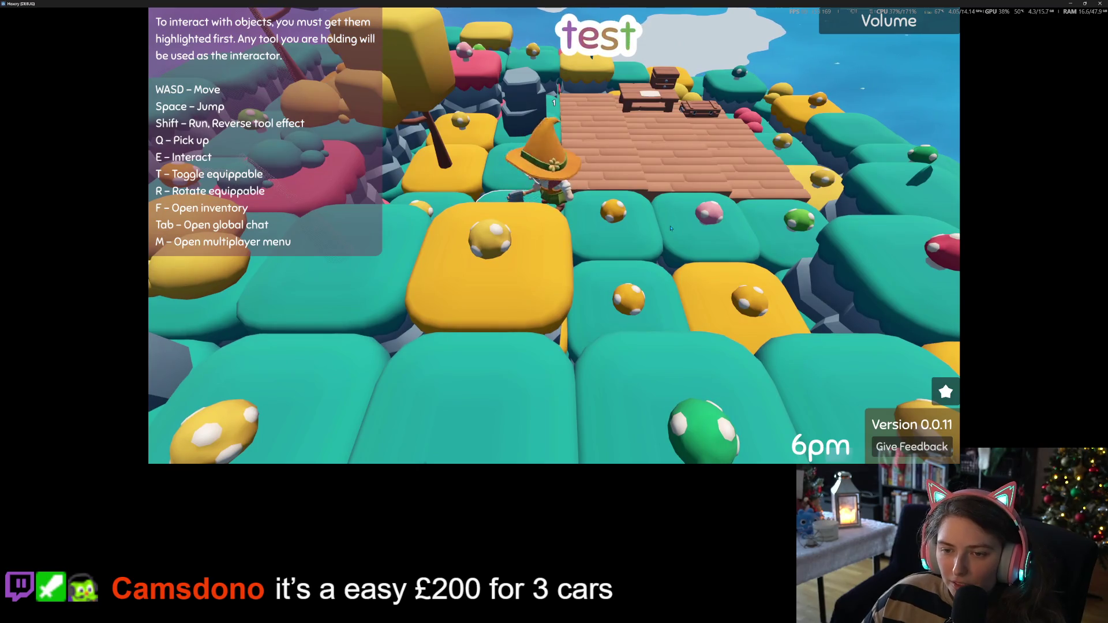
pyautogui.press('a')
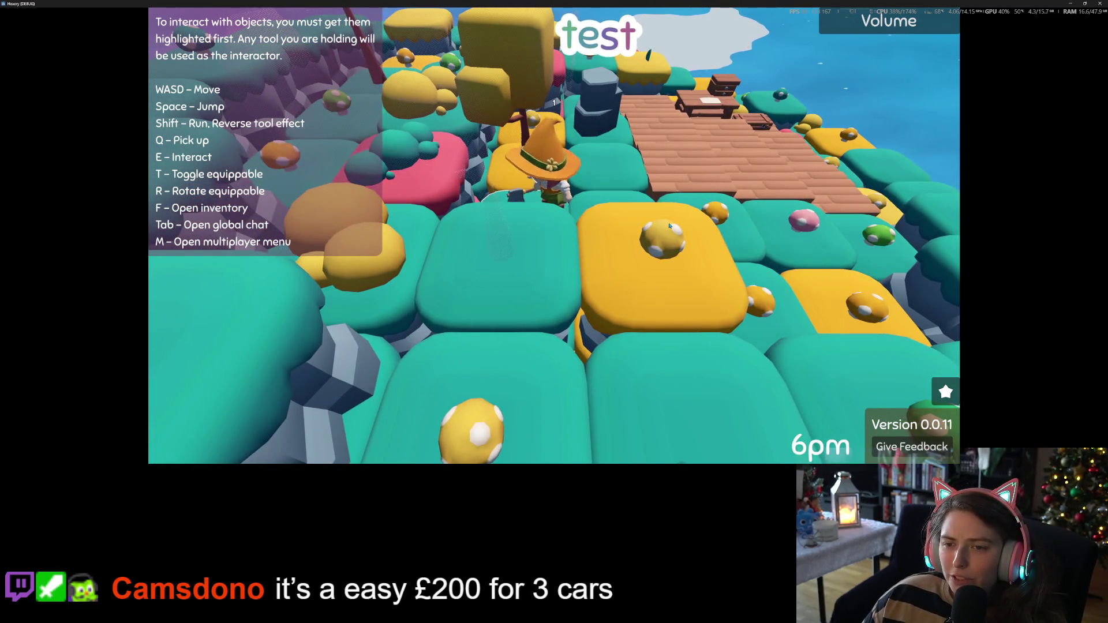
pyautogui.press('w')
pyautogui.press('d')
pyautogui.press('q')
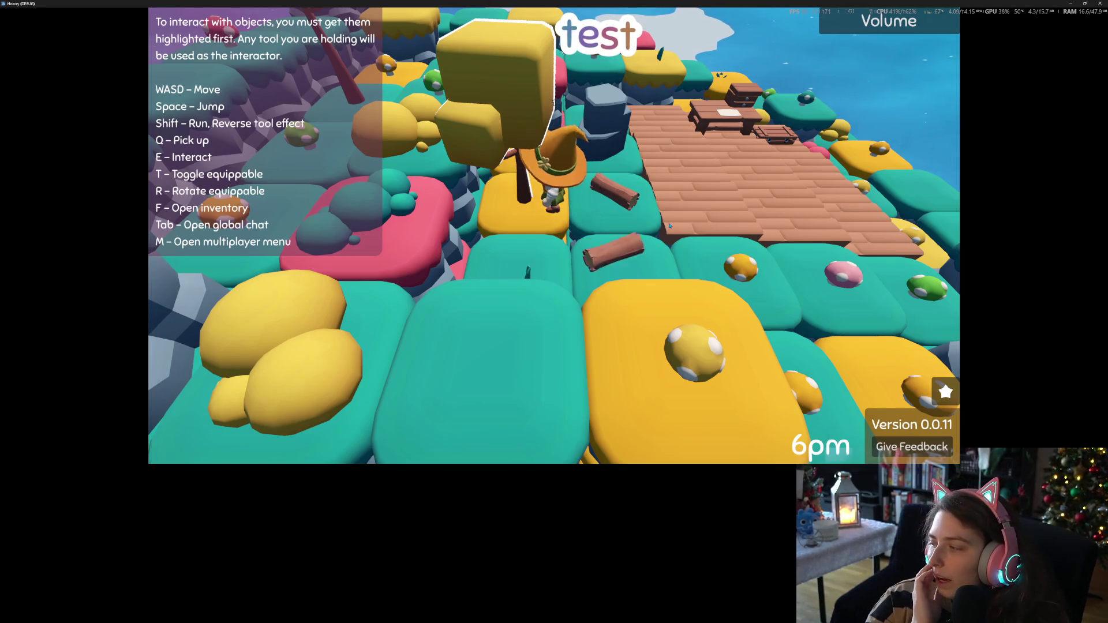
# Walk onto the wooden dock and craft a broom at the crafting table
pyautogui.press('s')
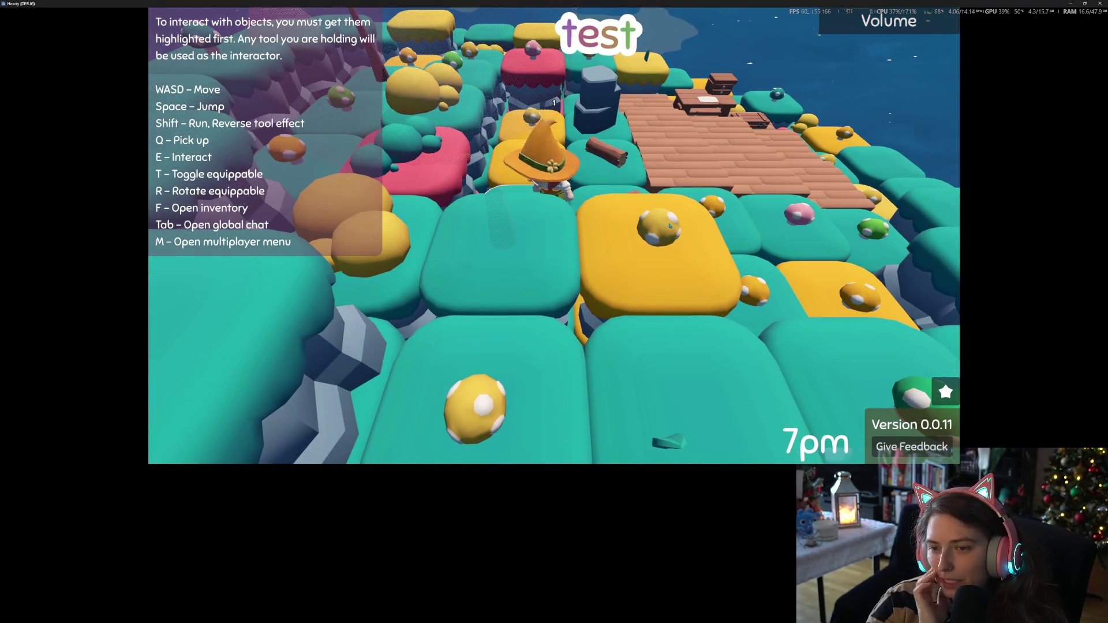
pyautogui.press('s')
pyautogui.press('w')
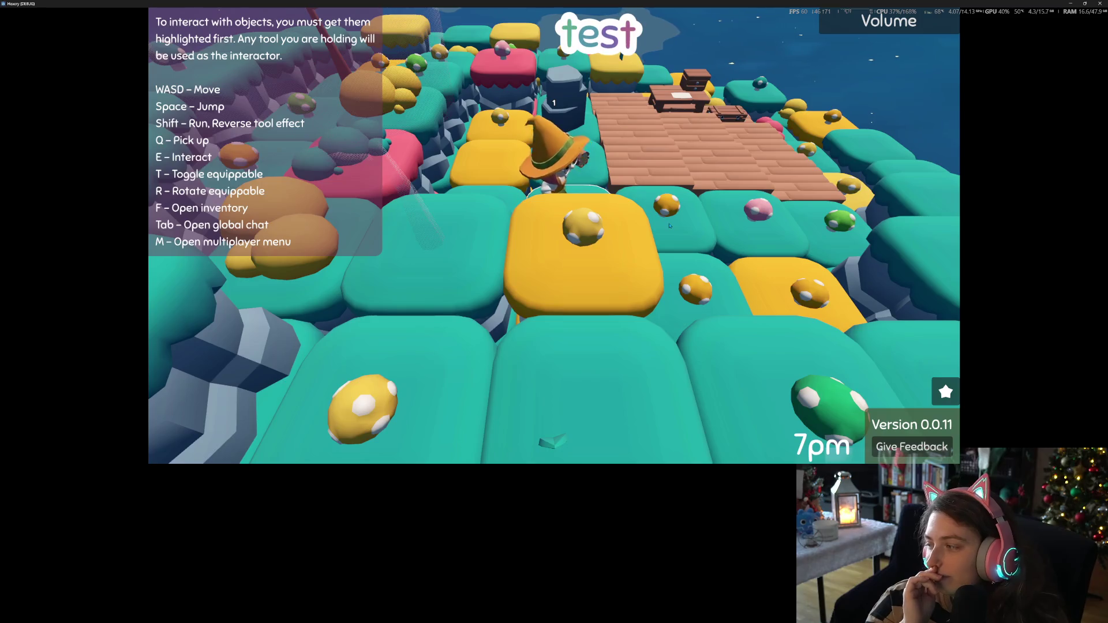
pyautogui.press('w')
pyautogui.press('w')
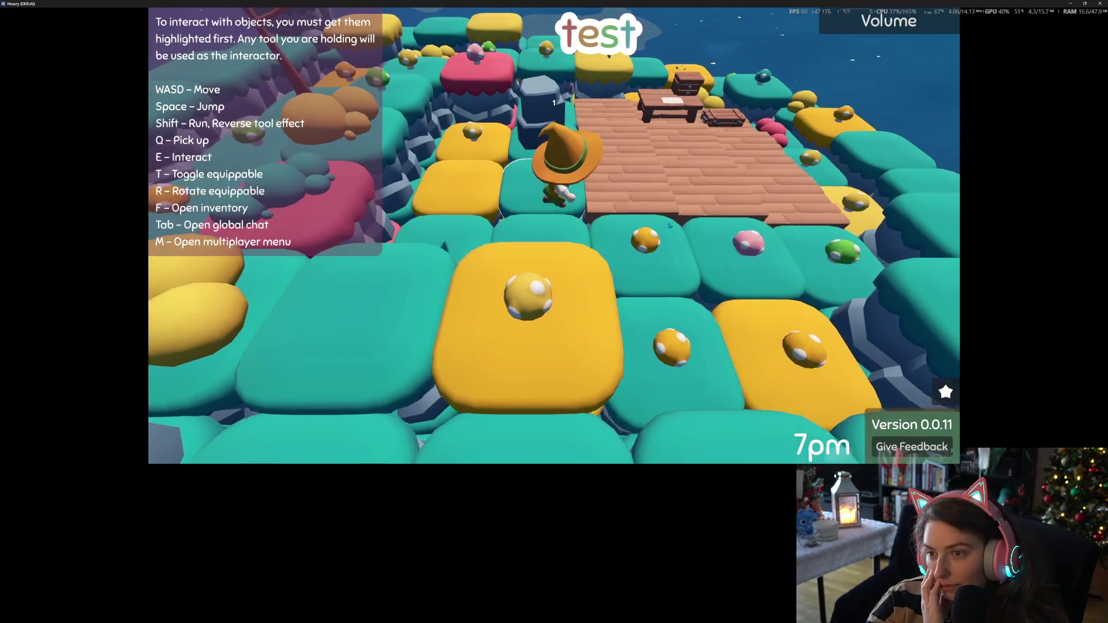
pyautogui.press('w')
pyautogui.press('e')
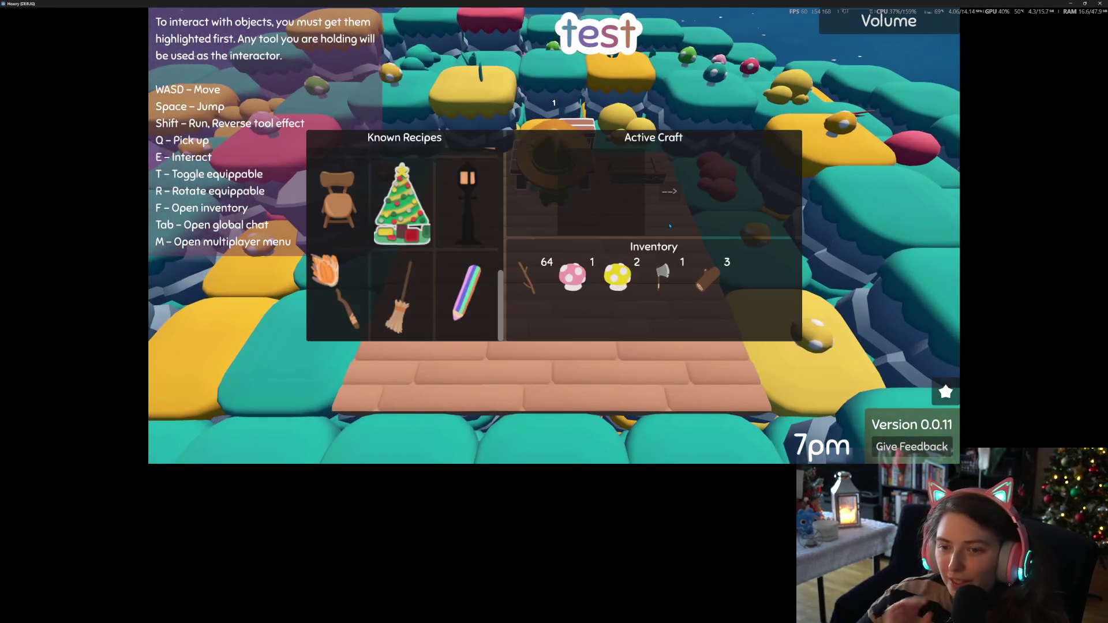
pyautogui.click(402, 298)
pyautogui.click(662, 191)
pyautogui.press('Escape')
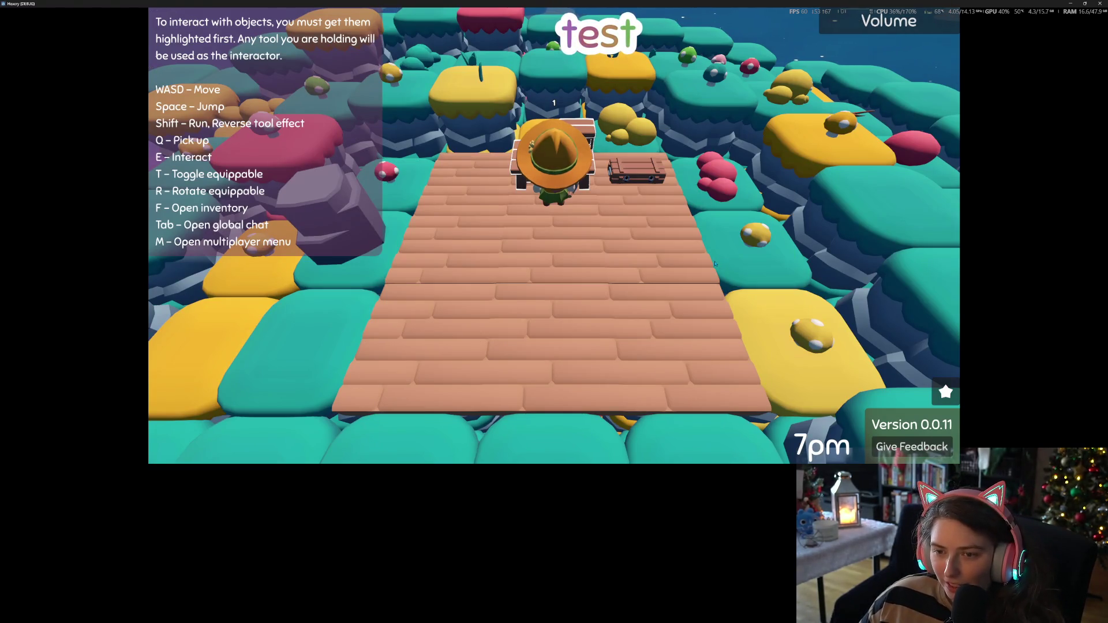
# Leave the dock and fly the broom onto the top of the teal pillar
pyautogui.press('s')
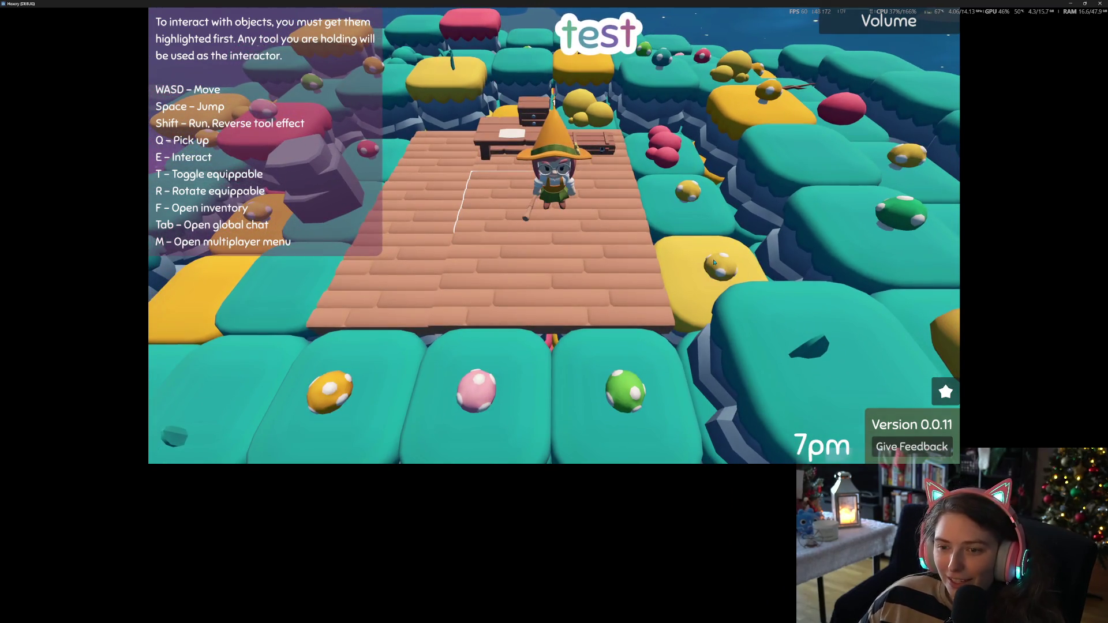
pyautogui.scroll(-5, 714, 263)
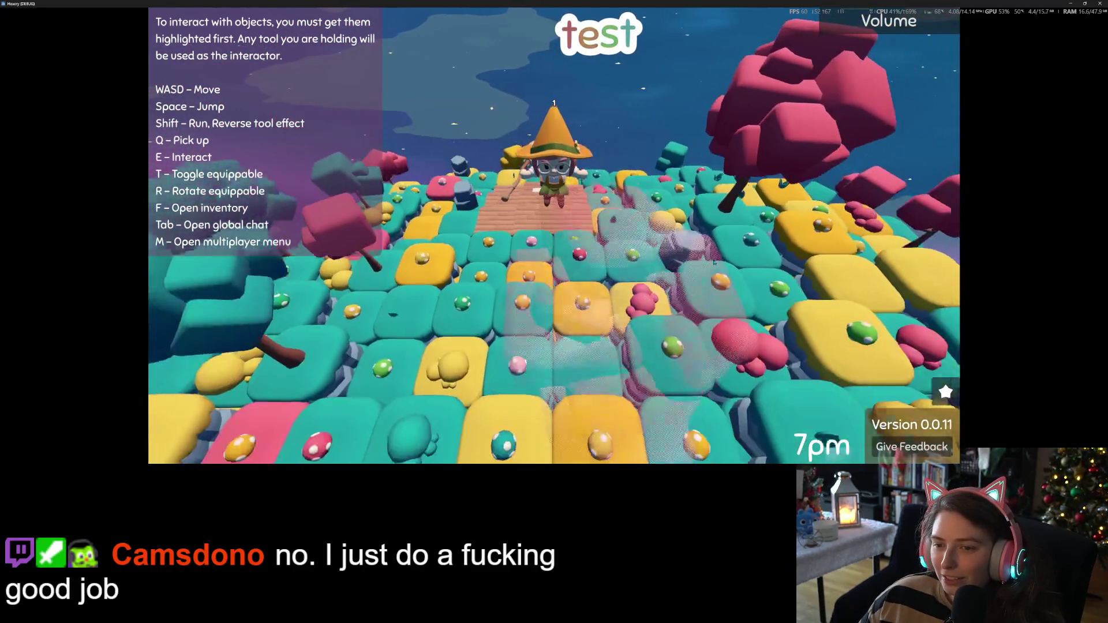
pyautogui.scroll(5, 714, 262)
pyautogui.press('s')
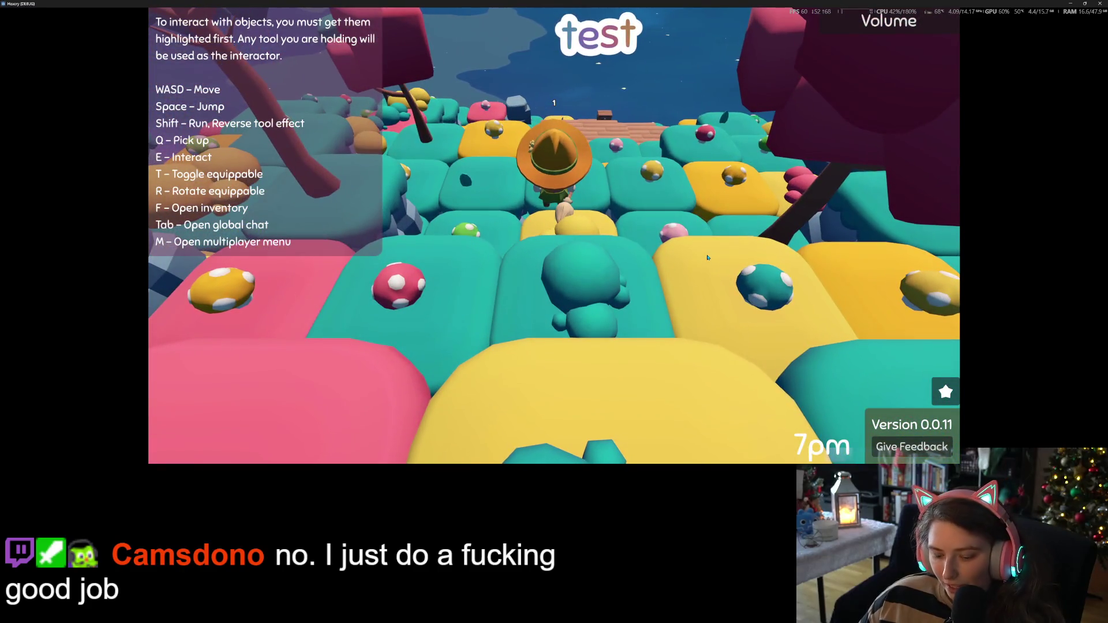
pyautogui.scroll(-3, 706, 256)
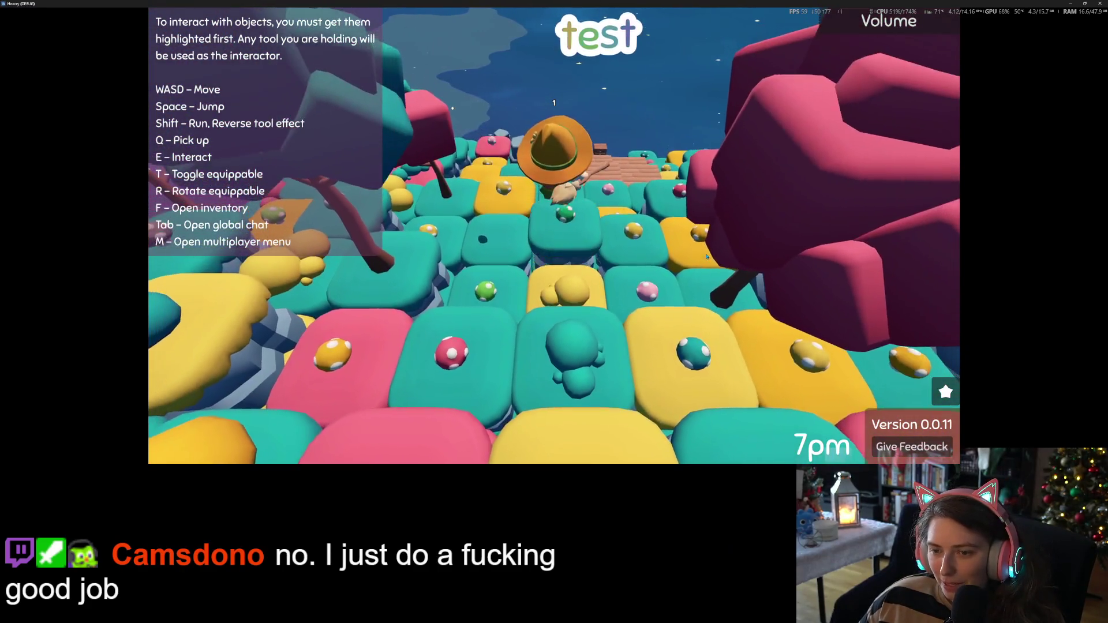
pyautogui.scroll(-2, 700, 254)
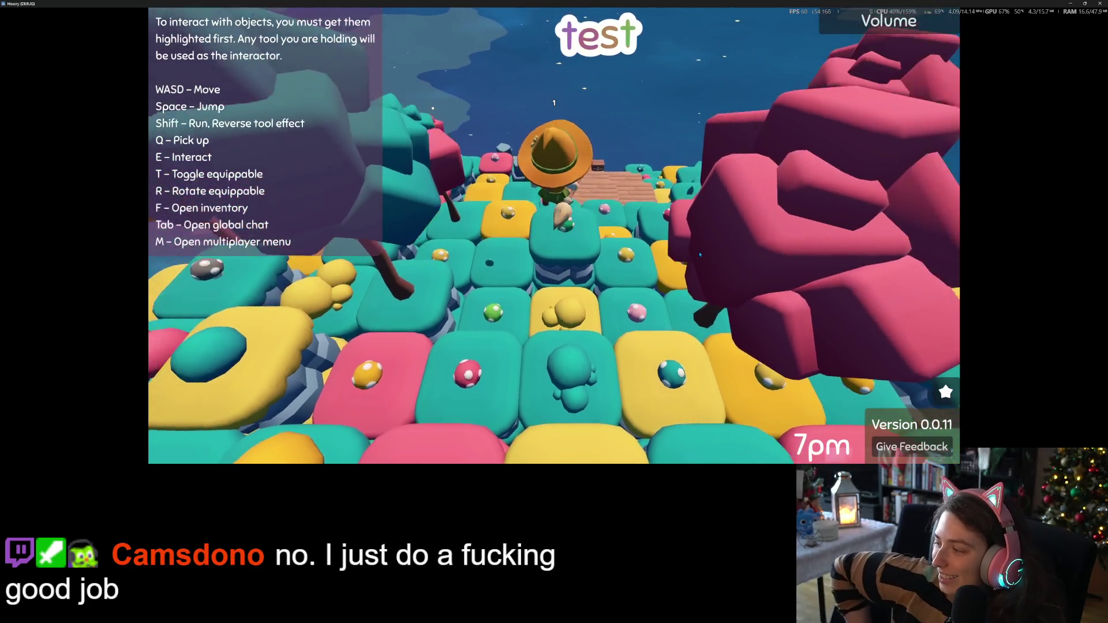
pyautogui.scroll(-3, 699, 254)
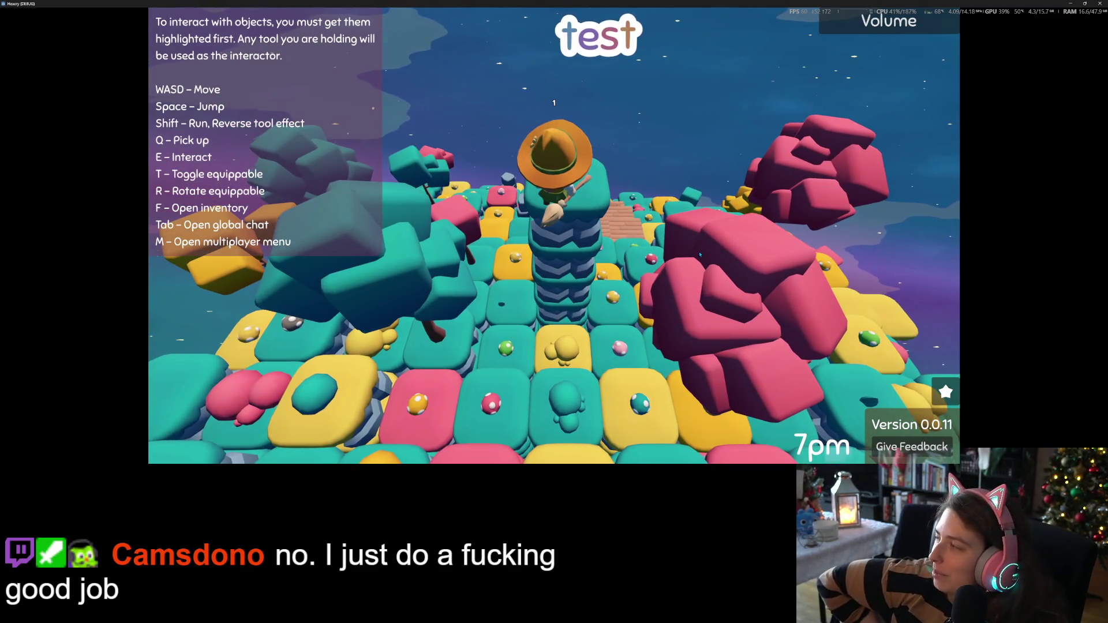
pyautogui.scroll(-2, 700, 254)
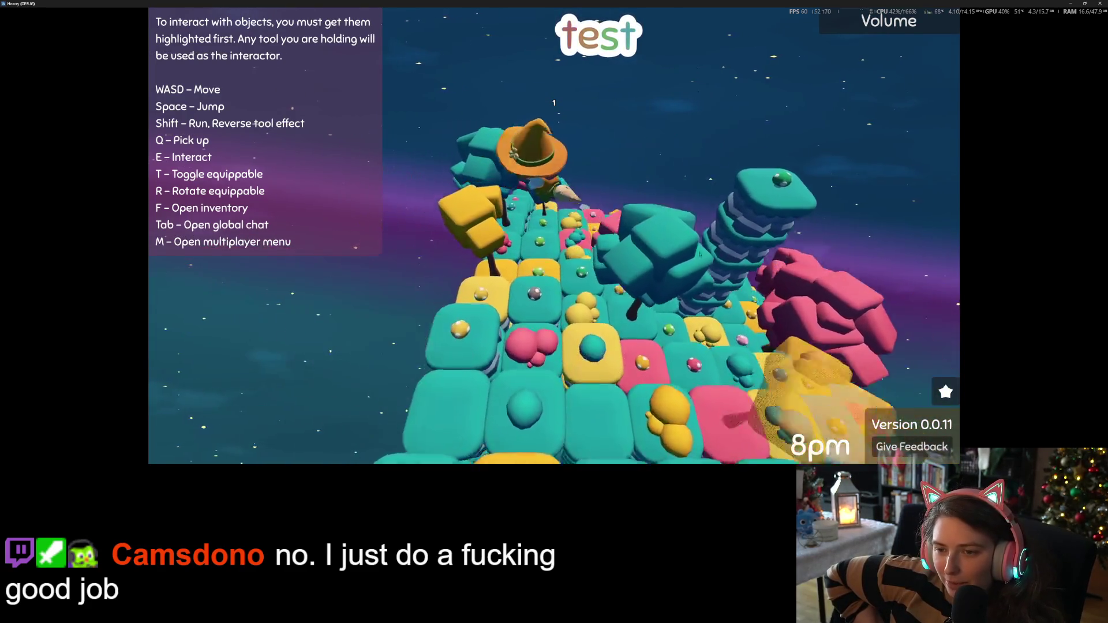
pyautogui.press('w')
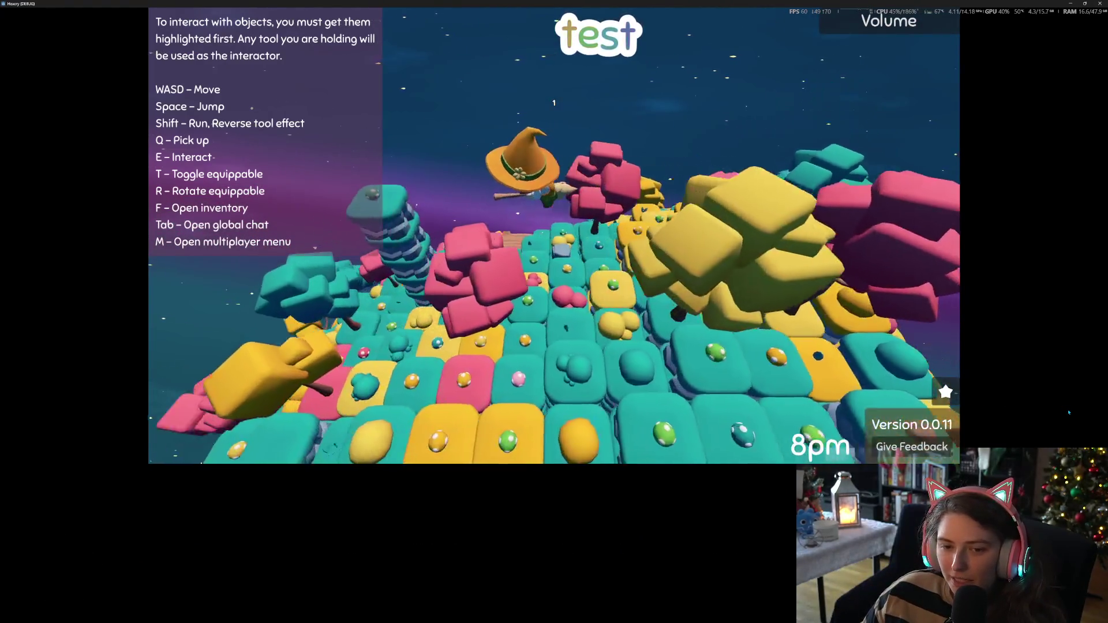
pyautogui.press('w')
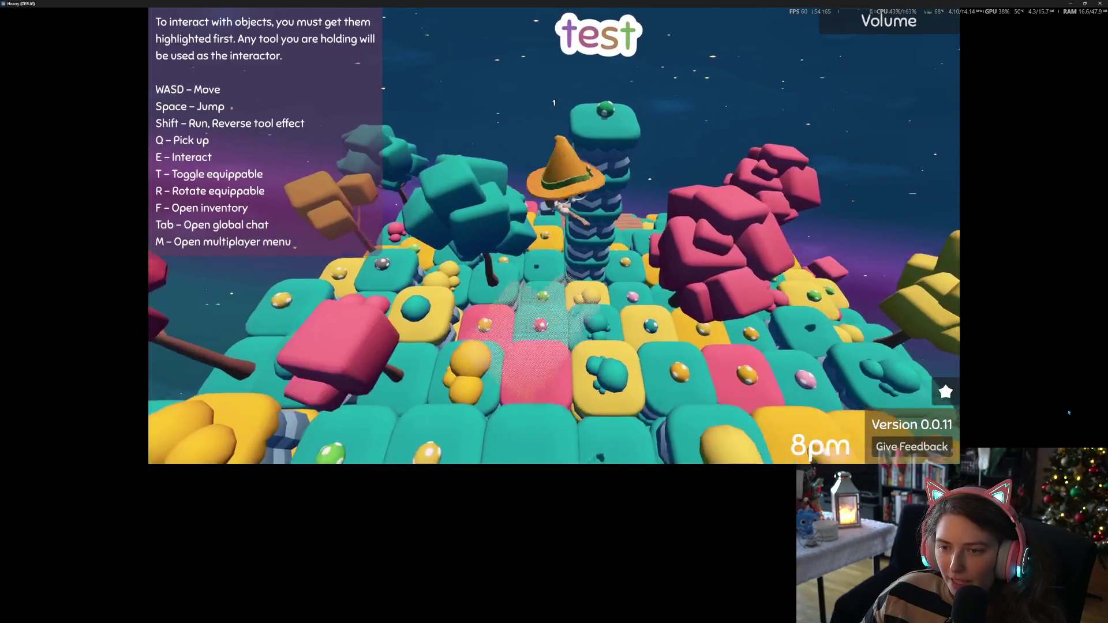
# Fly around the pillar and across the island, then land on the tall teal tower
pyautogui.press('w')
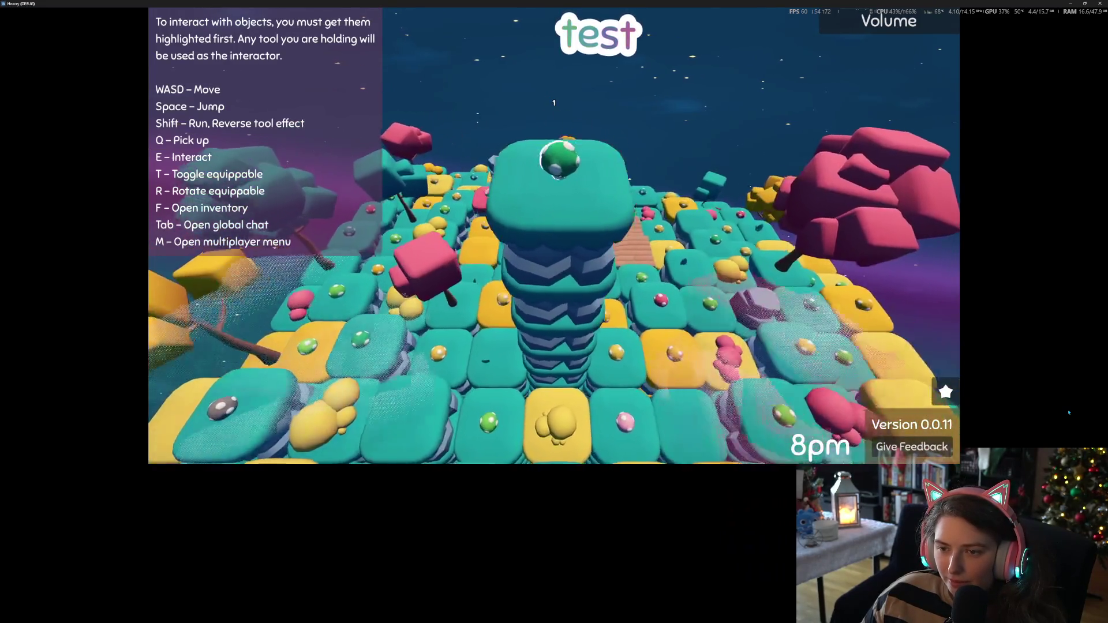
pyautogui.press('w')
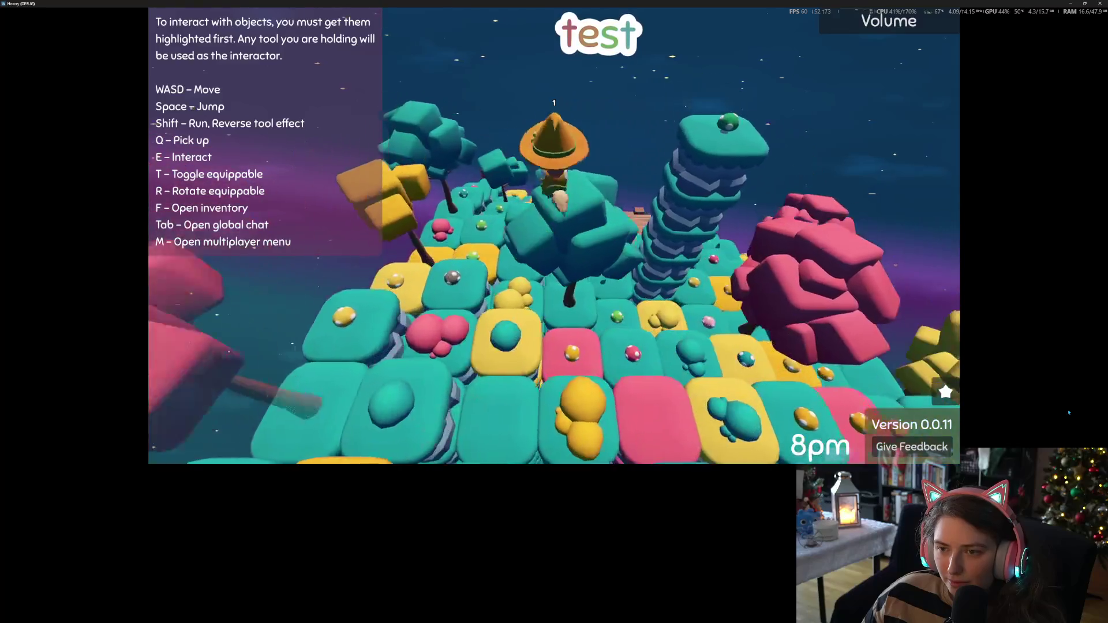
pyautogui.press('w')
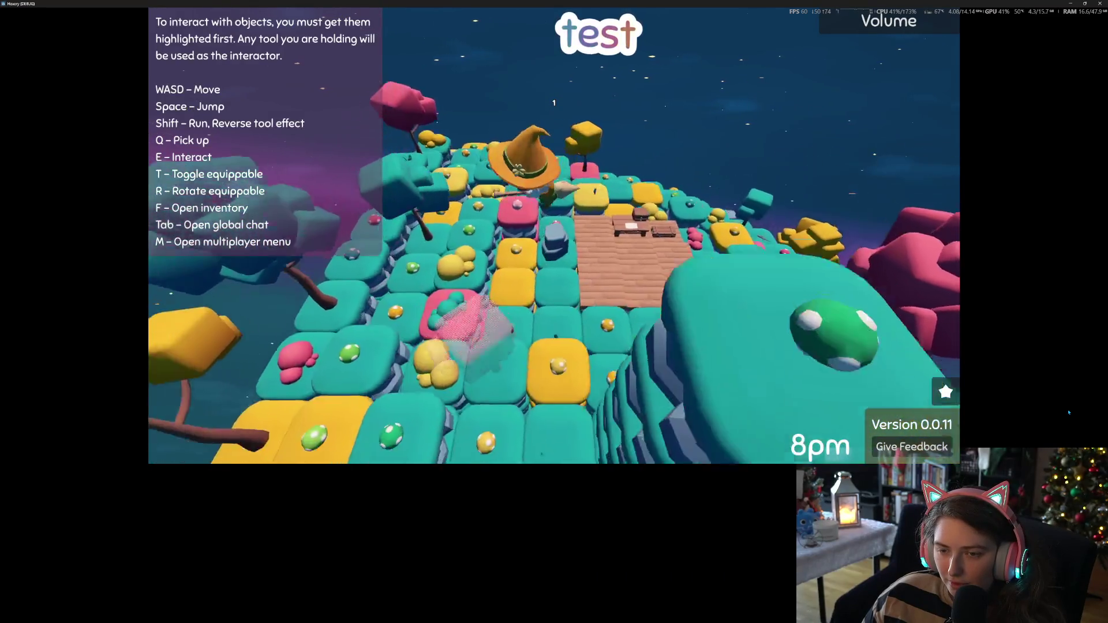
pyautogui.press('w')
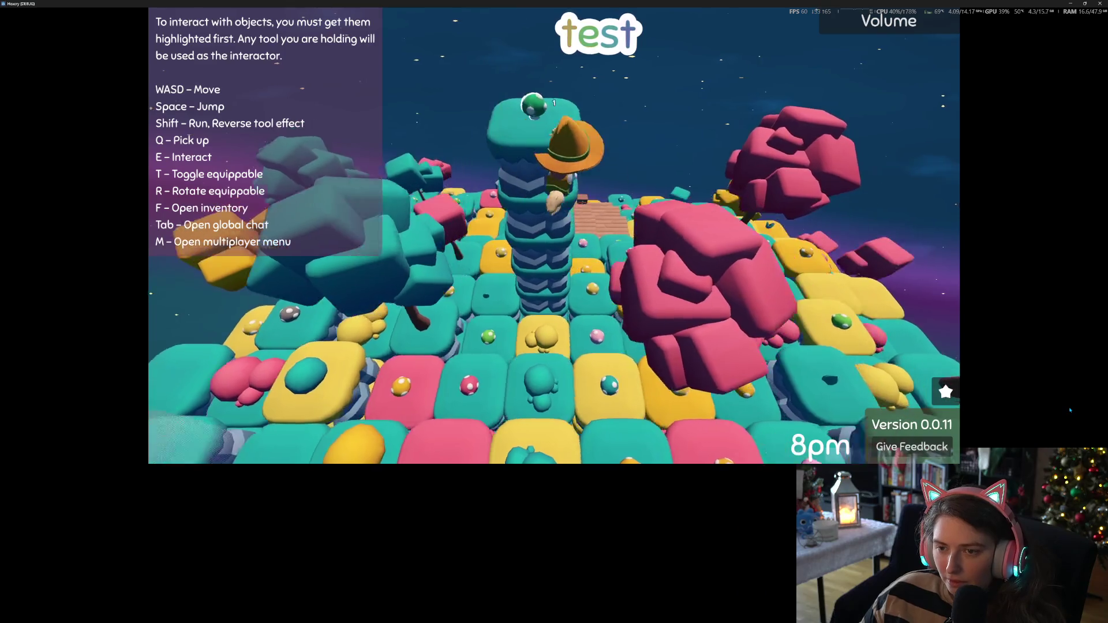
pyautogui.press('w')
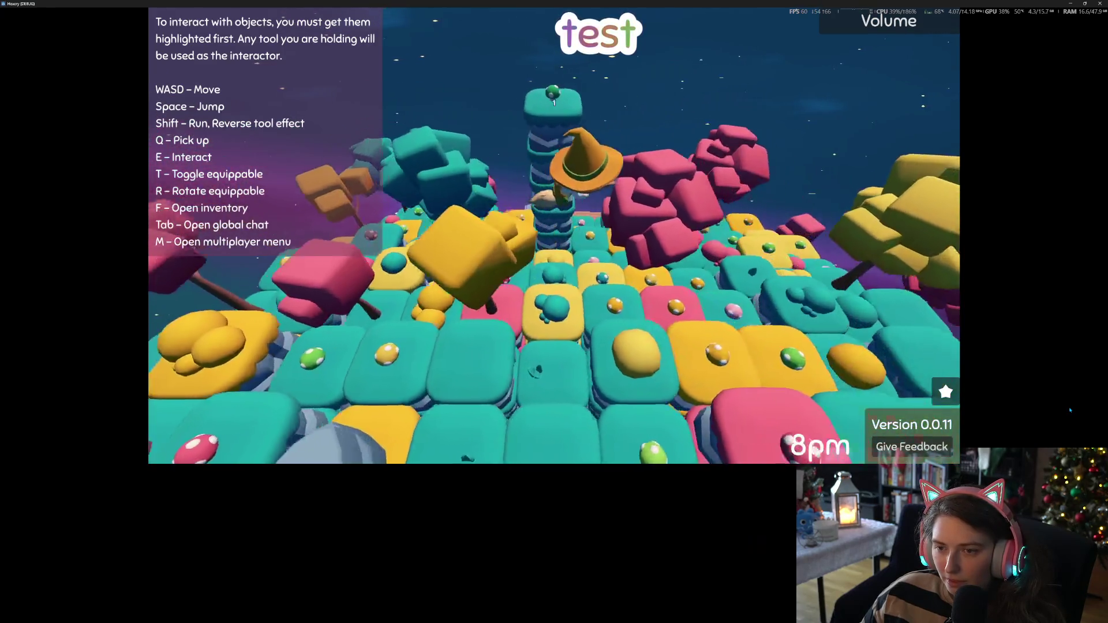
pyautogui.press('w')
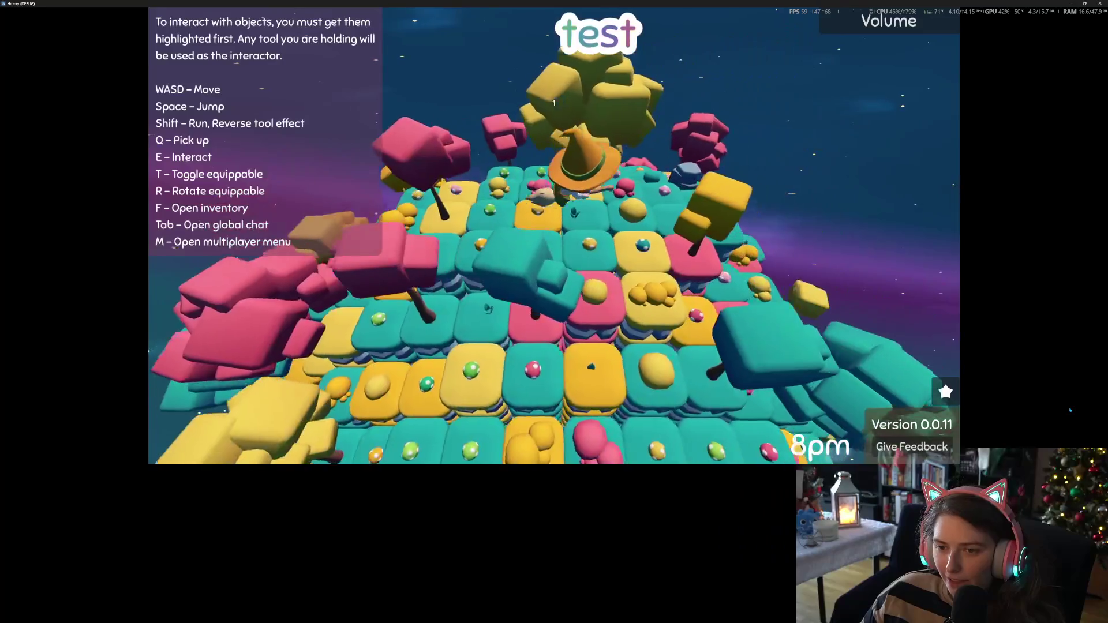
pyautogui.press('w')
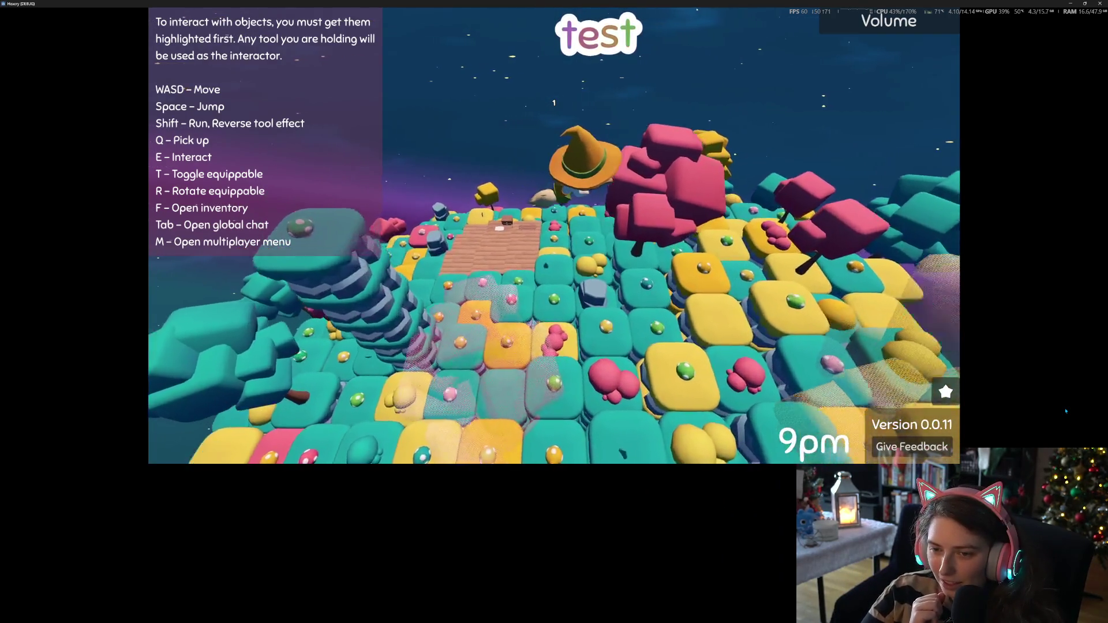
pyautogui.press('w')
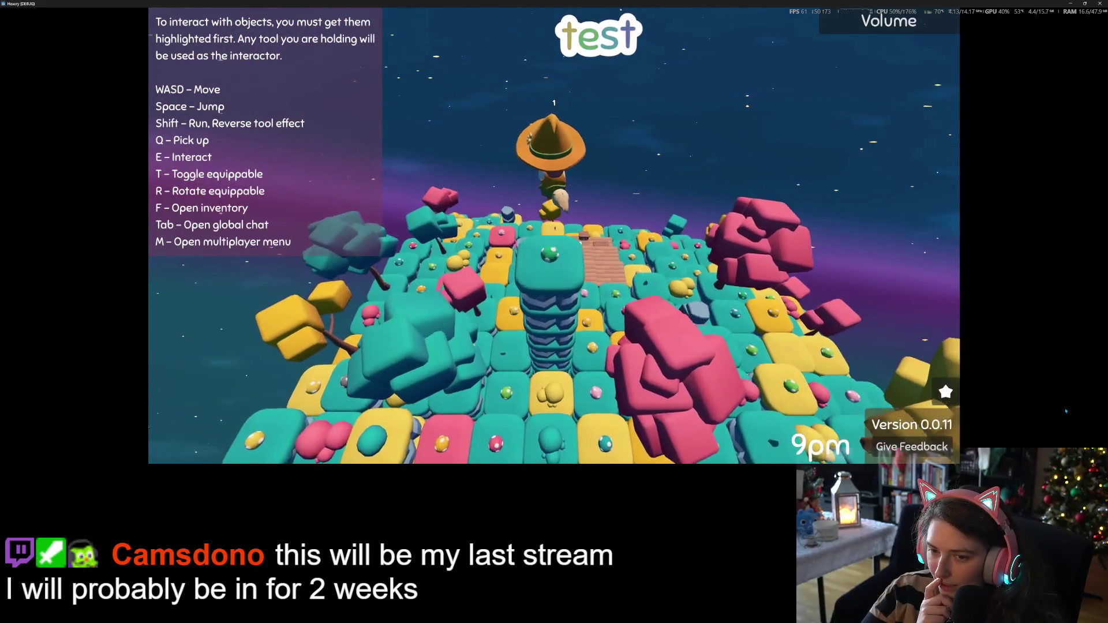
pyautogui.press('s')
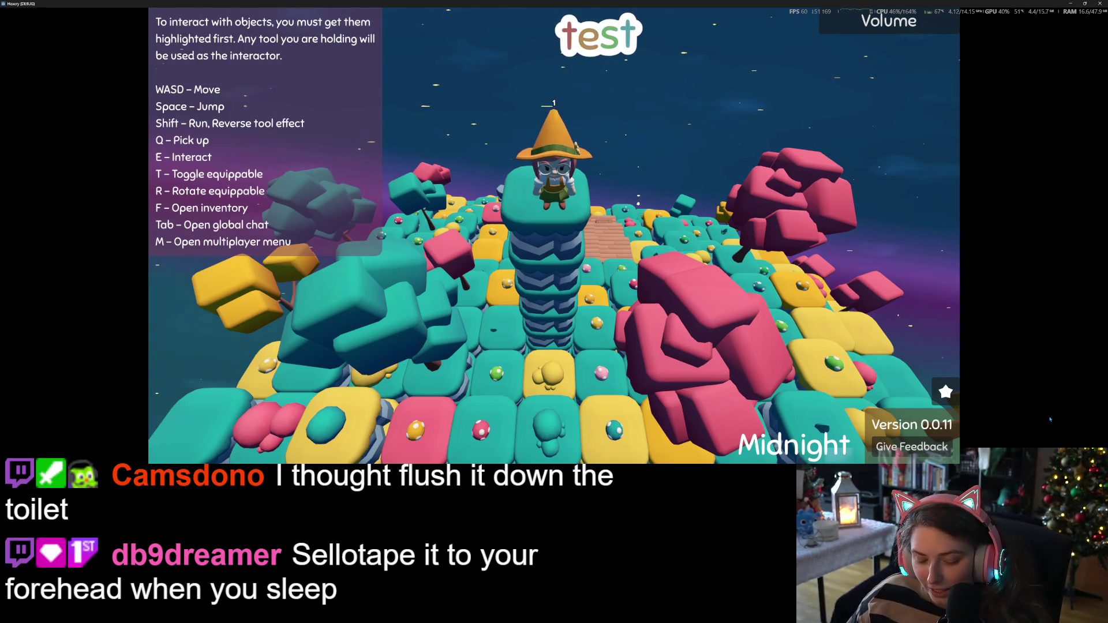
# Fly from the tower across the tile grid, land on the teal pillar, then stop the game with F8
pyautogui.press('space')
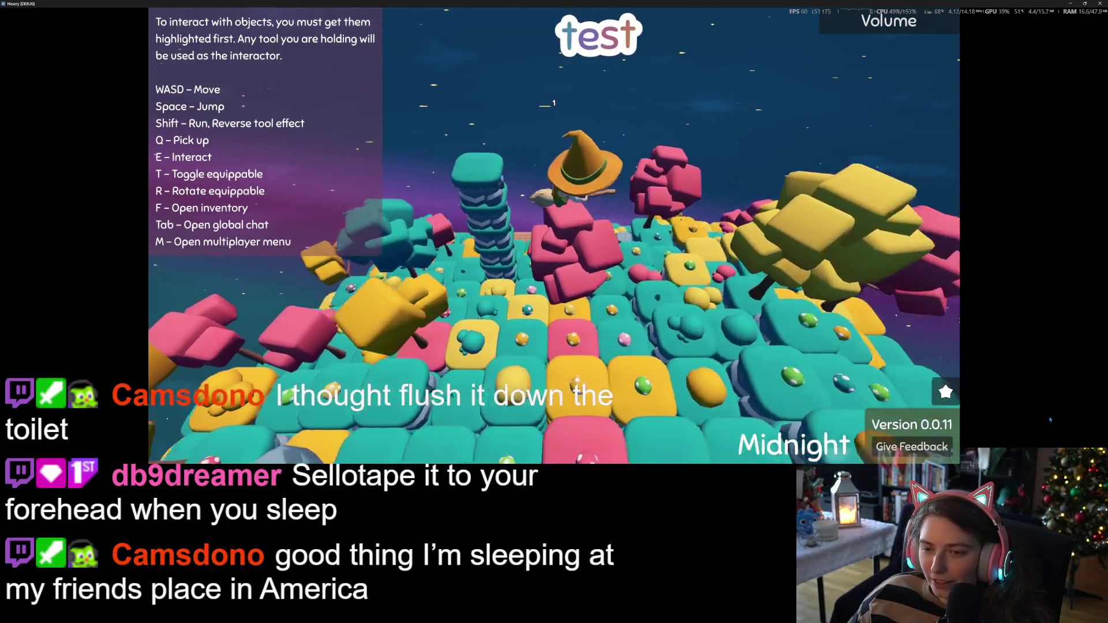
pyautogui.press('w')
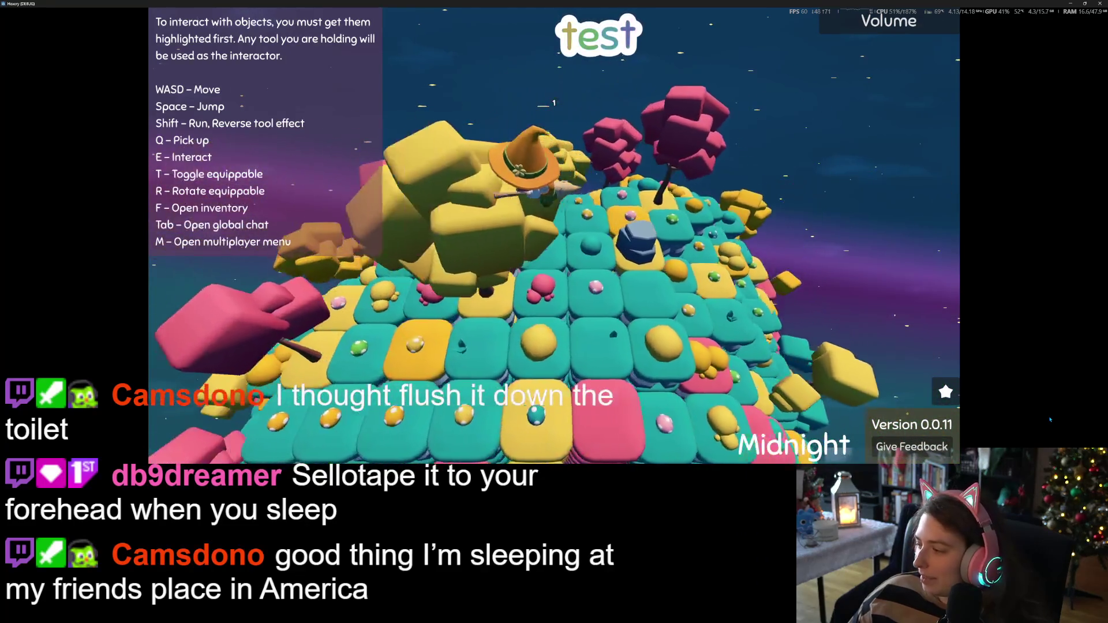
pyautogui.press('w')
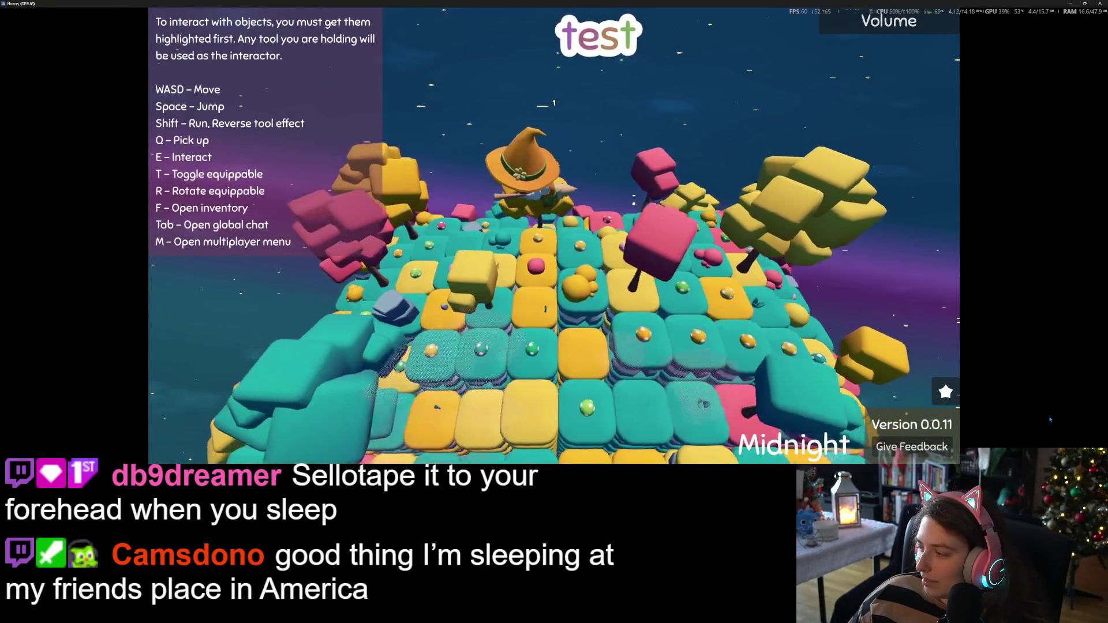
pyautogui.press('w')
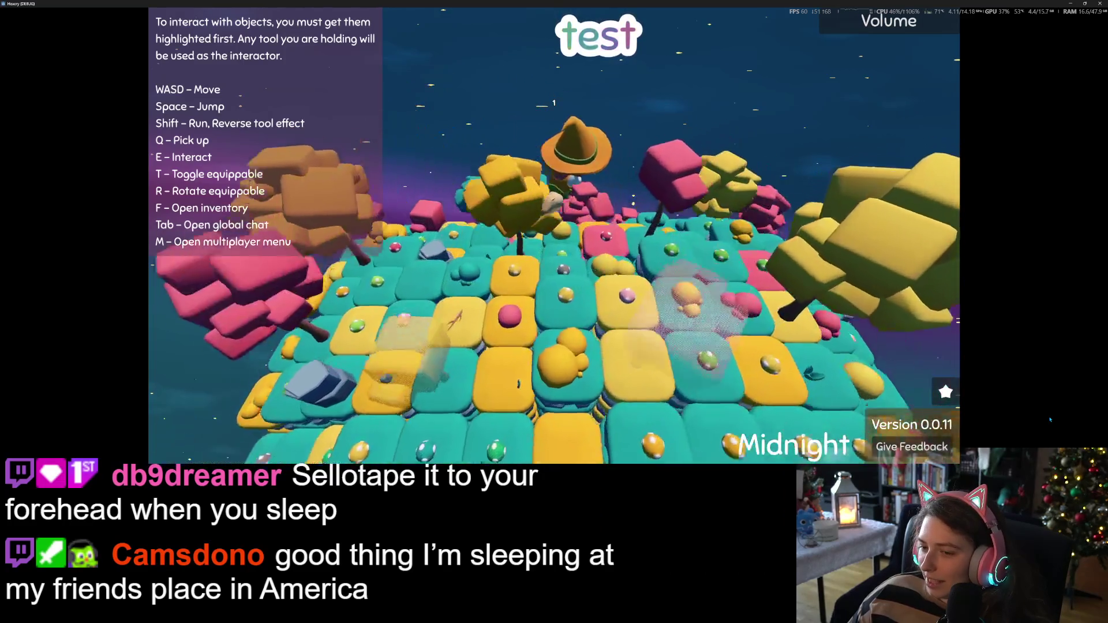
pyautogui.press('w')
pyautogui.press('w')
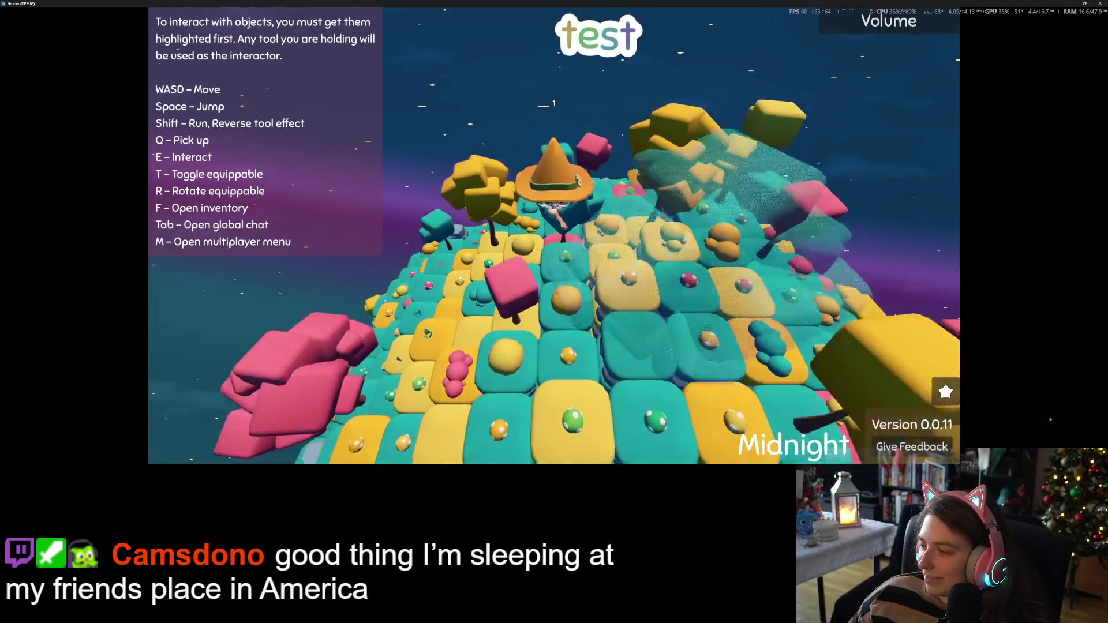
pyautogui.press('w')
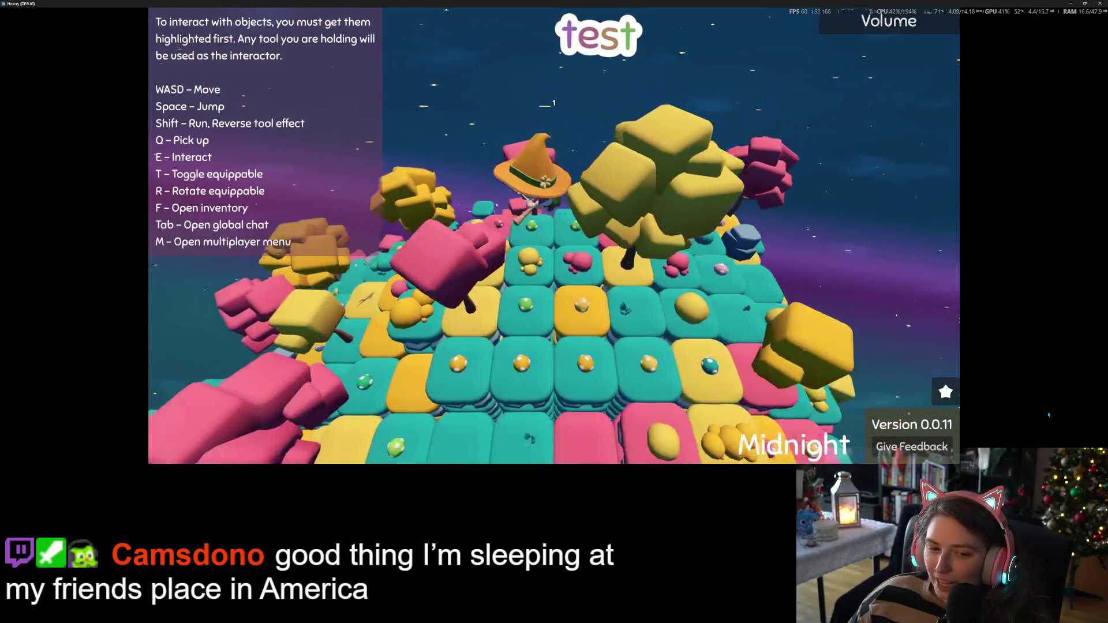
pyautogui.press('w')
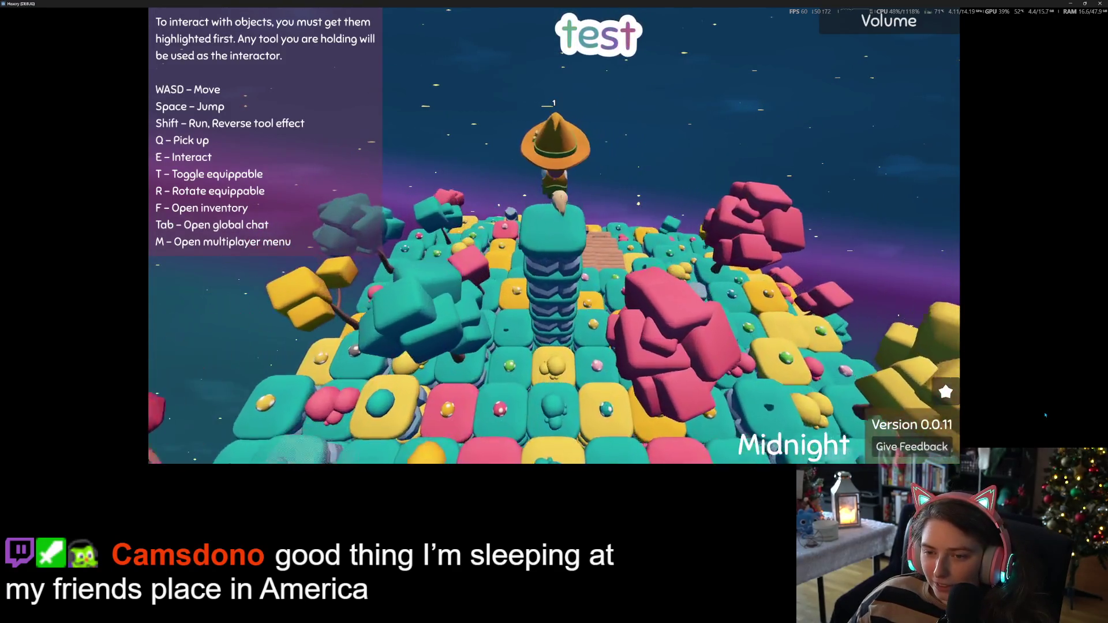
pyautogui.press('w')
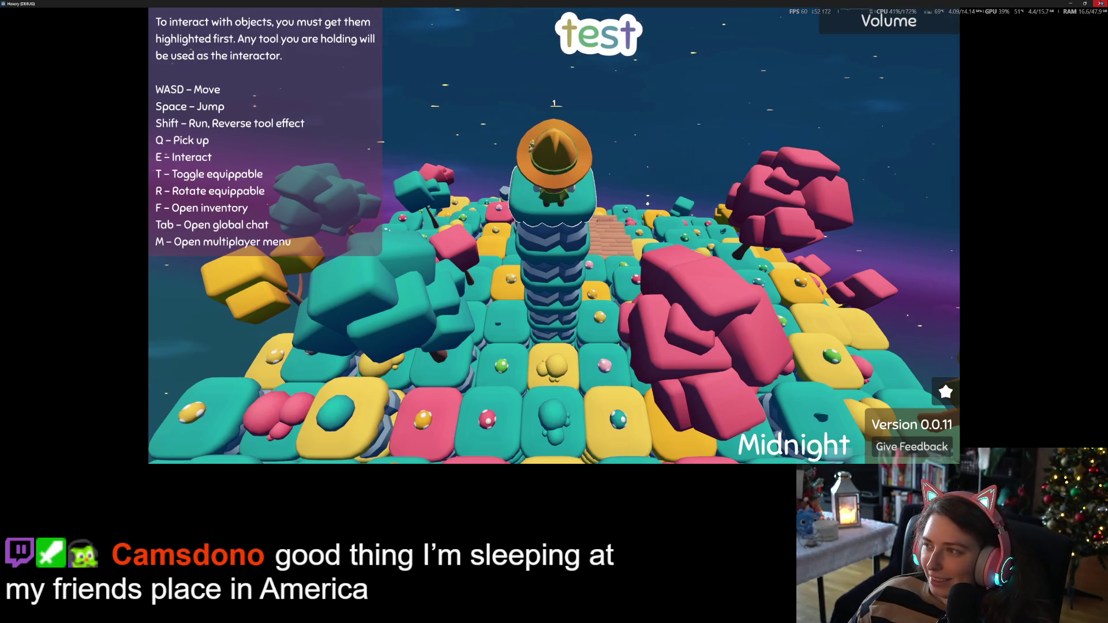
pyautogui.press('F8')
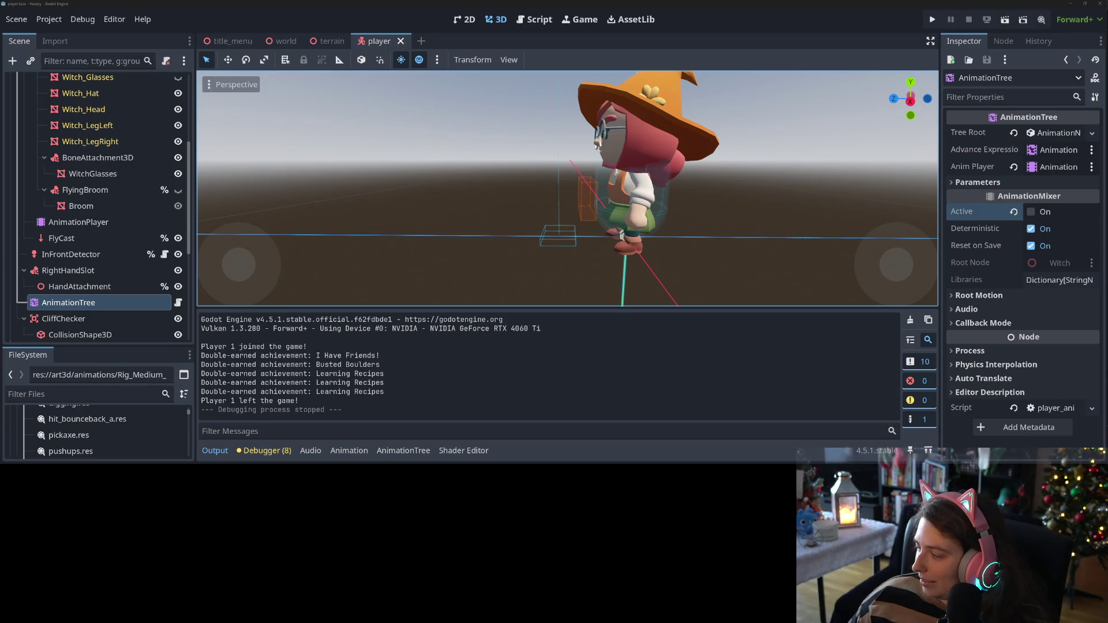
# Tick 'test with tall ground pillars' on Trello's Add flying card, then switch back to Godot
pyautogui.hotkey('alt', 'Tab')
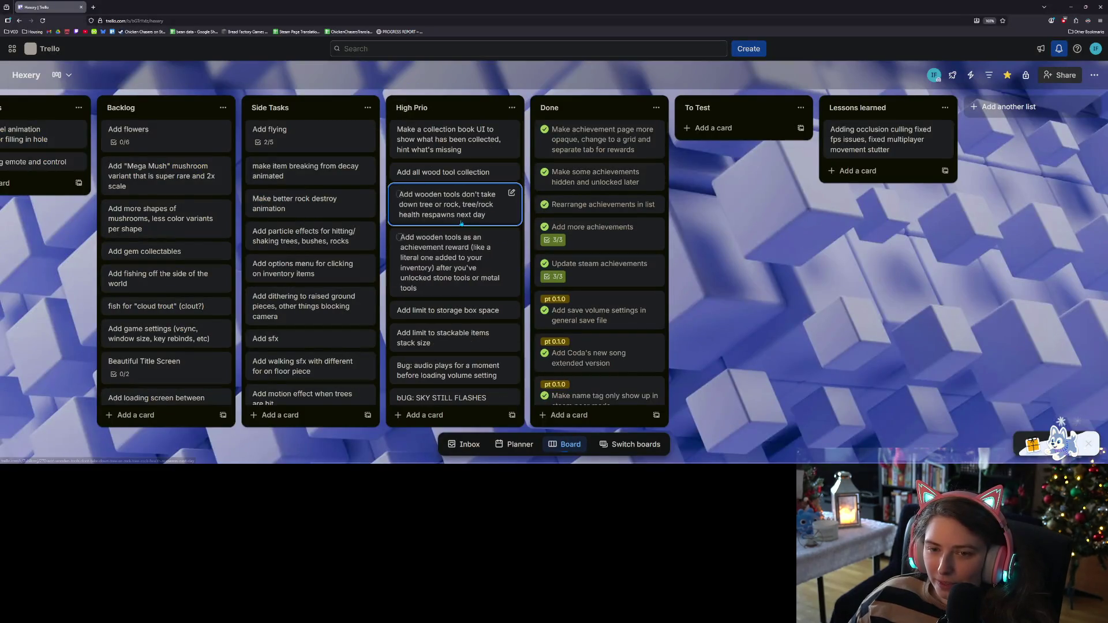
pyautogui.click(267, 129)
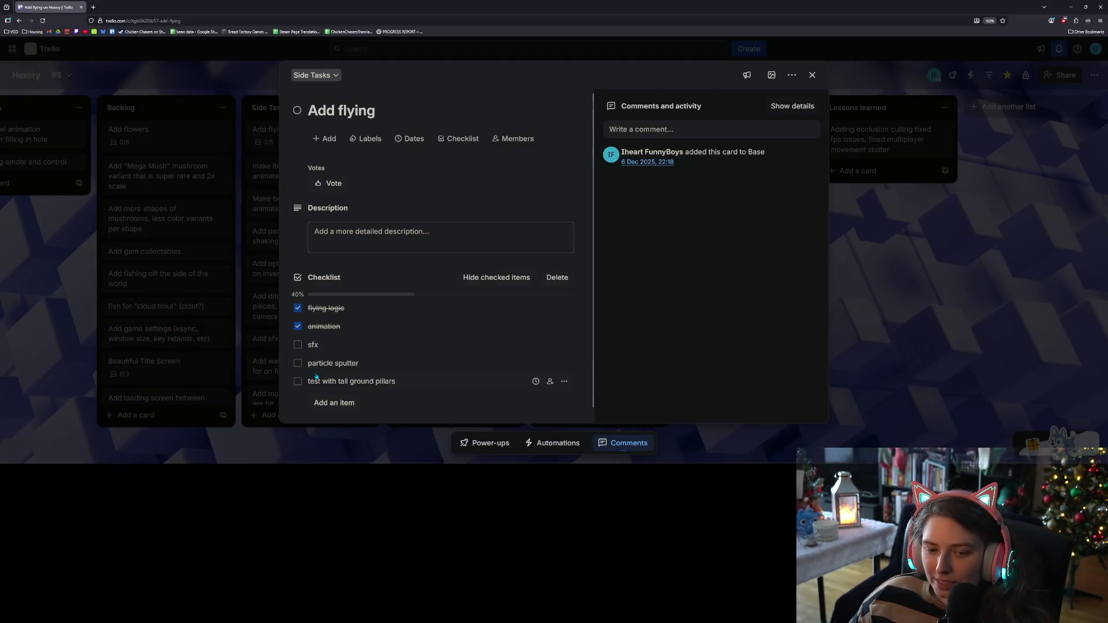
pyautogui.click(298, 382)
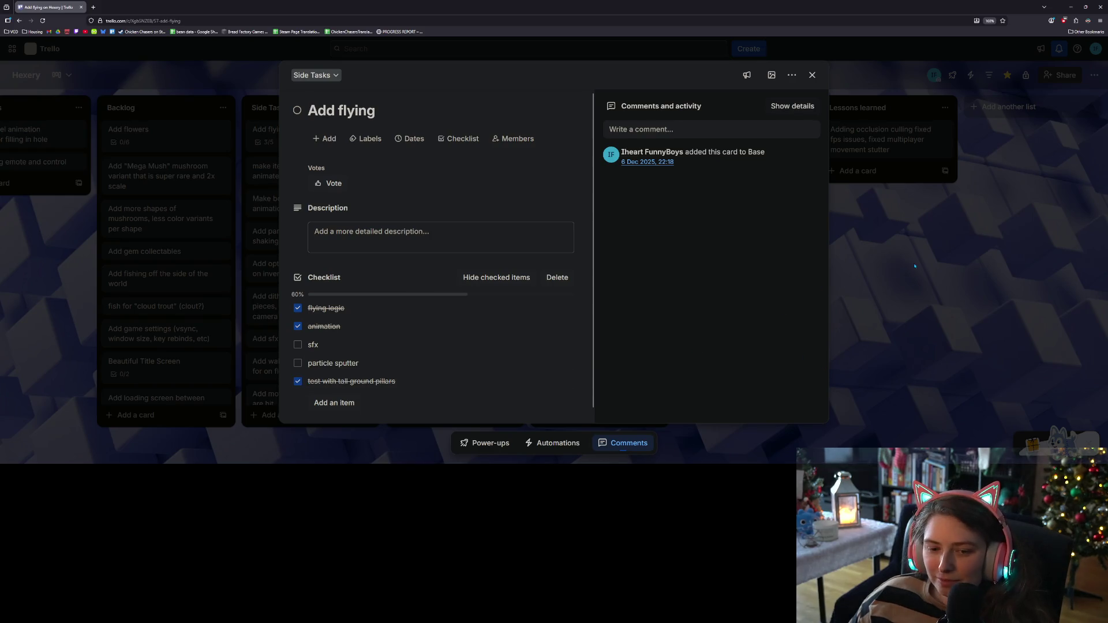
pyautogui.click(915, 266)
pyautogui.hotkey('alt', 'Tab')
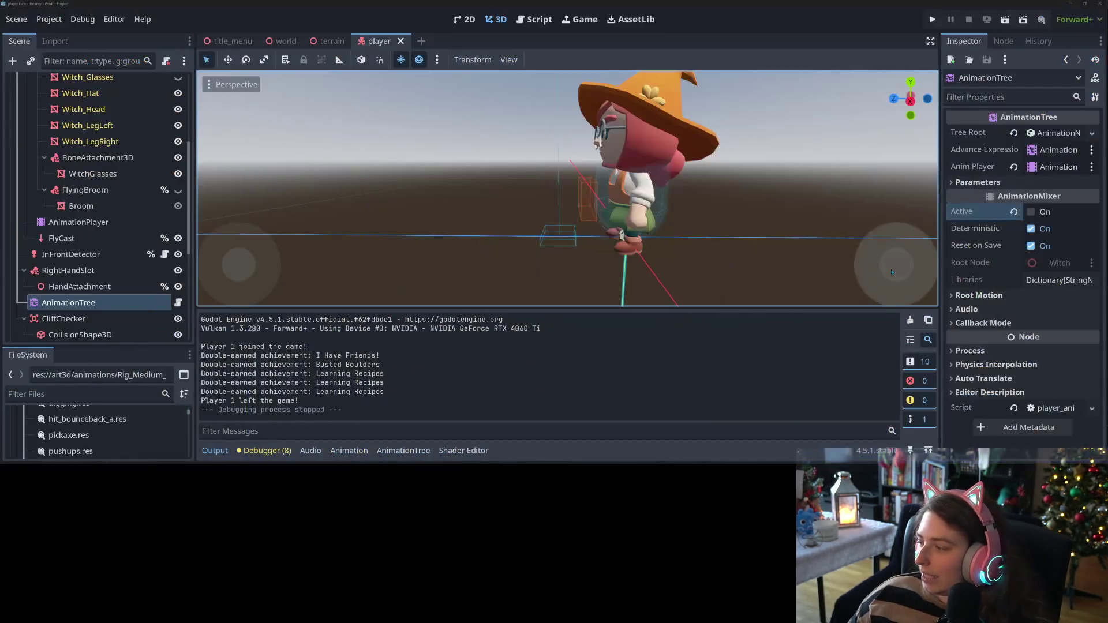
# Orbit behind the witch and unhide the FlyingBroom node
pyautogui.scroll(-5, 577, 275)
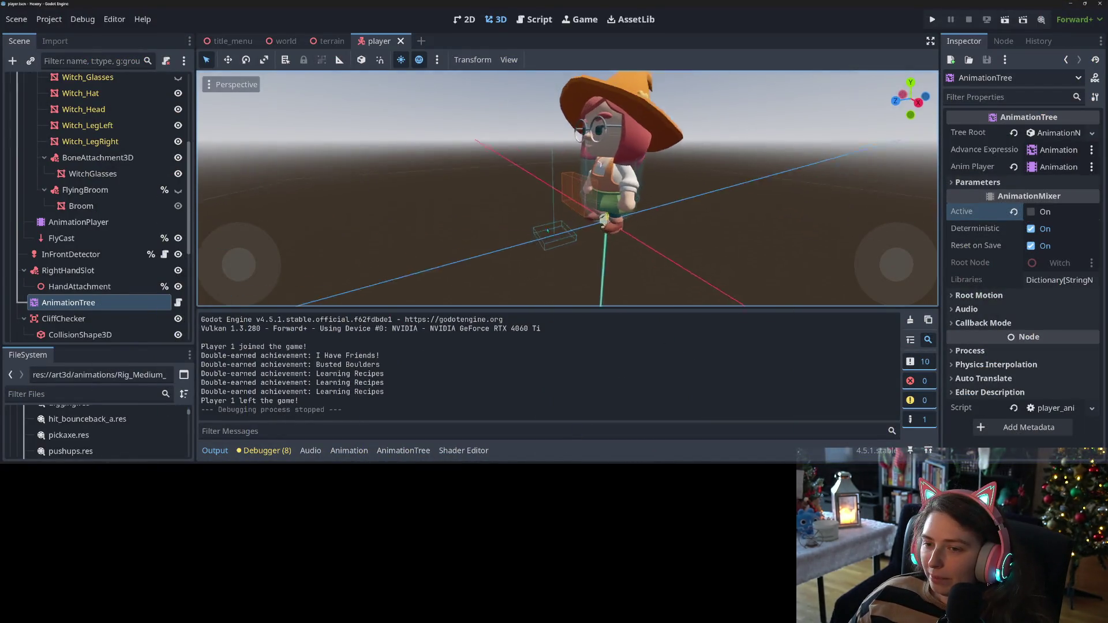
pyautogui.moveTo(593, 236); pyautogui.dragTo(405, 243)
pyautogui.scroll(-3, 405, 243)
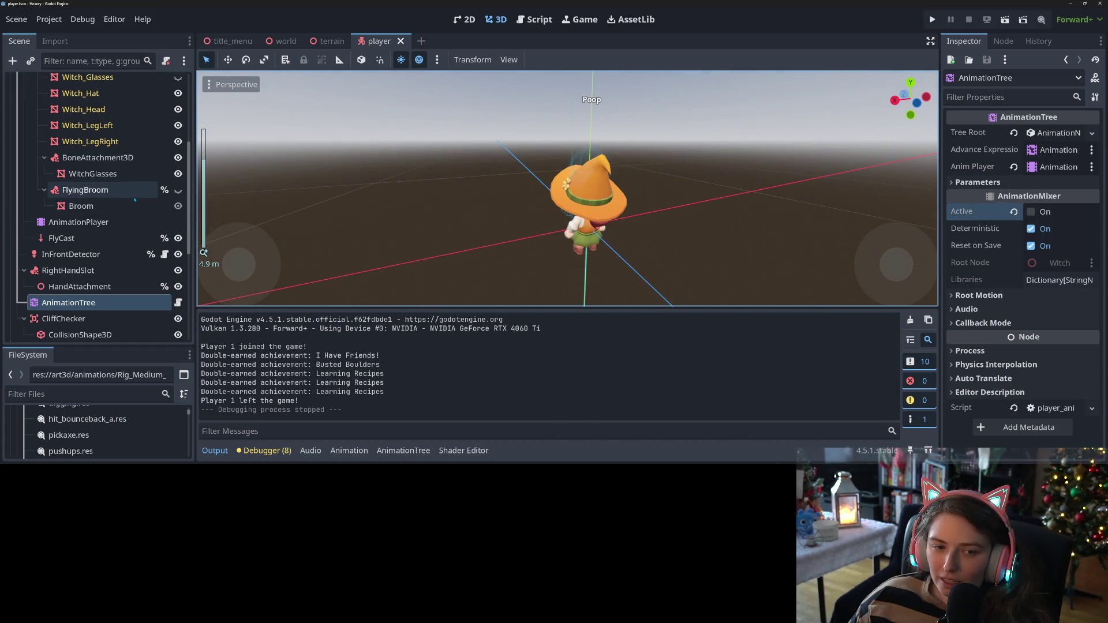
pyautogui.click(178, 190)
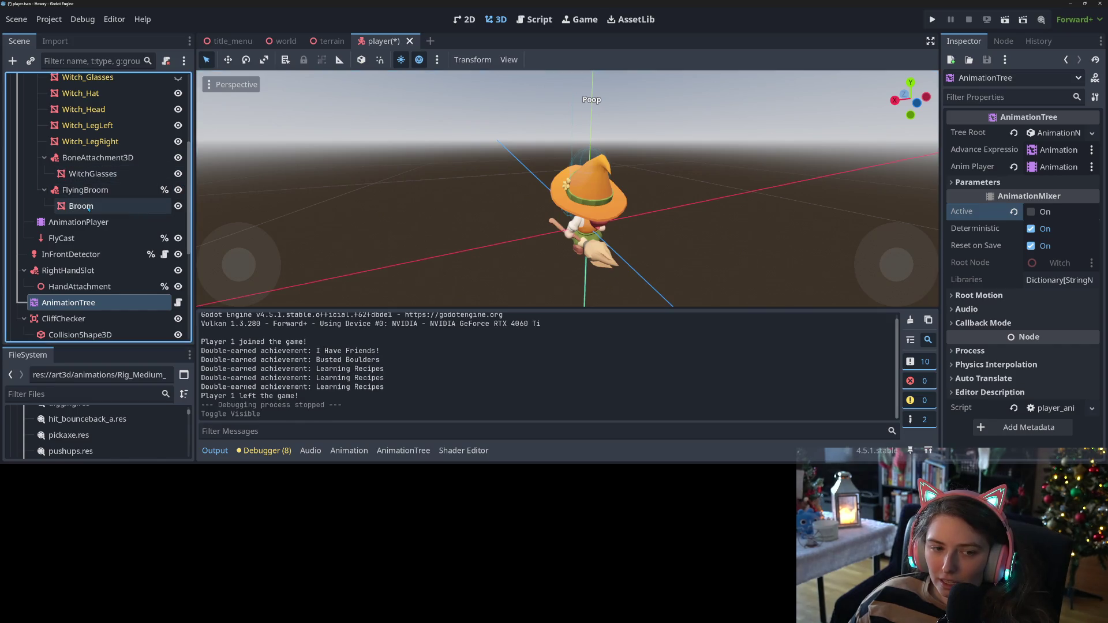
# Add a GPUParticles3D child node under the Broom mesh and collapse the Output panel
pyautogui.click(96, 206)
pyautogui.rightClick(99, 206)
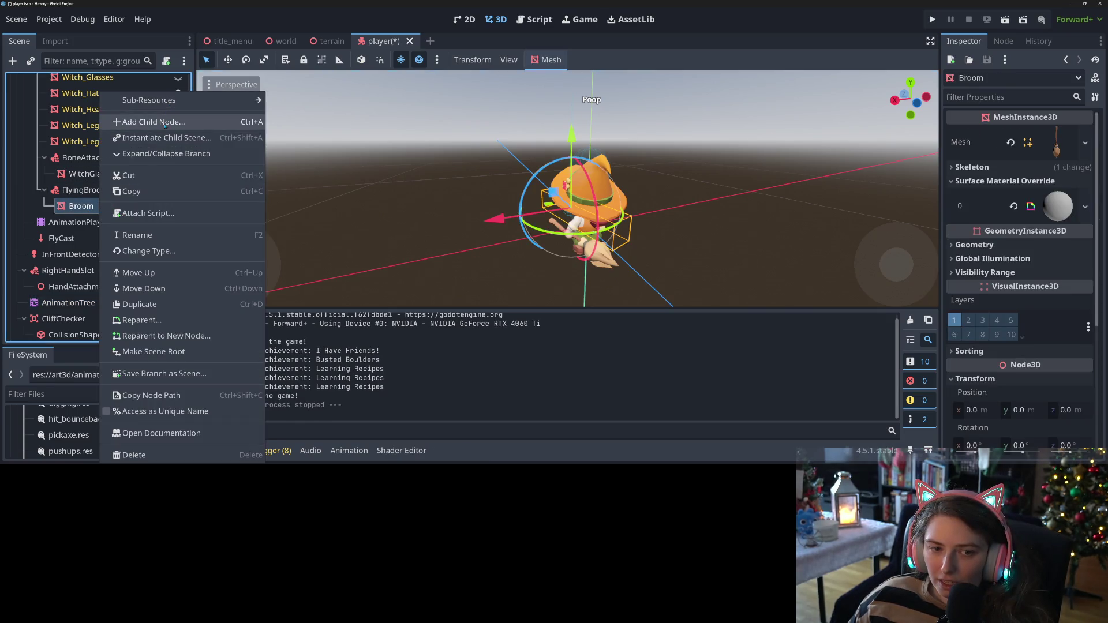
pyautogui.click(153, 121)
pyautogui.write('parti')
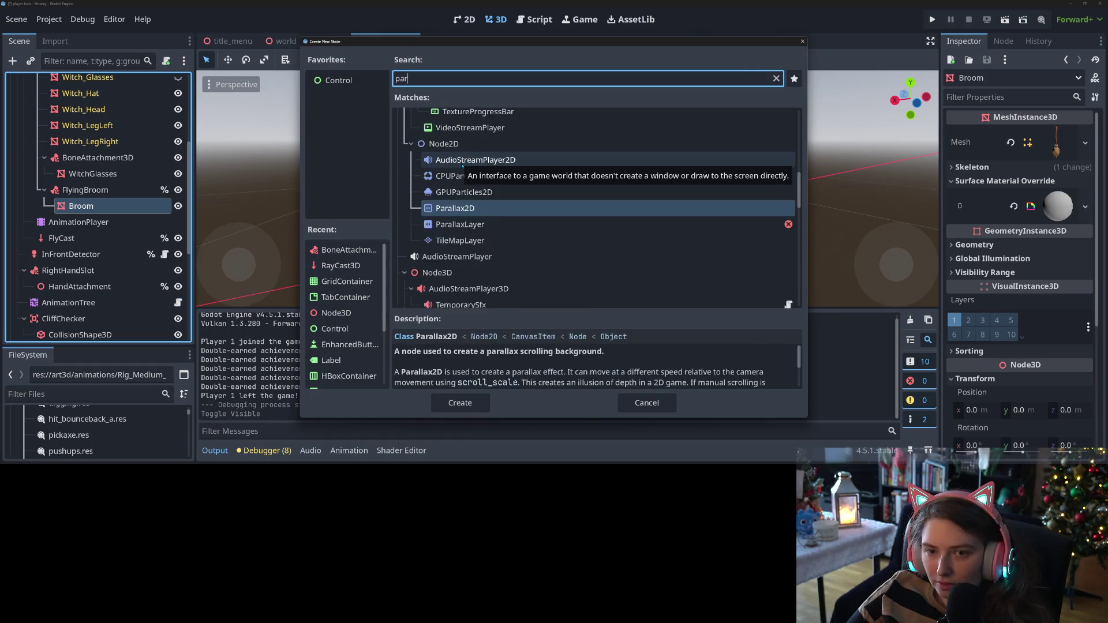
pyautogui.press('Down')
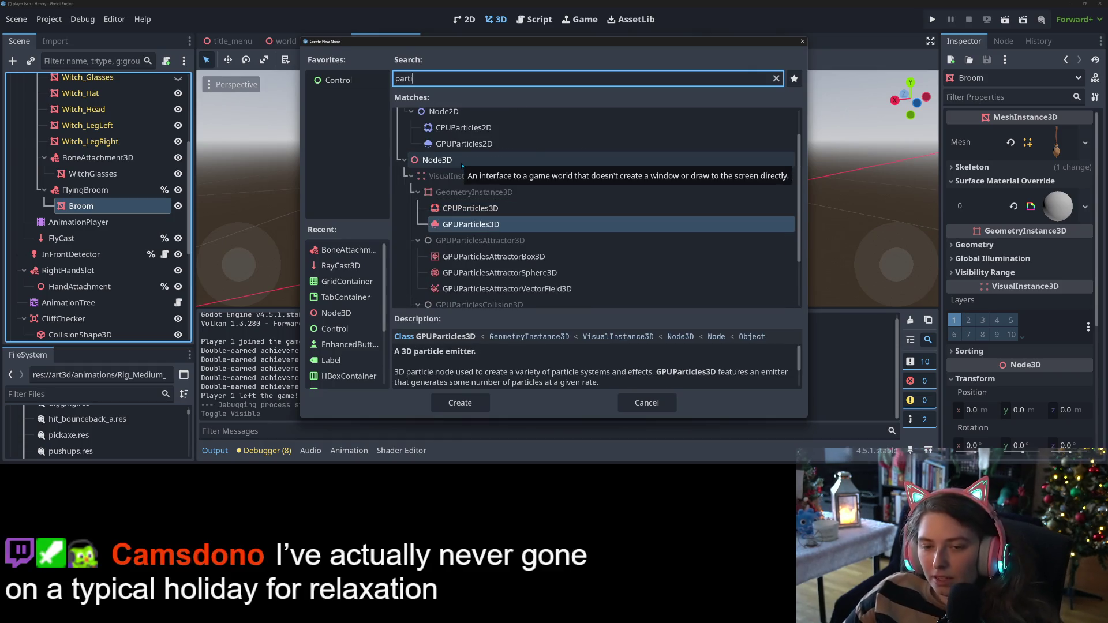
pyautogui.press('Return')
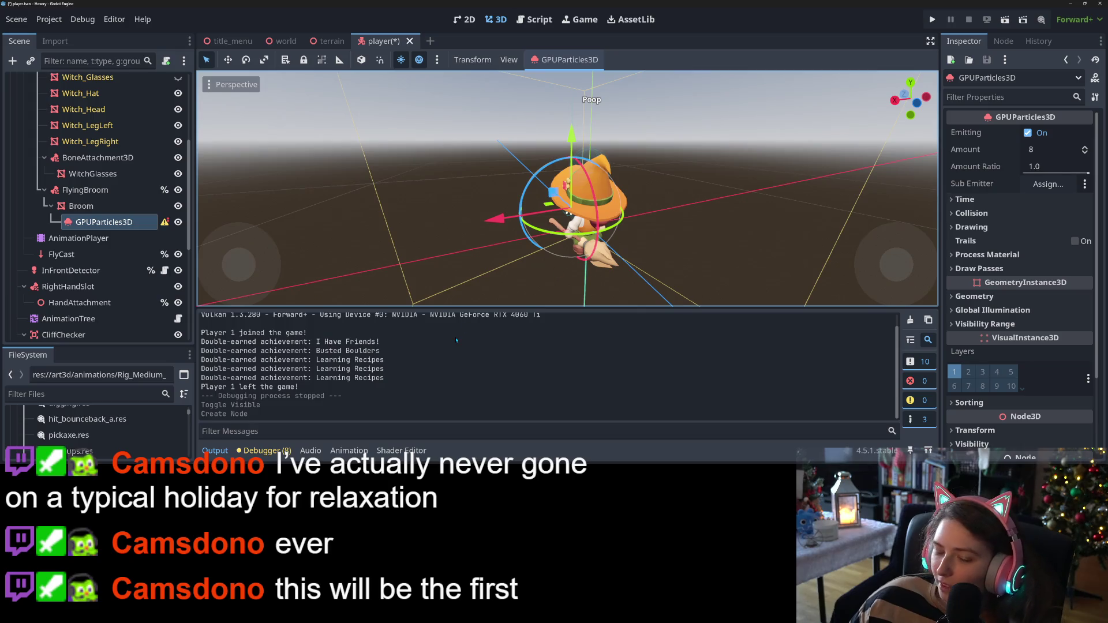
pyautogui.click(214, 451)
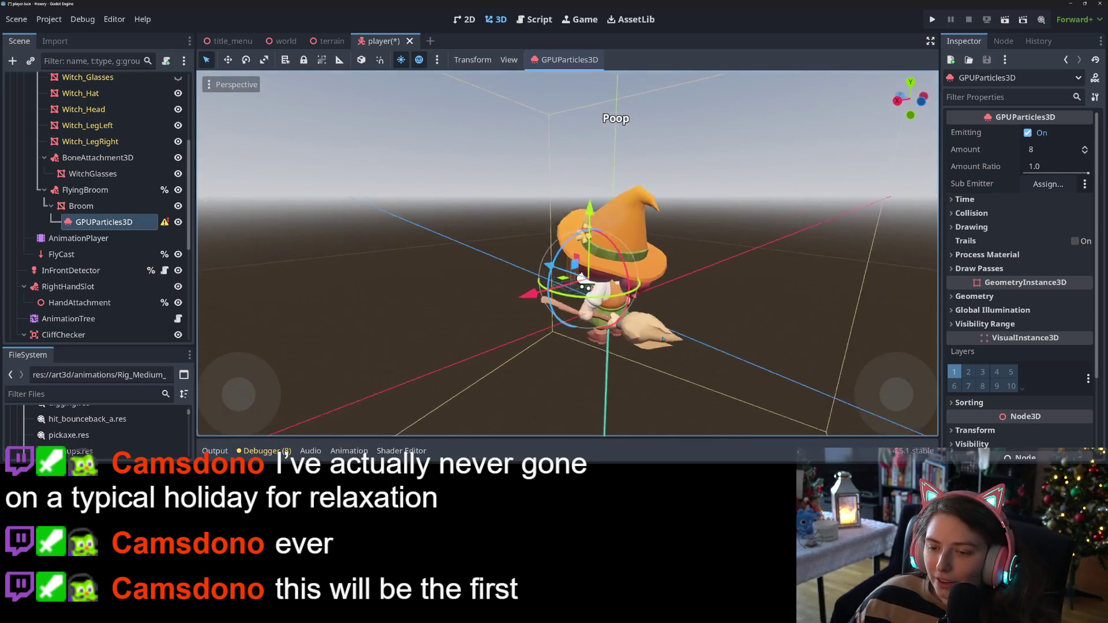
# From a level side view, drag the GPUParticles3D emitter onto the broom's bristles
pyautogui.scroll(3, 678, 338)
pyautogui.scroll(5, 678, 338)
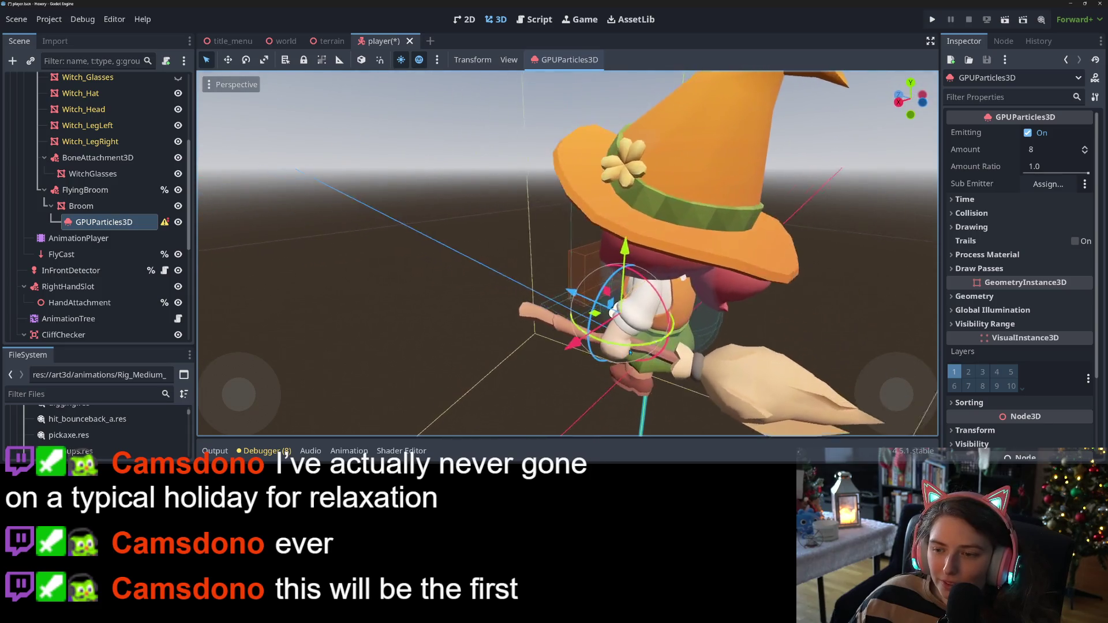
pyautogui.scroll(-5, 630, 352)
pyautogui.moveTo(631, 353)
pyautogui.mouseDown()
pyautogui.moveTo(682, 320)
pyautogui.moveTo(669, 325)
pyautogui.mouseUp()
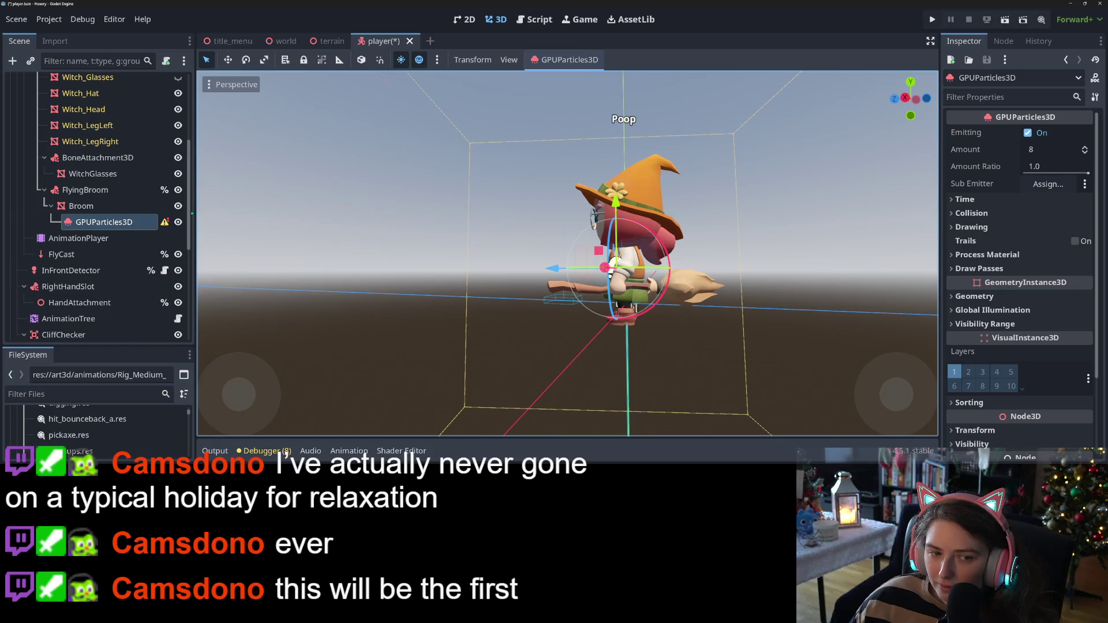
pyautogui.moveTo(561, 273); pyautogui.dragTo(644, 270)
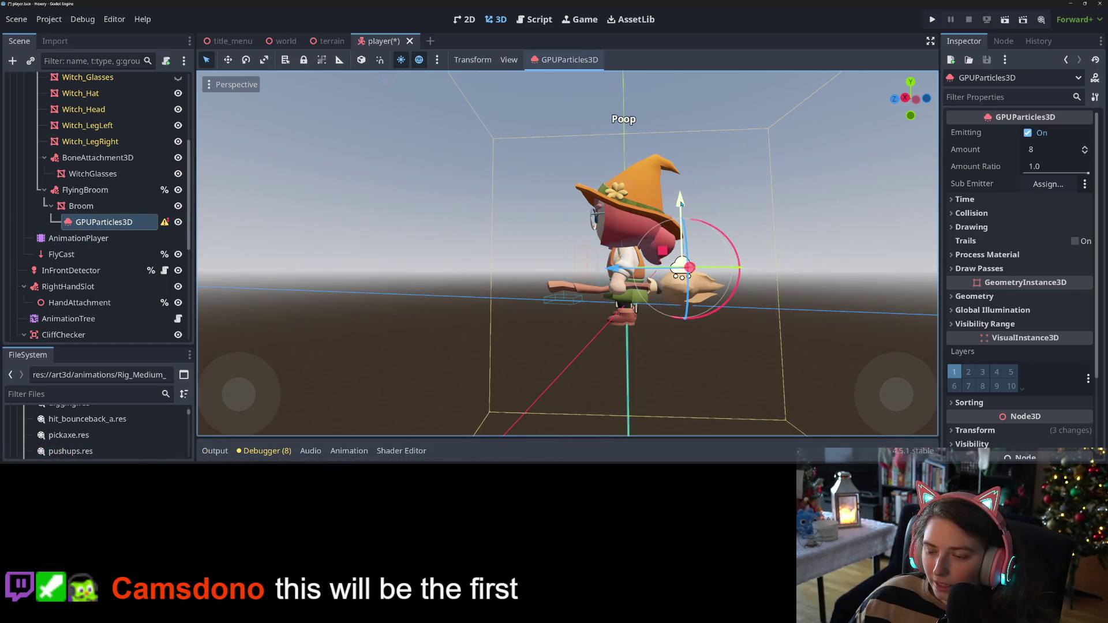
# Orbit around the witch to check the emitter's position on the bristles
pyautogui.scroll(-5, 567, 315)
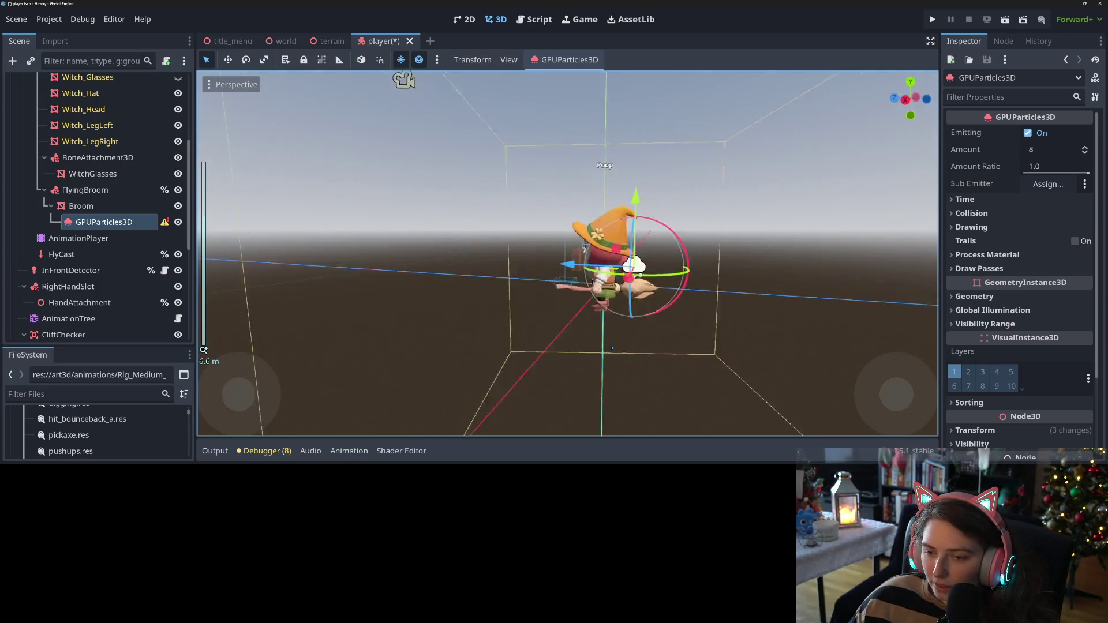
pyautogui.moveTo(612, 347)
pyautogui.mouseDown()
pyautogui.moveTo(690, 340)
pyautogui.moveTo(660, 386)
pyautogui.moveTo(784, 383)
pyautogui.moveTo(743, 399)
pyautogui.mouseUp()
pyautogui.scroll(-5, 743, 398)
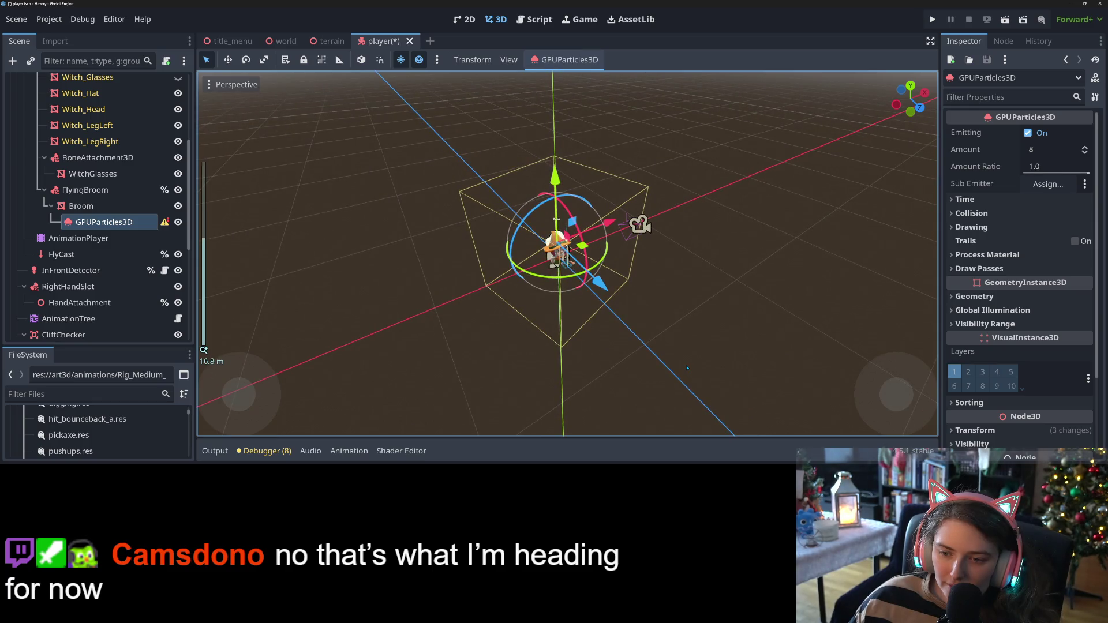
pyautogui.scroll(5, 687, 368)
pyautogui.moveTo(693, 364)
pyautogui.mouseDown()
pyautogui.moveTo(579, 357)
pyautogui.moveTo(518, 320)
pyautogui.moveTo(879, 315)
pyautogui.mouseUp()
pyautogui.scroll(-3, 557, 346)
pyautogui.scroll(5, 518, 320)
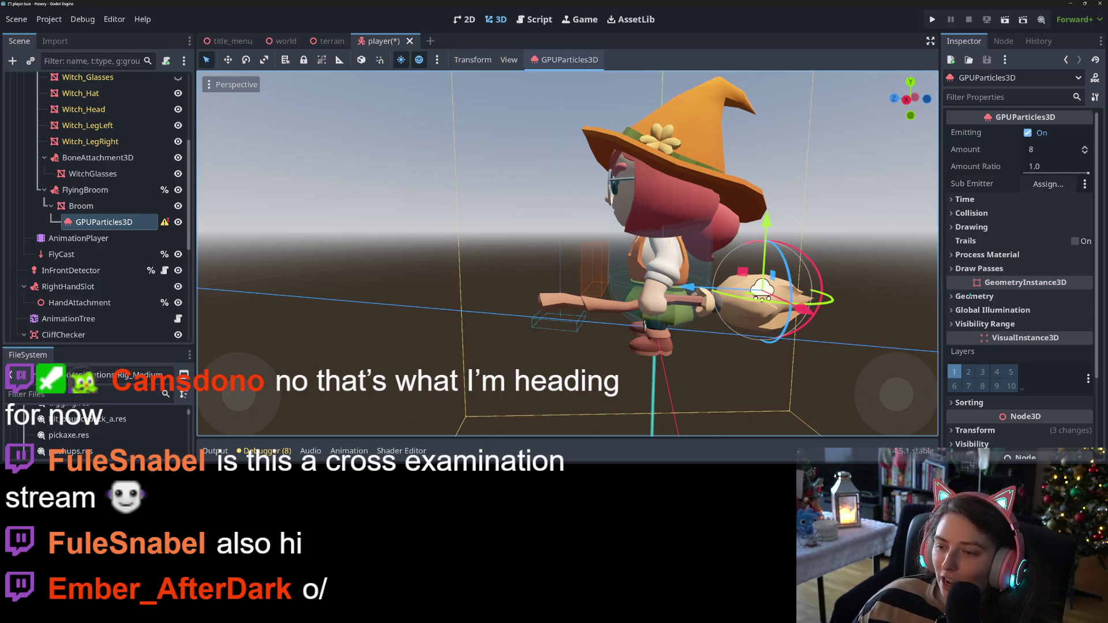
pyautogui.click(1004, 269)
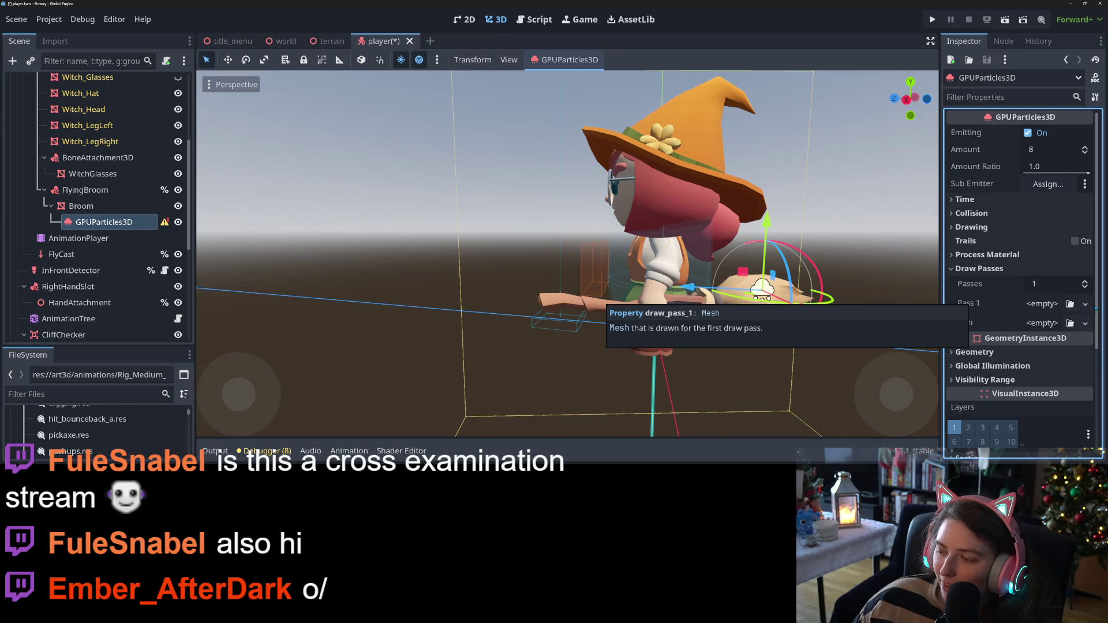
# Give Draw Pass 1 a new SphereMesh with radius 0.2 m and height 0.4 m
pyautogui.click(1042, 303)
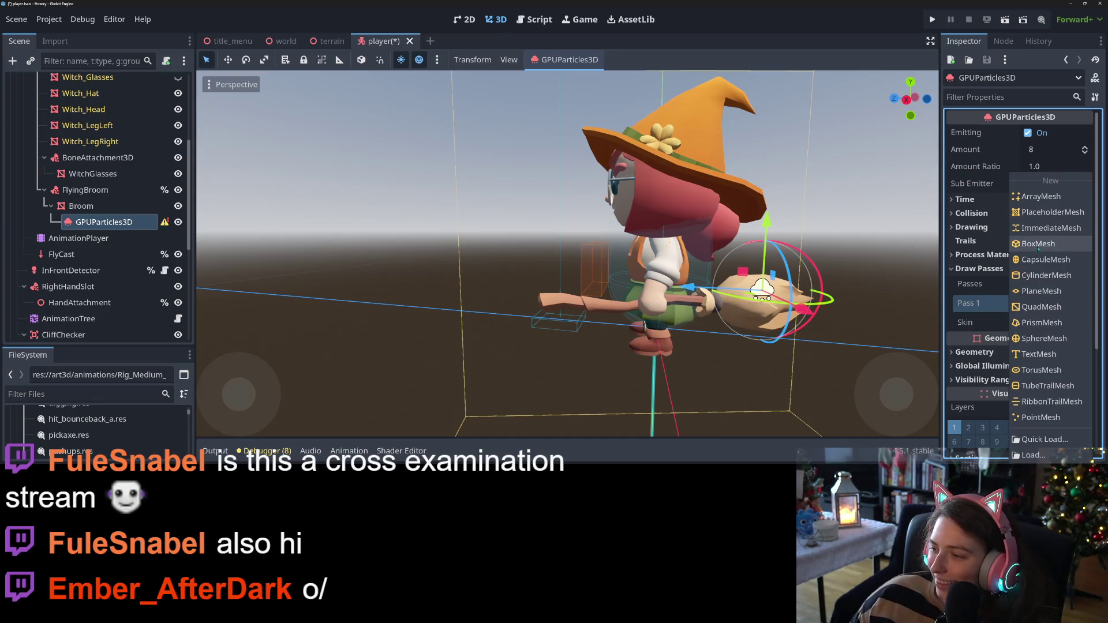
pyautogui.click(1054, 339)
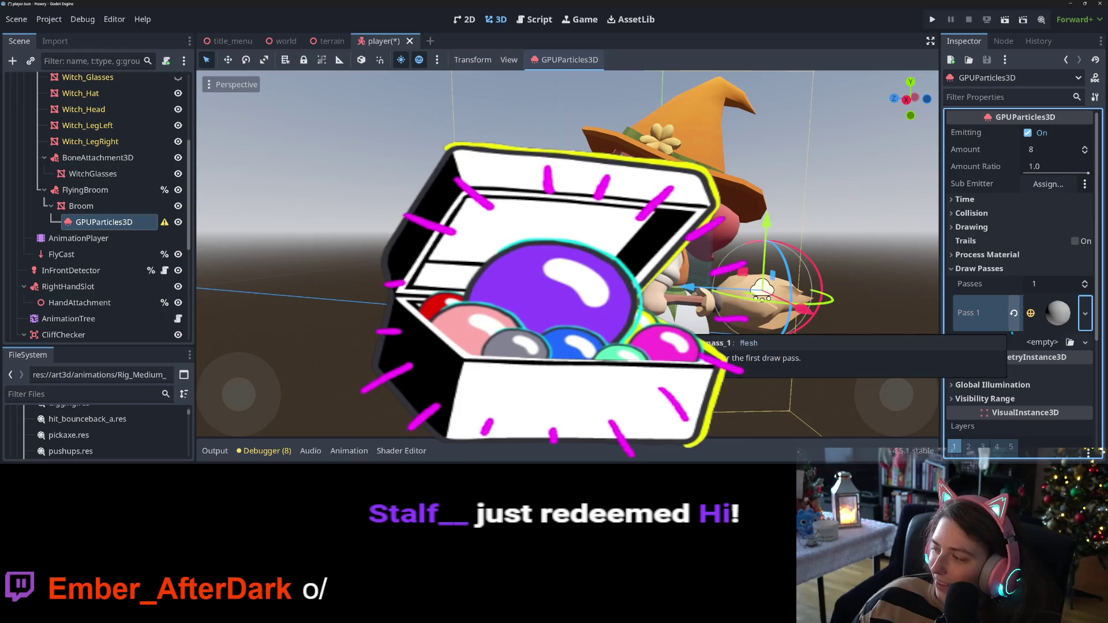
pyautogui.click(1058, 313)
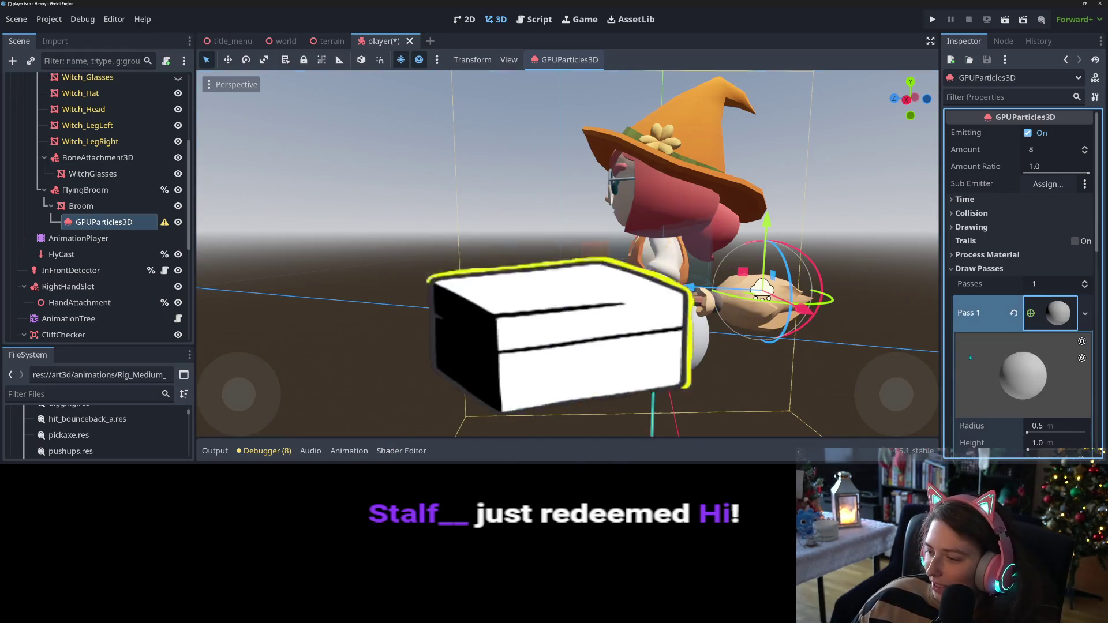
pyautogui.scroll(-3, 1033, 289)
pyautogui.click(1054, 253)
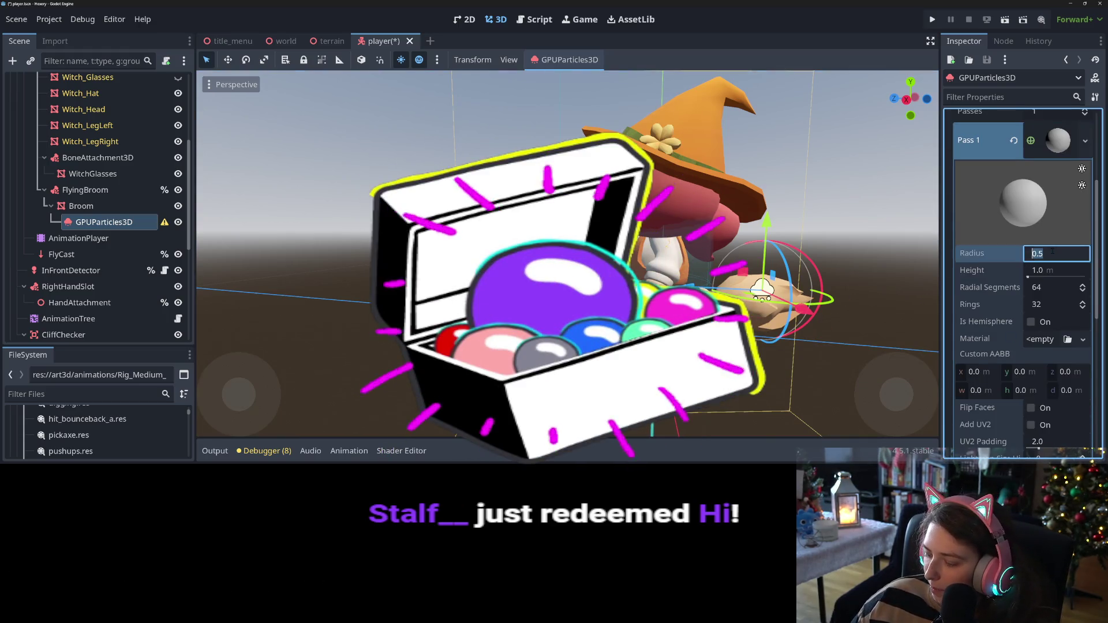
pyautogui.write('.2q')
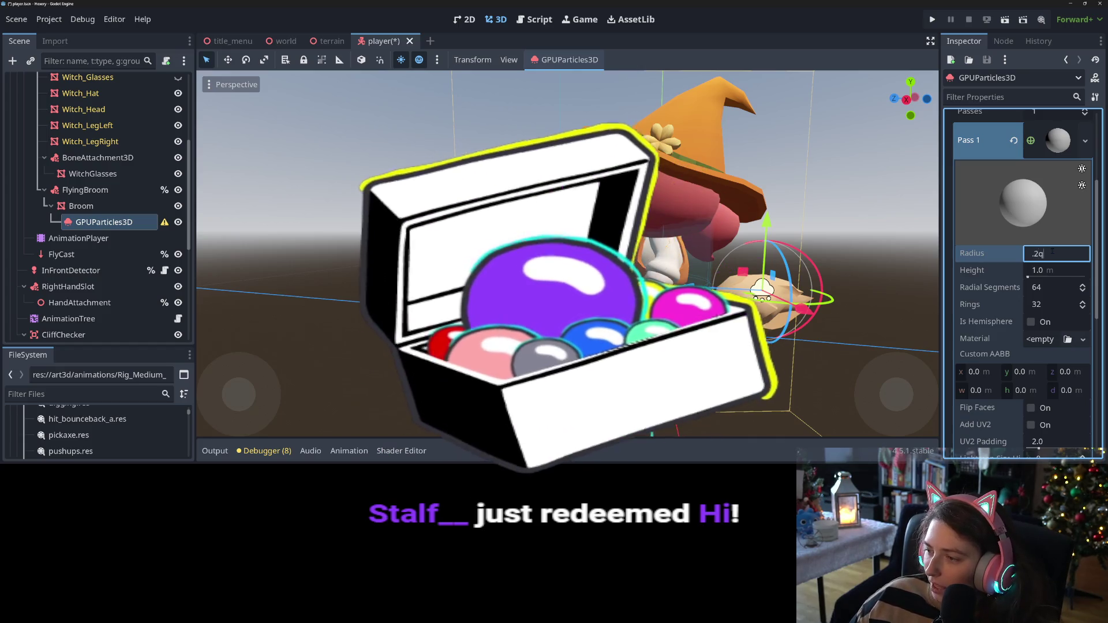
pyautogui.press('Tab')
pyautogui.press('BackSpace')
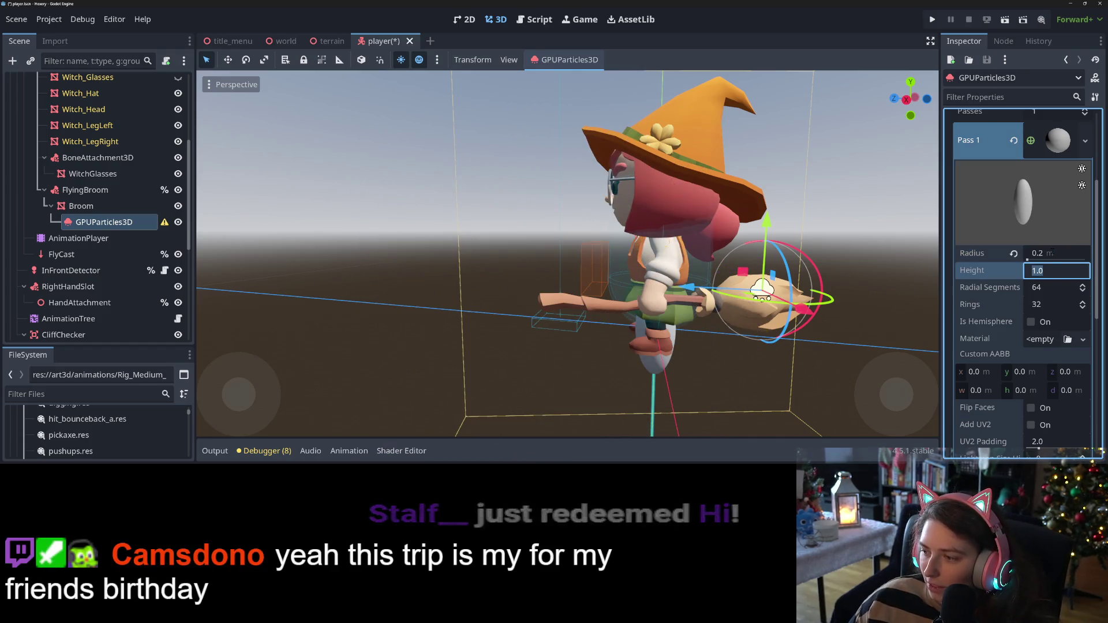
pyautogui.write('.4')
pyautogui.press('Return')
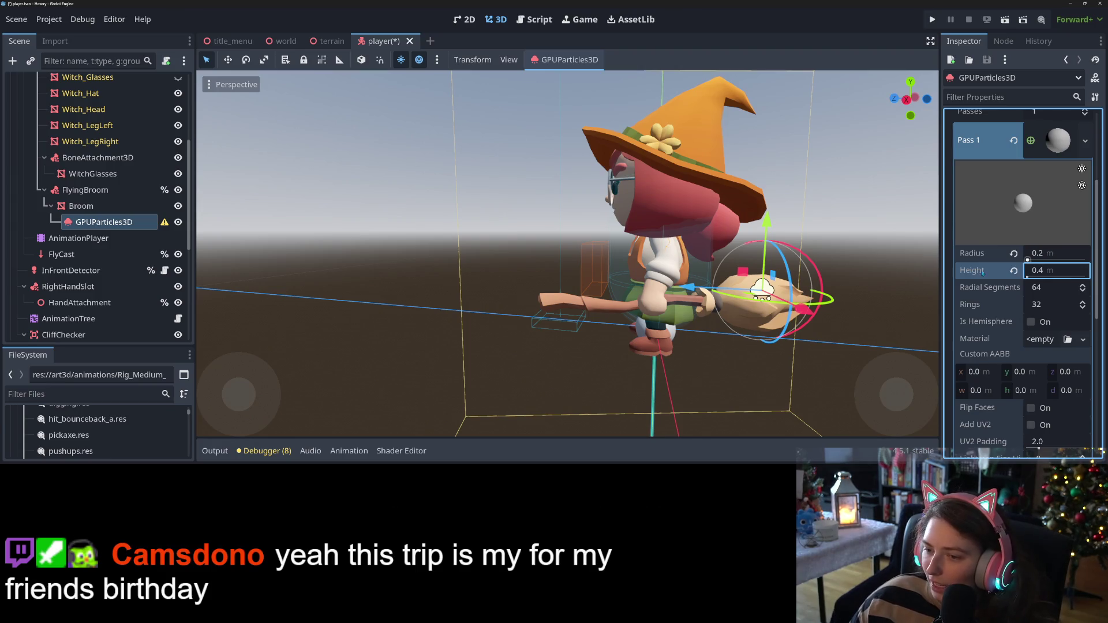
# Set the sphere mesh to 4 rings and 8 radial segments
pyautogui.scroll(3, 735, 313)
pyautogui.moveTo(734, 313); pyautogui.dragTo(787, 344)
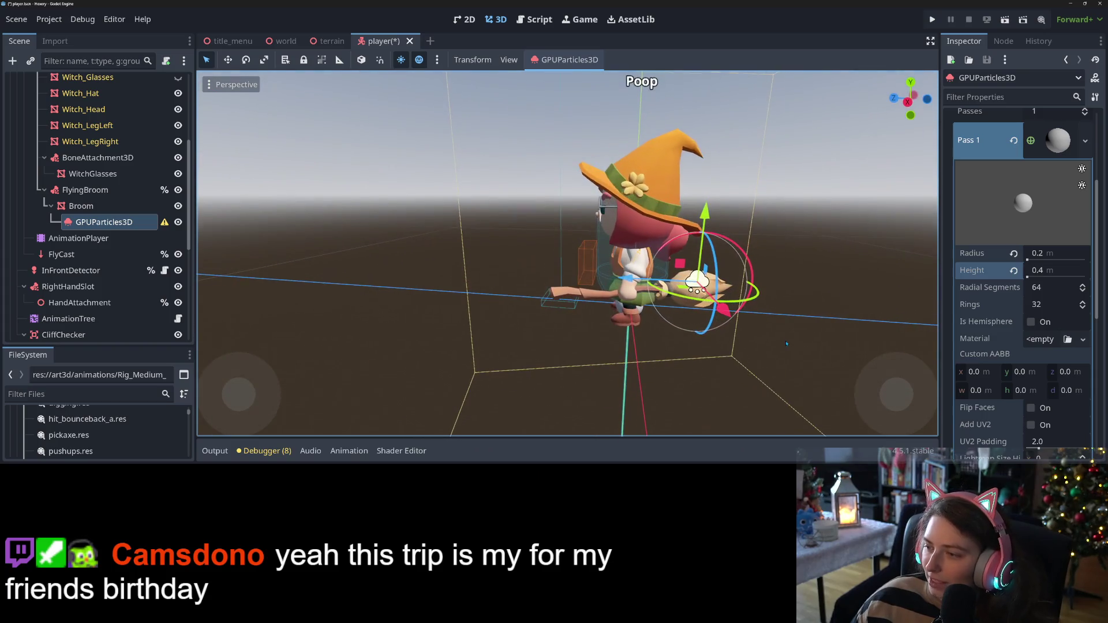
pyautogui.click(1050, 304)
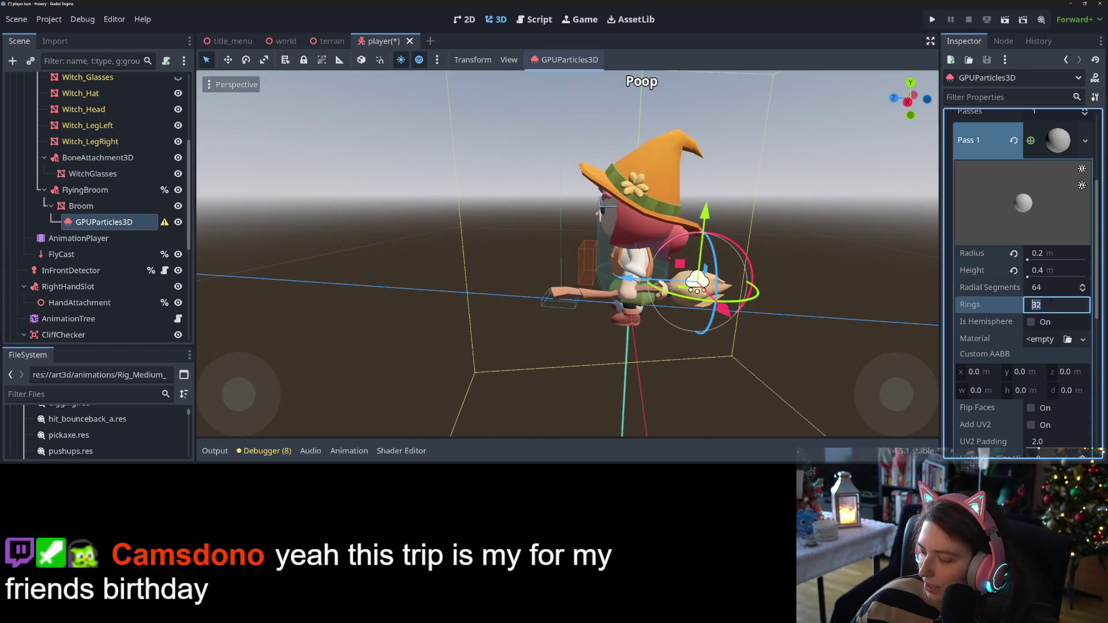
pyautogui.write('4')
pyautogui.press('Return')
pyautogui.click(1066, 292)
pyautogui.write('8')
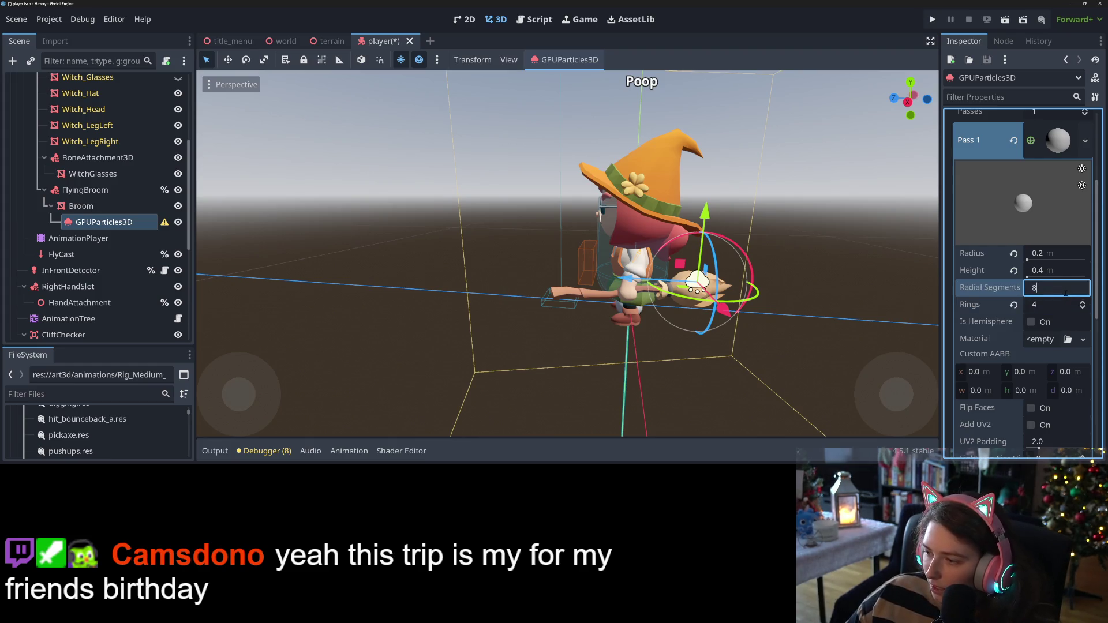
pyautogui.moveTo(664, 288)
pyautogui.mouseDown()
pyautogui.moveTo(635, 295)
pyautogui.moveTo(730, 154)
pyautogui.moveTo(425, 283)
pyautogui.moveTo(594, 329)
pyautogui.moveTo(739, 345)
pyautogui.mouseUp()
pyautogui.scroll(3, 634, 295)
pyautogui.scroll(-3, 739, 345)
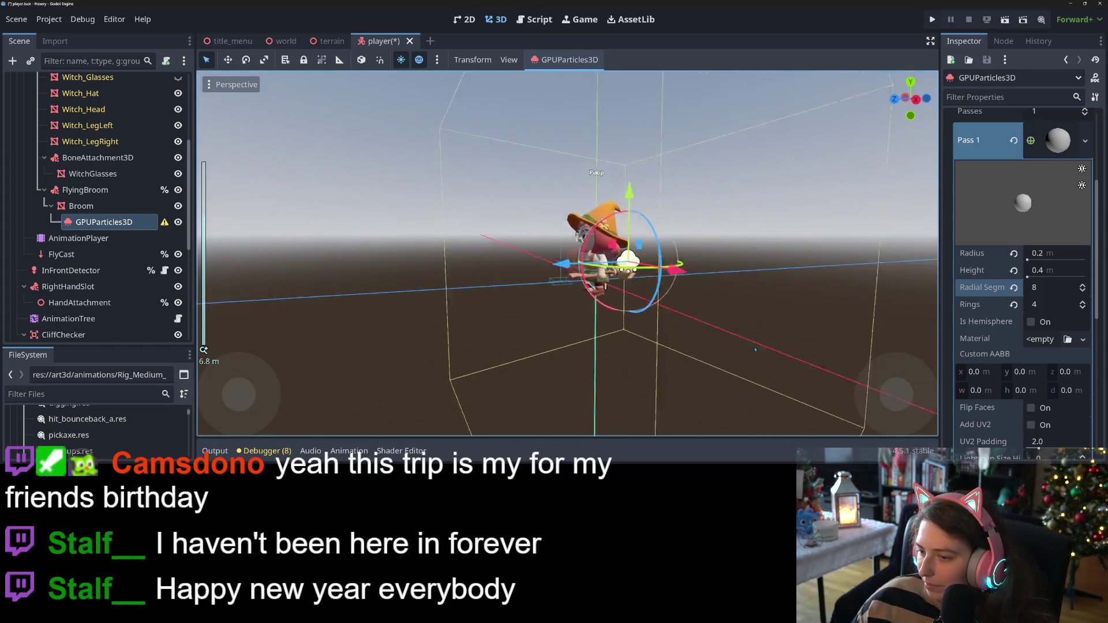
pyautogui.click(1083, 340)
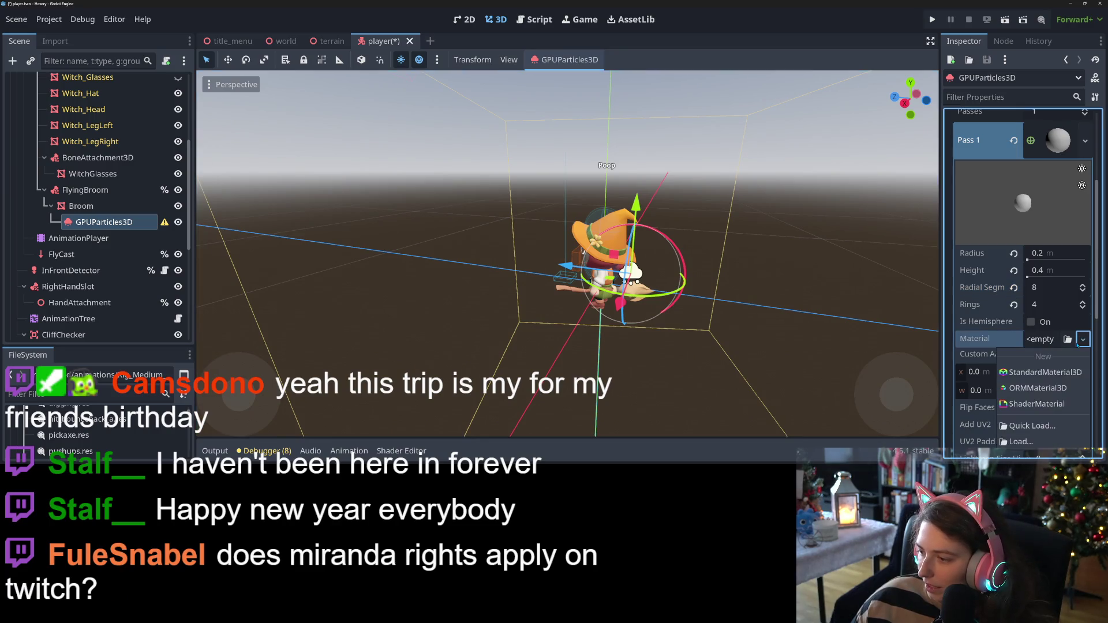
# Load the witch_curve_shader material into the particle sphere mesh's Pass 1 material slot
pyautogui.click(1047, 373)
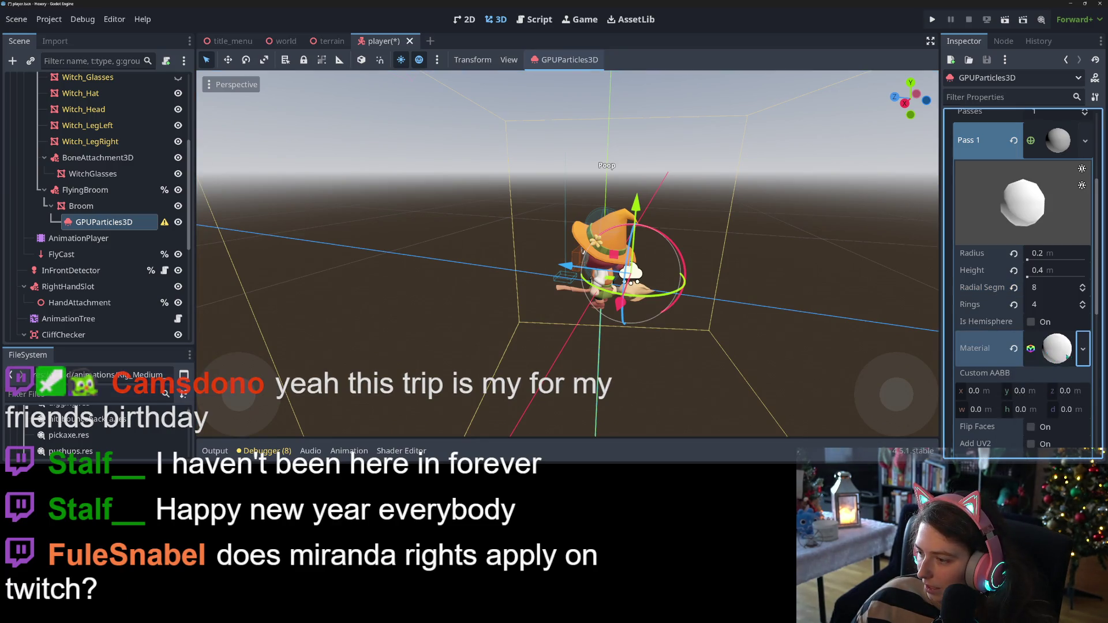
pyautogui.click(1083, 349)
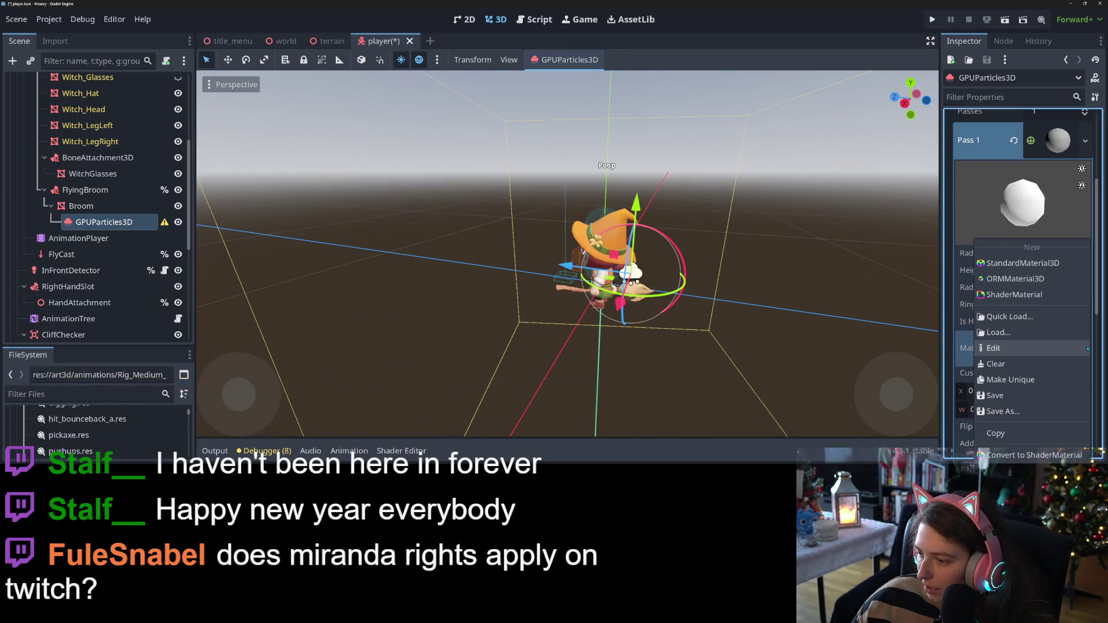
pyautogui.click(1010, 316)
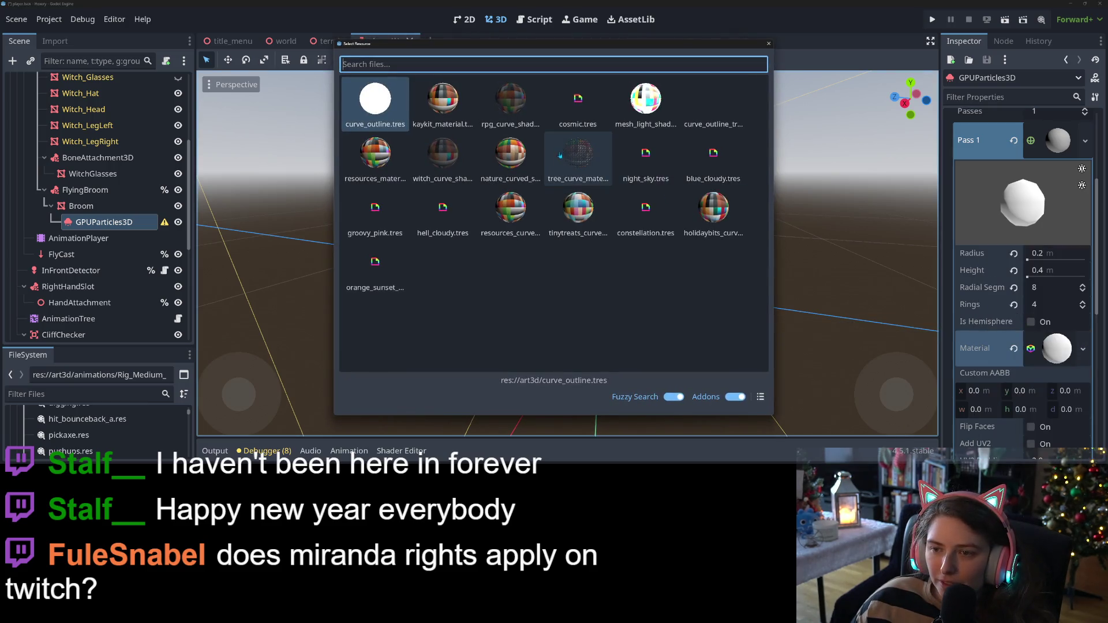
pyautogui.doubleClick(452, 157)
pyautogui.moveTo(795, 301)
pyautogui.mouseDown()
pyautogui.moveTo(794, 244)
pyautogui.moveTo(789, 311)
pyautogui.mouseUp()
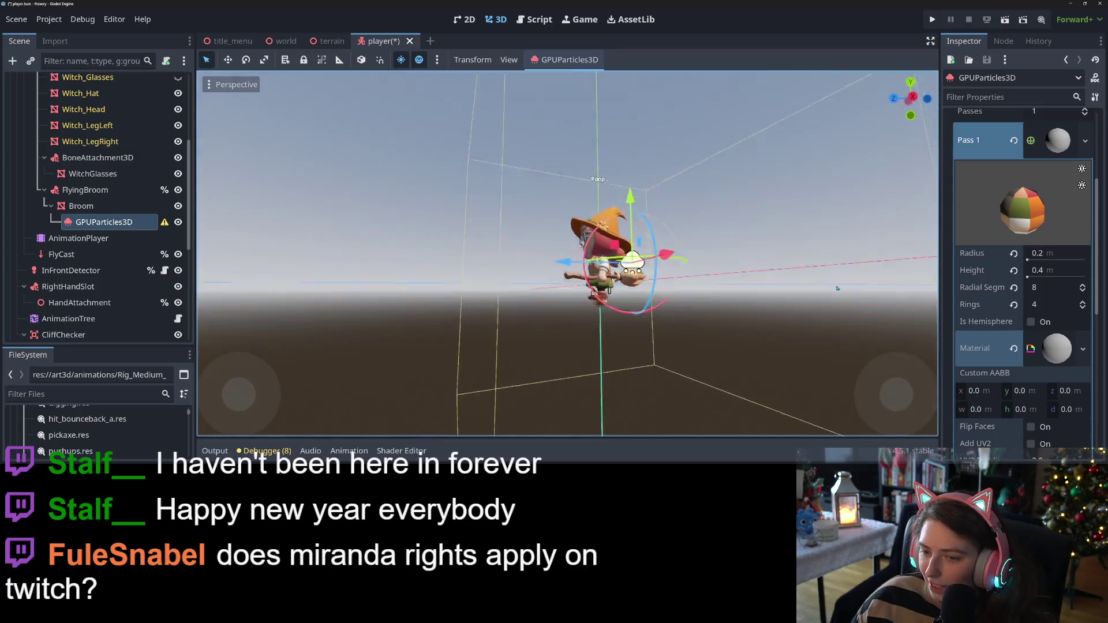
pyautogui.scroll(3, 787, 315)
# Expand the material's Shader Parameters and clear its Texture Map so the sphere renders white
pyautogui.click(1090, 355)
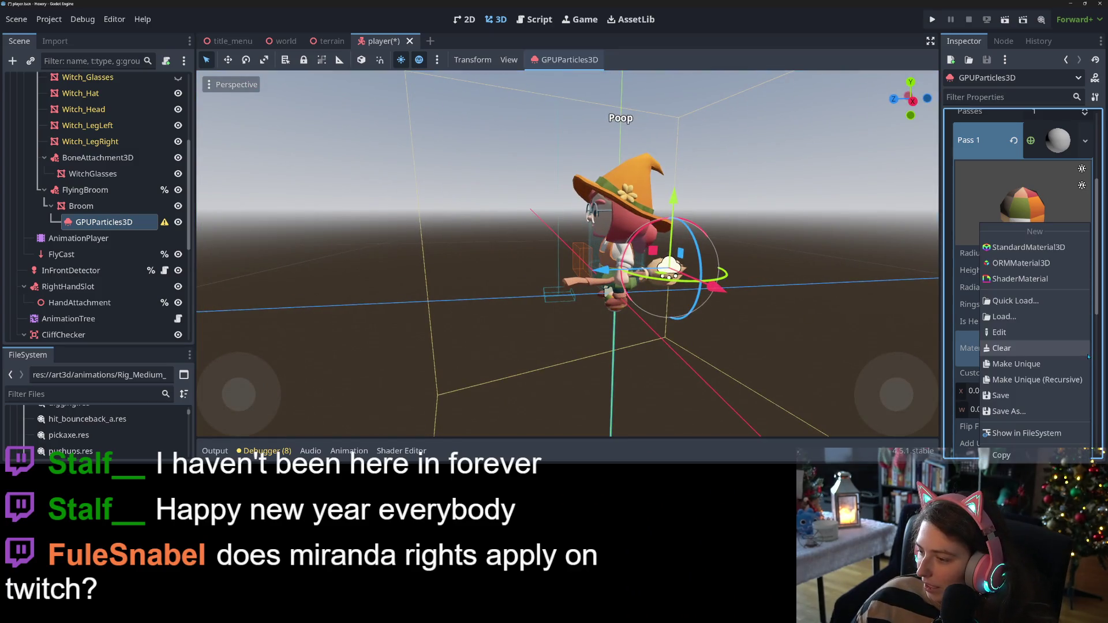
pyautogui.click(1040, 364)
pyautogui.click(1037, 355)
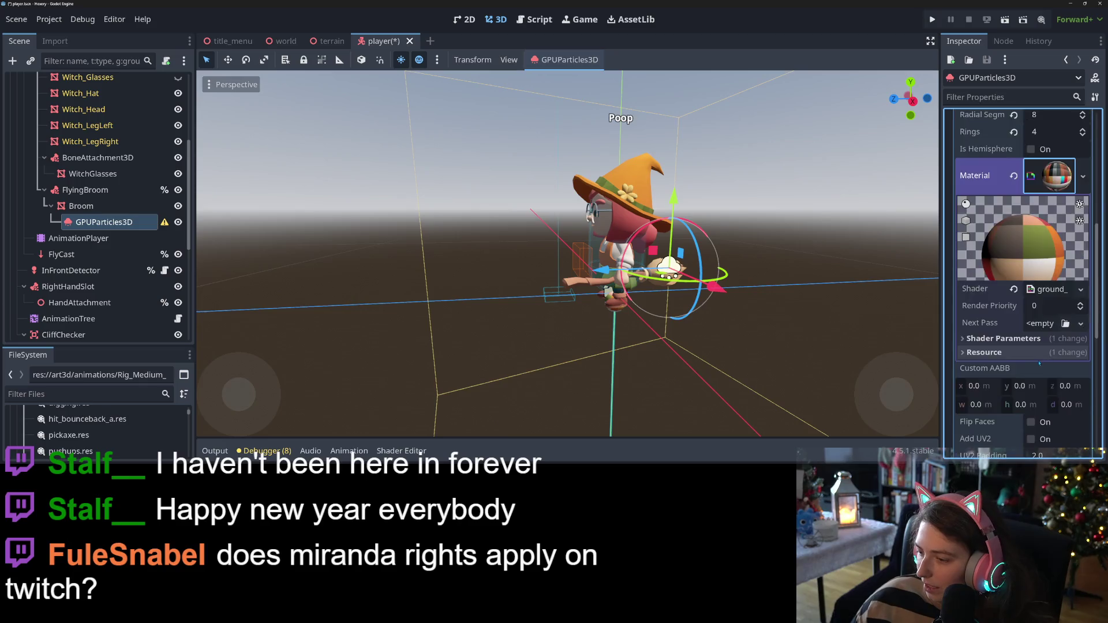
pyautogui.scroll(2, 1035, 363)
pyautogui.click(1004, 295)
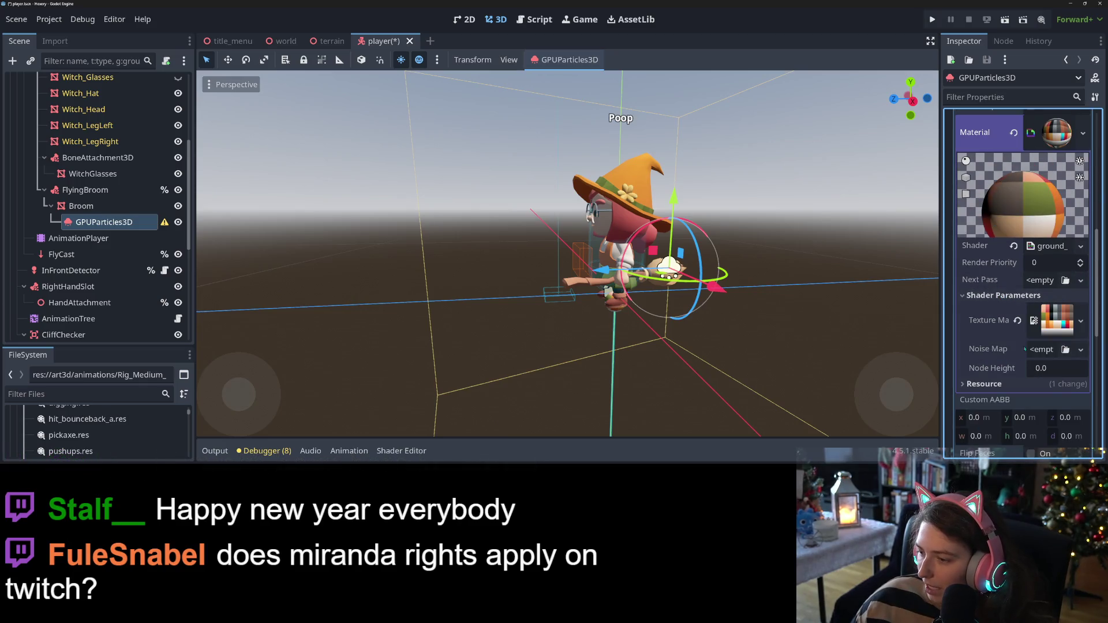
pyautogui.click(1018, 320)
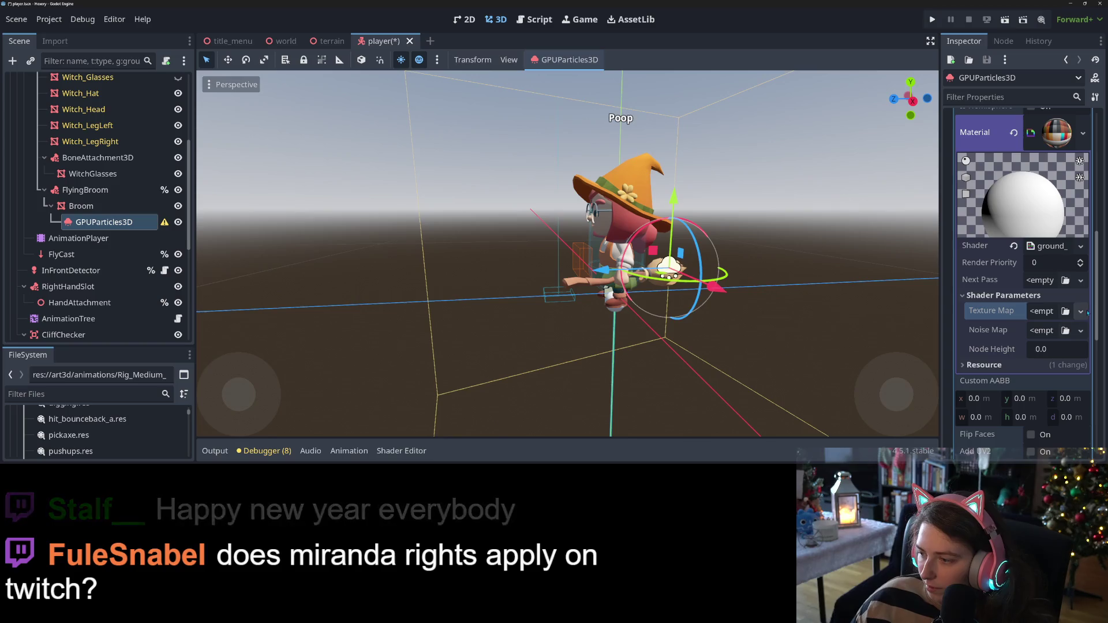
pyautogui.moveTo(679, 311)
pyautogui.mouseDown()
pyautogui.moveTo(674, 261)
pyautogui.moveTo(773, 333)
pyautogui.mouseUp()
pyautogui.scroll(-5, 733, 312)
pyautogui.scroll(5, 748, 321)
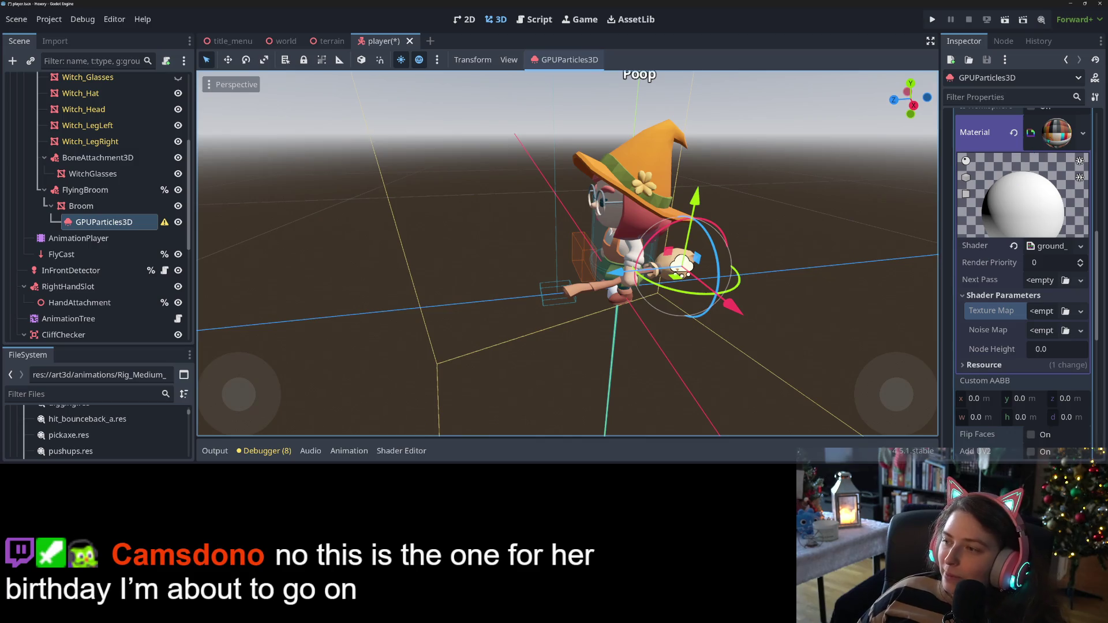
# Collapse Pass 1 and set the emitter's Time > Explosiveness to 0.3
pyautogui.scroll(5, 1052, 214)
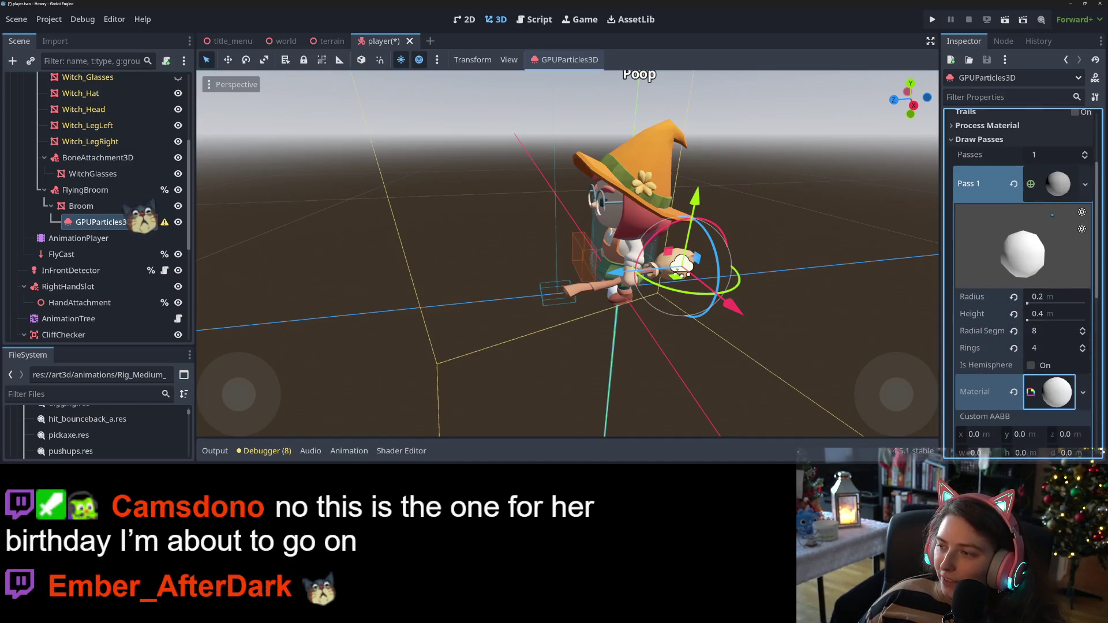
pyautogui.click(1058, 184)
pyautogui.scroll(4, 996, 323)
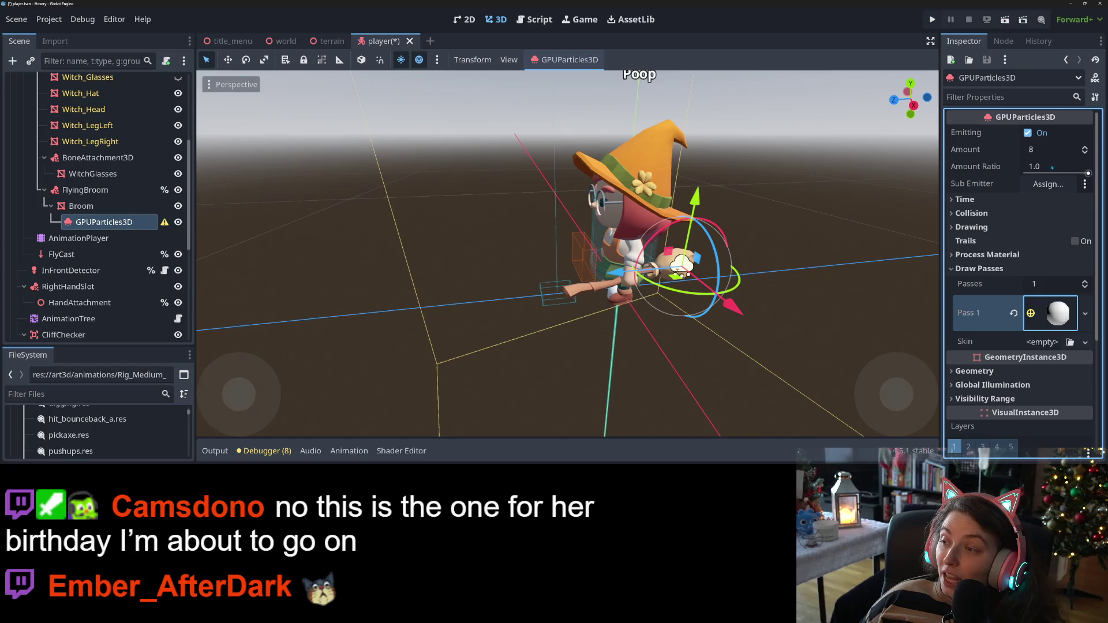
pyautogui.click(1033, 199)
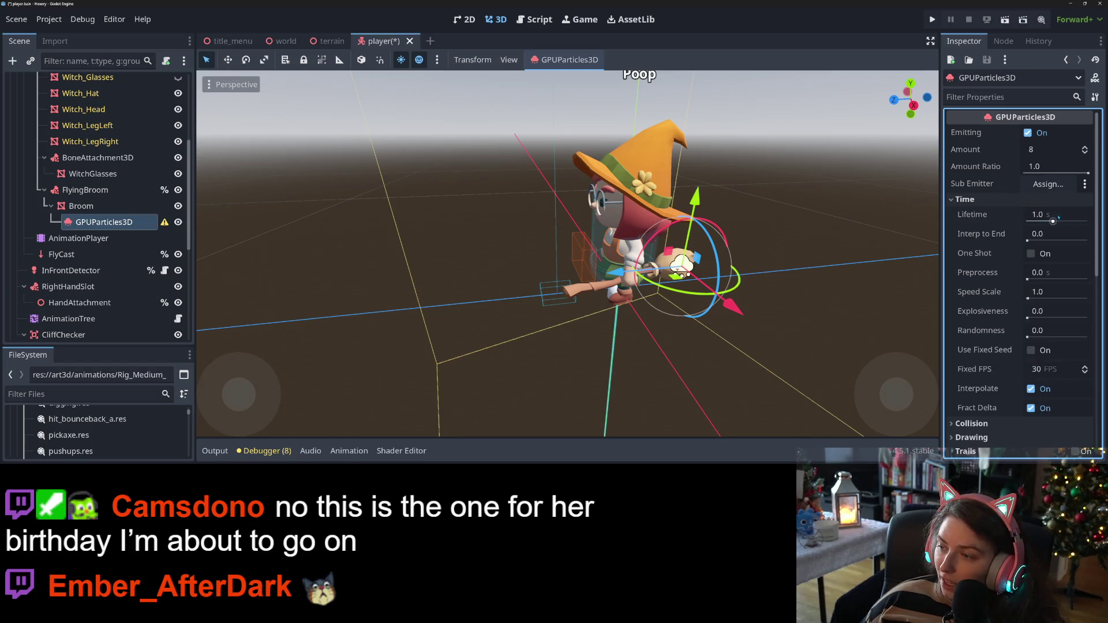
pyautogui.scroll(-3, 1008, 265)
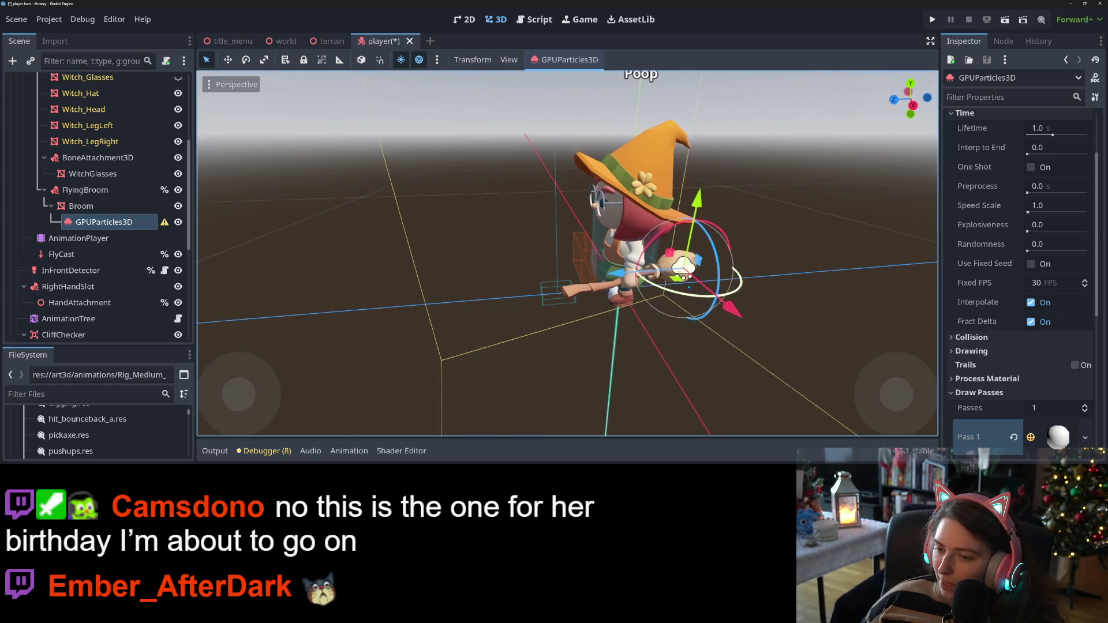
pyautogui.scroll(3, 656, 258)
pyautogui.scroll(2, 412, 104)
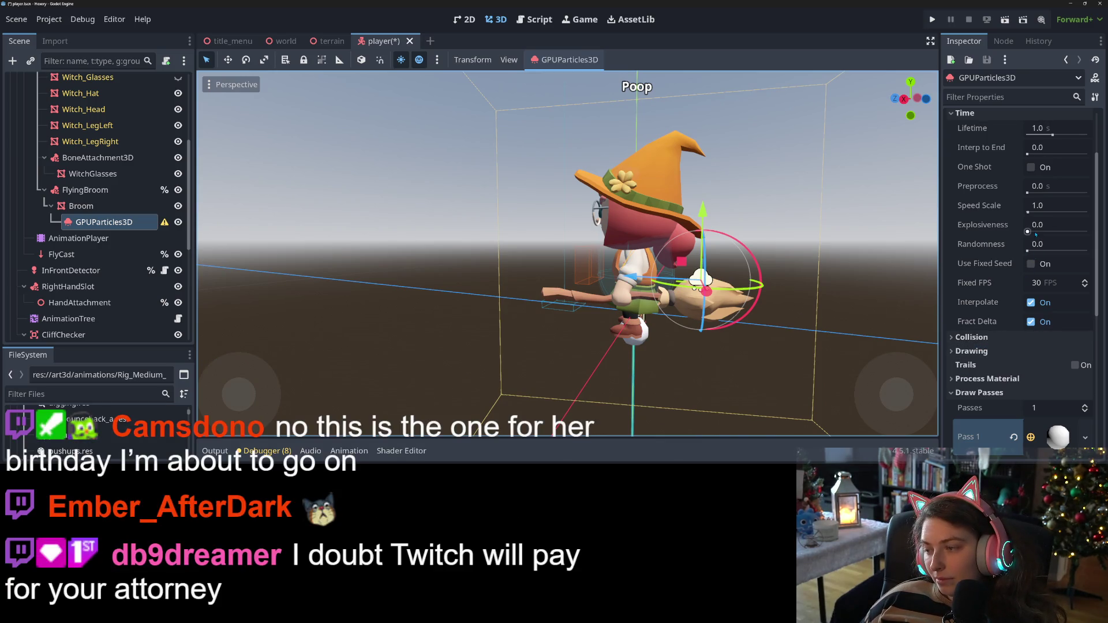
pyautogui.moveTo(1028, 231); pyautogui.dragTo(1055, 231)
pyautogui.write('0.3')
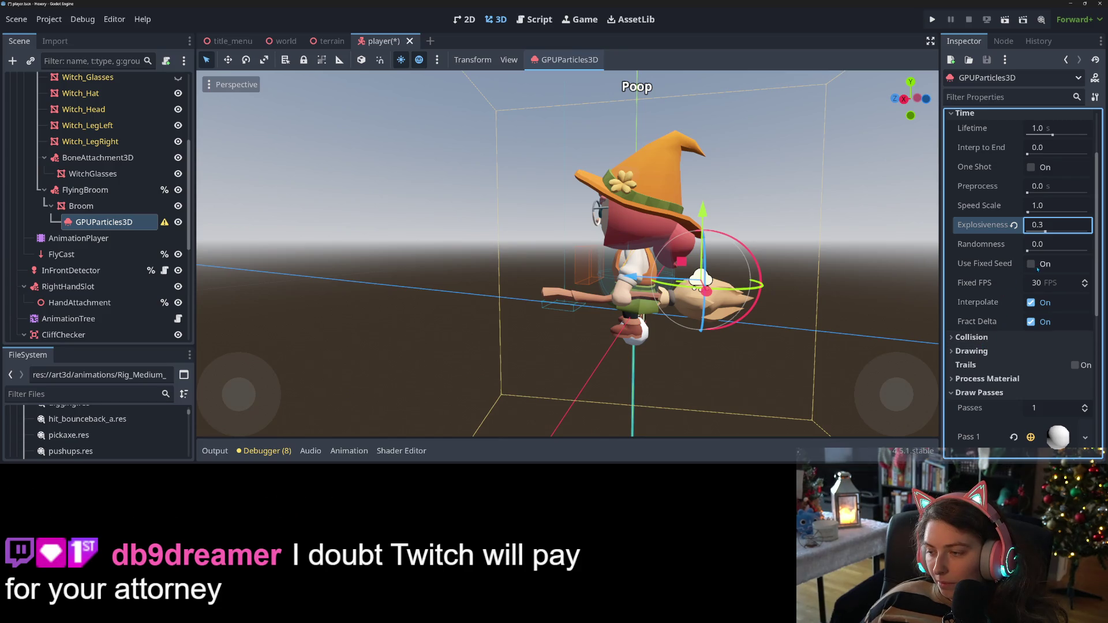
pyautogui.press('Return')
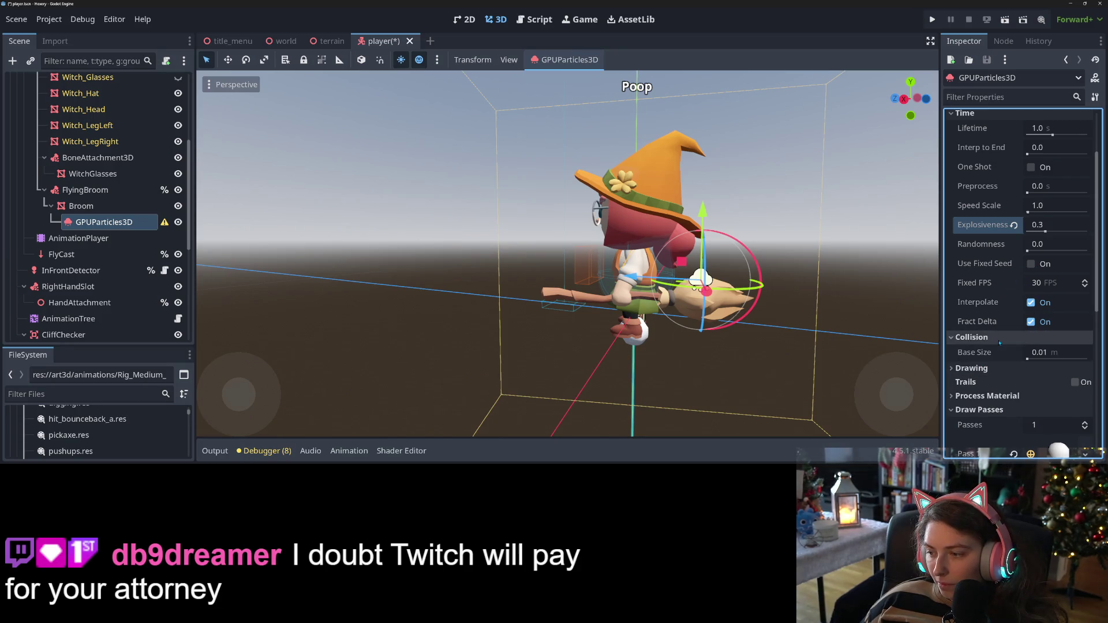
# Expand the emitter's Drawing and Process Material sections in the Inspector
pyautogui.click(999, 351)
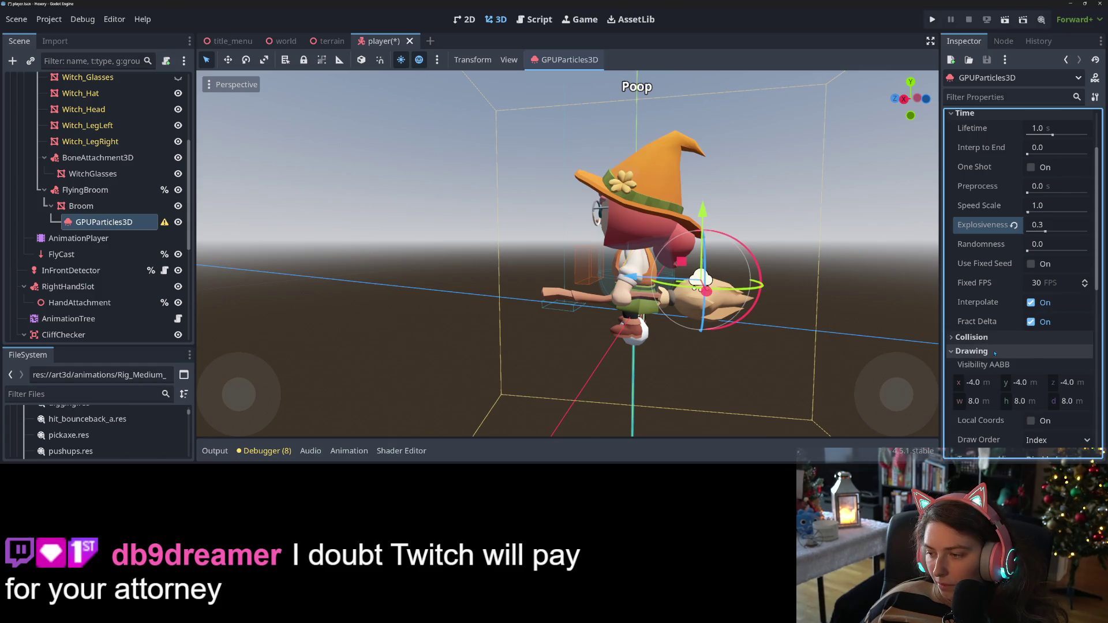
pyautogui.scroll(-1, 1020, 359)
pyautogui.scroll(-3, 1020, 359)
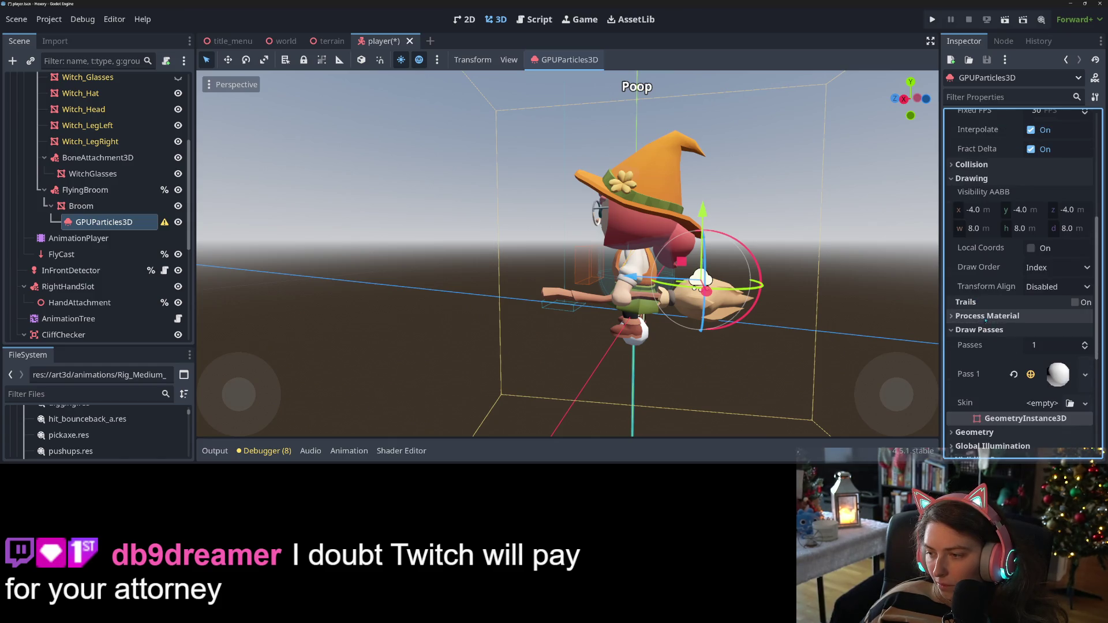
pyautogui.click(988, 316)
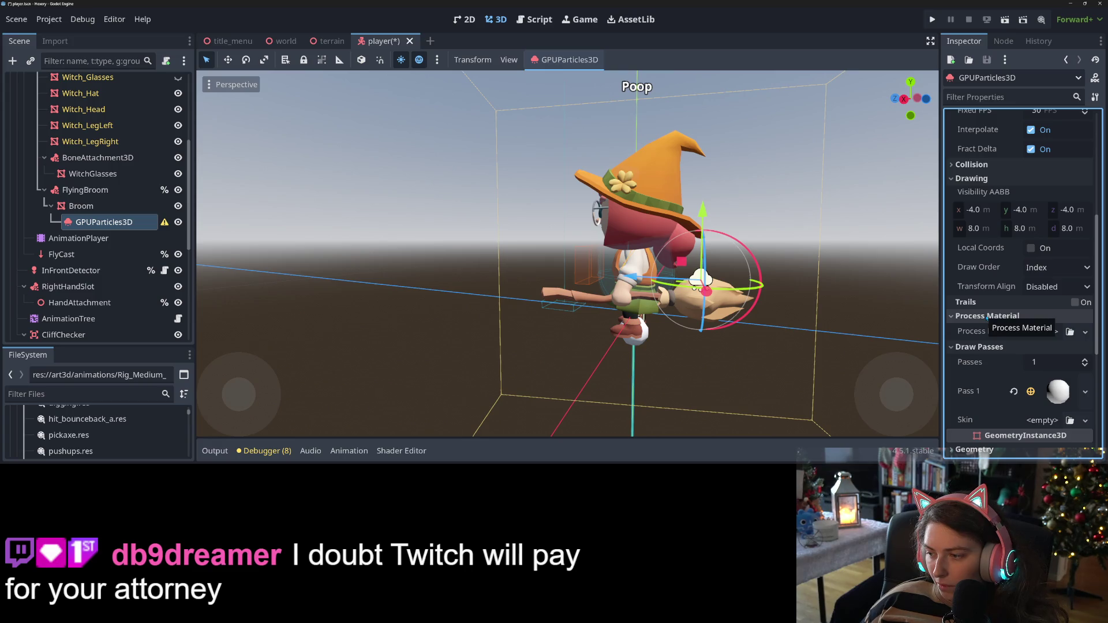
pyautogui.click(988, 317)
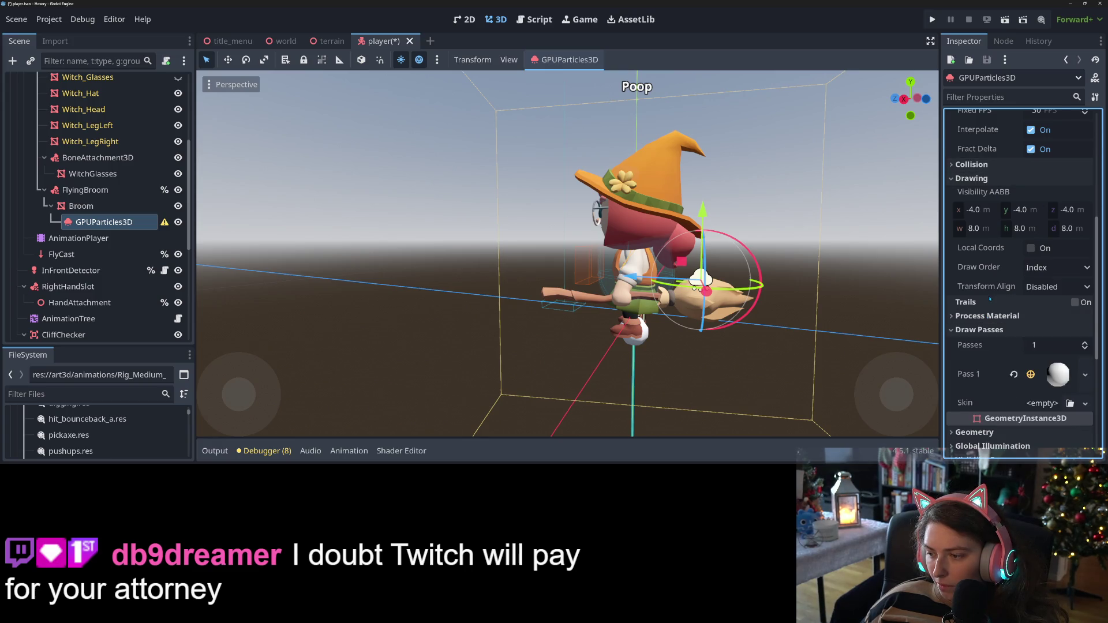
pyautogui.scroll(-2, 990, 300)
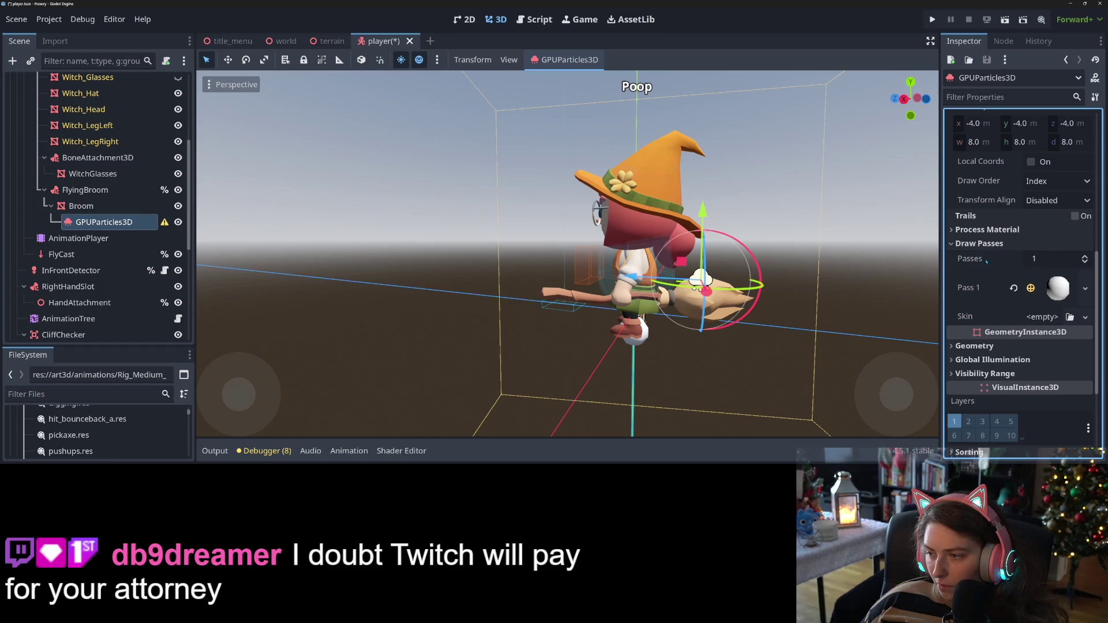
pyautogui.click(988, 229)
pyautogui.scroll(6, 991, 265)
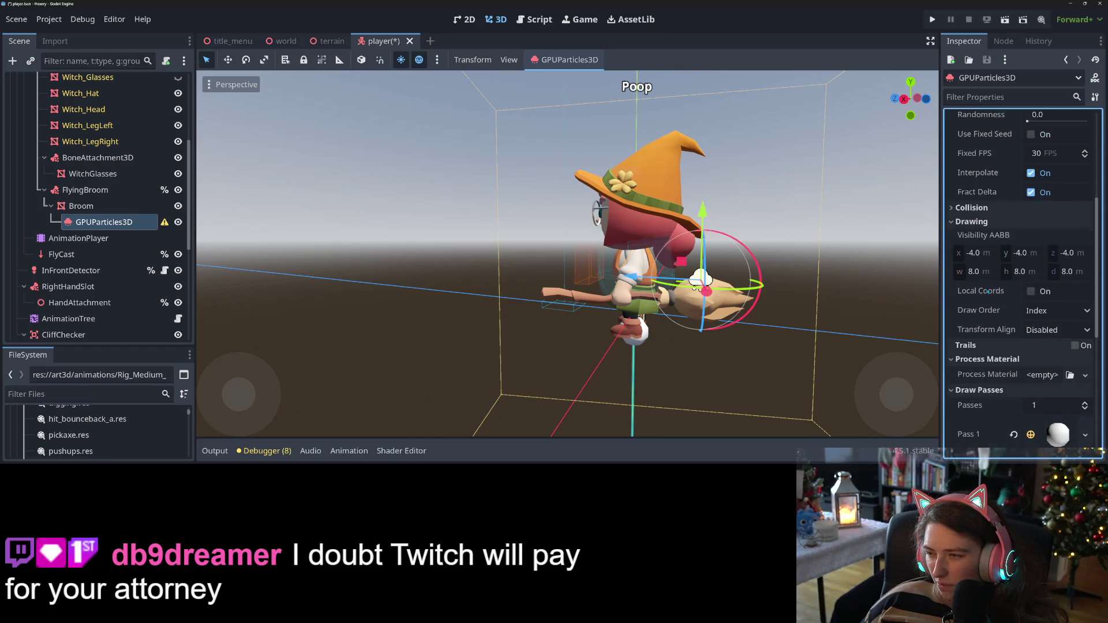
pyautogui.scroll(3, 991, 306)
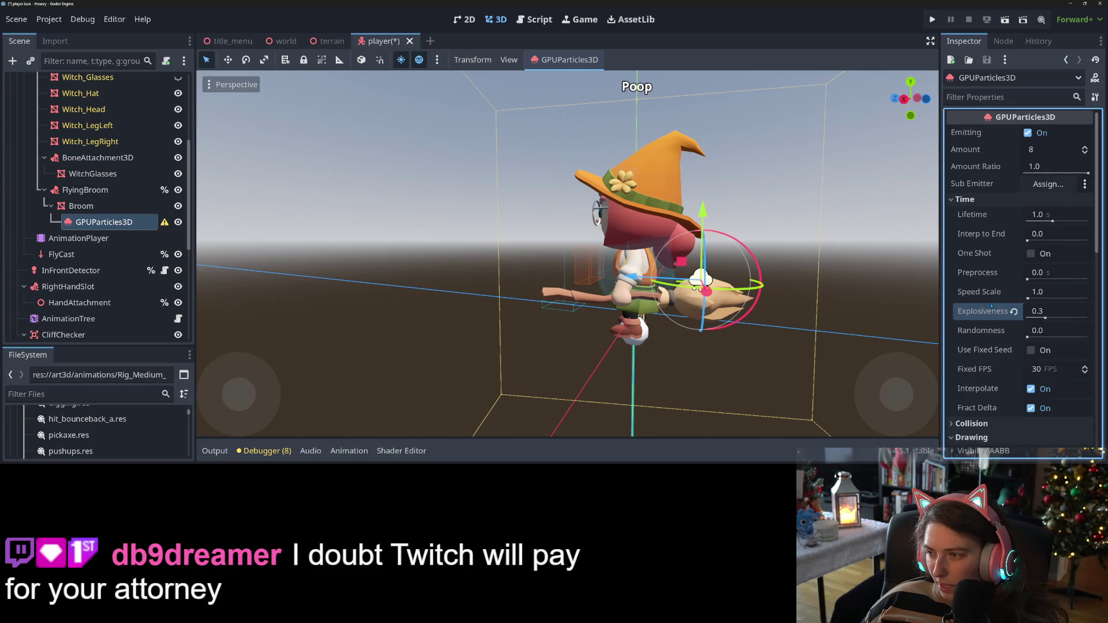
pyautogui.scroll(-3, 1001, 213)
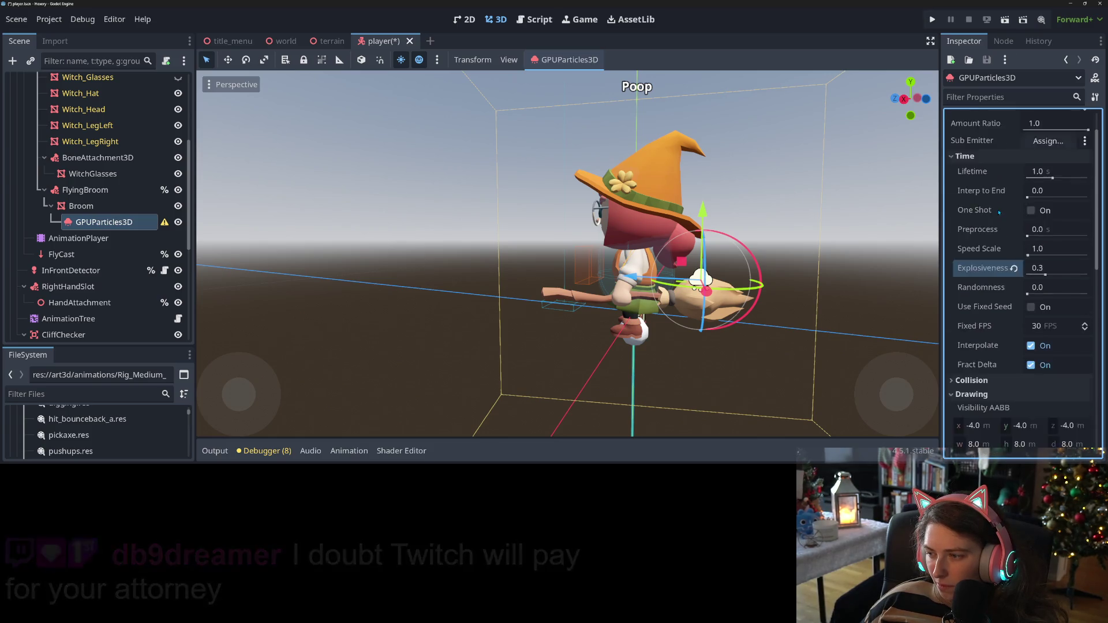
pyautogui.scroll(-1, 999, 212)
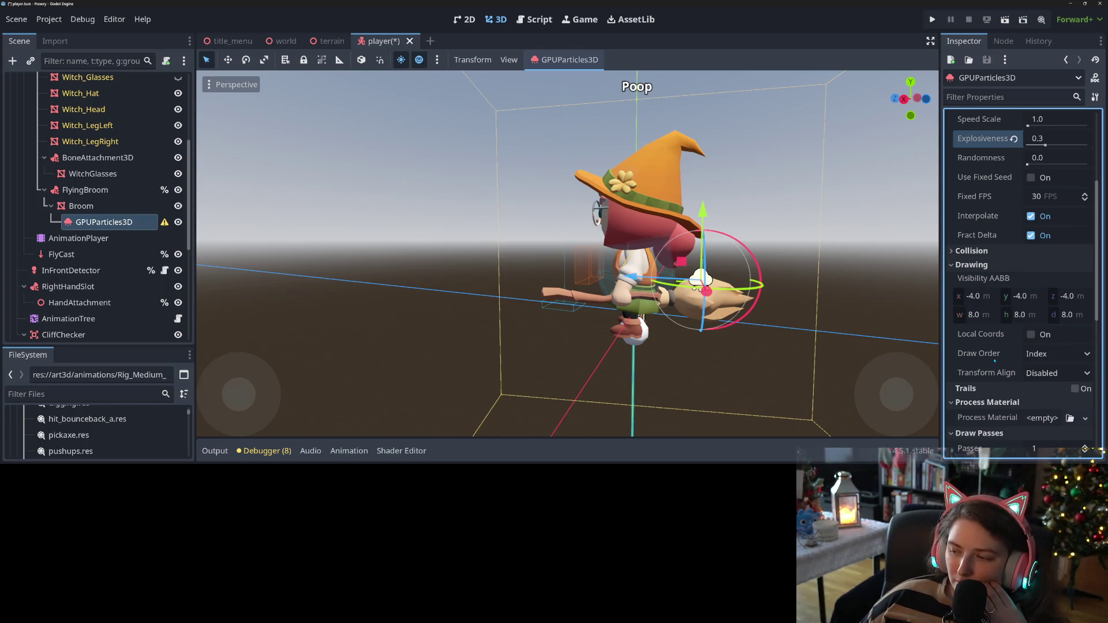
pyautogui.moveTo(1008, 393)
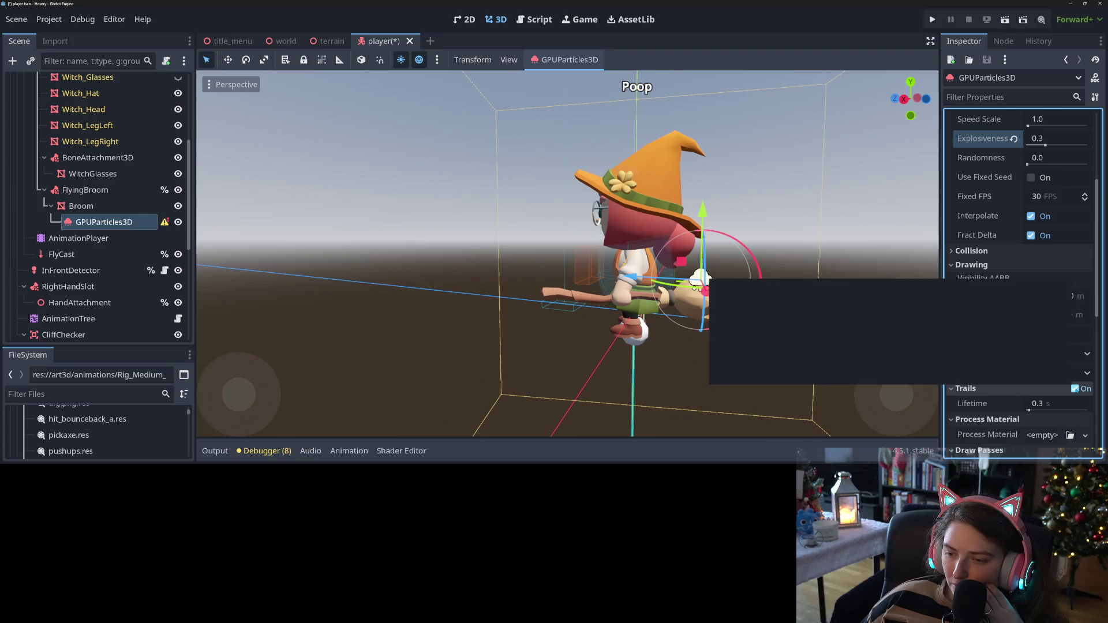
pyautogui.scroll(-3, 1018, 393)
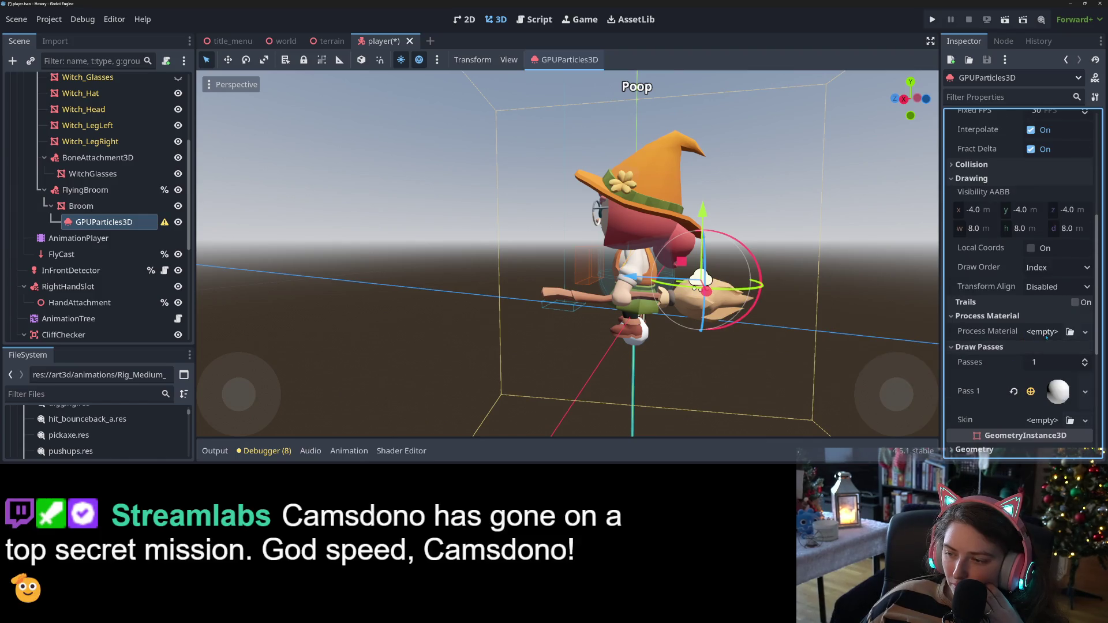
# Give the emitter a new ParticleProcessMaterial and expand its properties
pyautogui.click(1085, 332)
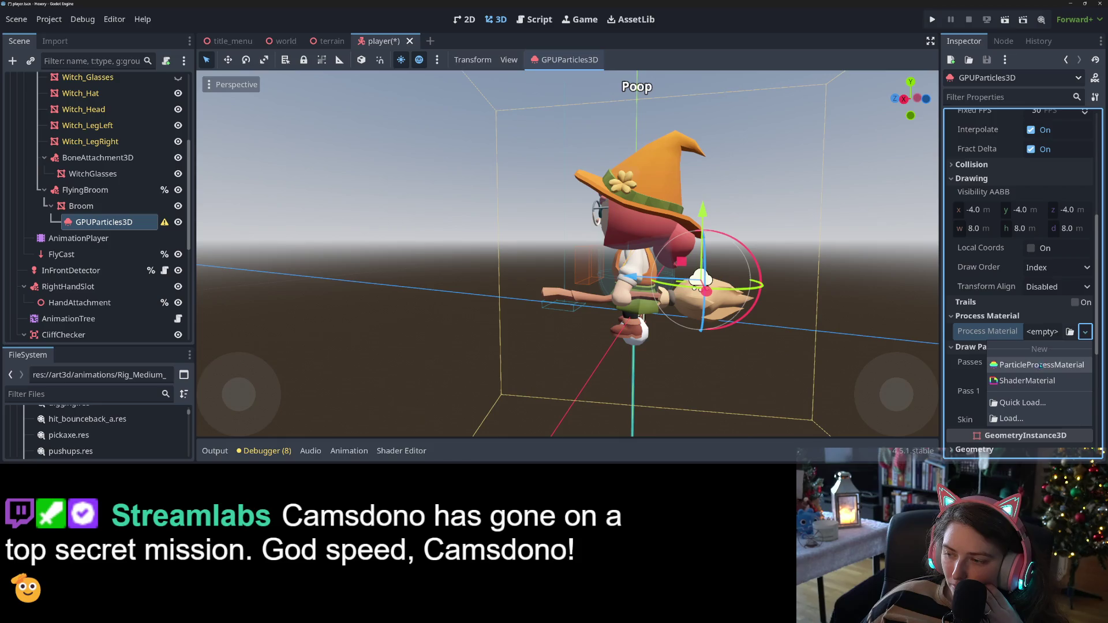
pyautogui.click(1046, 365)
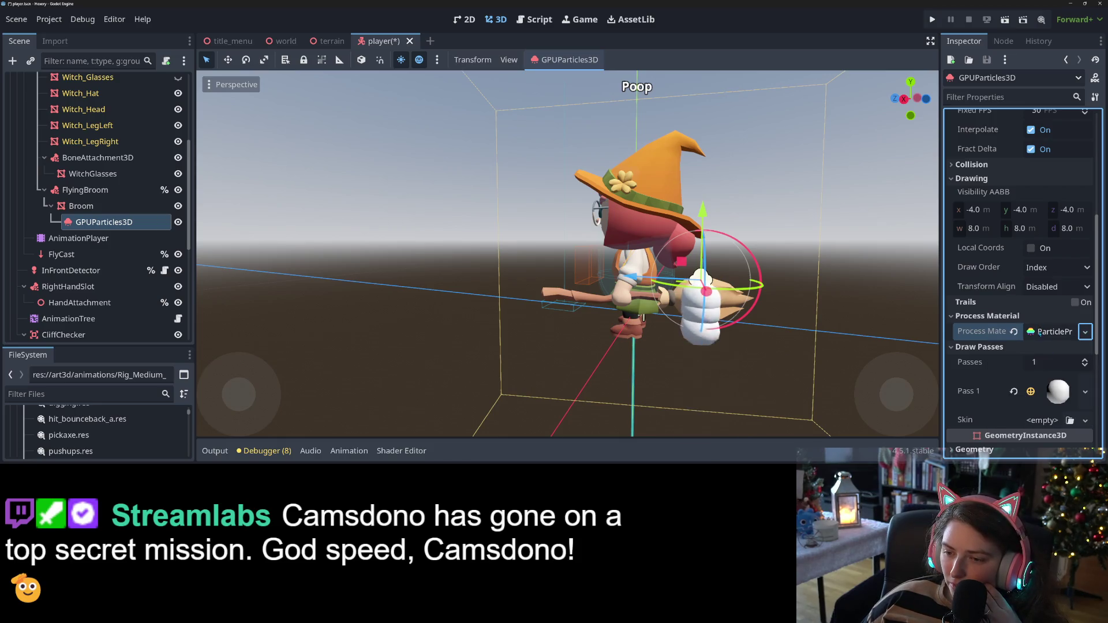
pyautogui.click(1047, 332)
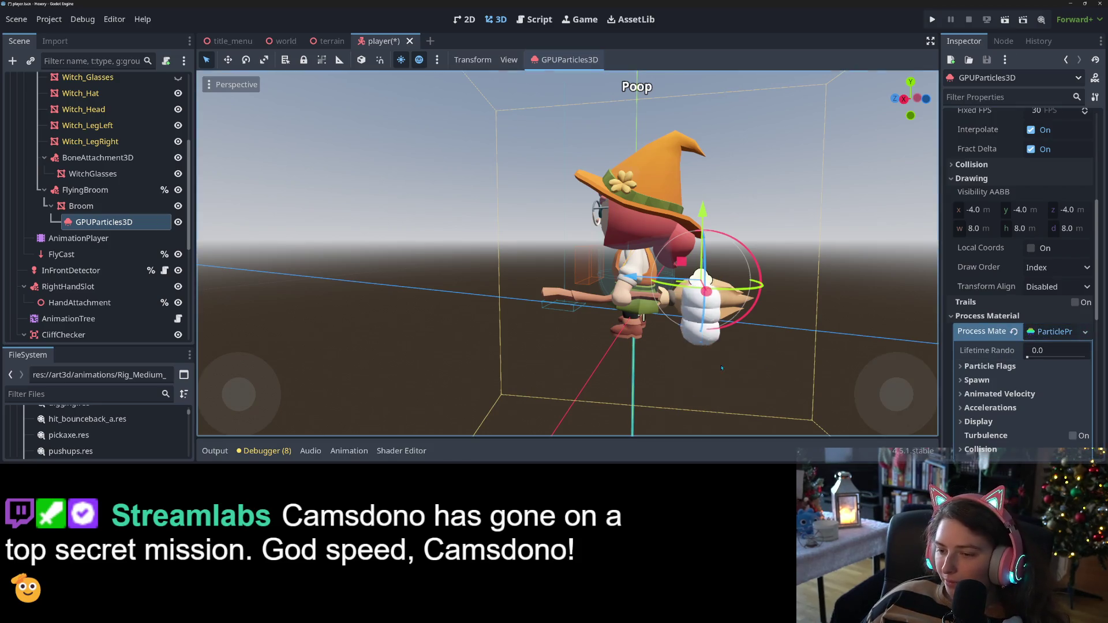
pyautogui.scroll(-3, 734, 370)
pyautogui.scroll(2, 732, 369)
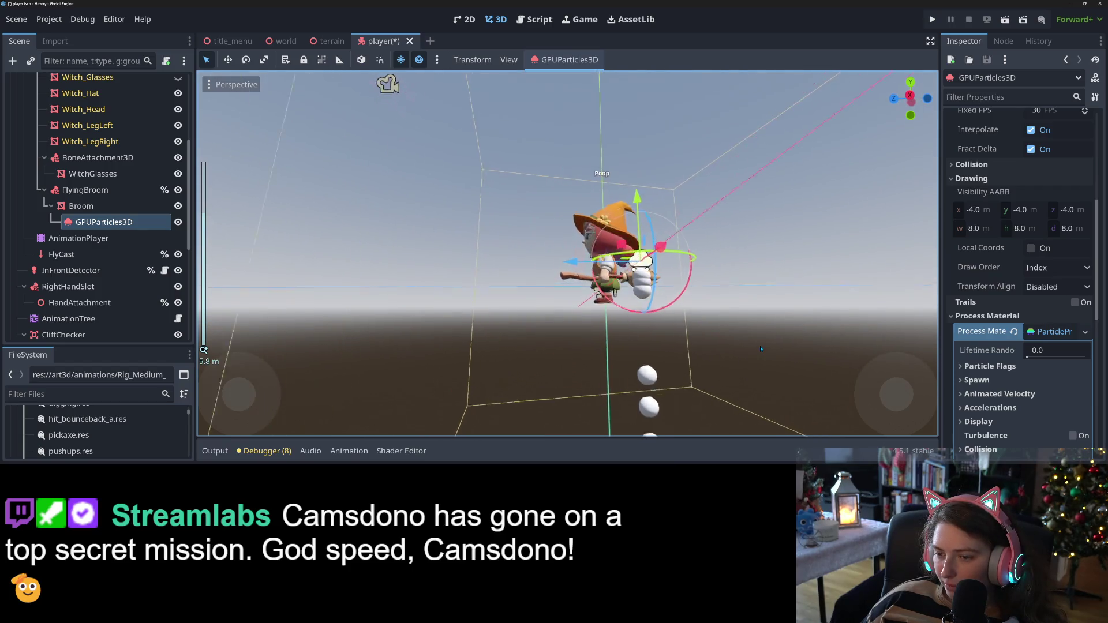
pyautogui.moveTo(726, 365)
pyautogui.mouseDown()
pyautogui.moveTo(648, 361)
pyautogui.moveTo(741, 378)
pyautogui.mouseUp()
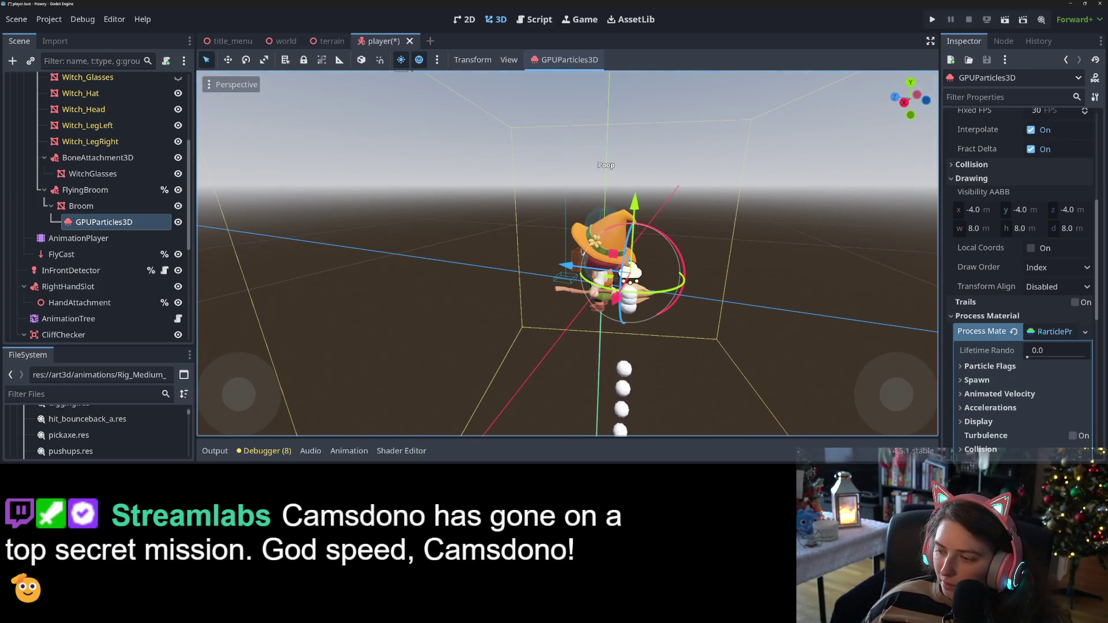
pyautogui.scroll(-3, 1016, 338)
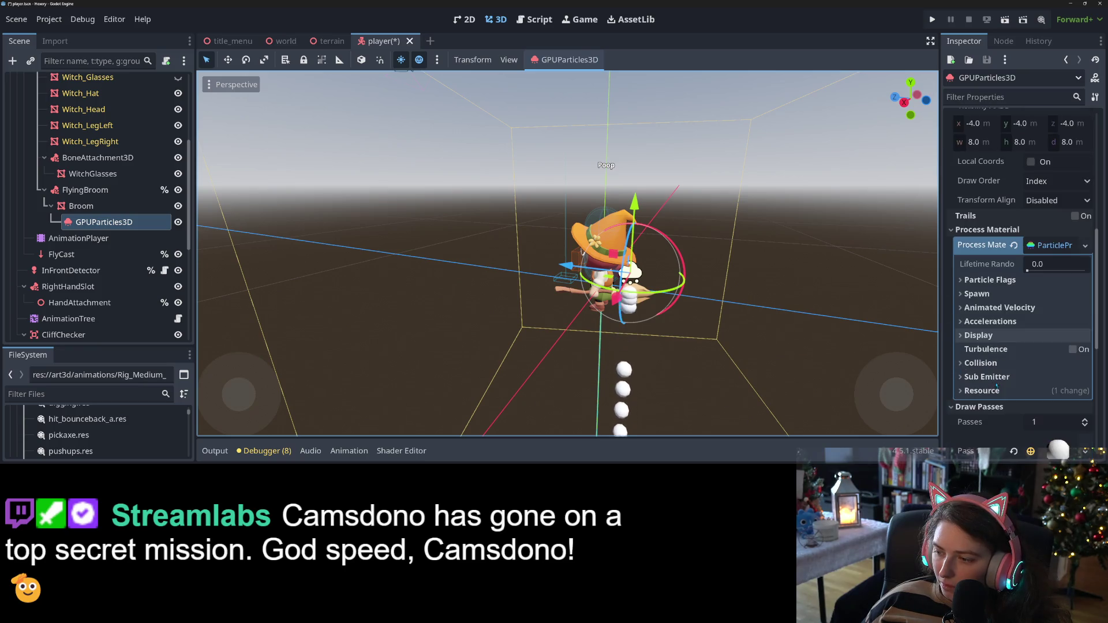
pyautogui.click(994, 340)
pyautogui.click(994, 340)
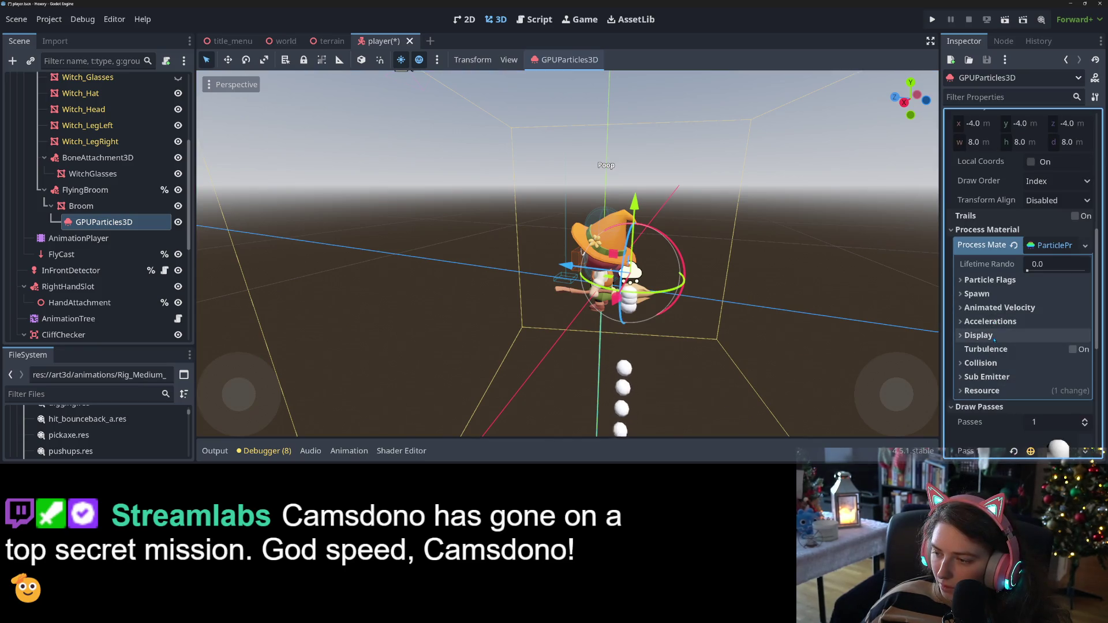
# Set the Accelerations gravity y to -4, then weaken it to -3 and finally -2
pyautogui.click(991, 322)
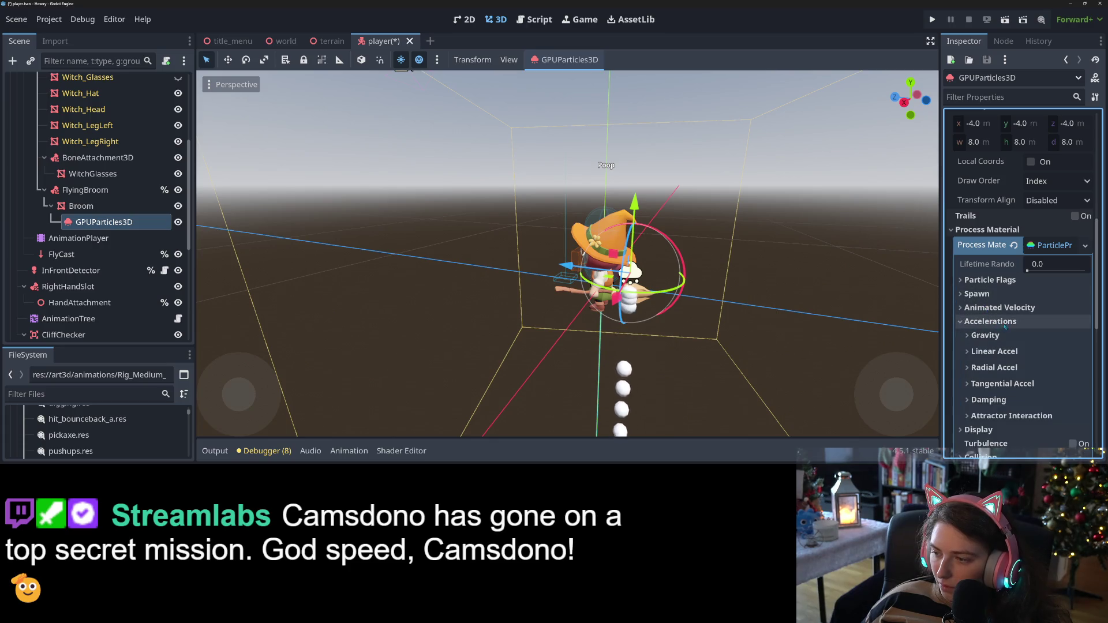
pyautogui.click(985, 335)
pyautogui.scroll(-1, 1050, 354)
pyautogui.scroll(1, 1042, 323)
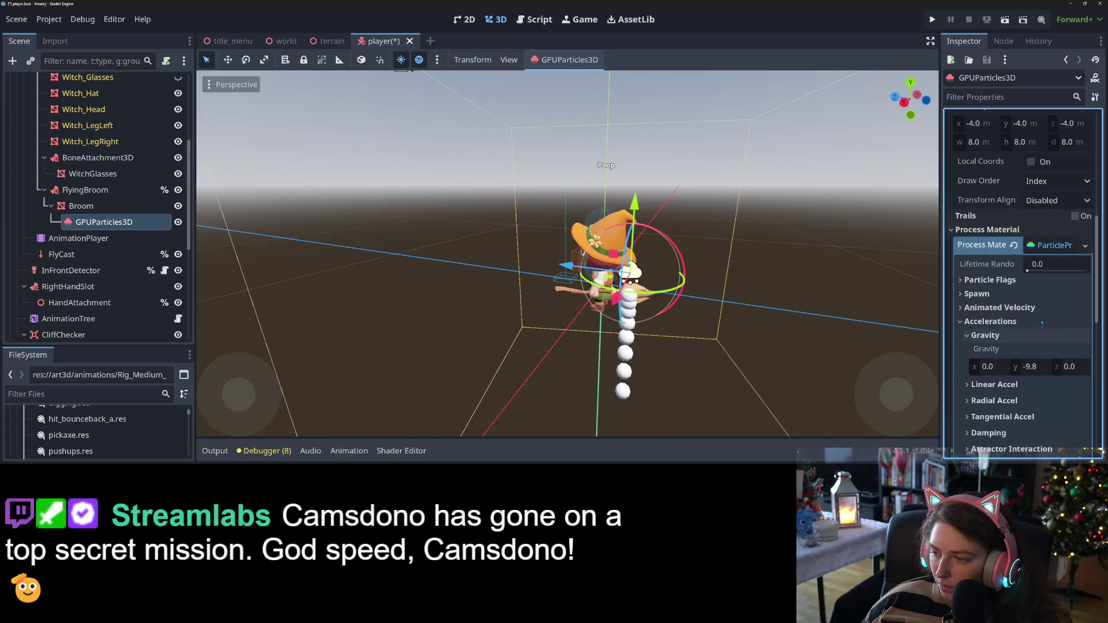
pyautogui.click(1038, 367)
pyautogui.write('-4')
pyautogui.press('Return')
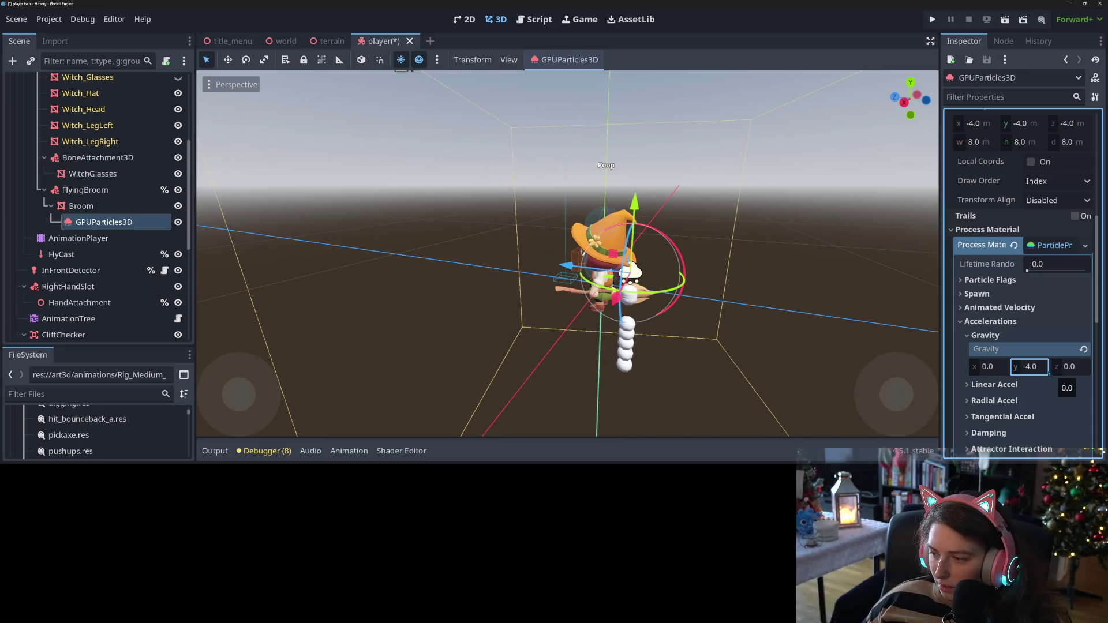
pyautogui.click(1034, 367)
pyautogui.write('-3')
pyautogui.press('Return')
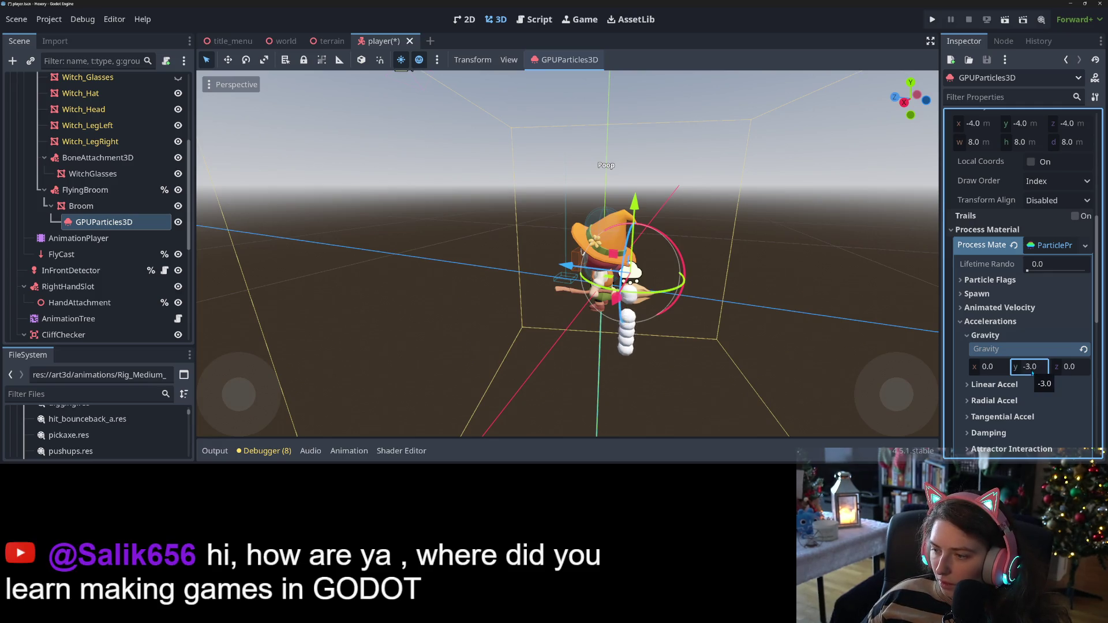
pyautogui.click(1025, 367)
pyautogui.write('-2')
pyautogui.press('Return')
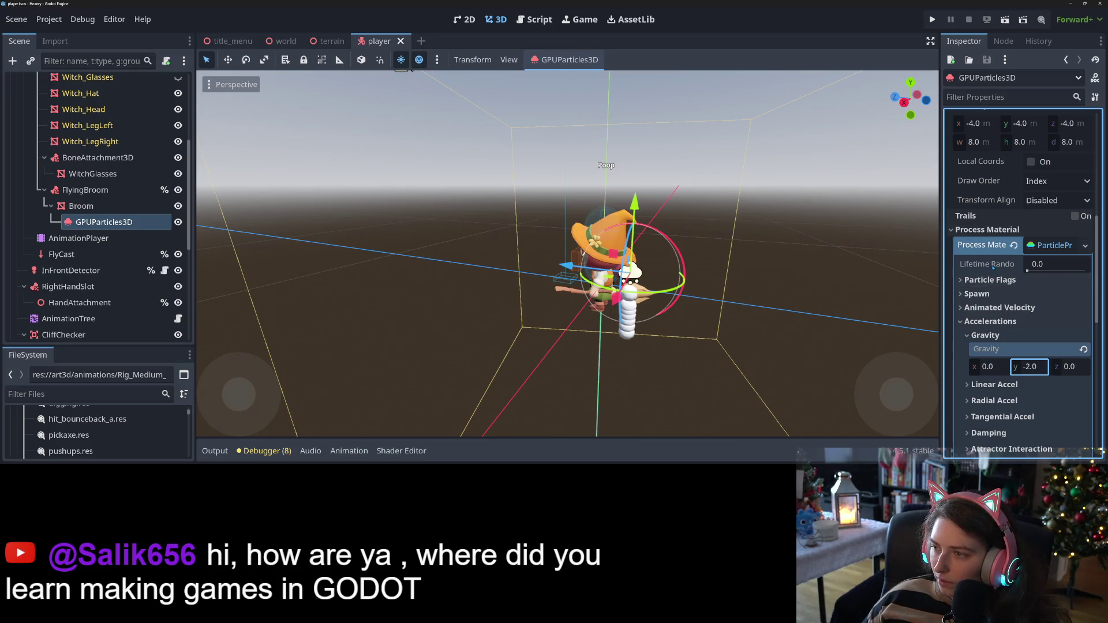
# Set particle Amount to 4, revert Explosiveness to 0, then save and run the game
pyautogui.scroll(10, 993, 266)
pyautogui.click(1047, 151)
pyautogui.write('4')
pyautogui.press('Return')
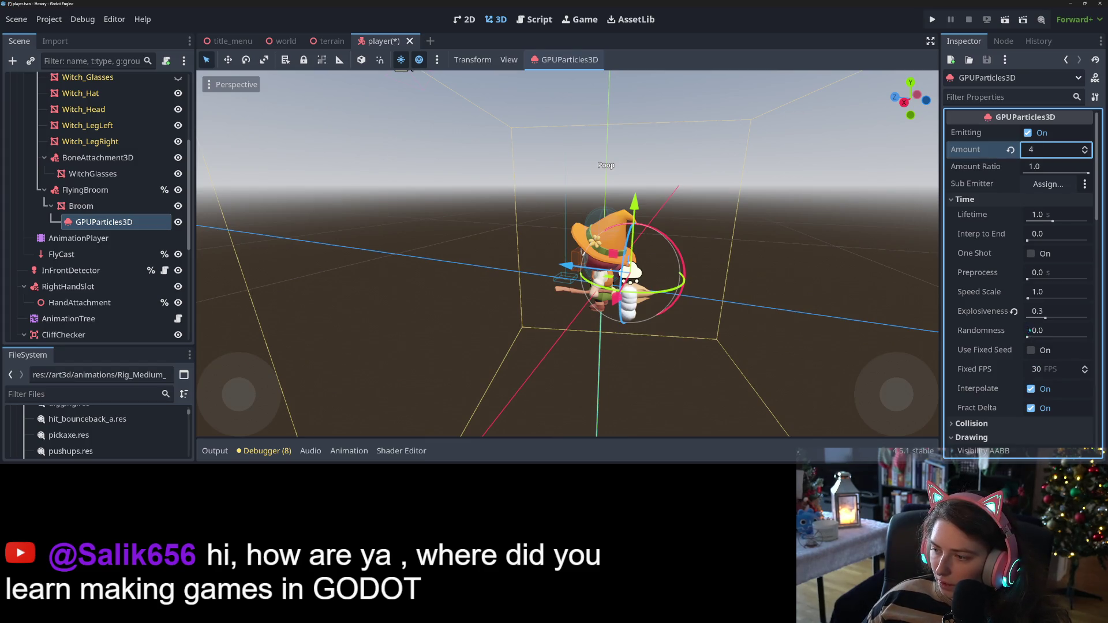
pyautogui.click(1014, 312)
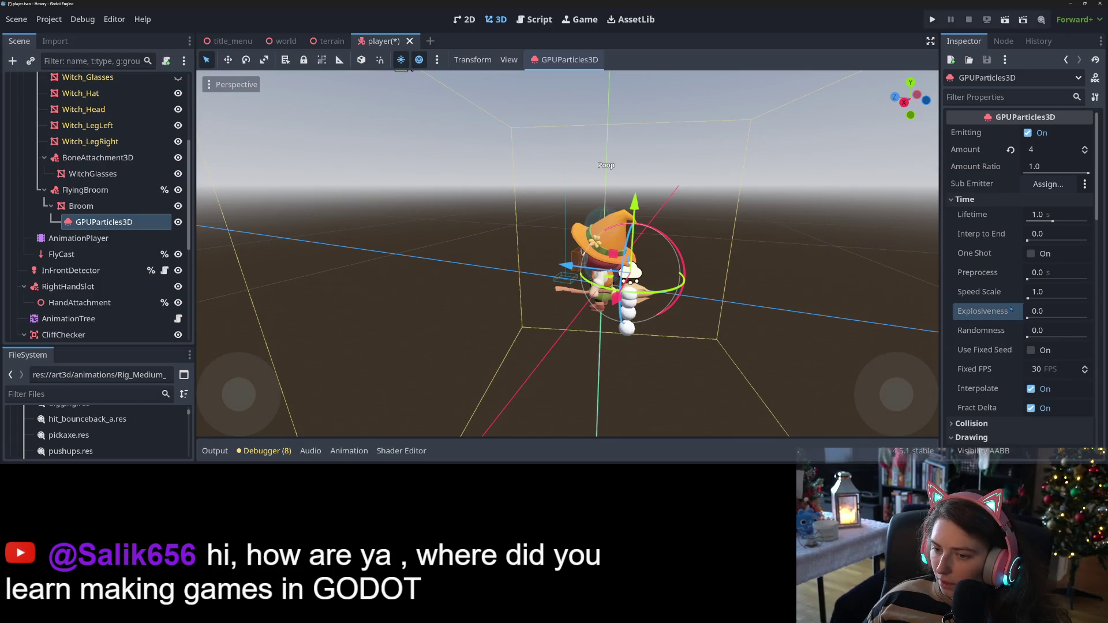
pyautogui.click(932, 19)
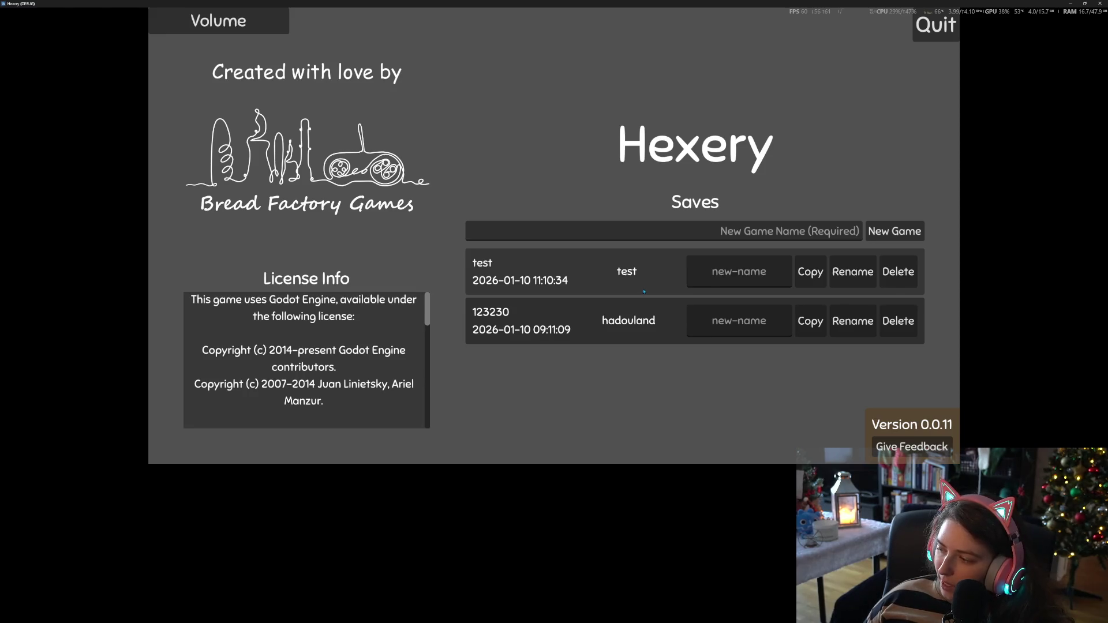
# Load Hexery's 'test' save, move the game window top-left and restore the Godot window
pyautogui.click(795, 304)
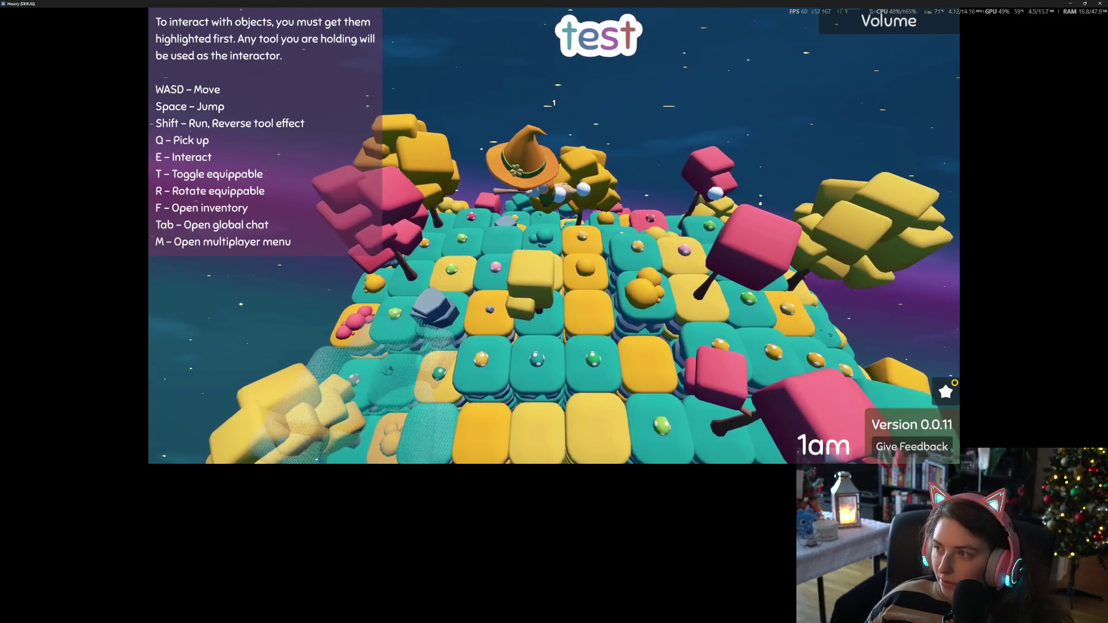
pyautogui.moveTo(973, 3)
pyautogui.mouseDown()
pyautogui.moveTo(974, 40)
pyautogui.moveTo(590, 163)
pyautogui.moveTo(187, 87)
pyautogui.mouseUp()
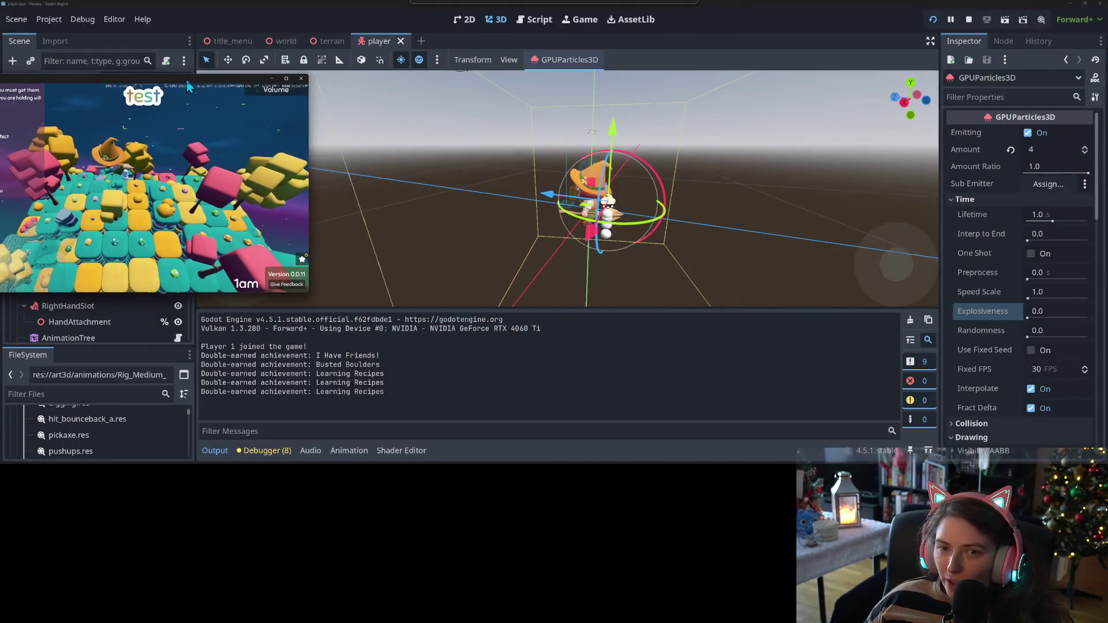
pyautogui.doubleClick(410, 3)
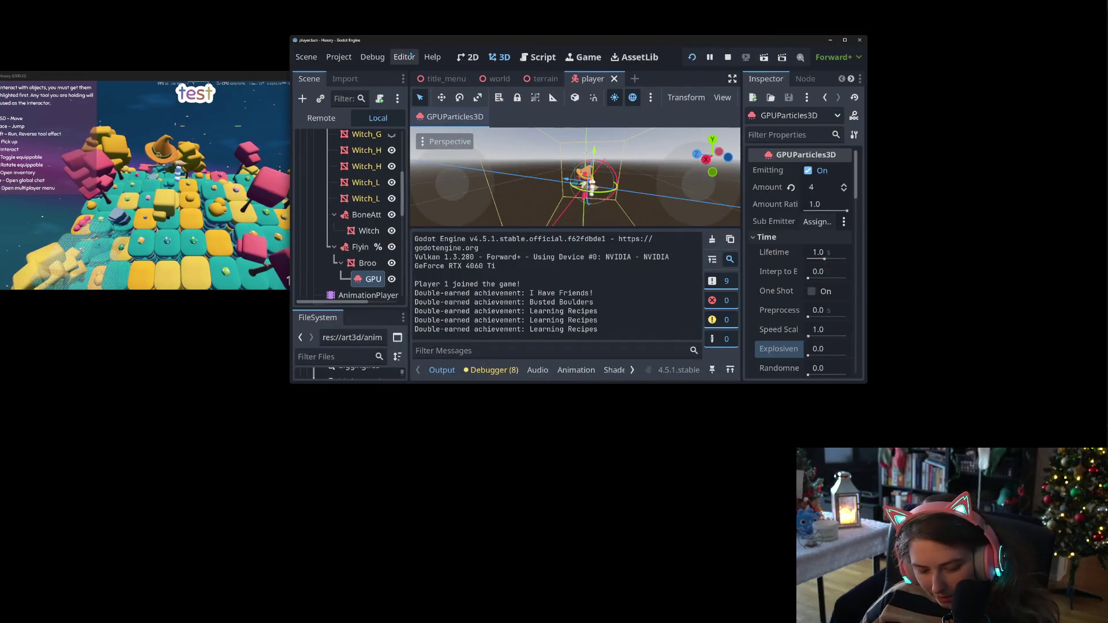
# Tile Godot on the right beside the game, then set the GPUParticles3D Amount to 40
pyautogui.press('super+Right')
pyautogui.click(464, 168)
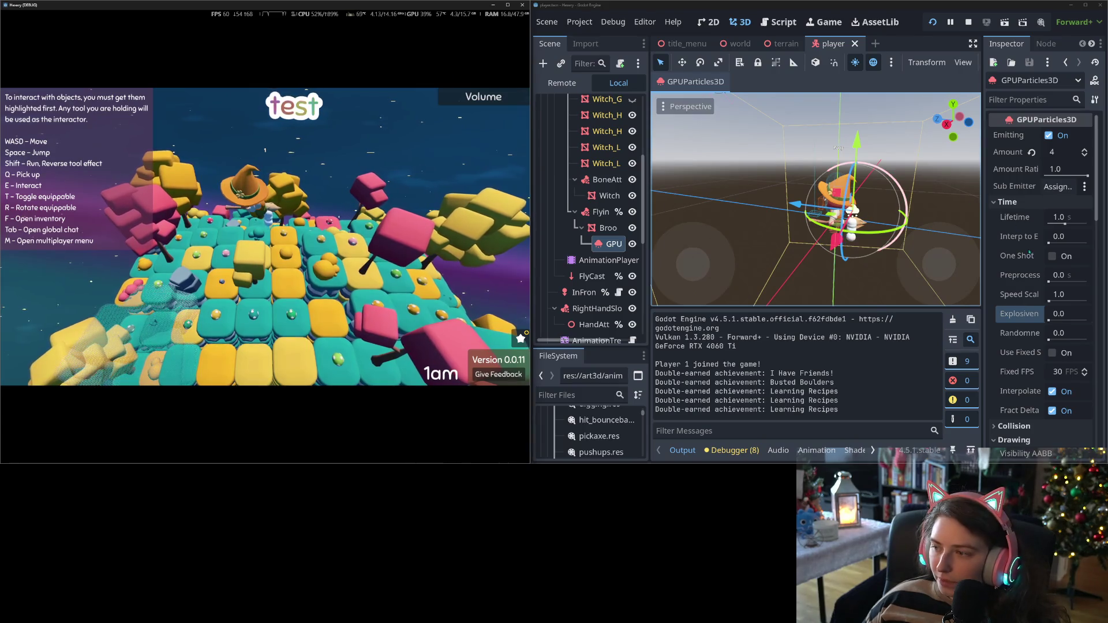
pyautogui.click(1062, 153)
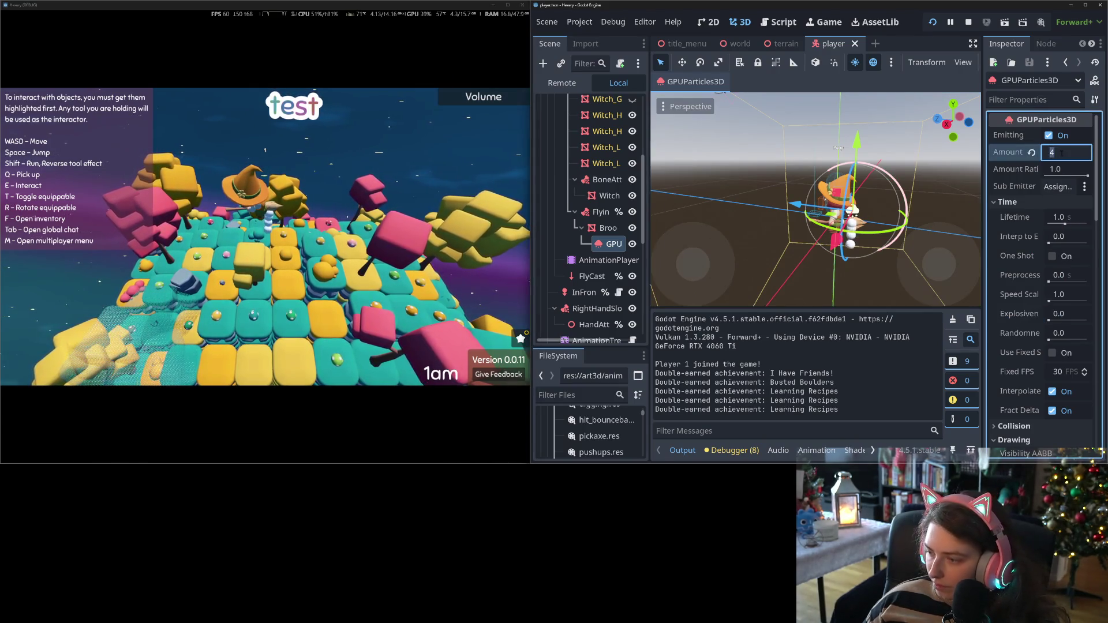
pyautogui.write('40')
pyautogui.press('Return')
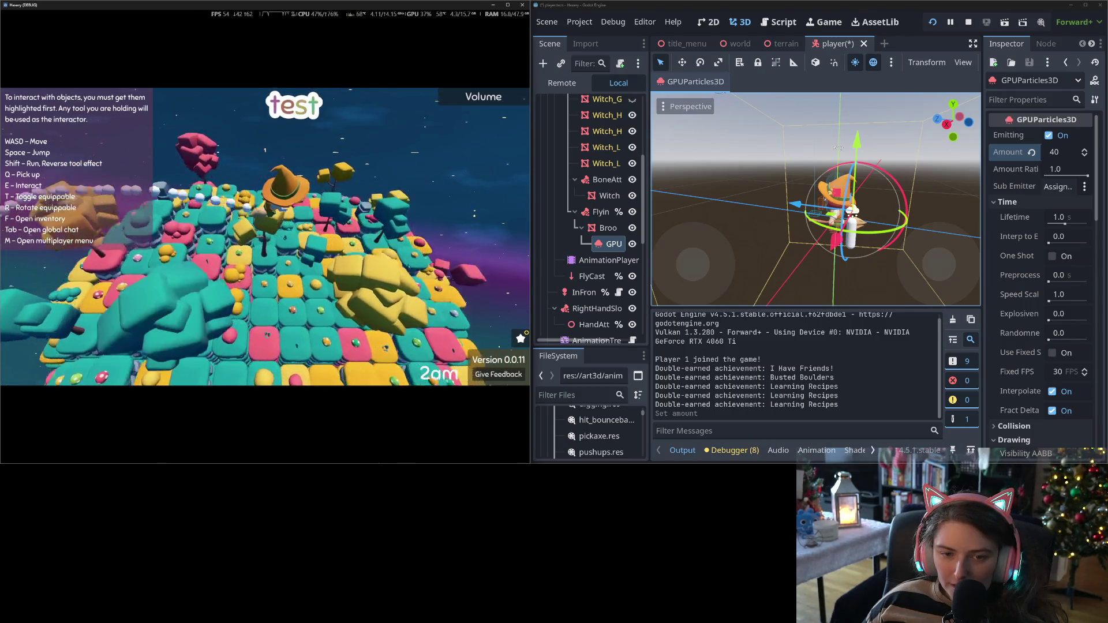
# Expand Animated Velocity > Directional Velocity, adjust the velocity, then revert it to default
pyautogui.scroll(-3, 1022, 356)
pyautogui.scroll(-7, 1025, 346)
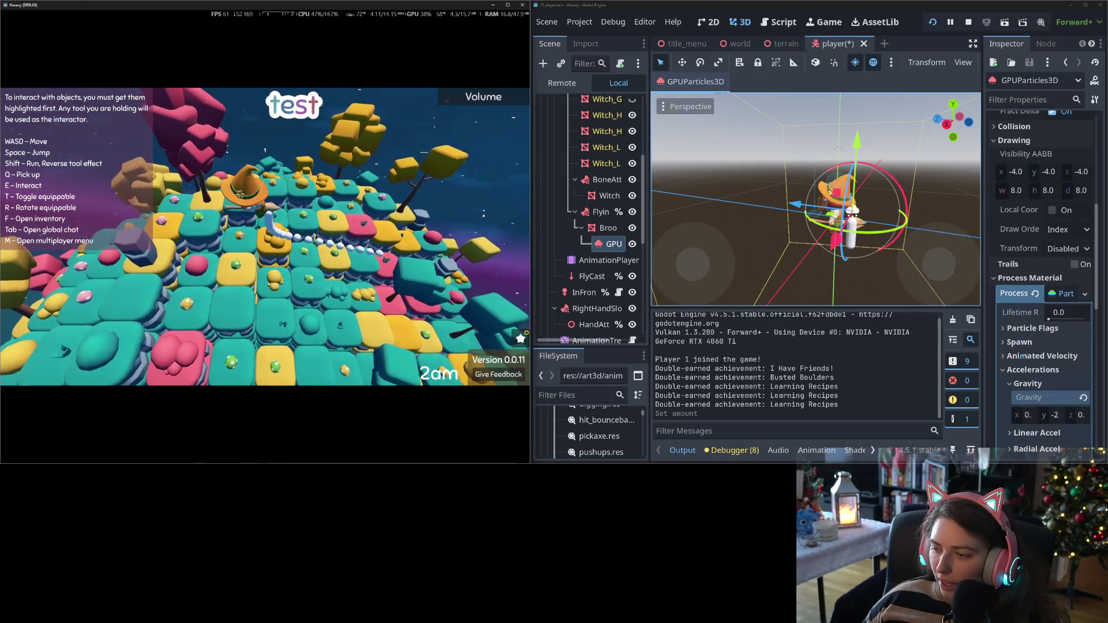
pyautogui.scroll(-3, 1043, 299)
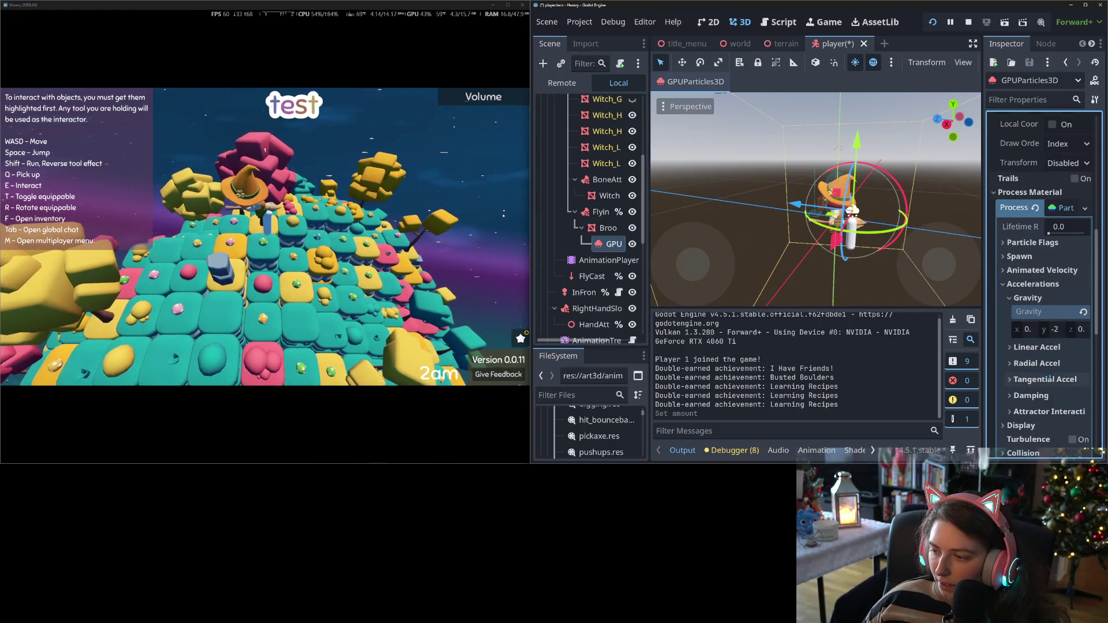
pyautogui.click(1031, 271)
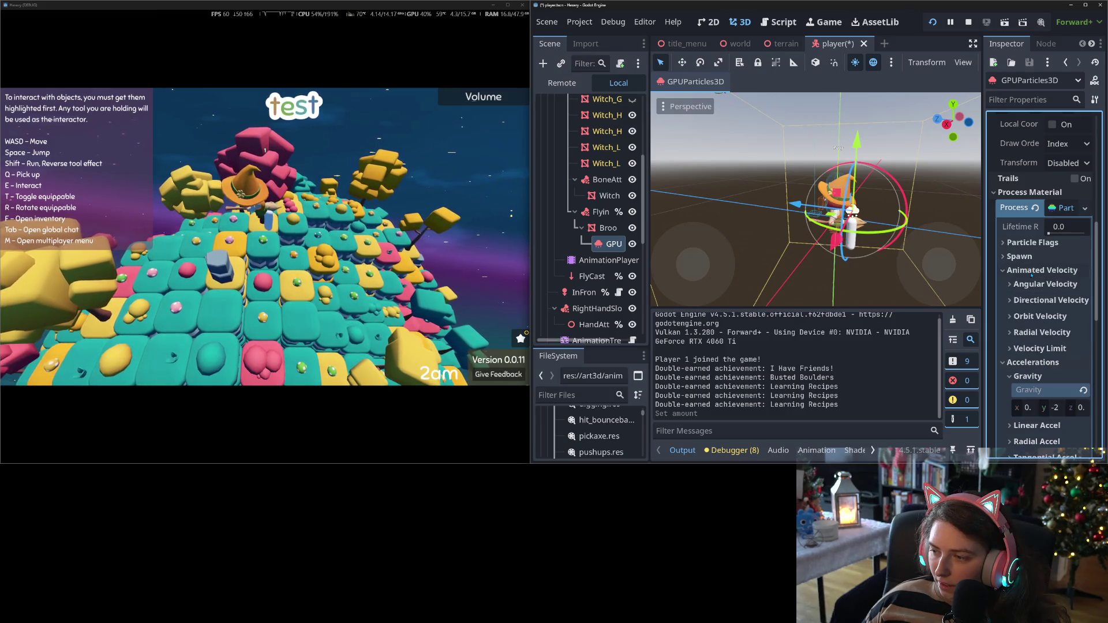
pyautogui.click(1049, 300)
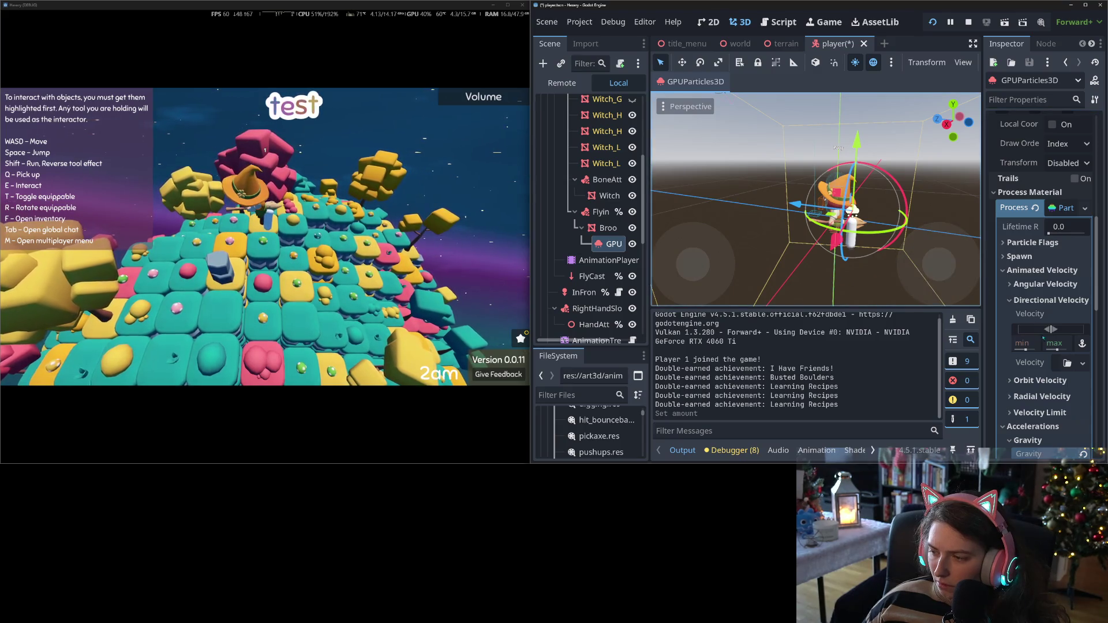
pyautogui.moveTo(1050, 329); pyautogui.dragTo(1050, 329)
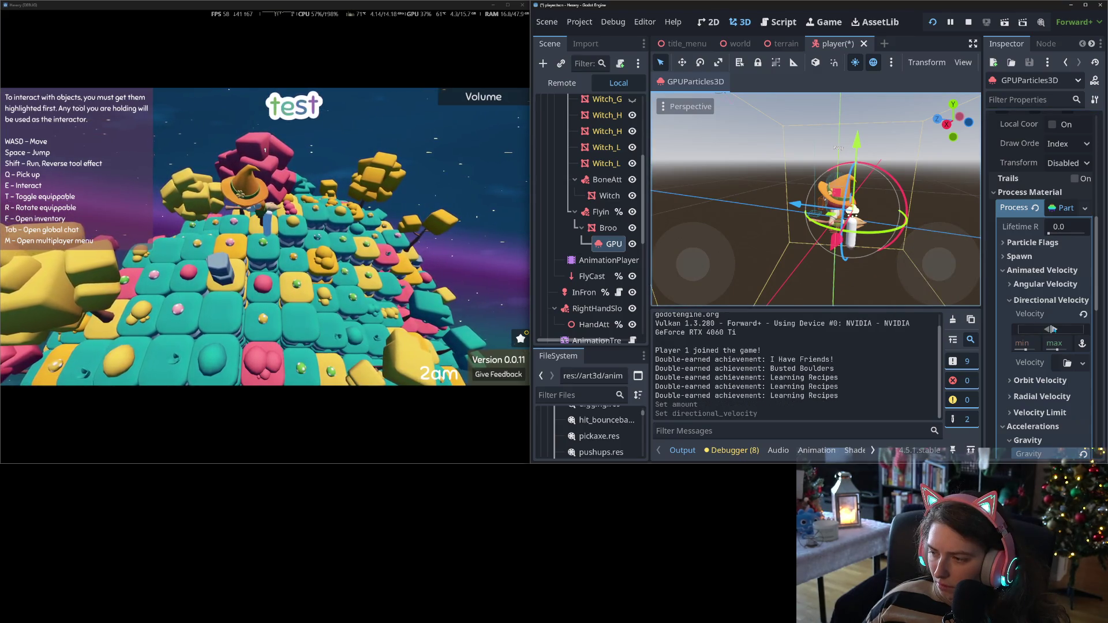
pyautogui.click(1083, 314)
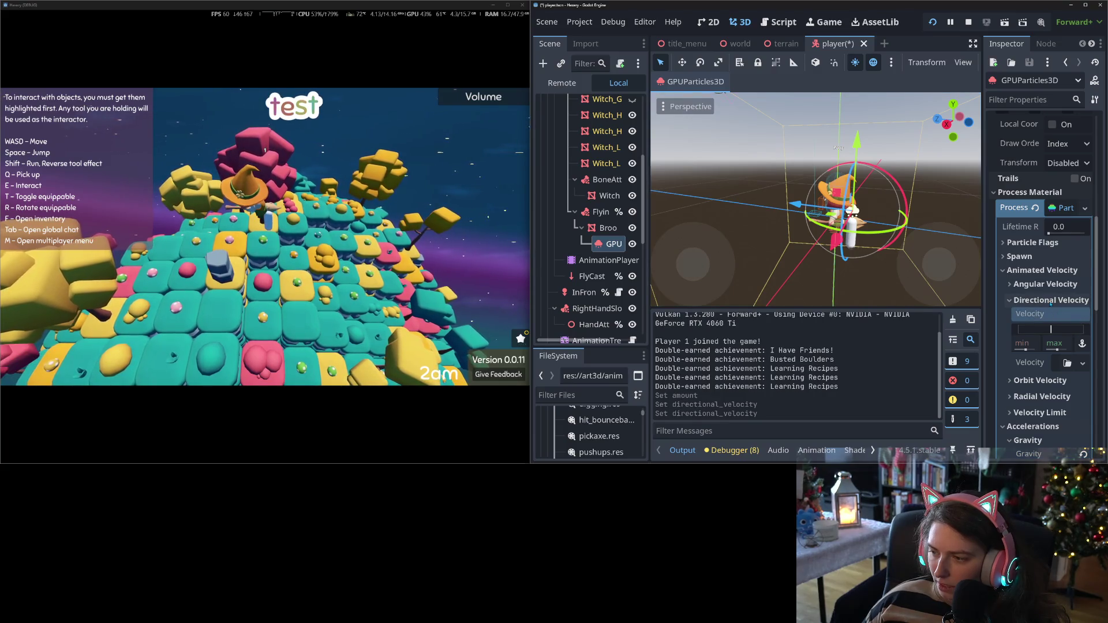
# Scroll down the process material and expand its Display settings
pyautogui.click(1055, 363)
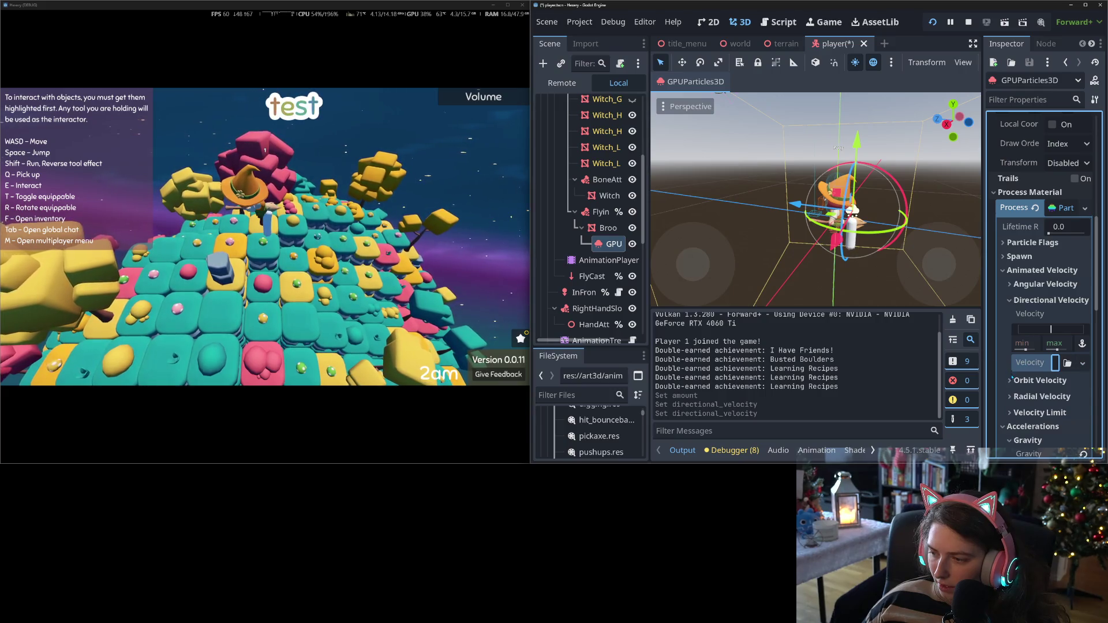
pyautogui.scroll(-2, 1039, 370)
pyautogui.scroll(-3, 1041, 377)
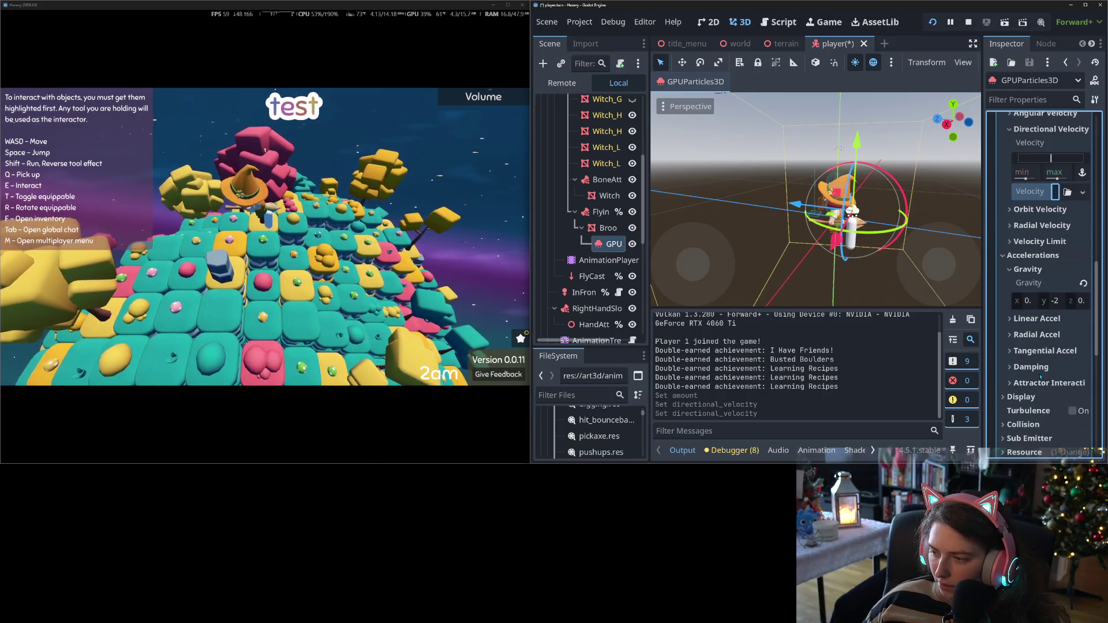
pyautogui.click(1020, 354)
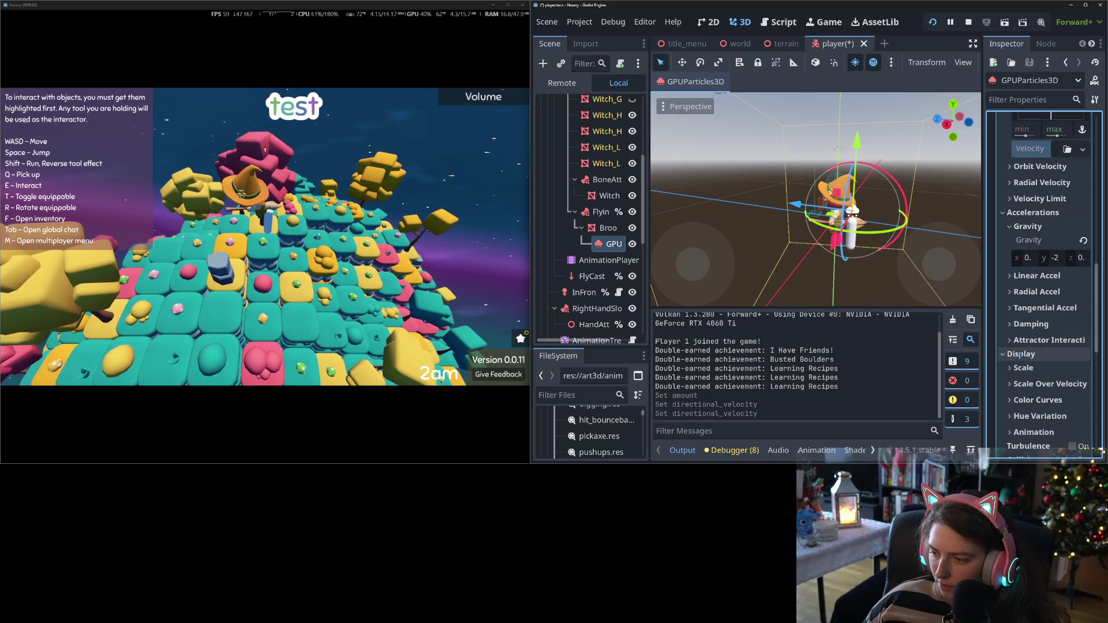
# Widen the Inspector and set the Display scale range to min 0.7, max 1.3
pyautogui.click(1020, 354)
pyautogui.click(1020, 355)
pyautogui.click(1044, 371)
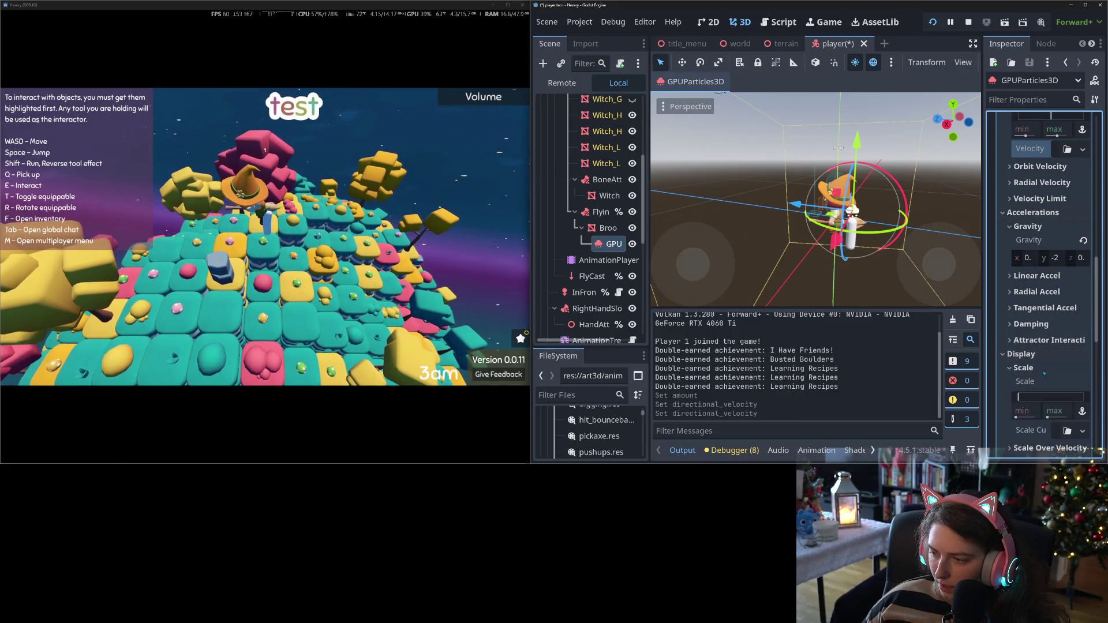
pyautogui.click(1048, 417)
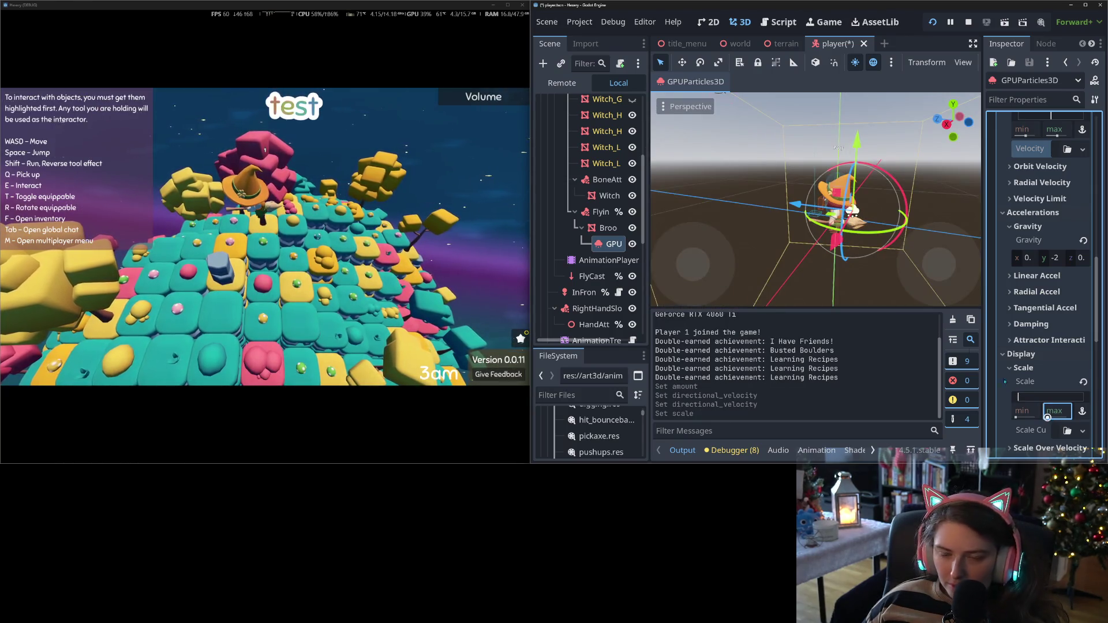
pyautogui.click(1086, 5)
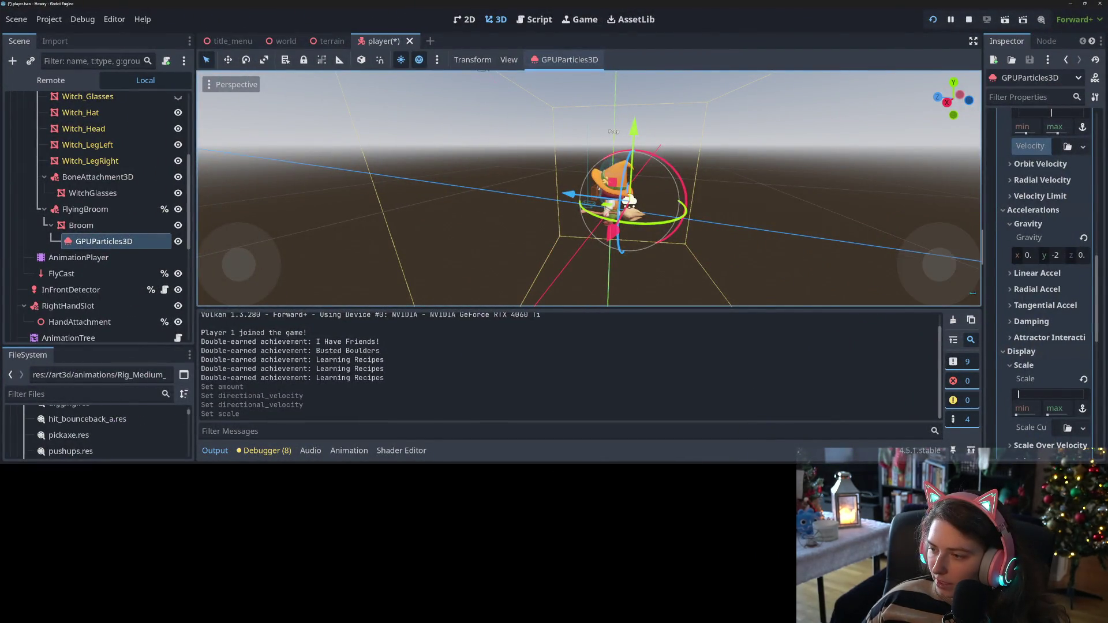
pyautogui.moveTo(984, 254); pyautogui.dragTo(528, 254)
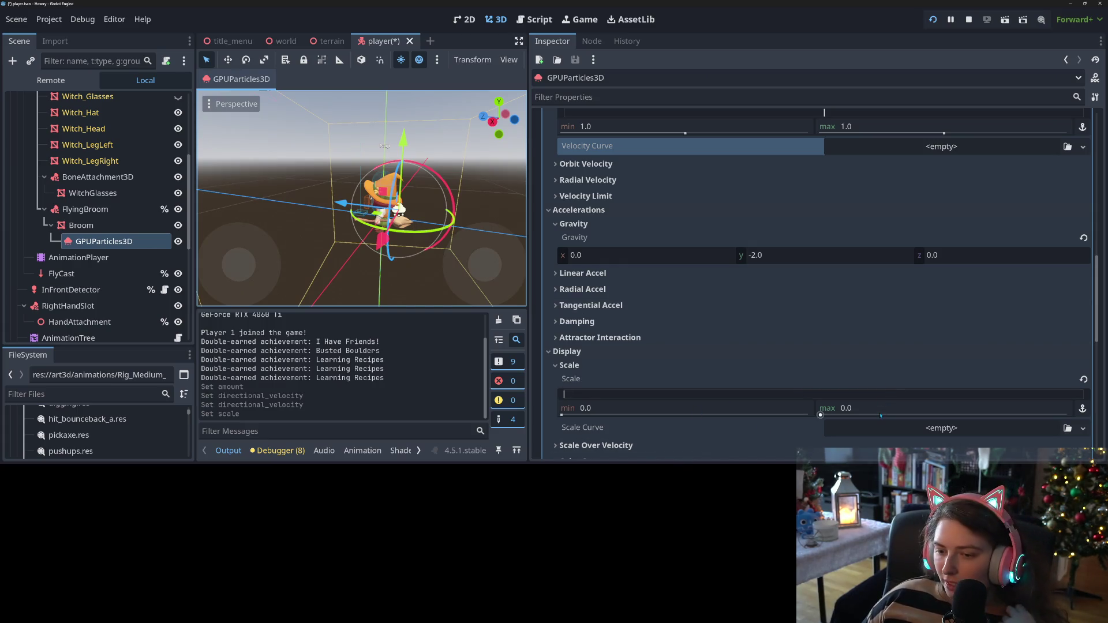
pyautogui.click(741, 407)
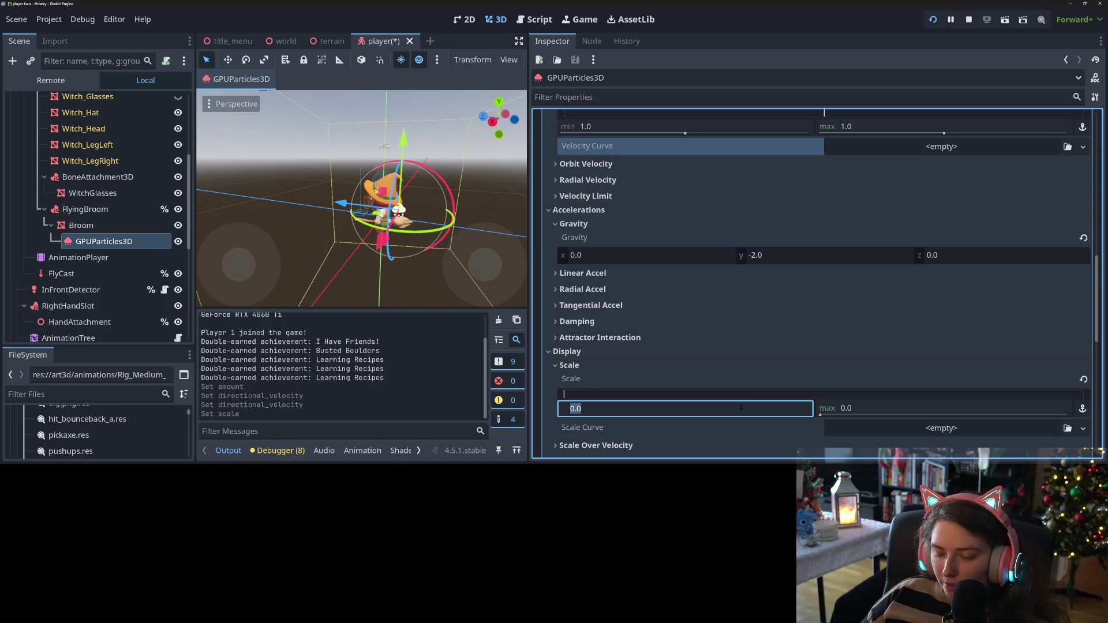
pyautogui.write('.7')
pyautogui.press('Tab')
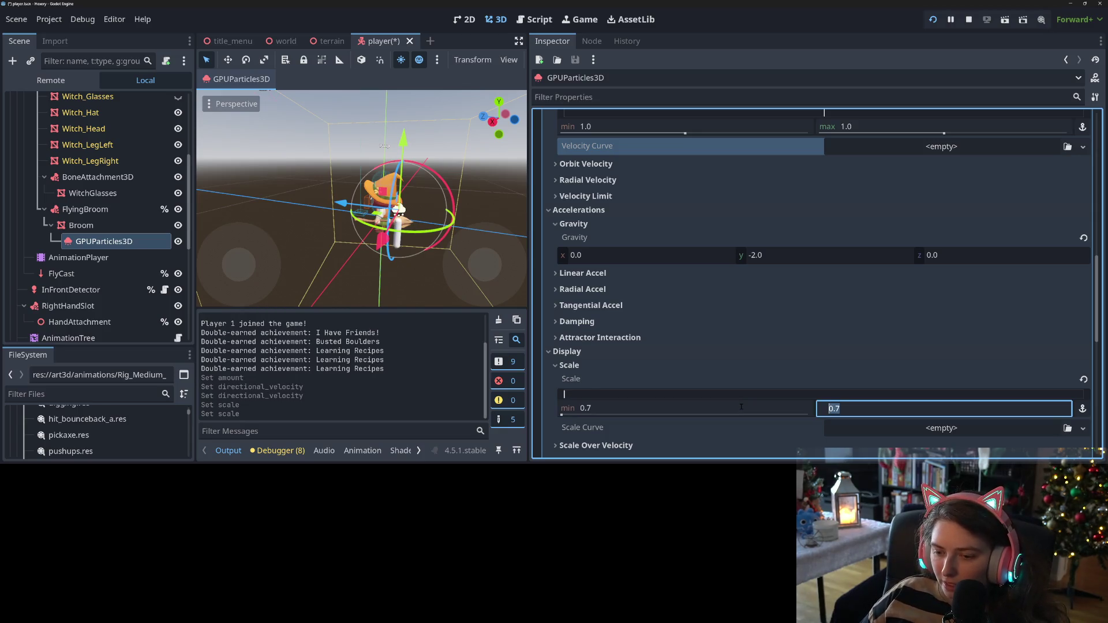
pyautogui.write('1.3')
pyautogui.press('Return')
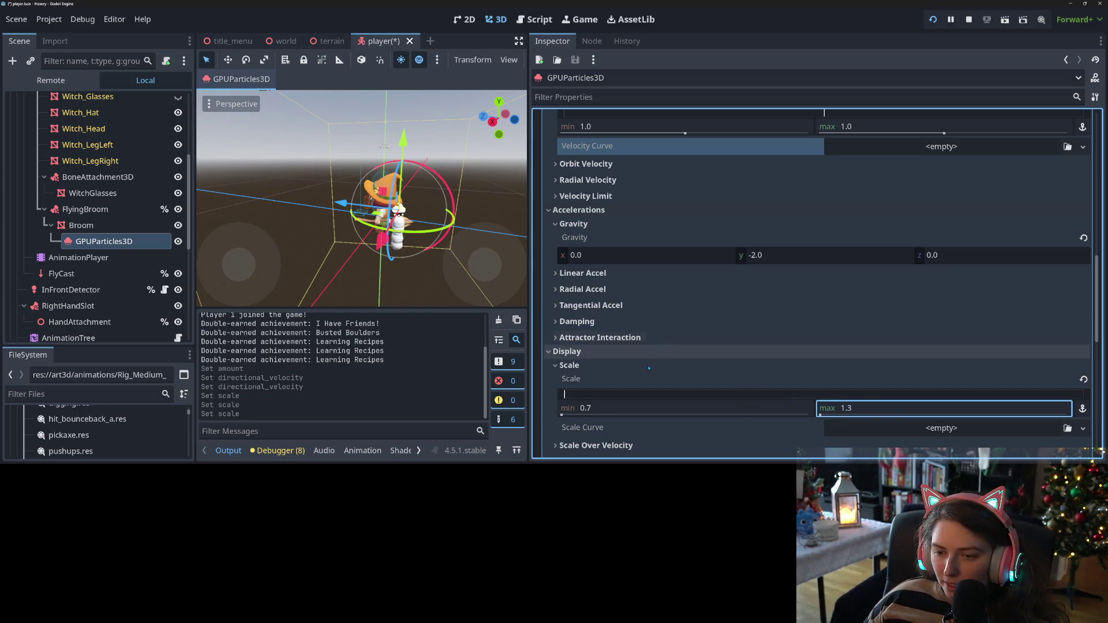
pyautogui.scroll(-3, 635, 356)
pyautogui.scroll(-1, 634, 355)
pyautogui.click(627, 352)
pyautogui.click(627, 352)
pyautogui.click(626, 352)
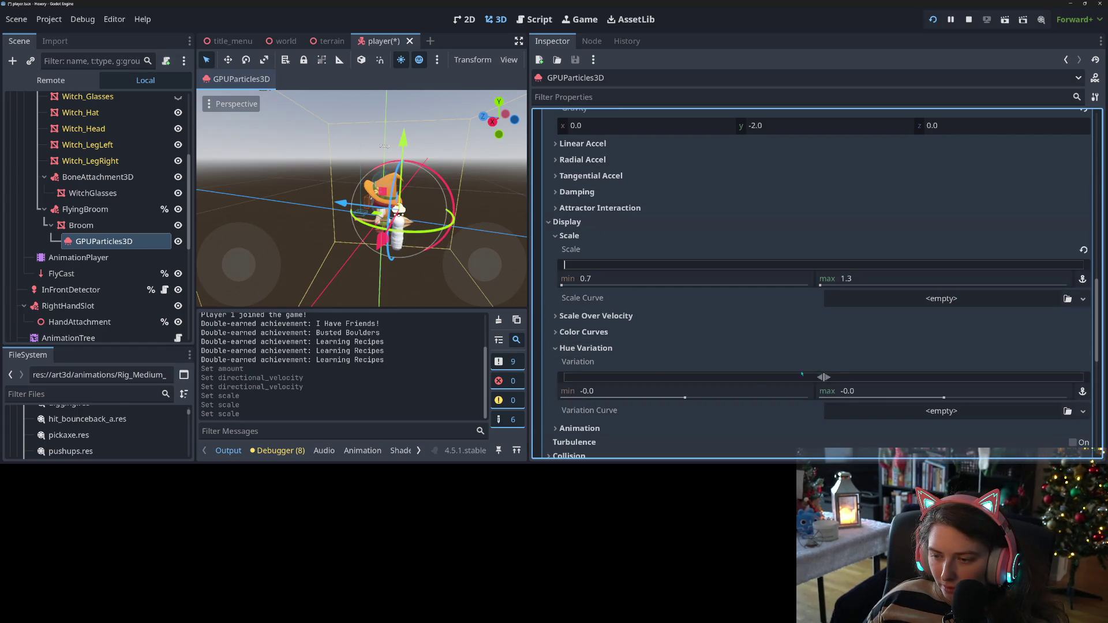
pyautogui.click(874, 388)
pyautogui.press('BackSpace')
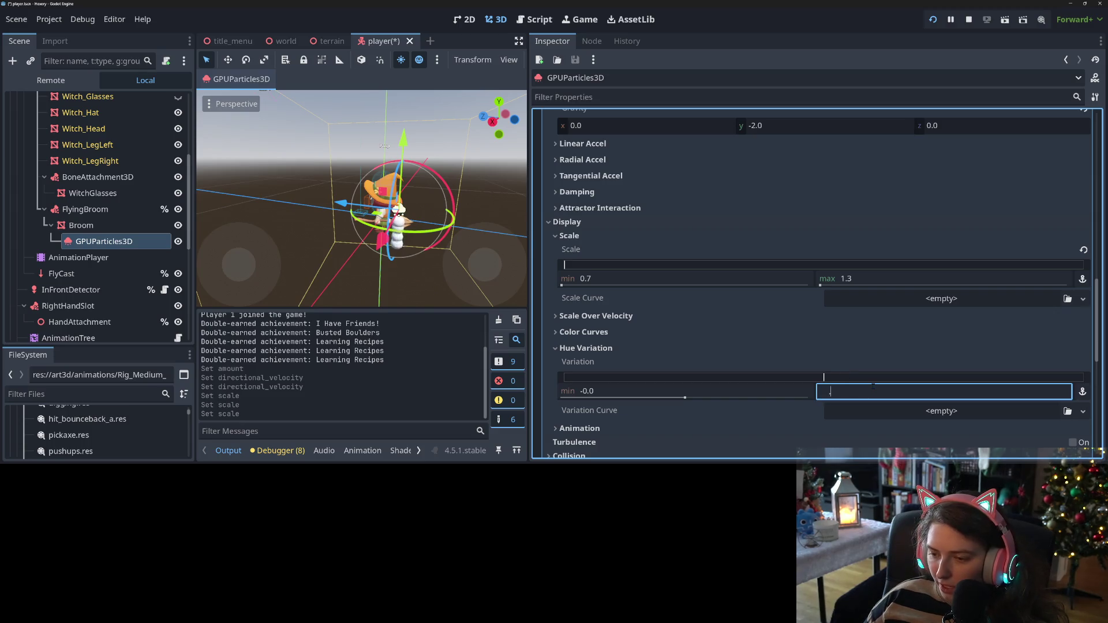
pyautogui.write('.2')
pyautogui.press('Return')
pyautogui.click(798, 394)
pyautogui.write('-0.2')
pyautogui.press('Return')
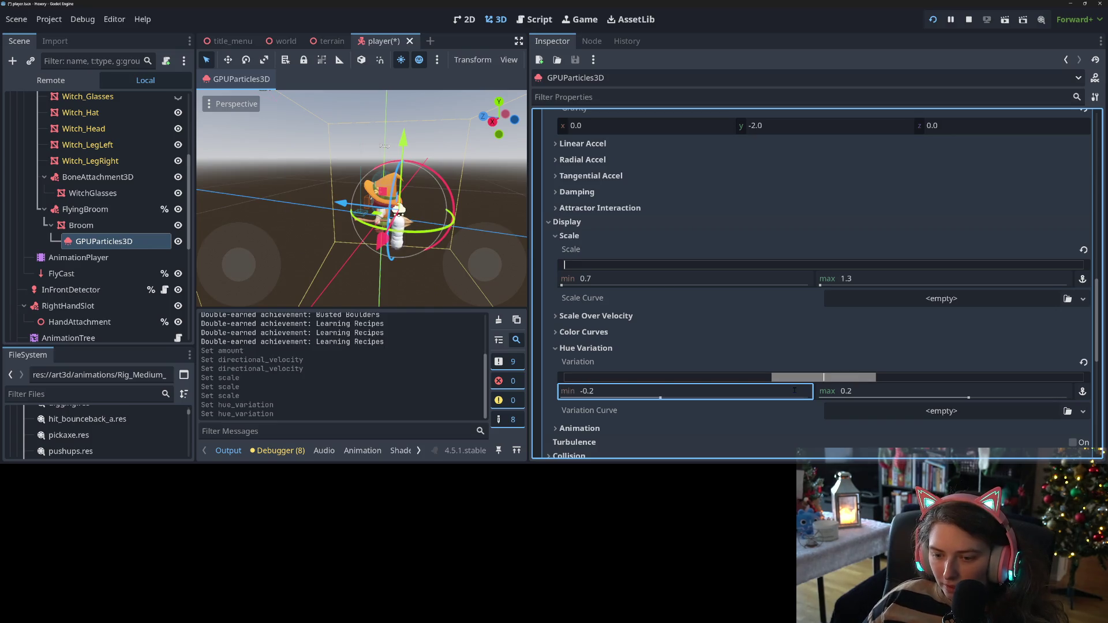
pyautogui.scroll(10, 693, 378)
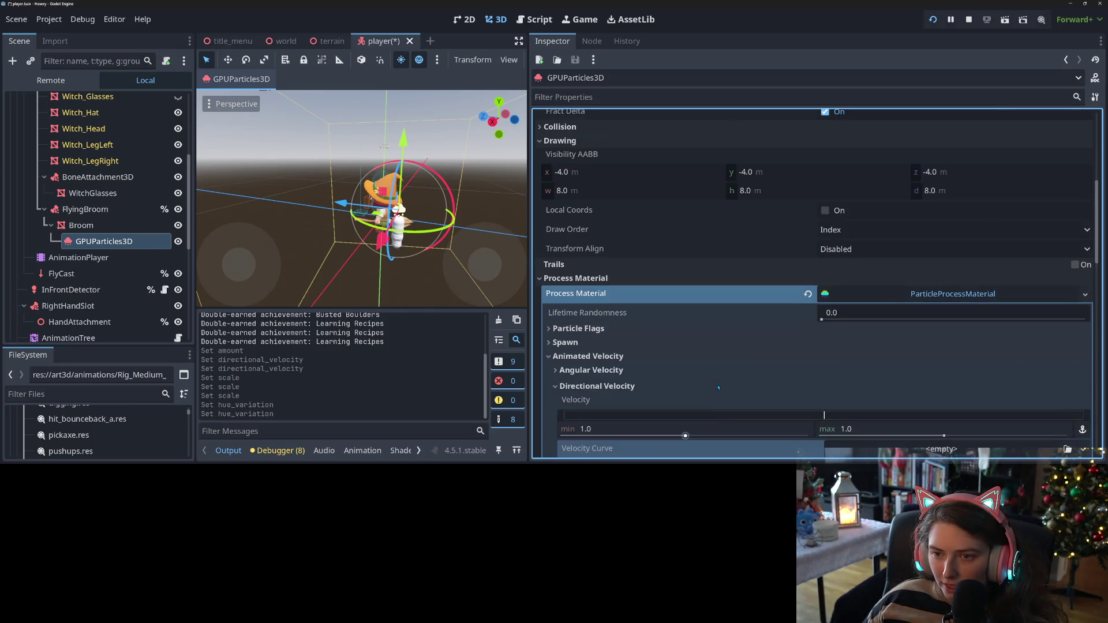
pyautogui.scroll(-10, 718, 388)
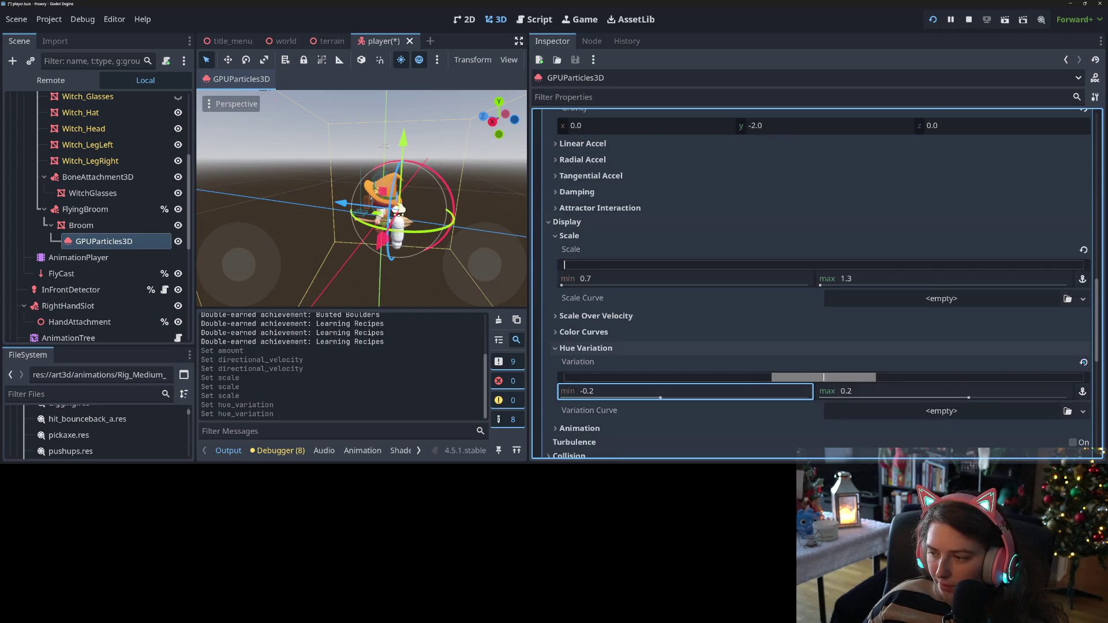
pyautogui.click(1084, 362)
pyautogui.click(578, 348)
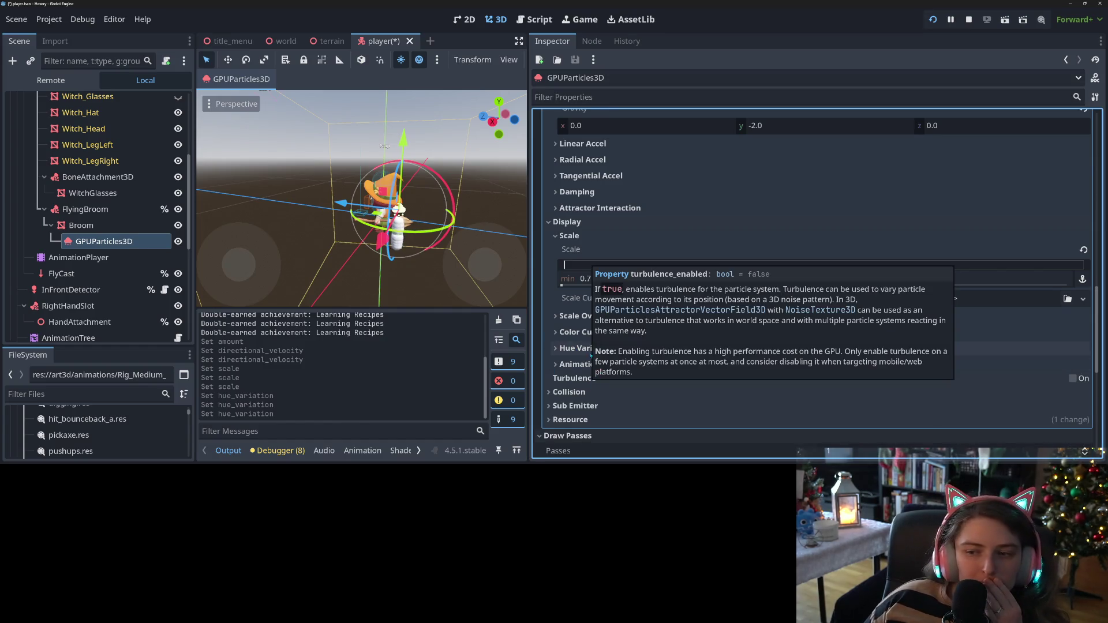
pyautogui.scroll(2, 591, 316)
pyautogui.scroll(4, 612, 283)
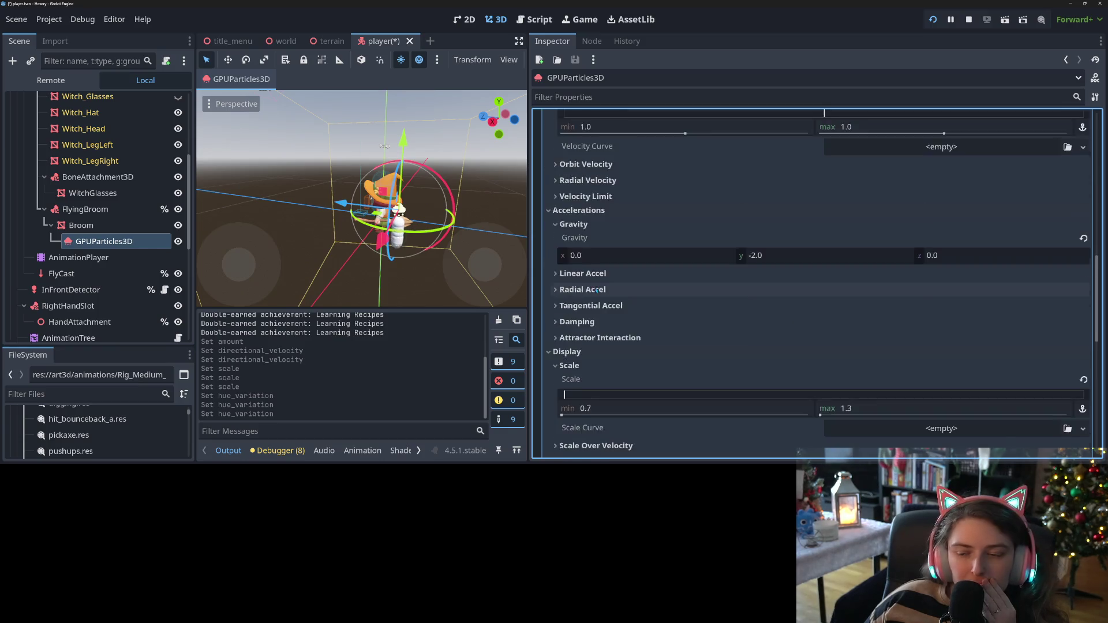
pyautogui.click(602, 317)
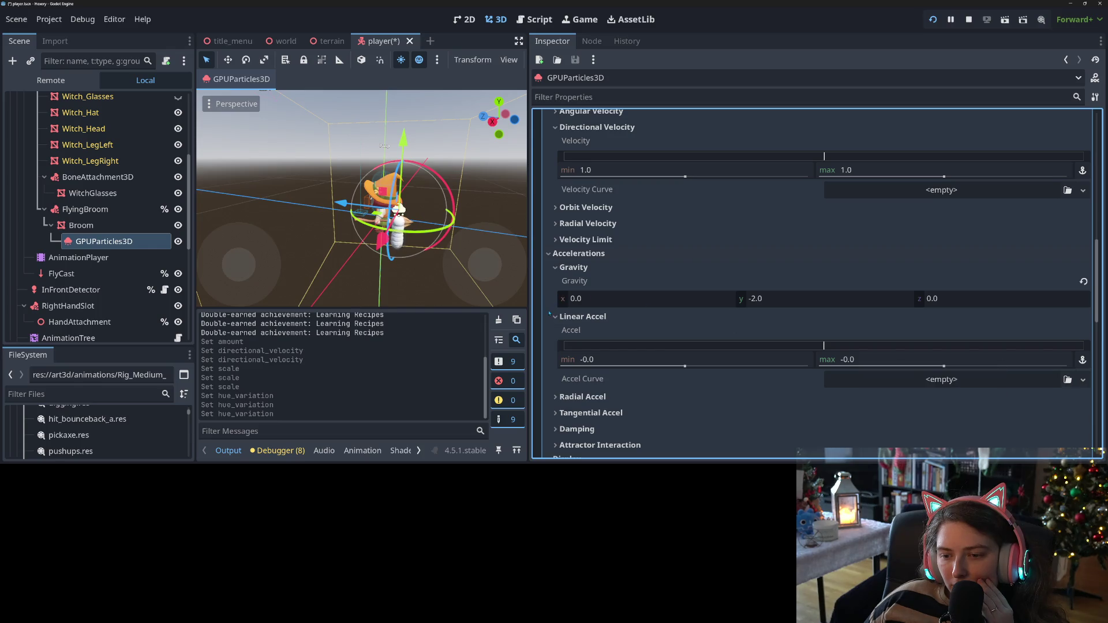
pyautogui.click(569, 317)
pyautogui.scroll(2, 568, 315)
pyautogui.scroll(2, 567, 314)
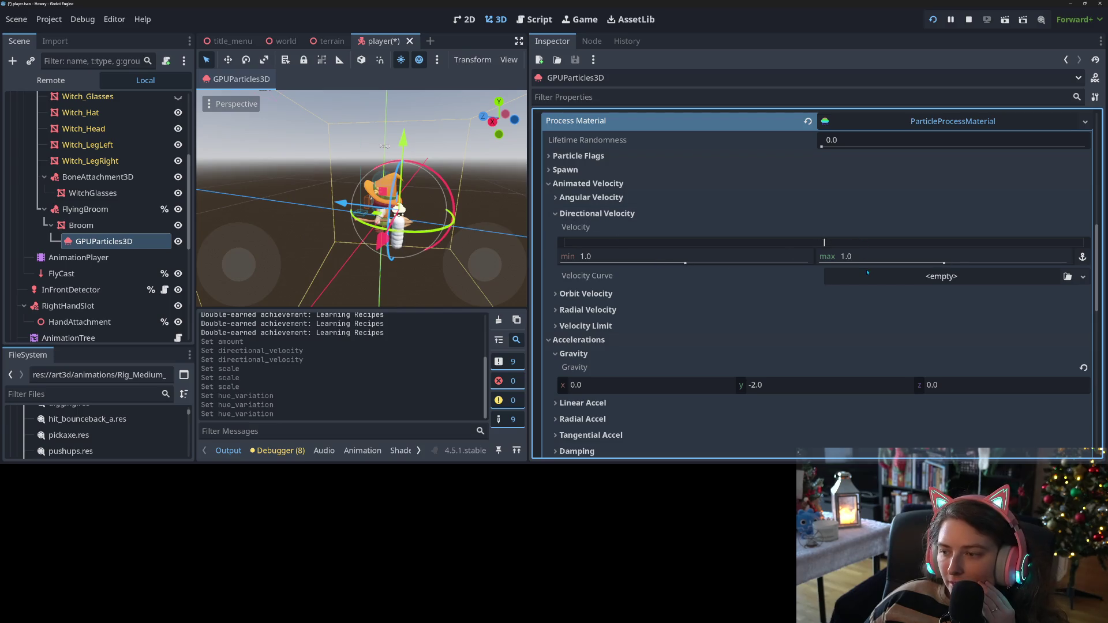
pyautogui.click(826, 242)
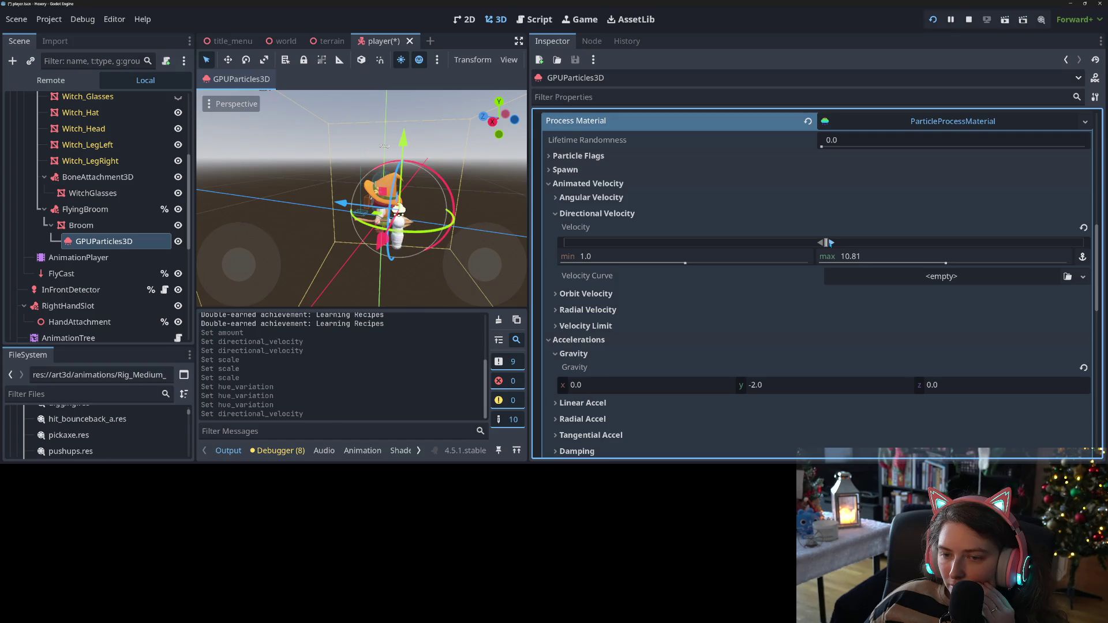
pyautogui.click(947, 258)
pyautogui.write('1')
pyautogui.press('Return')
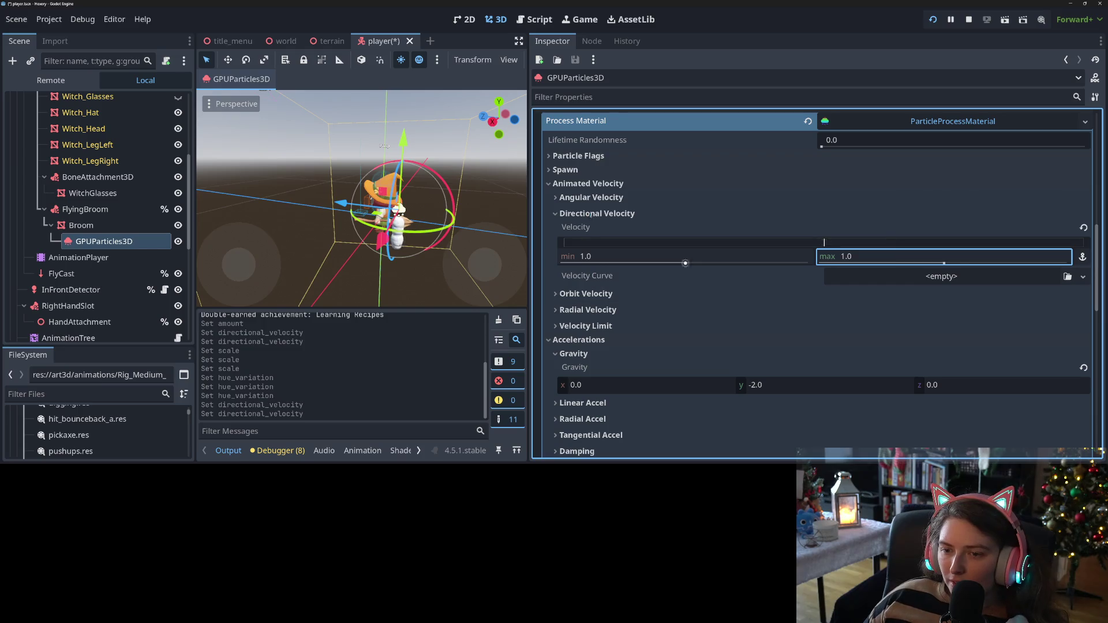
# Revert Directional Velocity, open Spawn > Velocity, and set spawn direction x back to 0
pyautogui.click(574, 170)
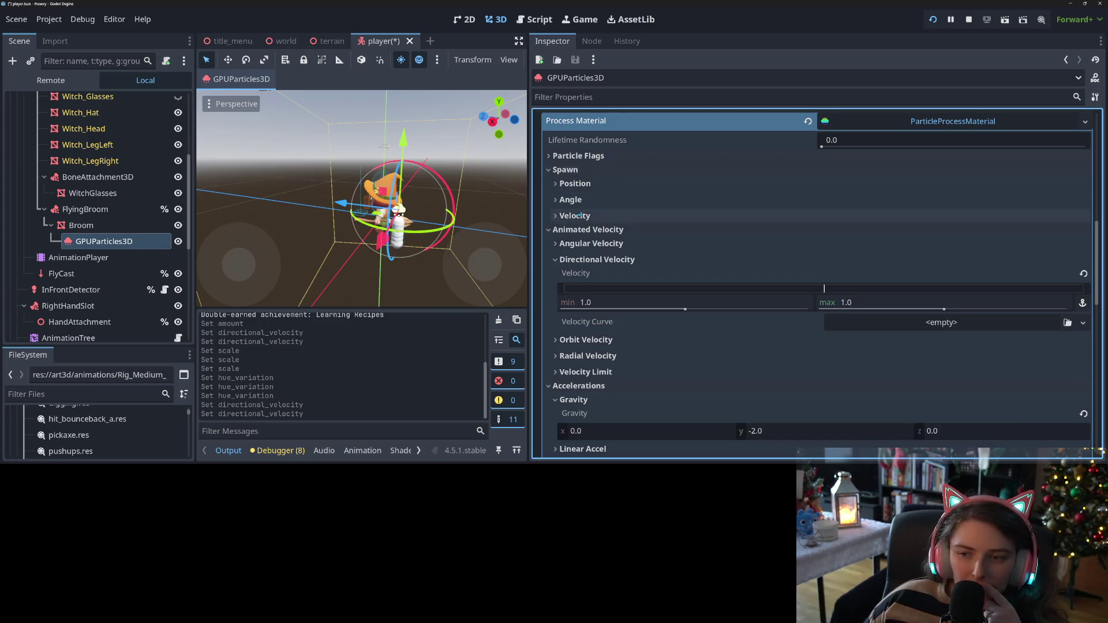
pyautogui.click(1084, 274)
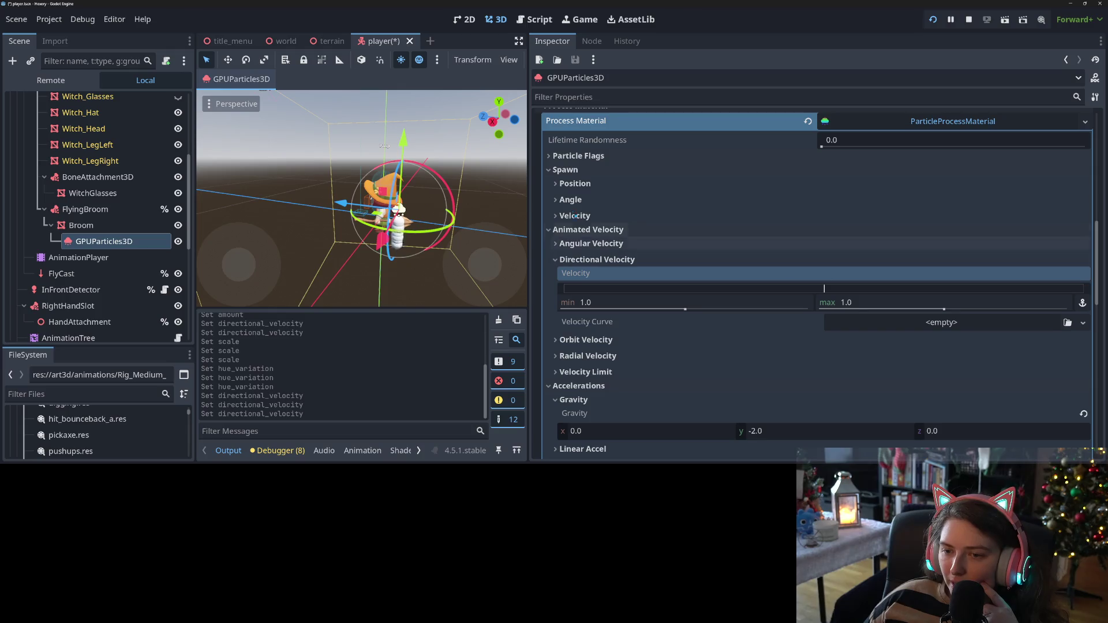
pyautogui.click(572, 202)
pyautogui.click(571, 202)
pyautogui.click(575, 215)
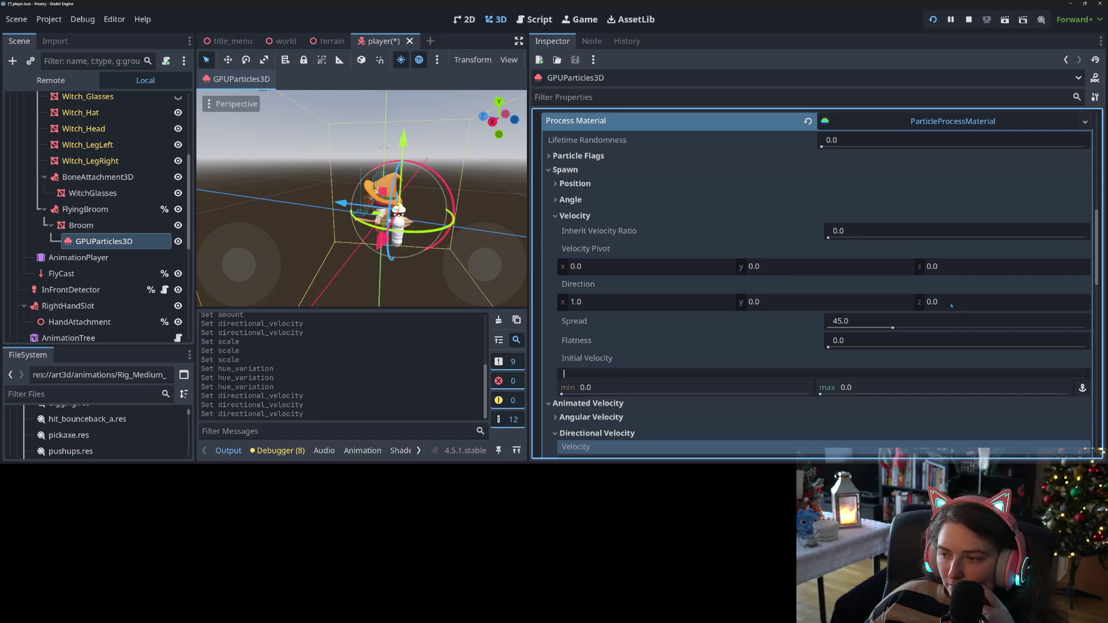
pyautogui.click(690, 302)
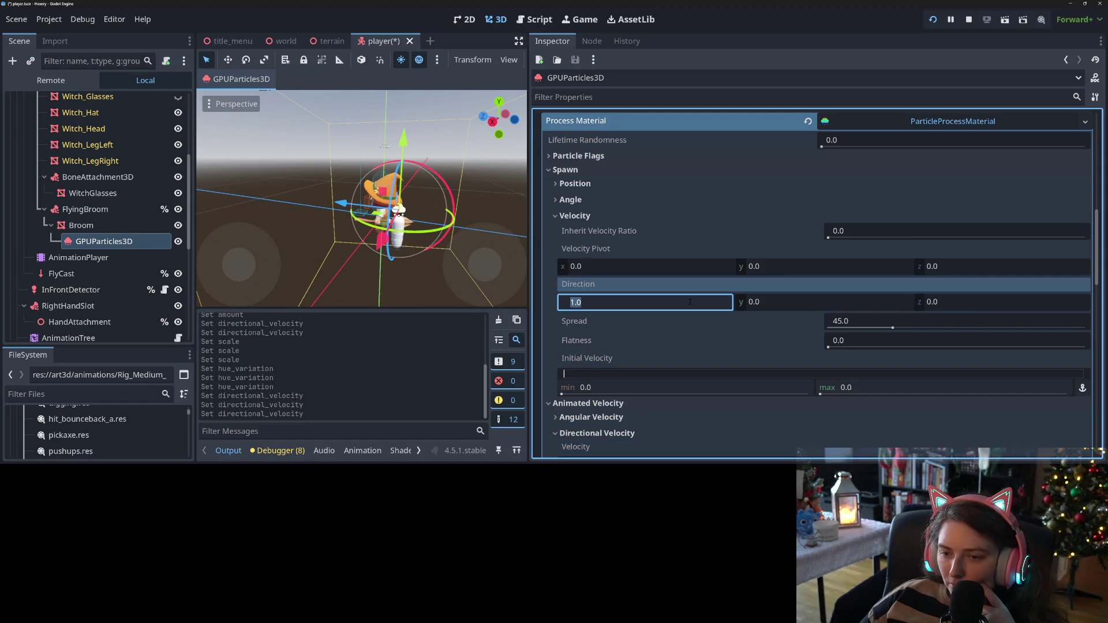
pyautogui.write('-10')
pyautogui.press('Return')
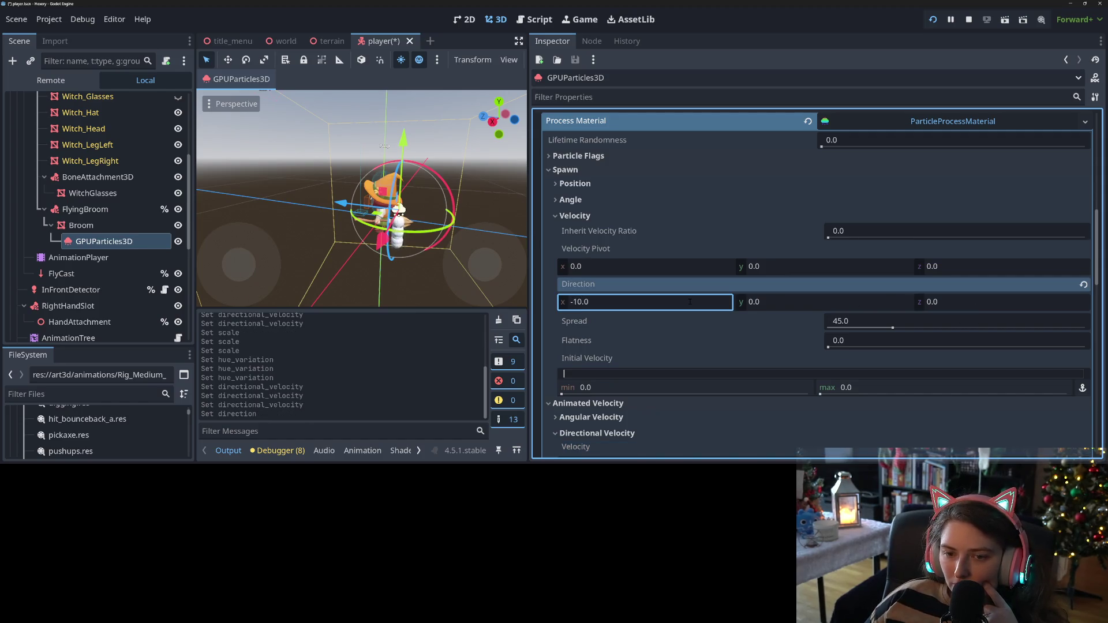
pyautogui.click(955, 299)
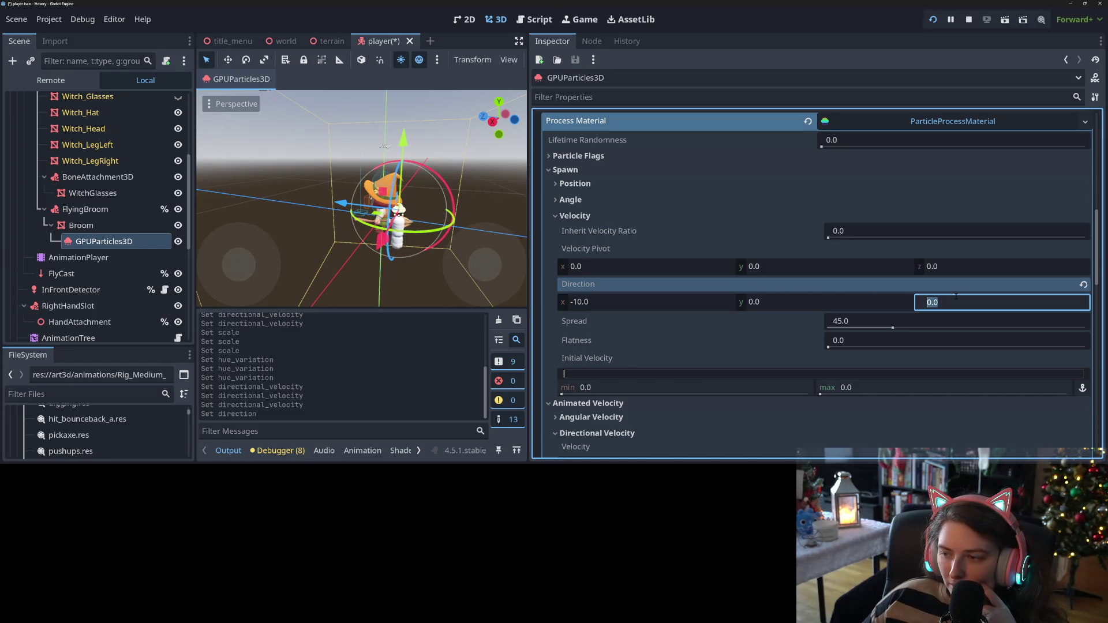
pyautogui.write('-10')
pyautogui.press('Return')
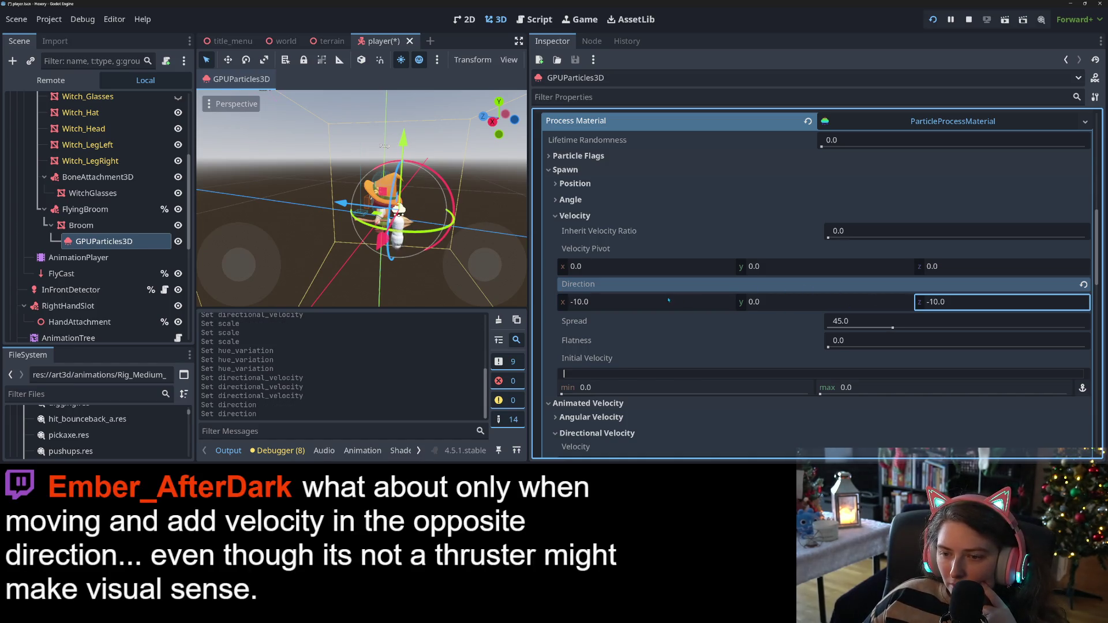
pyautogui.click(665, 301)
pyautogui.write('0')
pyautogui.press('Return')
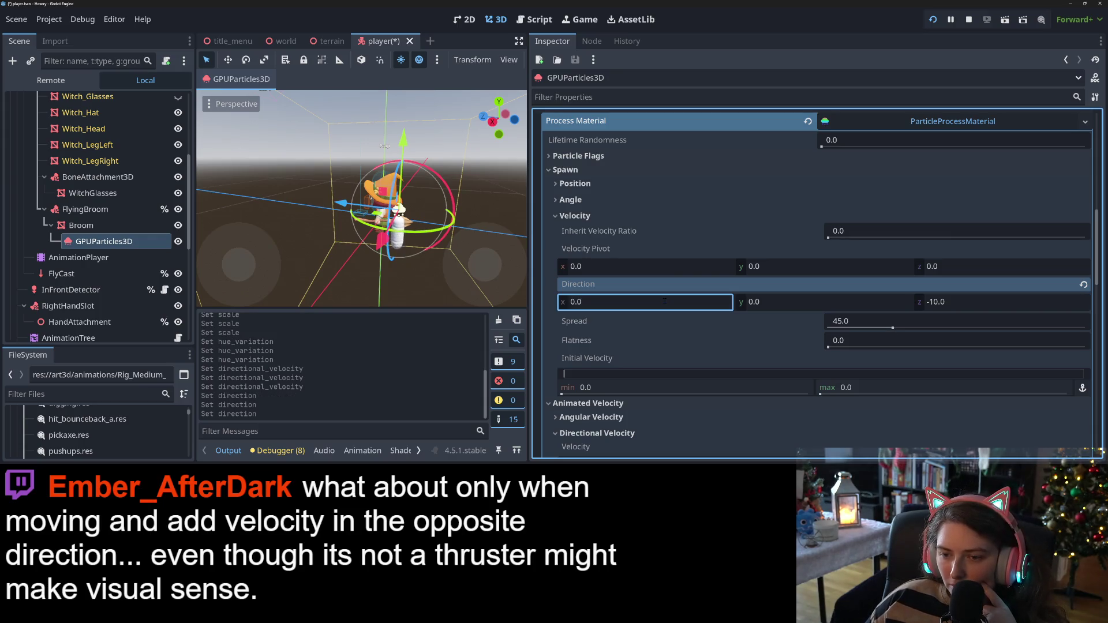
# Set maximum initial velocity to 1.0 and spawn direction z to 10, then save the scene
pyautogui.click(864, 386)
pyautogui.write('1')
pyautogui.press('Return')
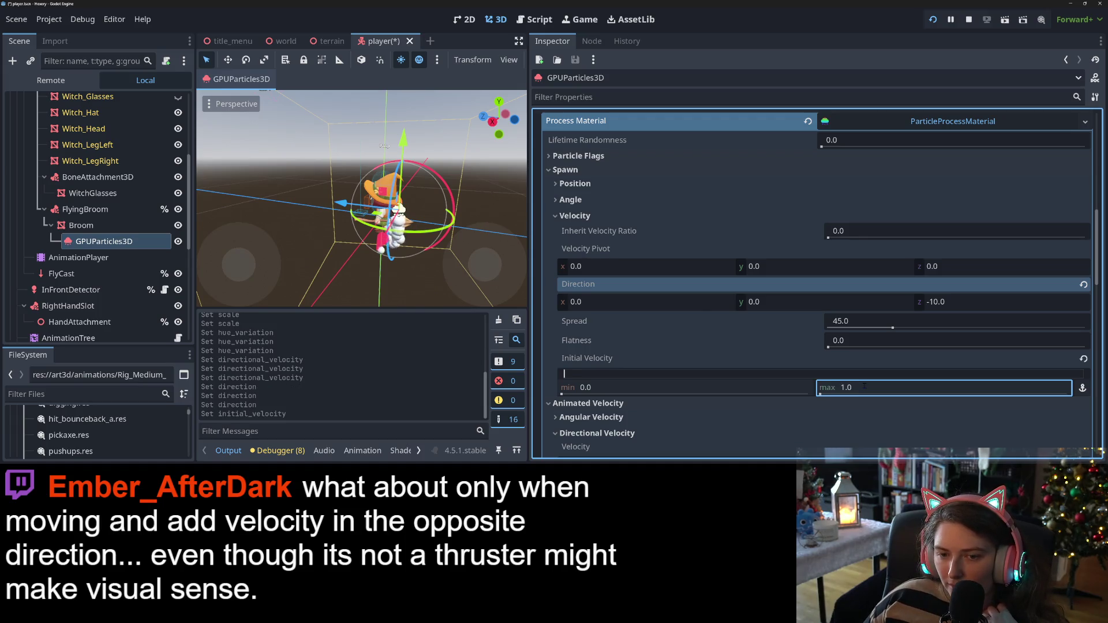
pyautogui.click(970, 302)
pyautogui.write('10')
pyautogui.press('Return')
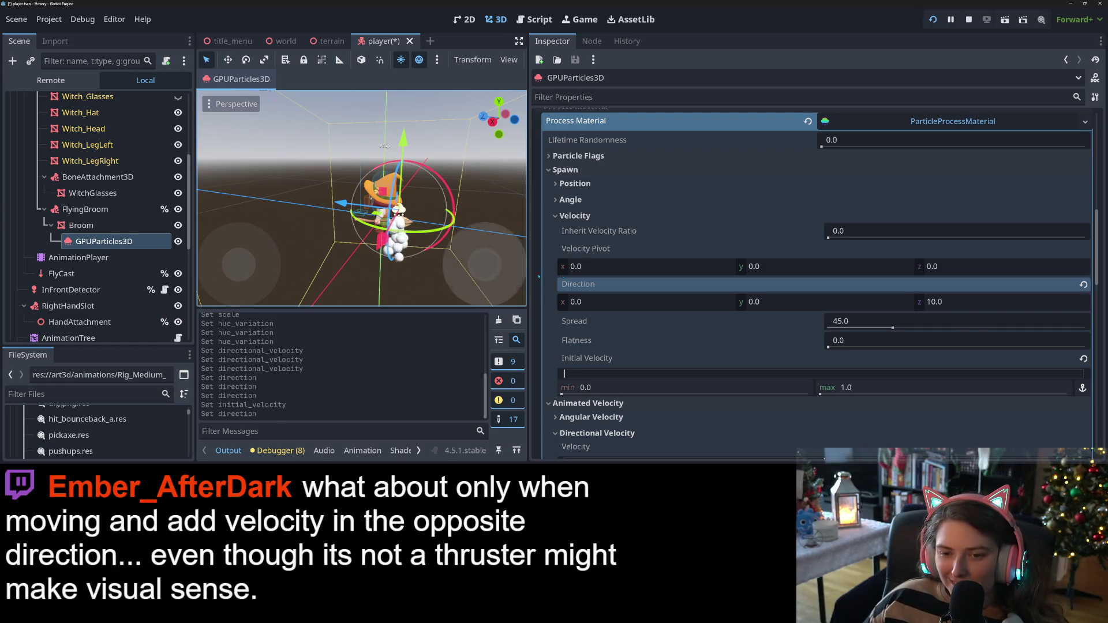
pyautogui.hotkey('ctrl', 's')
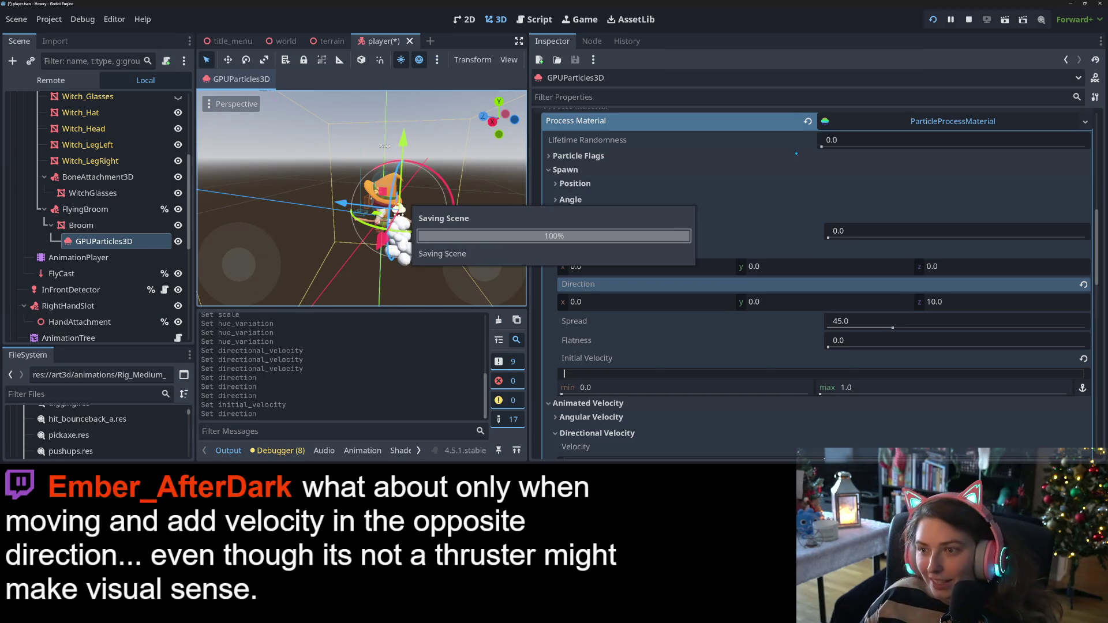
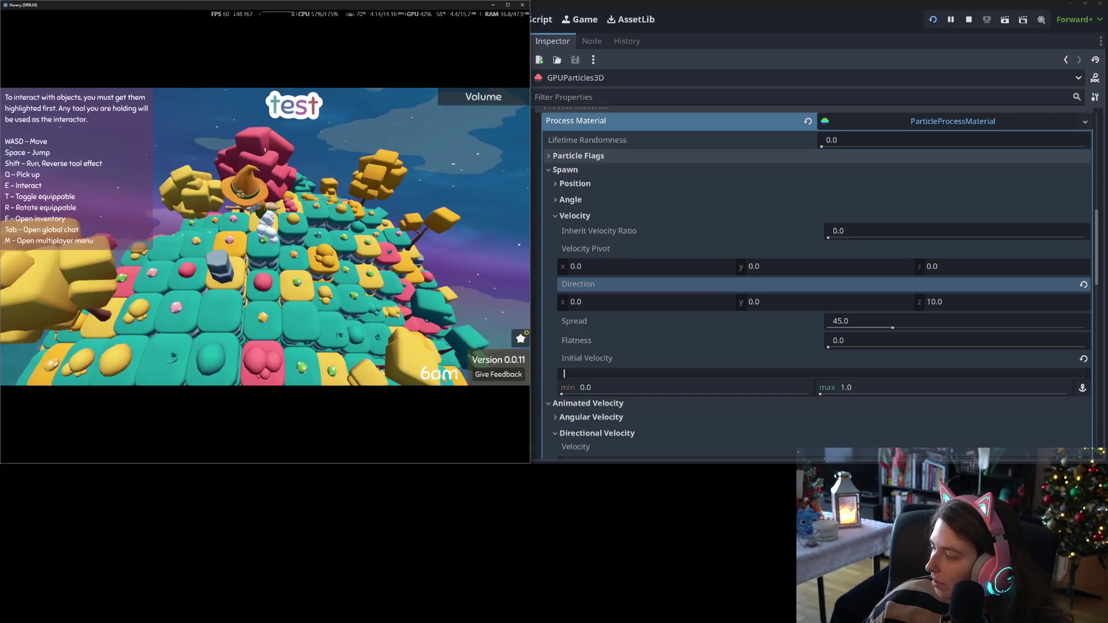
# Circle the island on the broom, steering mostly right, to watch the white puffy trail
pyautogui.press('a')
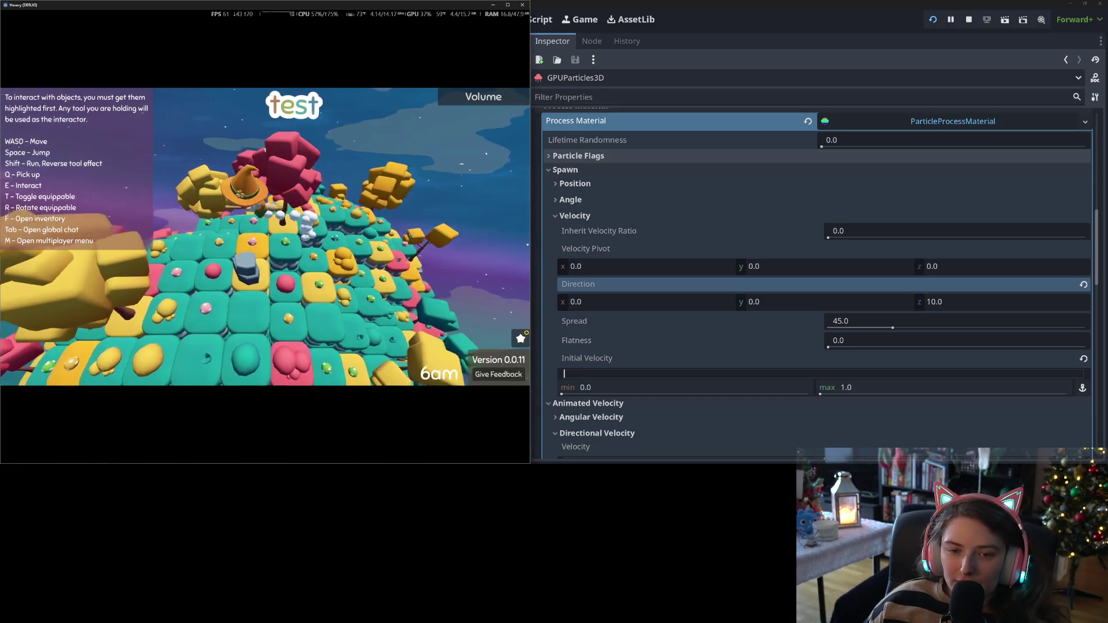
pyautogui.press('d')
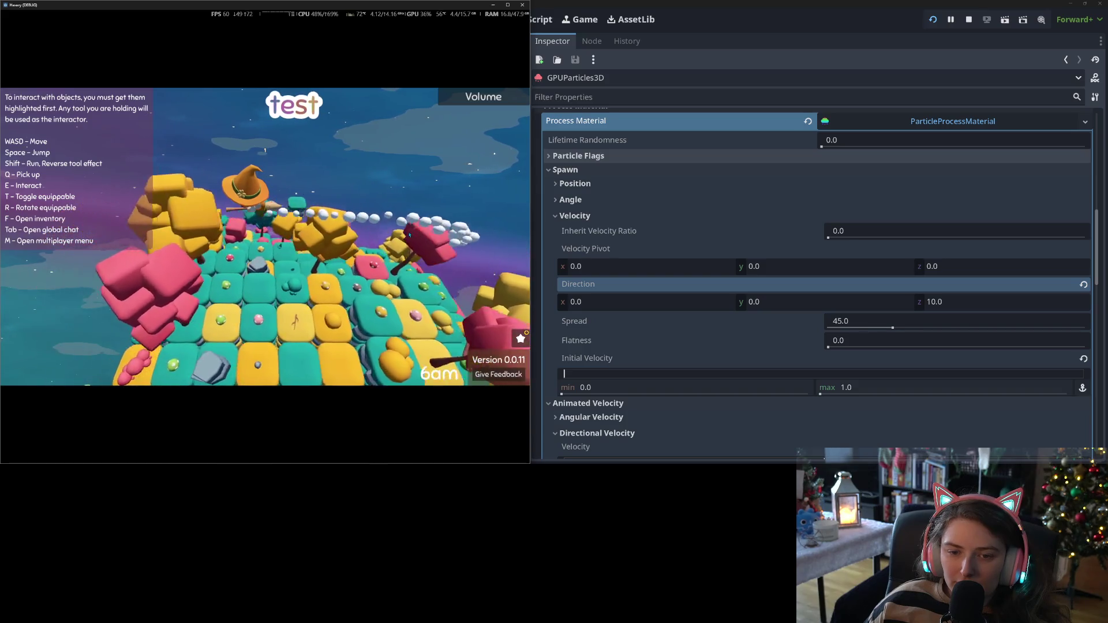
pyautogui.press('w')
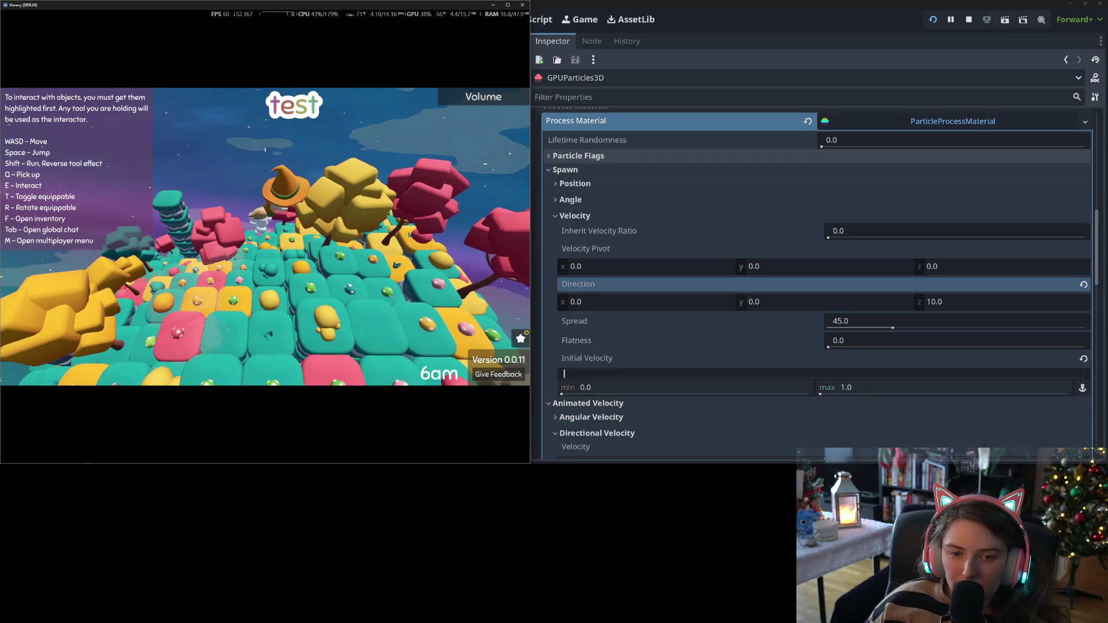
pyautogui.press('d')
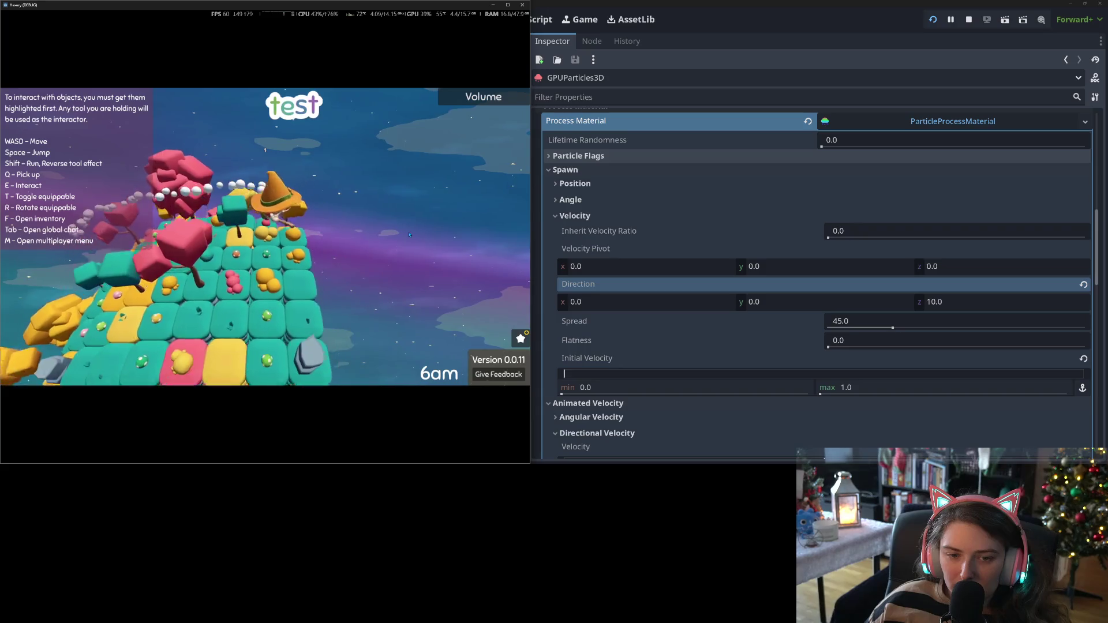
pyautogui.press('d')
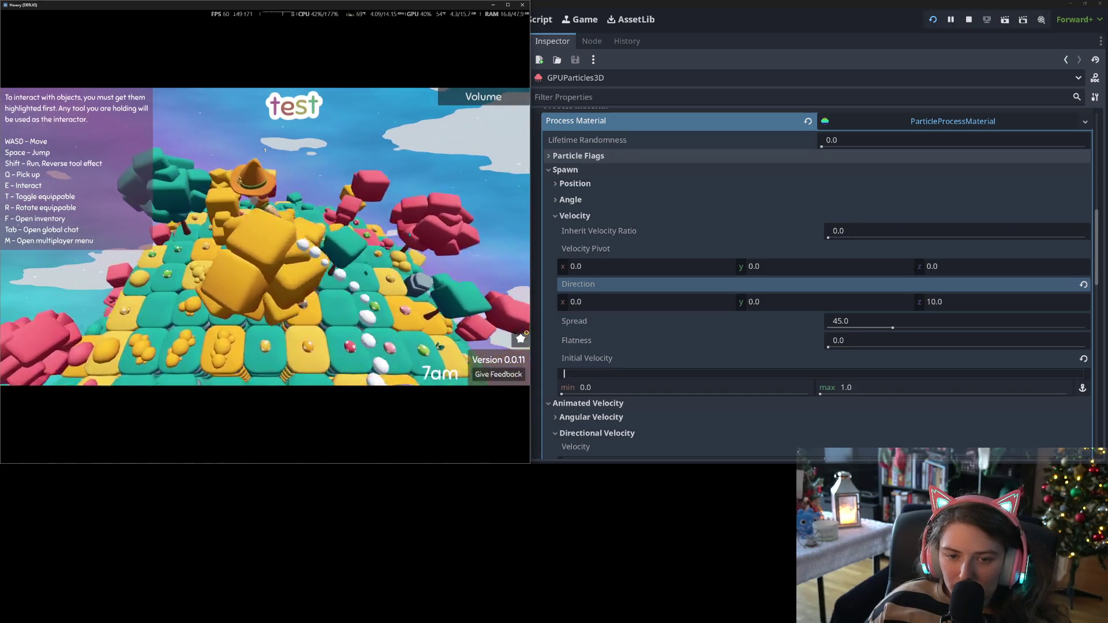
pyautogui.press('d')
pyautogui.press('d')
pyautogui.press('d')
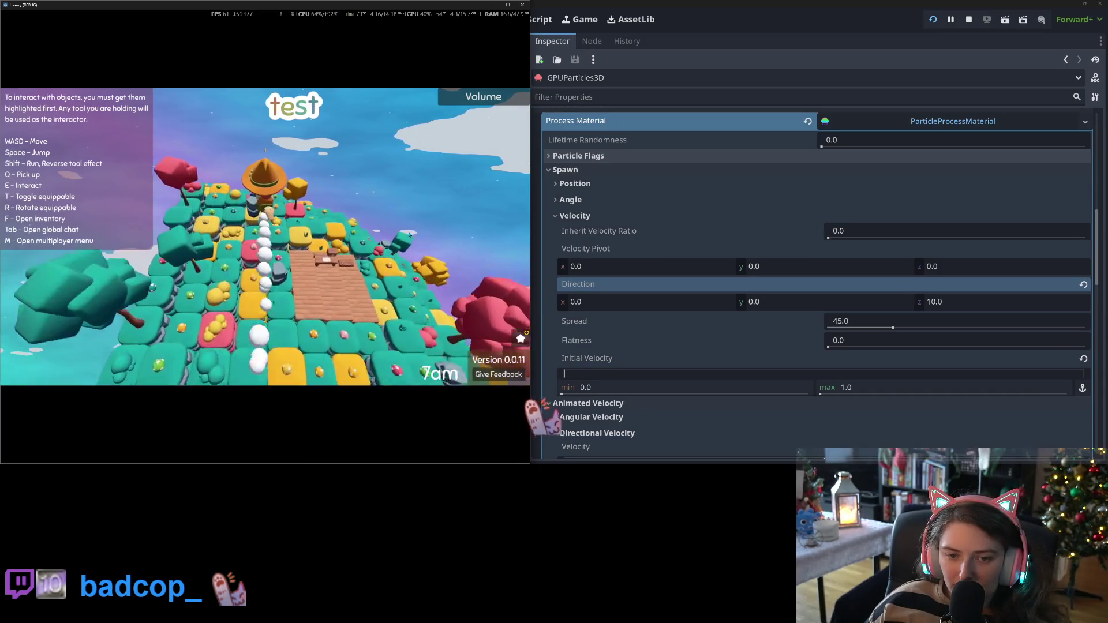
pyautogui.press('d')
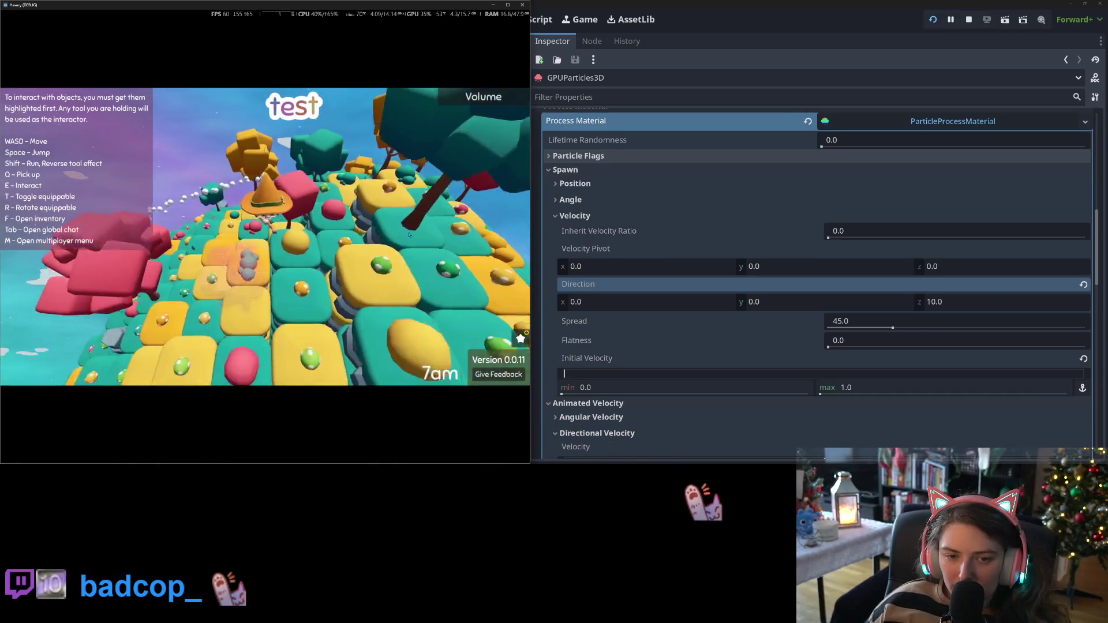
pyautogui.press('d')
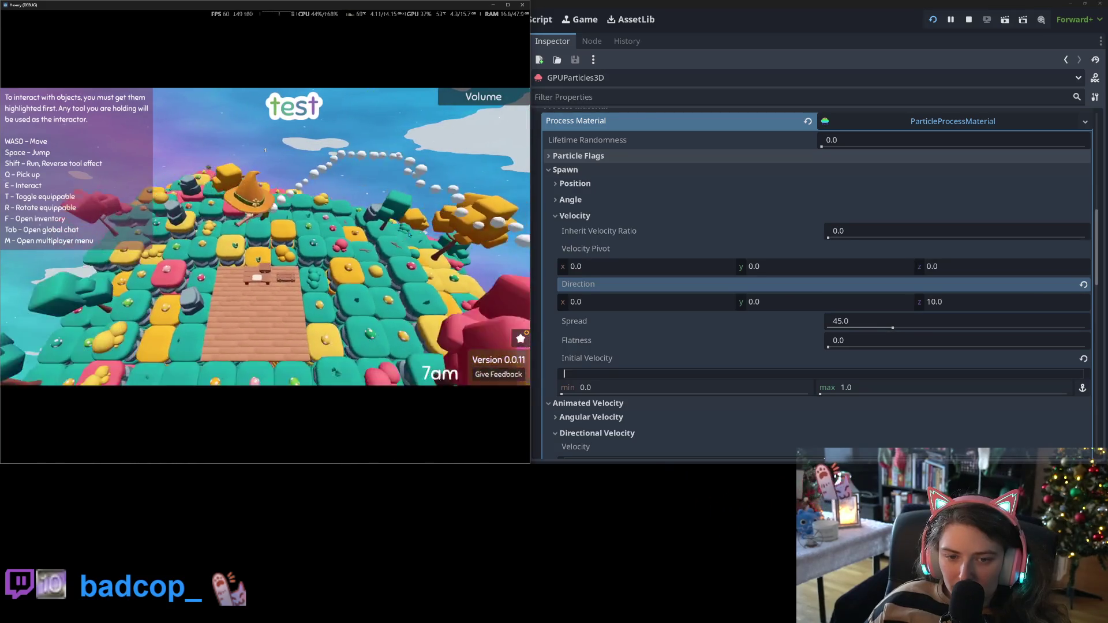
pyautogui.press('d')
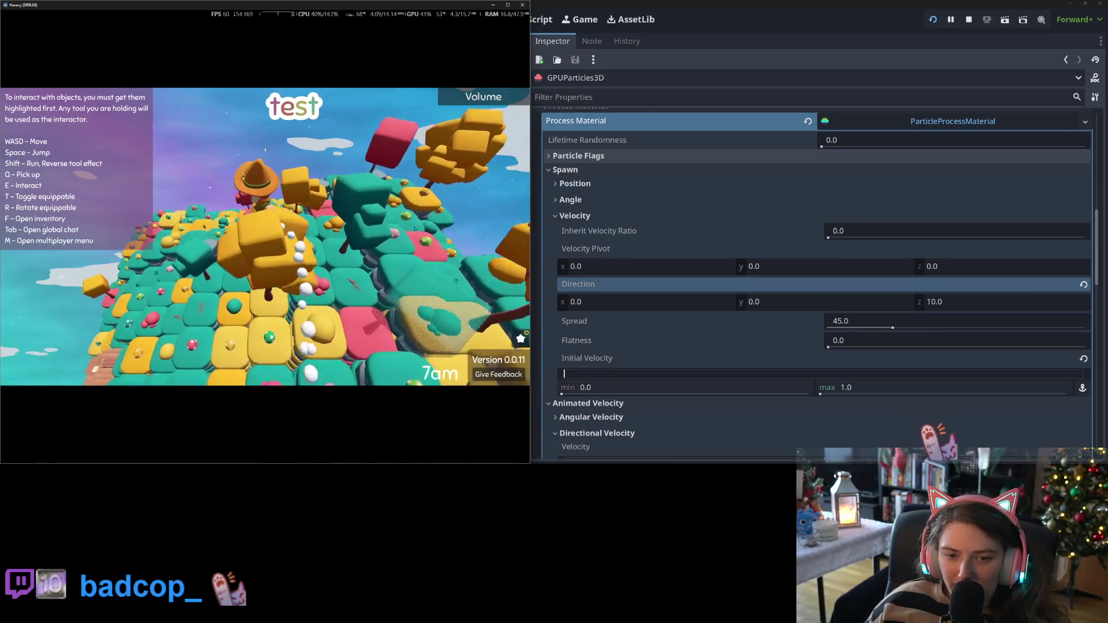
pyautogui.press('d')
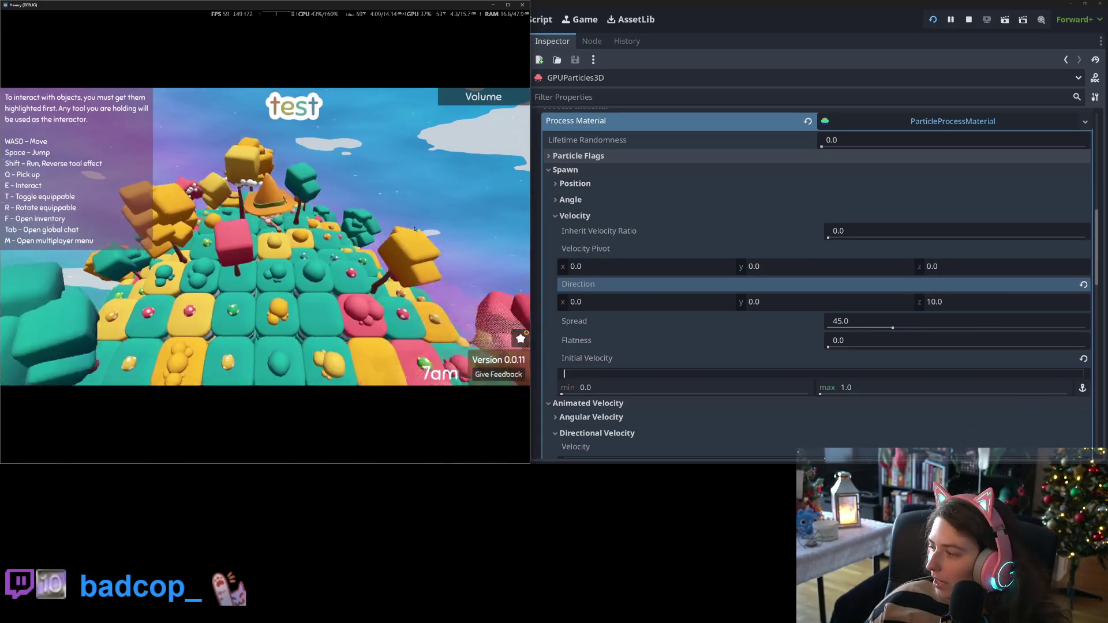
pyautogui.press('d')
pyautogui.press('d')
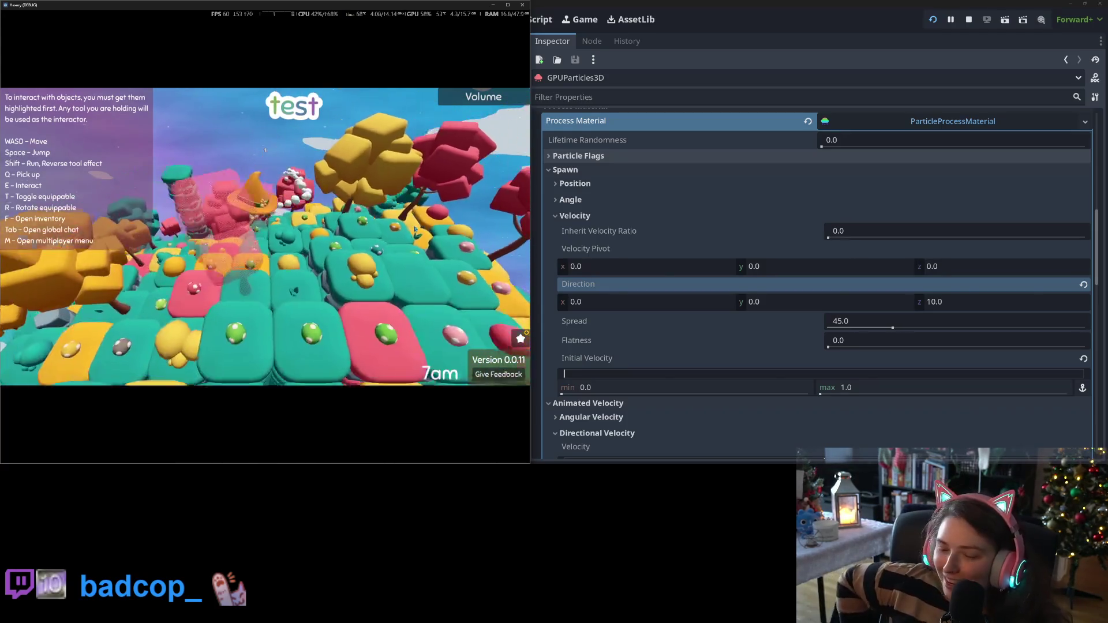
# Fly forward past the big tree and yellow trees, turn the witch toward the camera, then return to the editor
pyautogui.press('w')
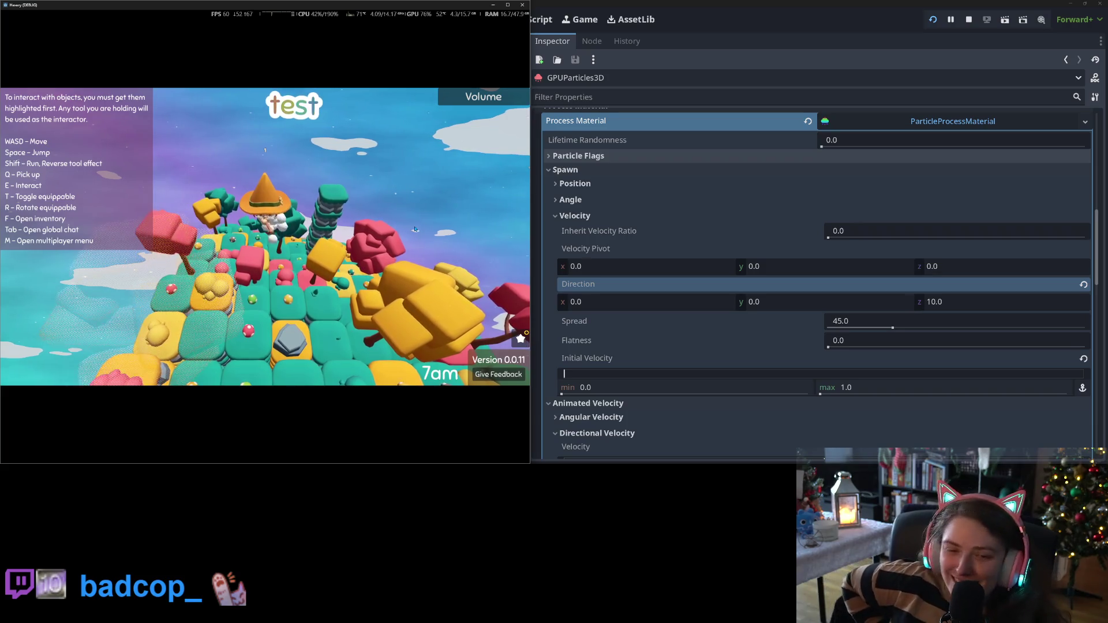
pyautogui.press('w')
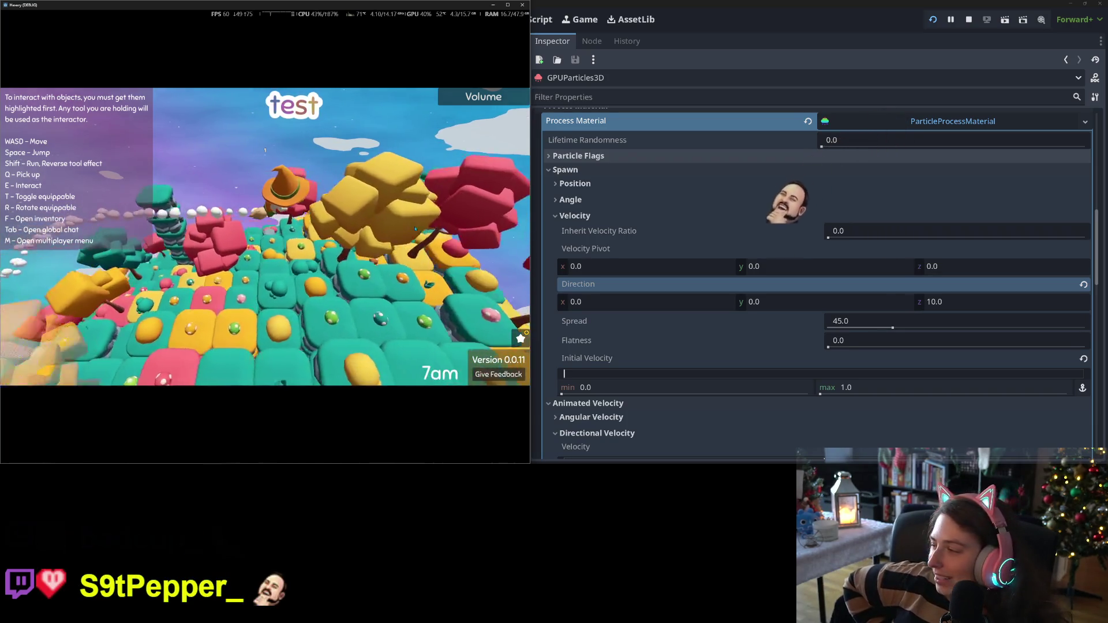
pyautogui.press('w')
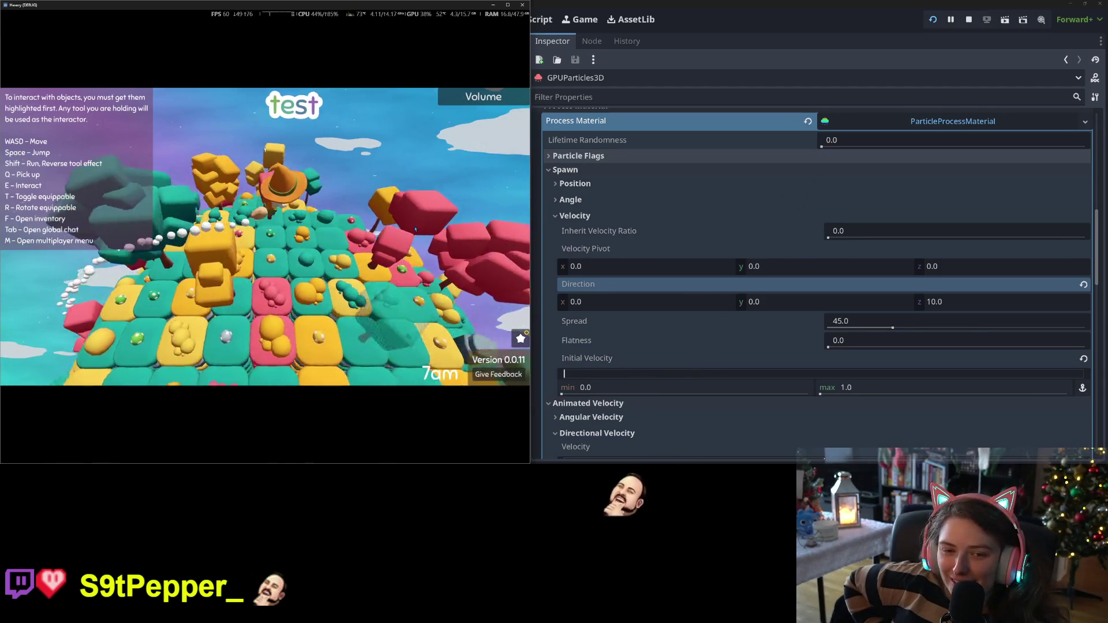
pyautogui.press('w')
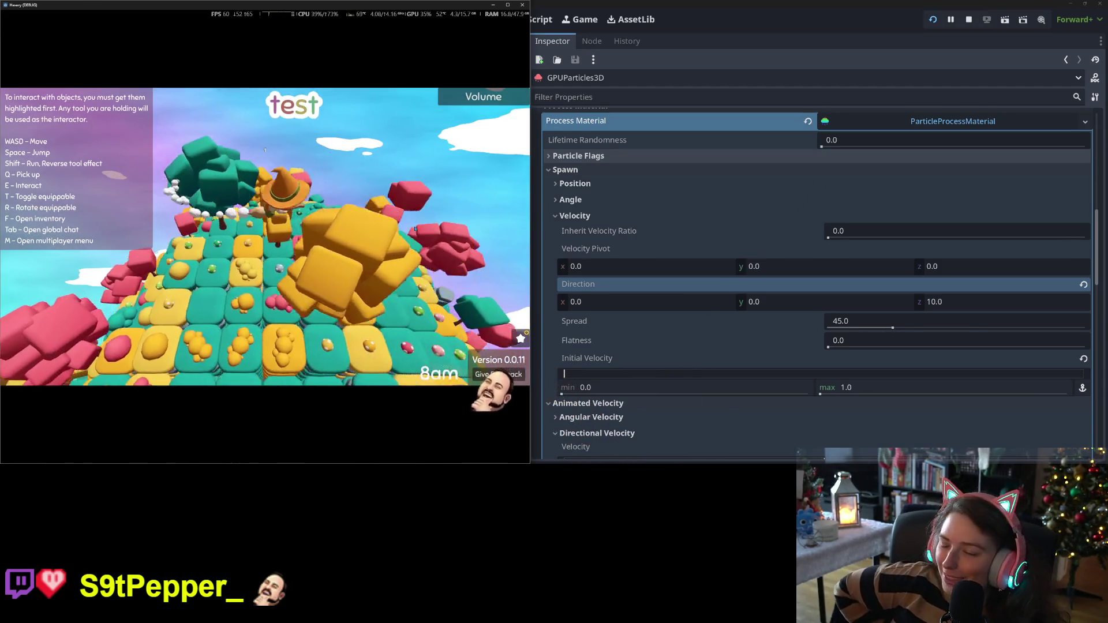
pyautogui.press('w')
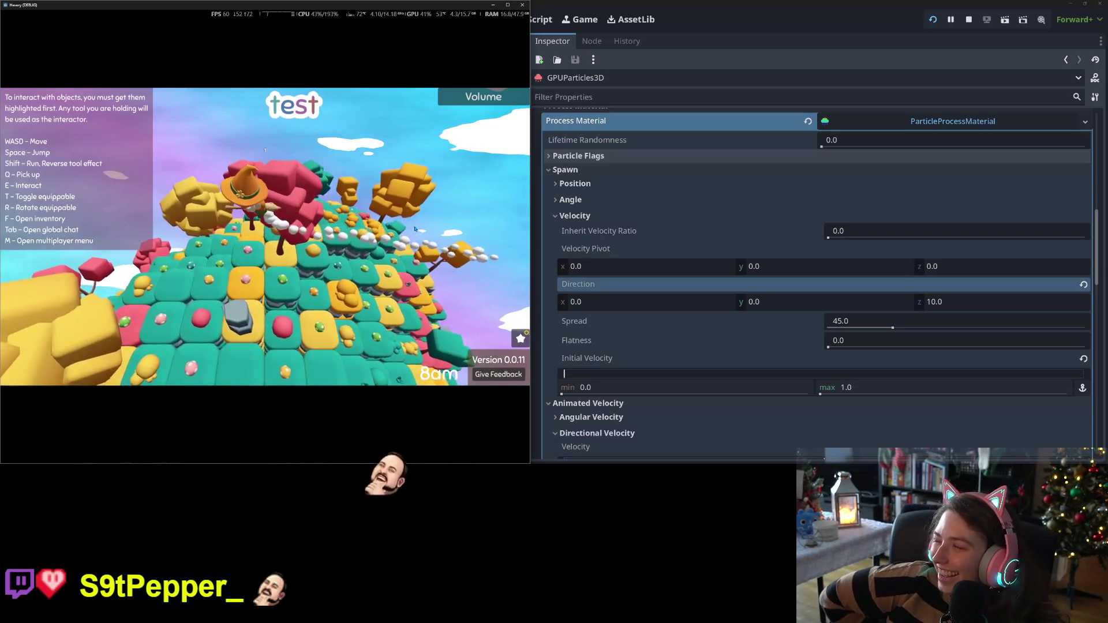
pyautogui.press('w')
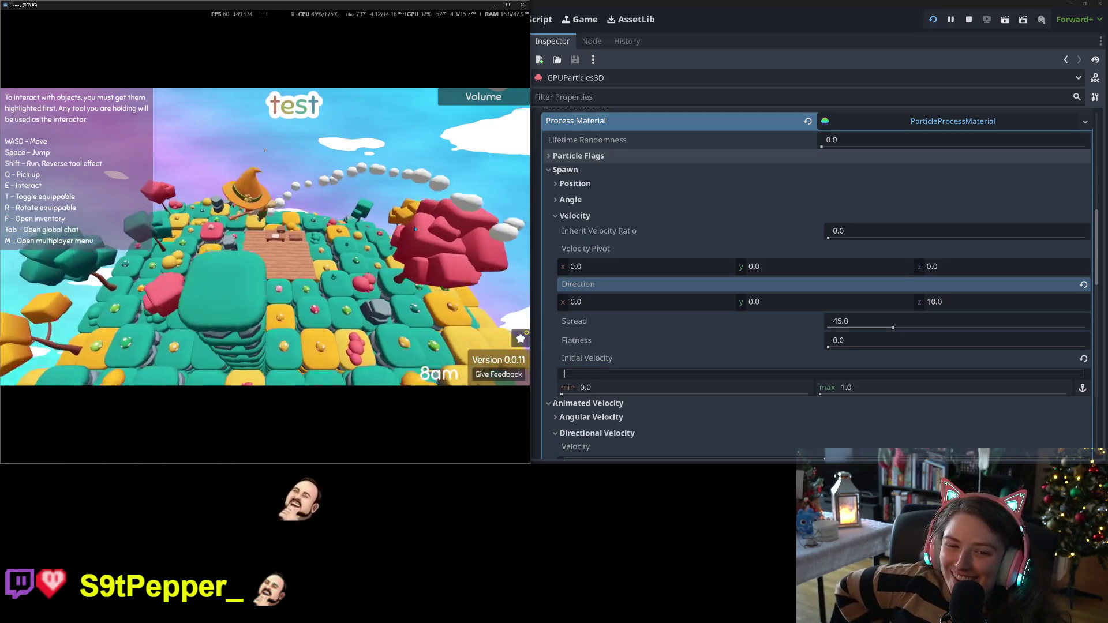
pyautogui.press('w')
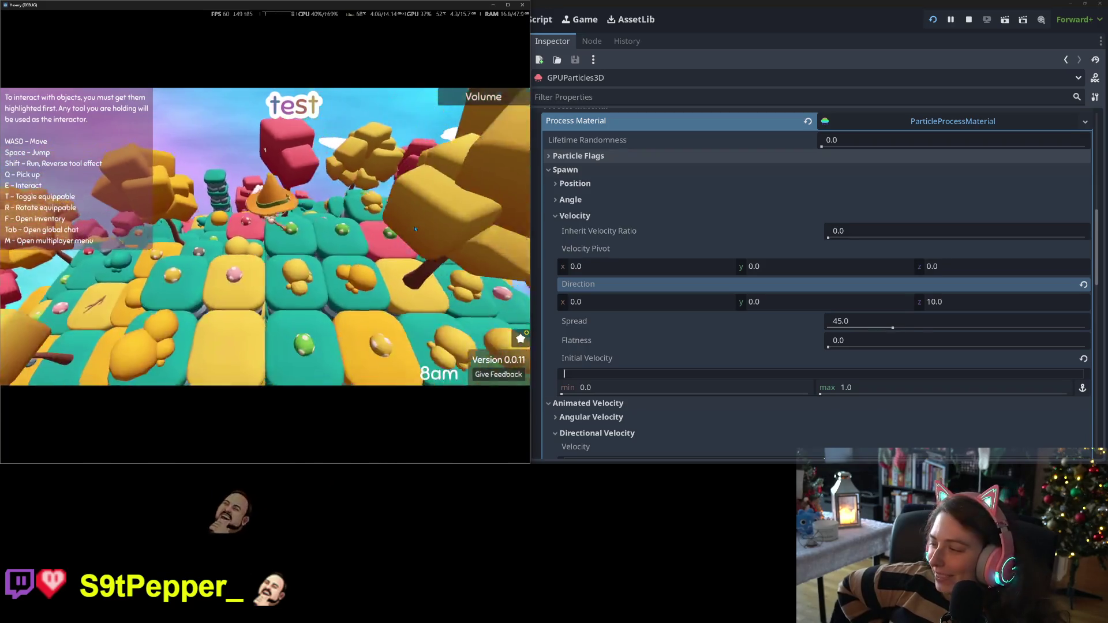
pyautogui.press('w')
pyautogui.press('s')
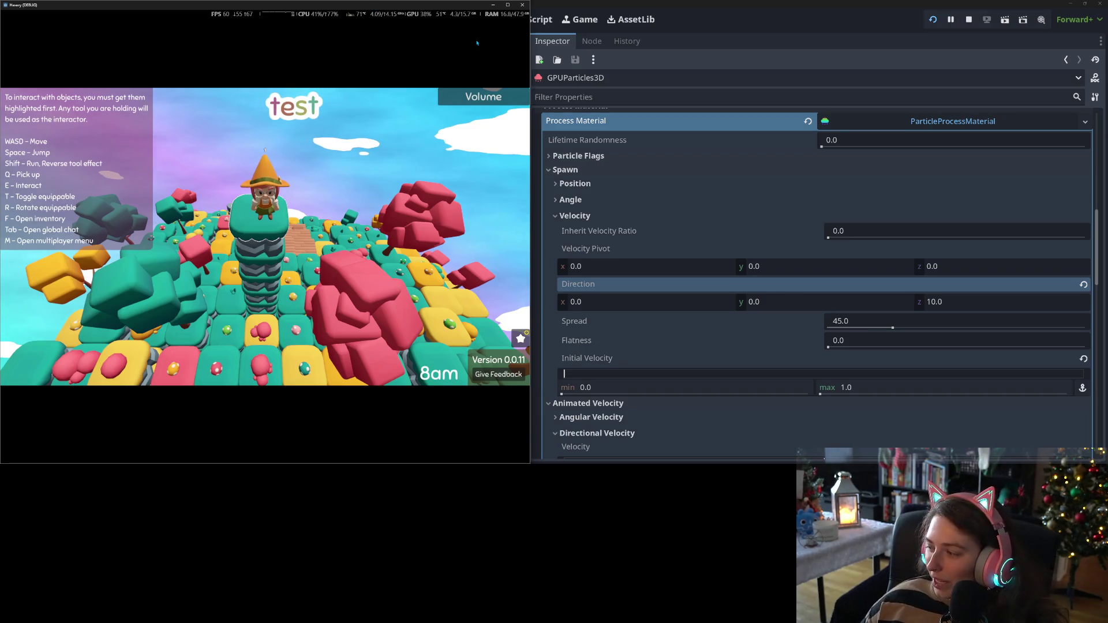
pyautogui.click(622, 4)
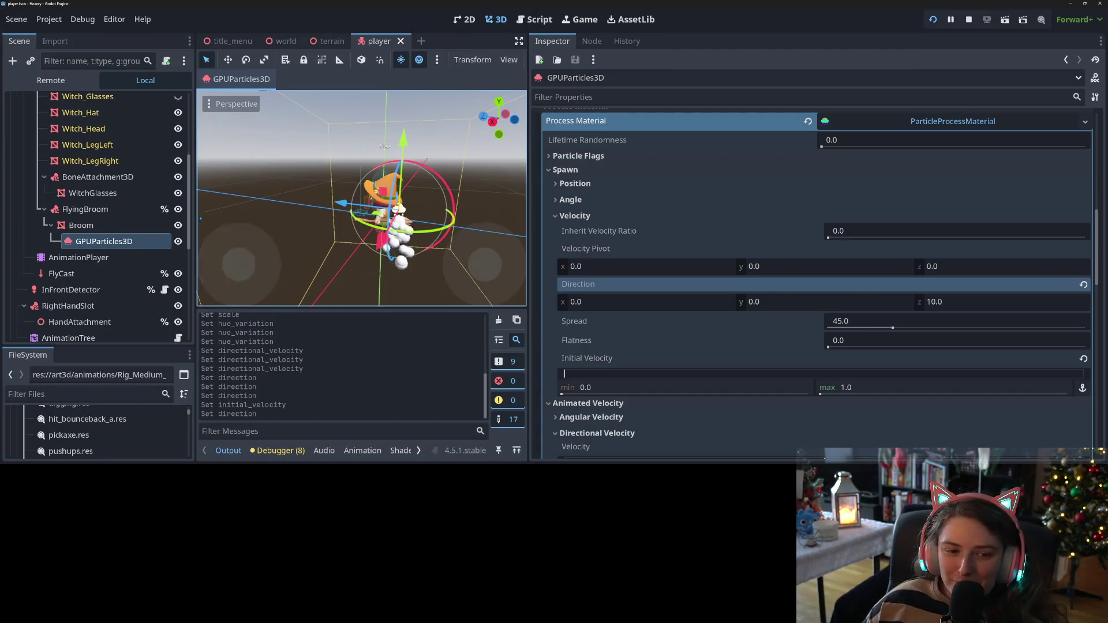
# Shift the broom's particle emitter back along its Z axis and save the player scene
pyautogui.moveTo(342, 203); pyautogui.dragTo(370, 206)
pyautogui.hotkey('ctrl', 's')
pyautogui.hotkey('ctrl', 's')
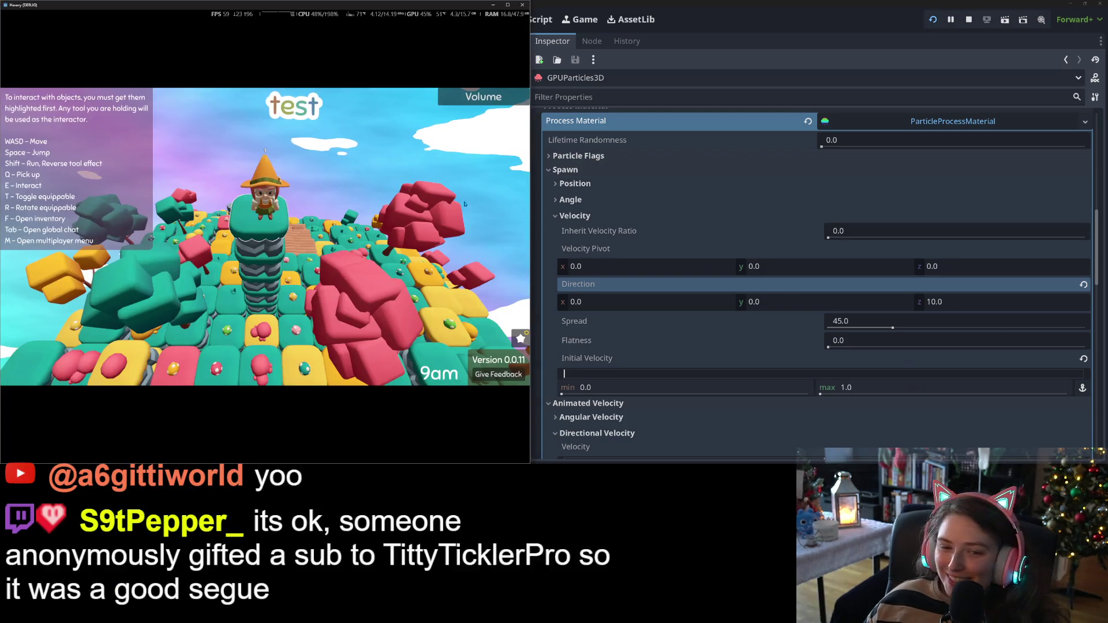
pyautogui.press('space')
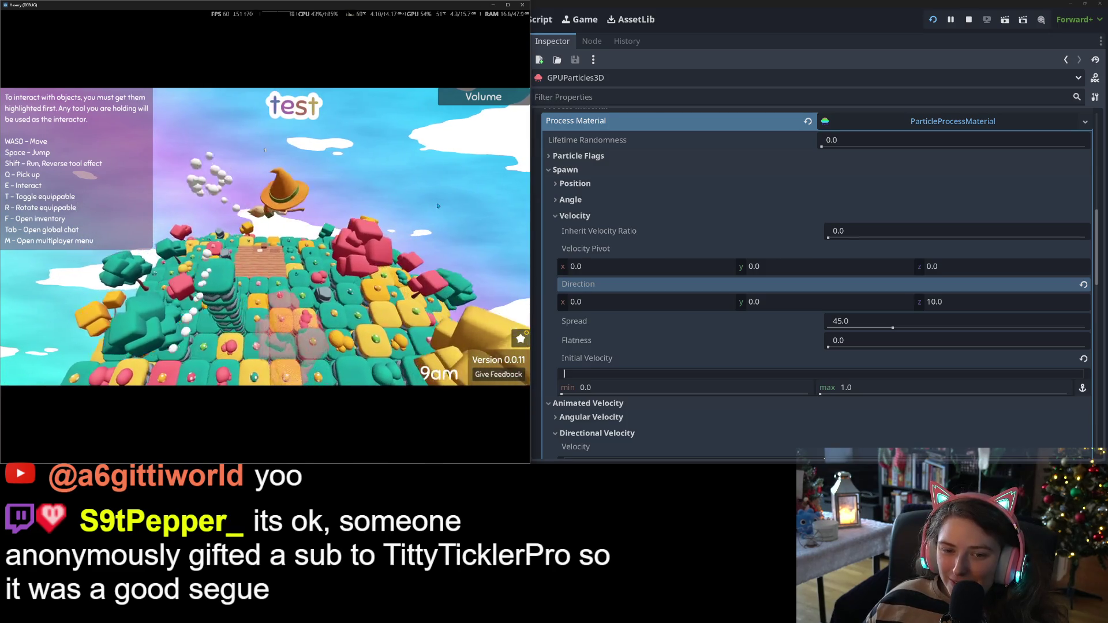
pyautogui.press('w')
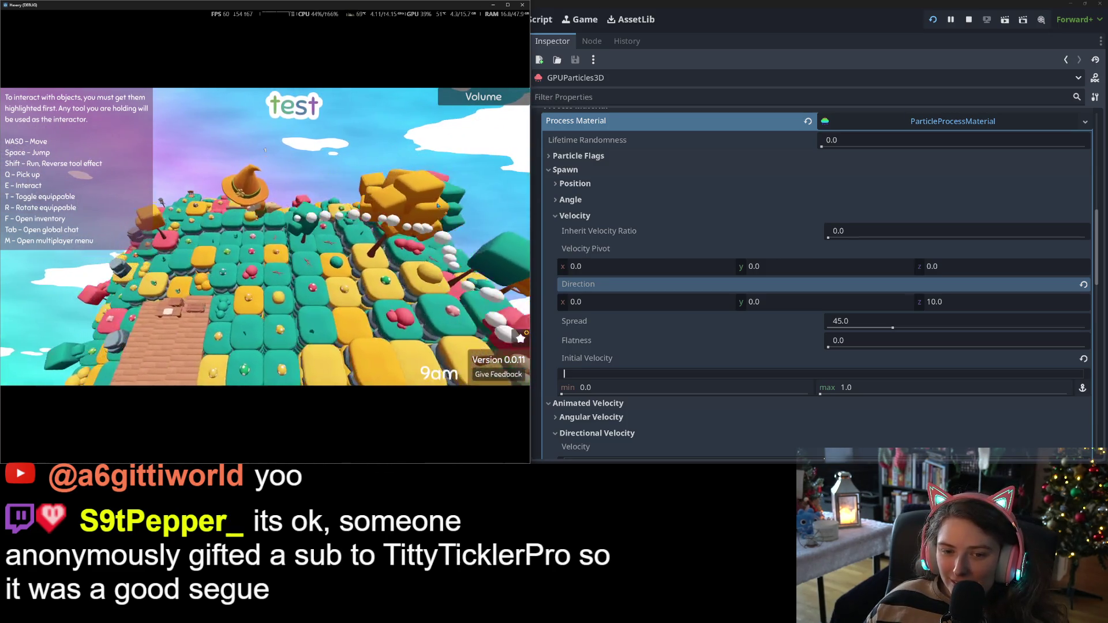
pyautogui.press('w')
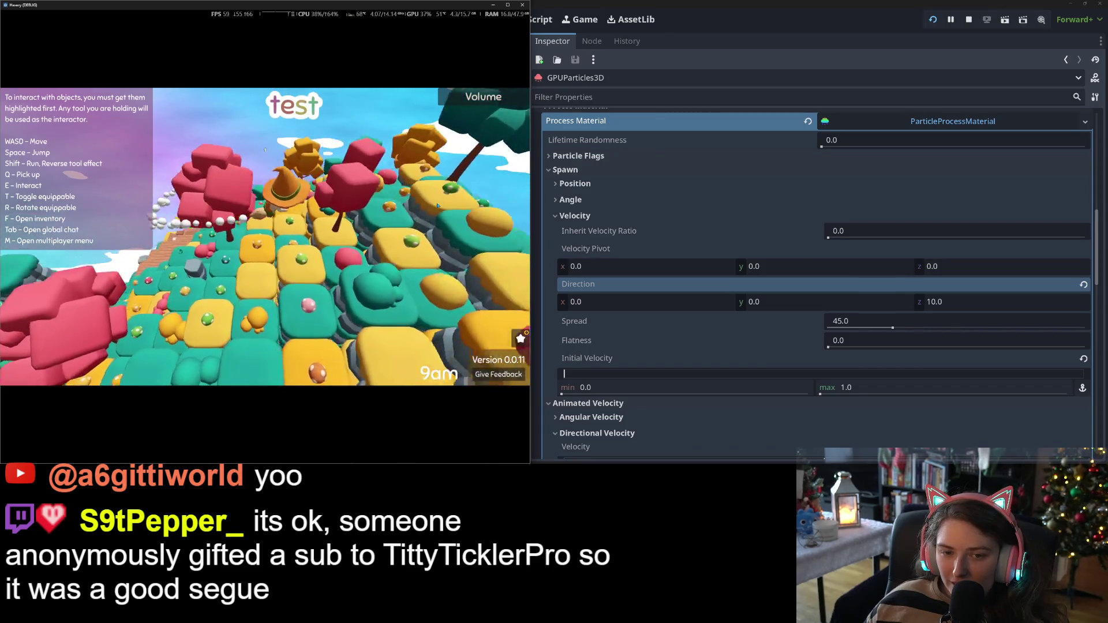
pyautogui.press('w')
pyautogui.press('w')
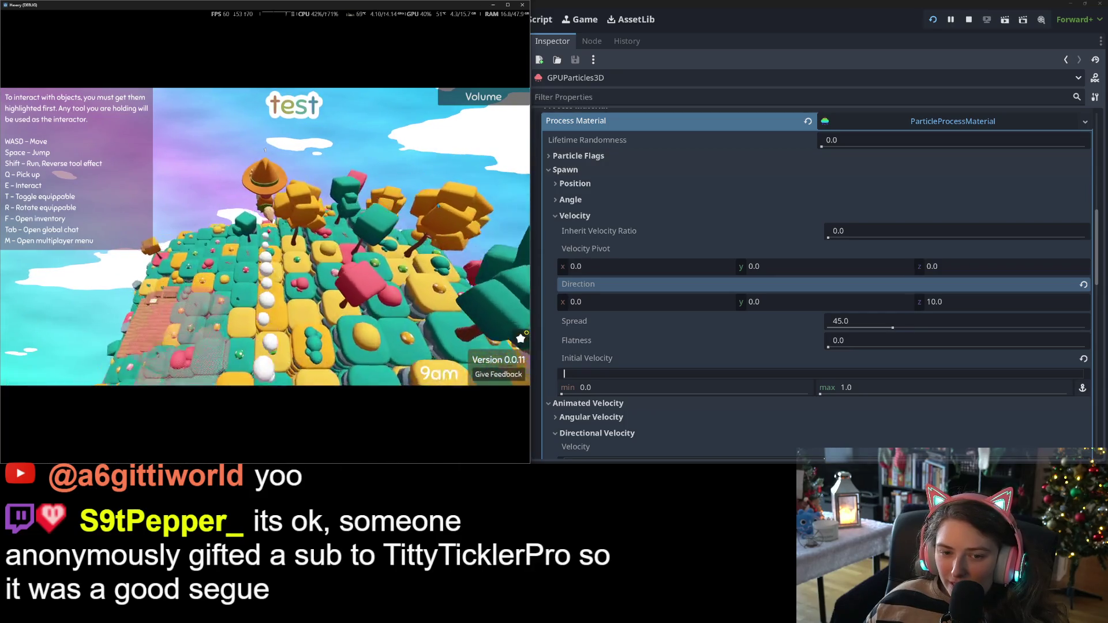
pyautogui.press('w')
pyautogui.press('w')
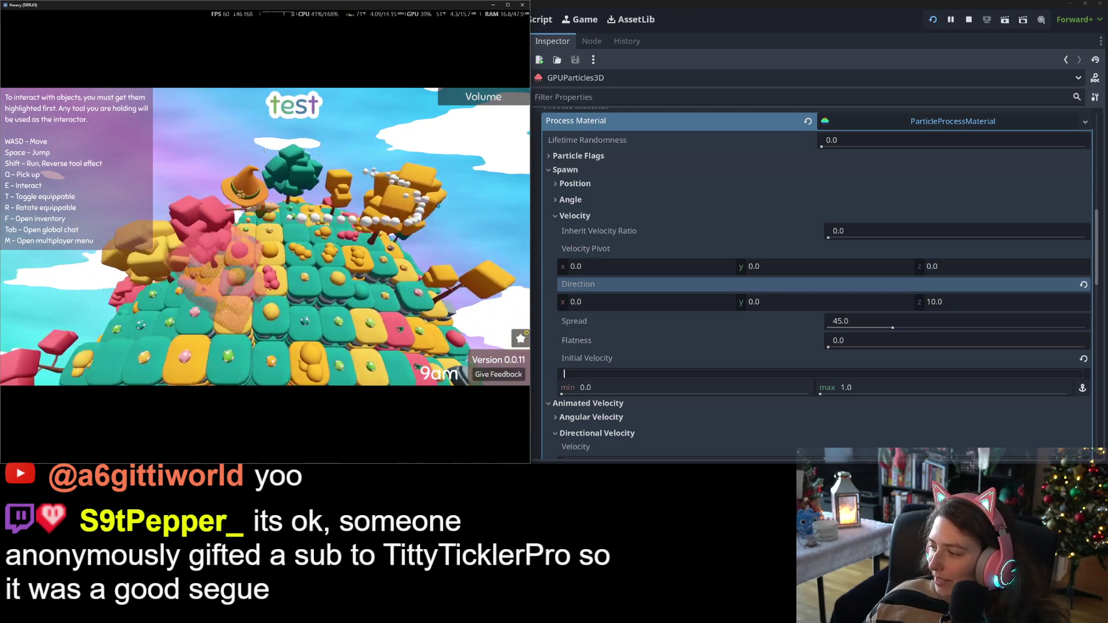
pyautogui.press('w')
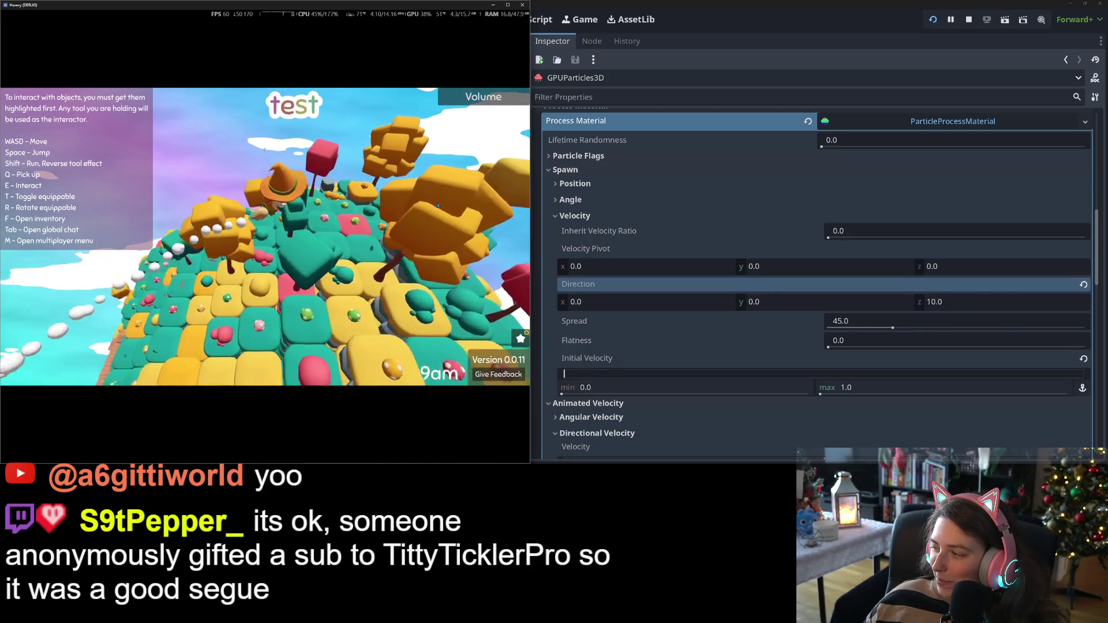
pyautogui.press('w')
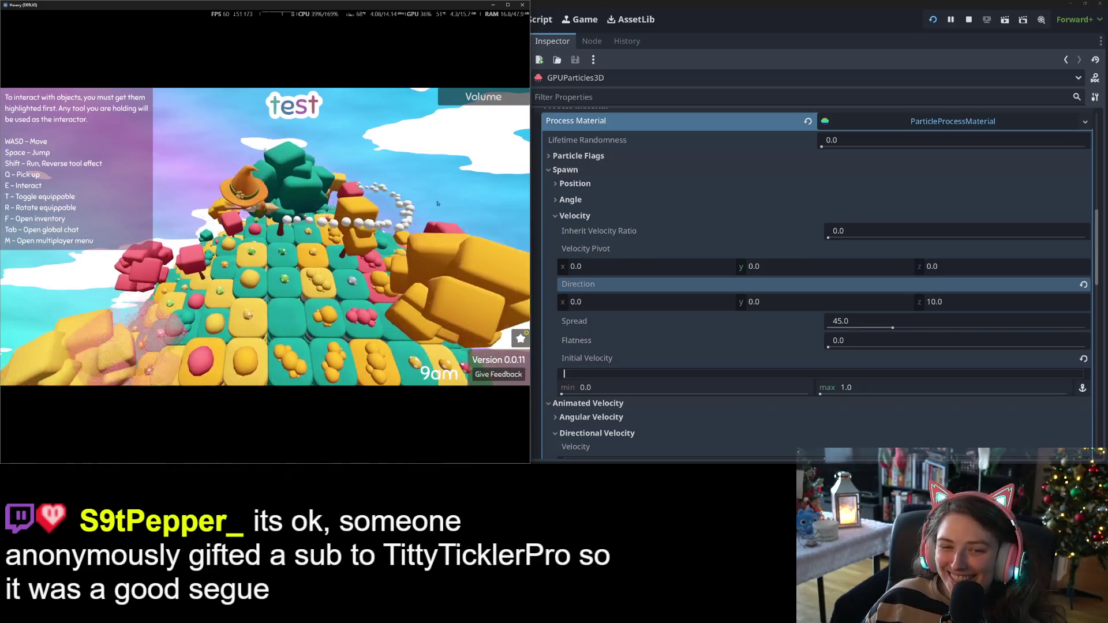
pyautogui.press('w')
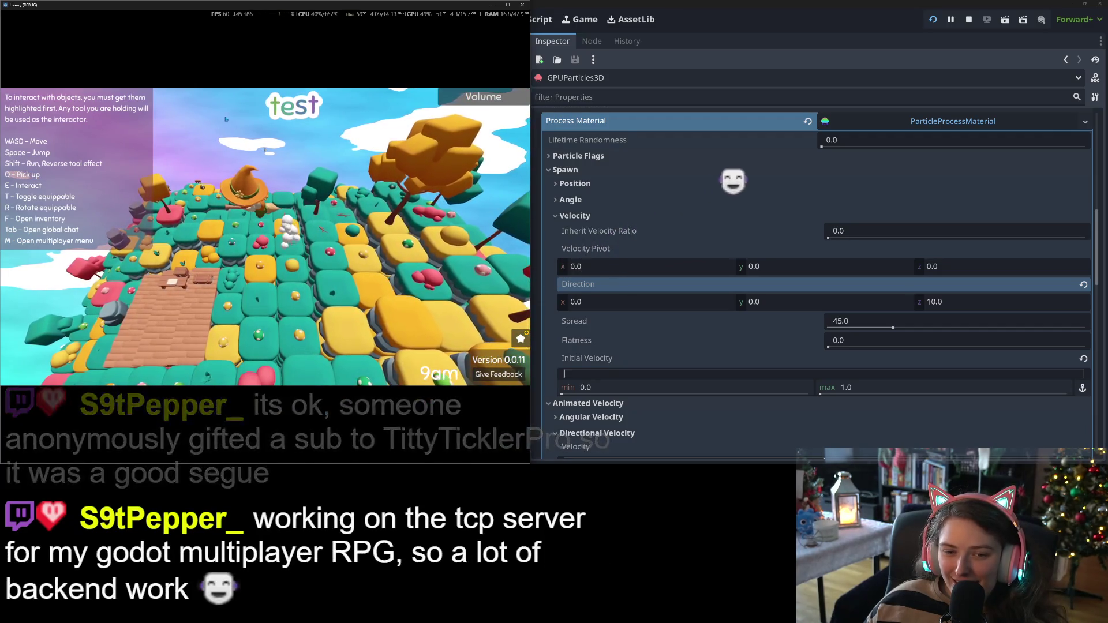
pyautogui.press('w')
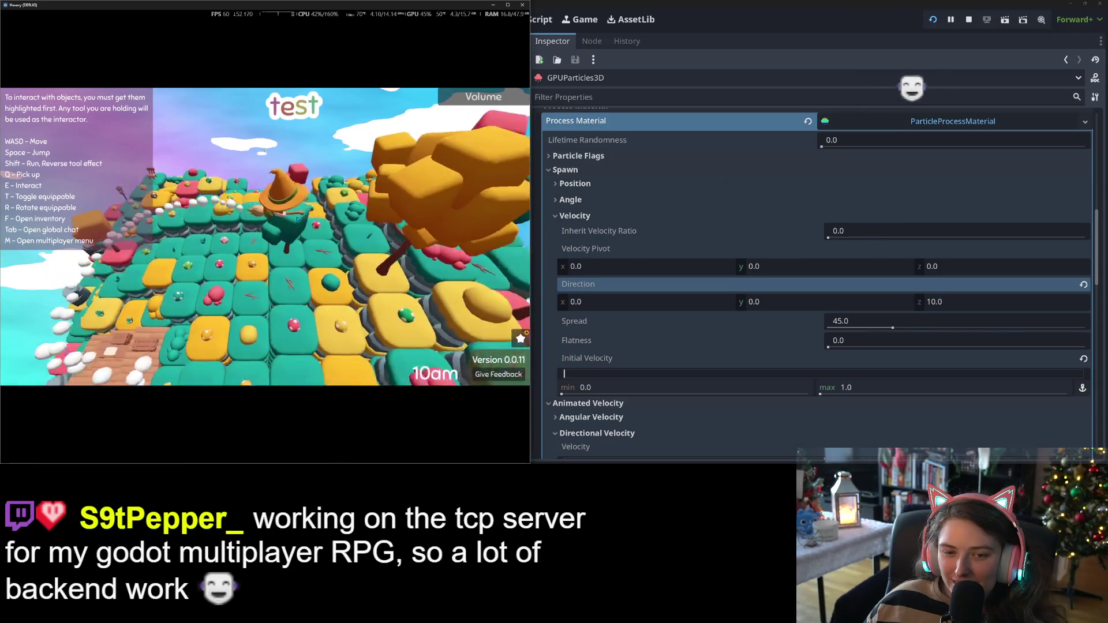
pyautogui.press('w')
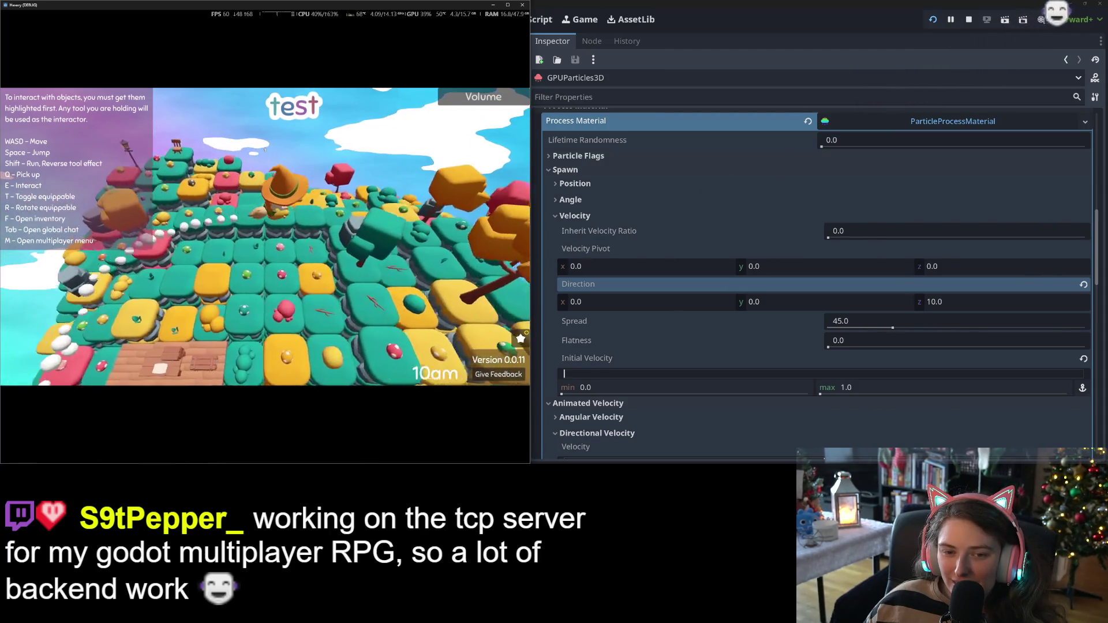
pyautogui.moveTo(450, 4)
pyautogui.mouseDown()
pyautogui.moveTo(462, 136)
pyautogui.moveTo(383, 338)
pyautogui.mouseUp()
# Raise the GPUParticles3D emitter a little on the broom, save the player scene, and move the game window over the viewport
pyautogui.click(430, 318)
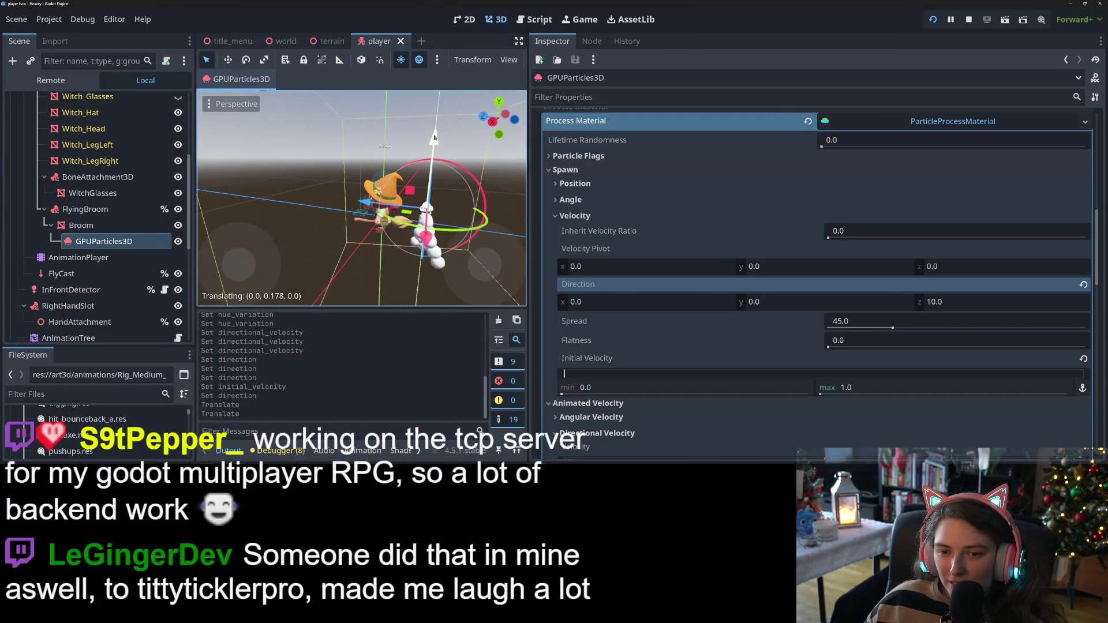
pyautogui.moveTo(484, 196); pyautogui.dragTo(465, 247)
pyautogui.hotkey('ctrl', 's')
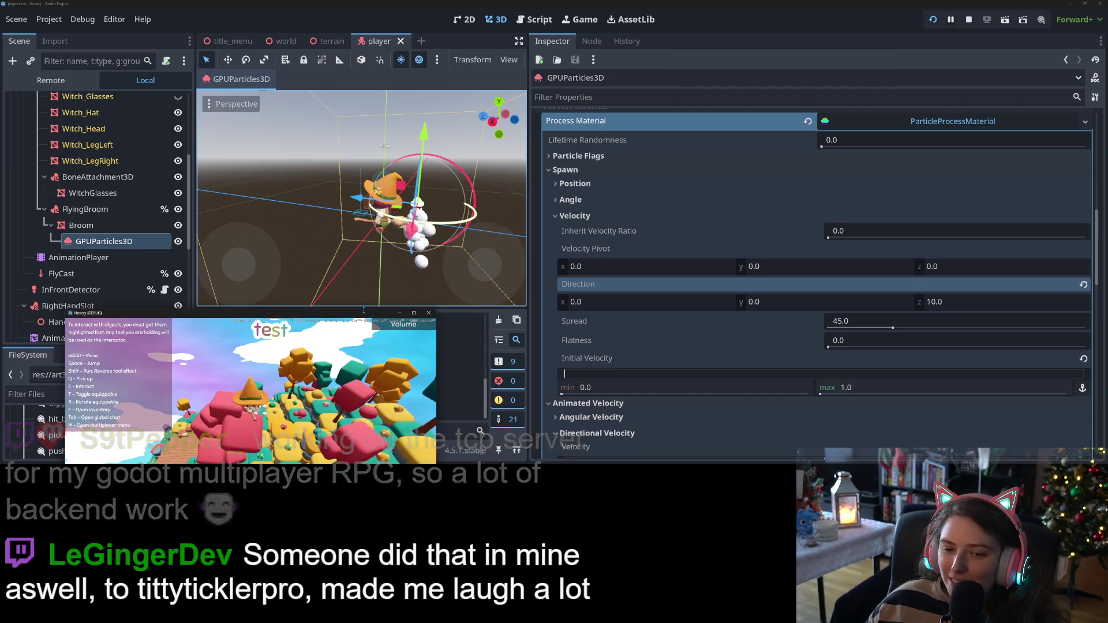
pyautogui.moveTo(364, 314)
pyautogui.mouseDown()
pyautogui.moveTo(464, 140)
pyautogui.moveTo(455, 85)
pyautogui.mouseUp()
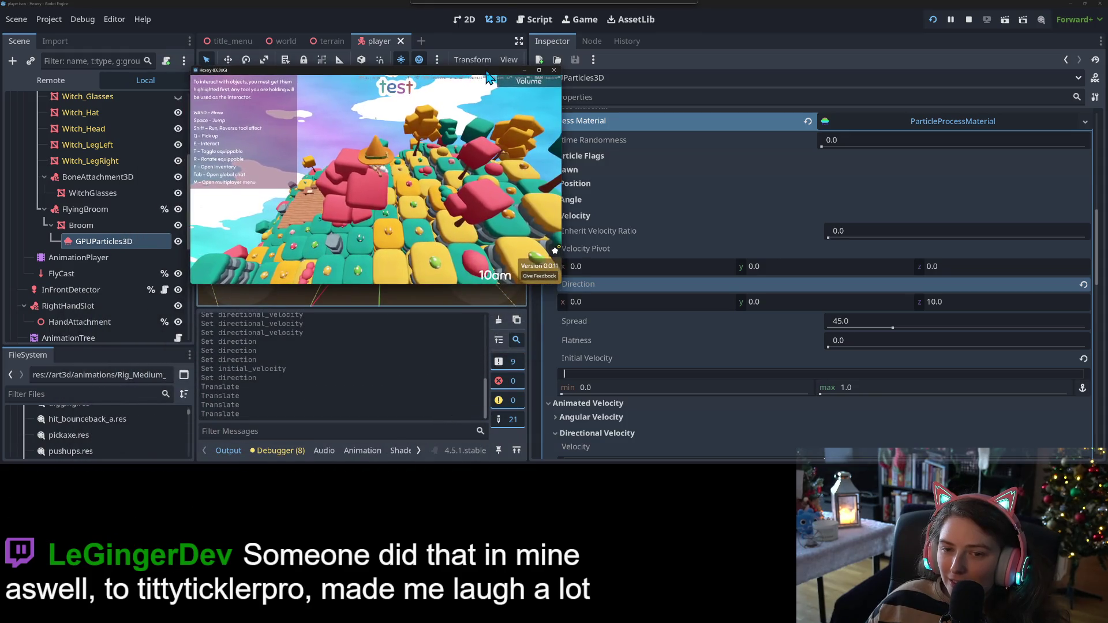
# Tile the game beside the editor, fly the broom to test the raised trail, then scroll the Inspector to Gravity
pyautogui.press('super+Left')
pyautogui.click(487, 73)
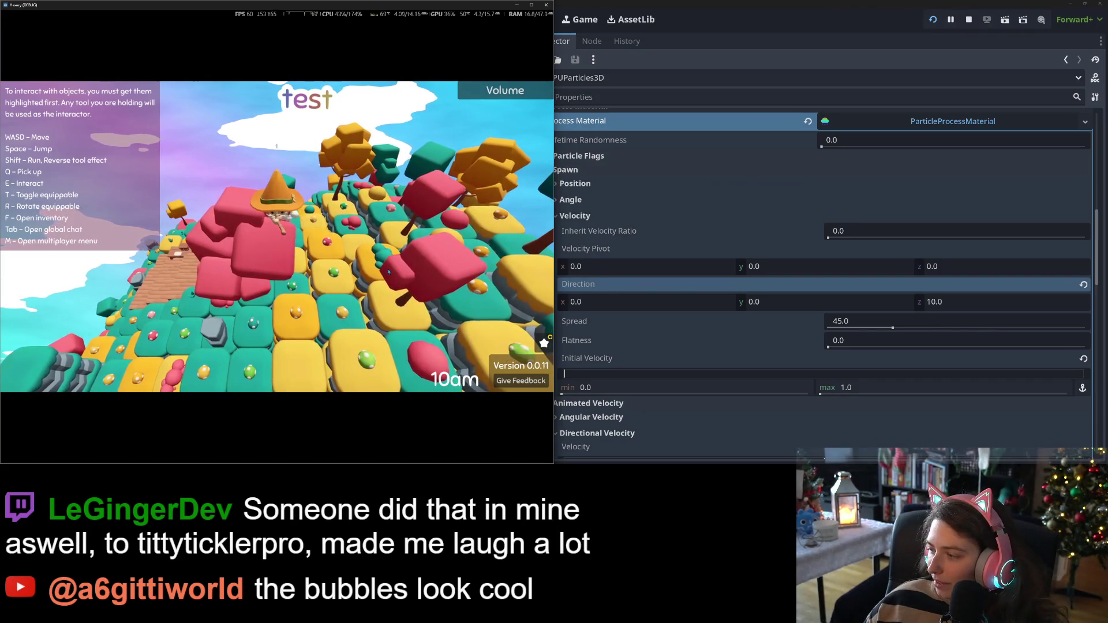
pyautogui.moveTo(386, 277); pyautogui.dragTo(418, 294)
pyautogui.press('w')
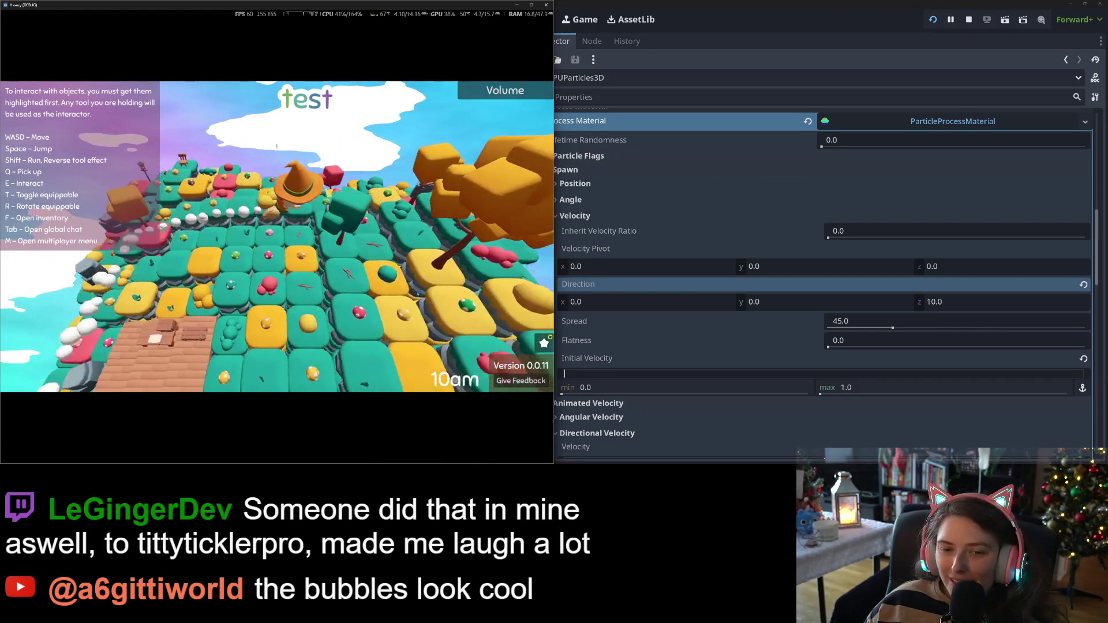
pyautogui.press('w')
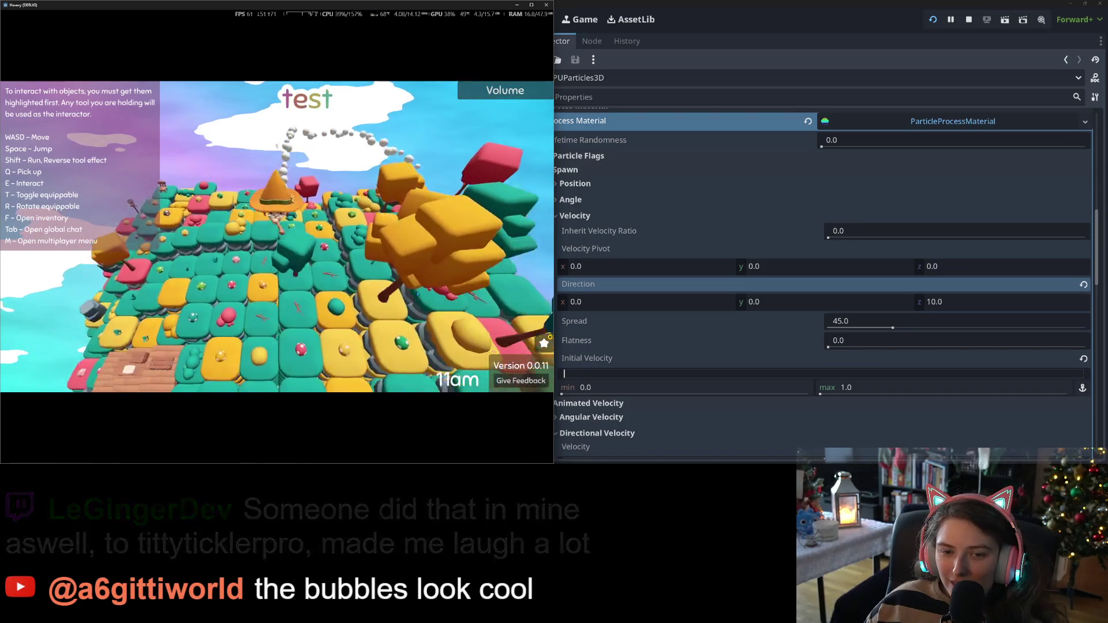
pyautogui.press('w')
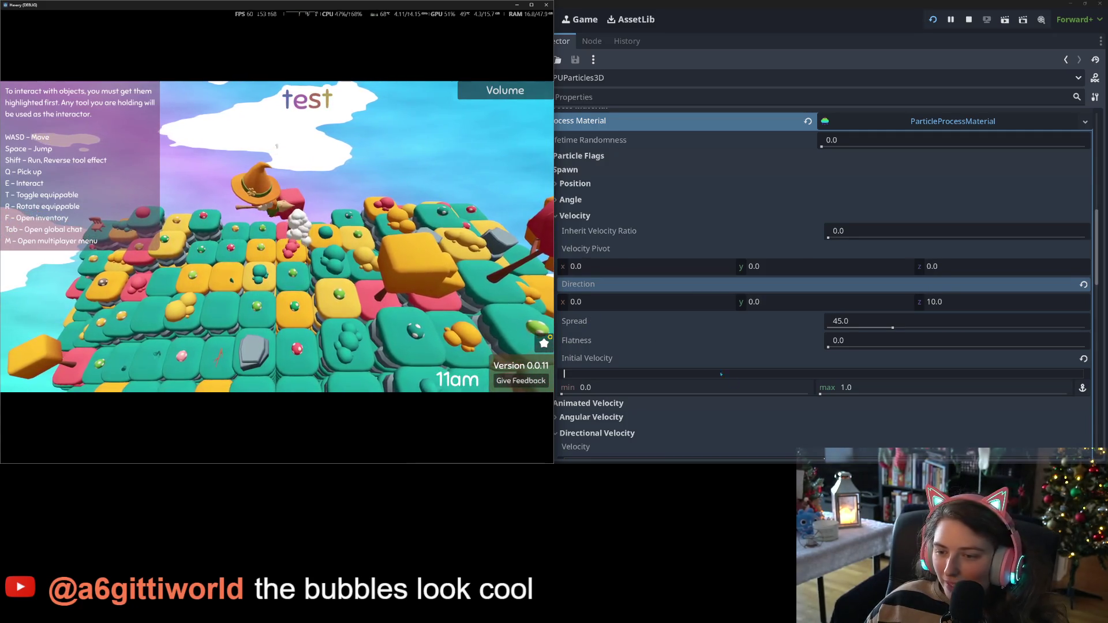
pyautogui.scroll(-10, 721, 374)
pyautogui.click(671, 3)
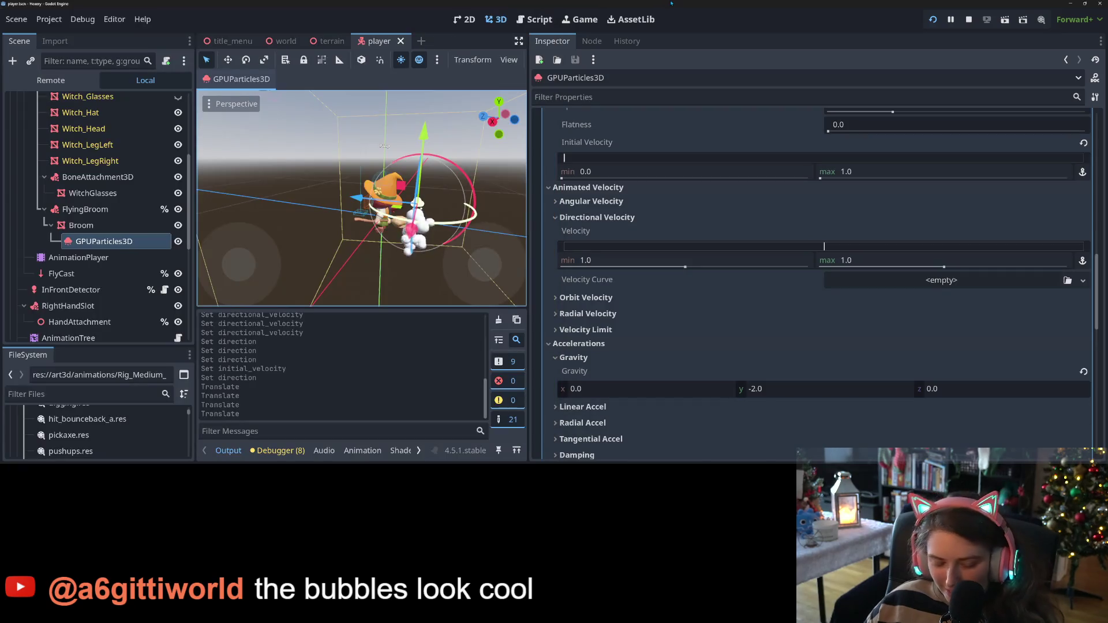
# Place the game left and the editor right, nudge the emitter up on the broom, and save the scene
pyautogui.press('super+Right')
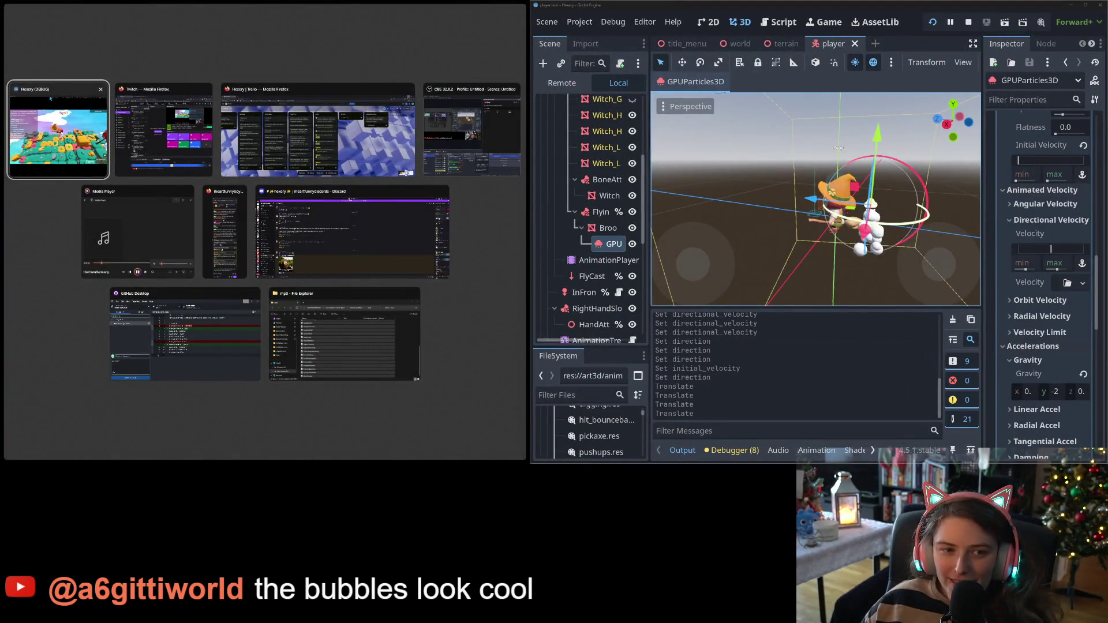
pyautogui.click(51, 99)
pyautogui.moveTo(870, 145); pyautogui.dragTo(881, 128)
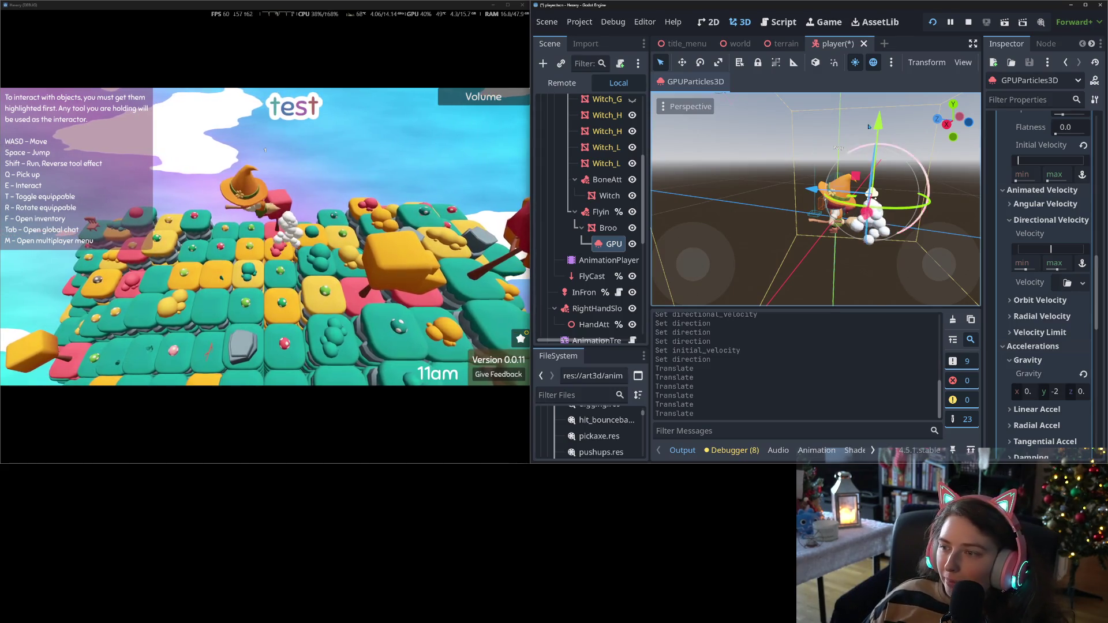
pyautogui.moveTo(879, 127); pyautogui.dragTo(878, 127)
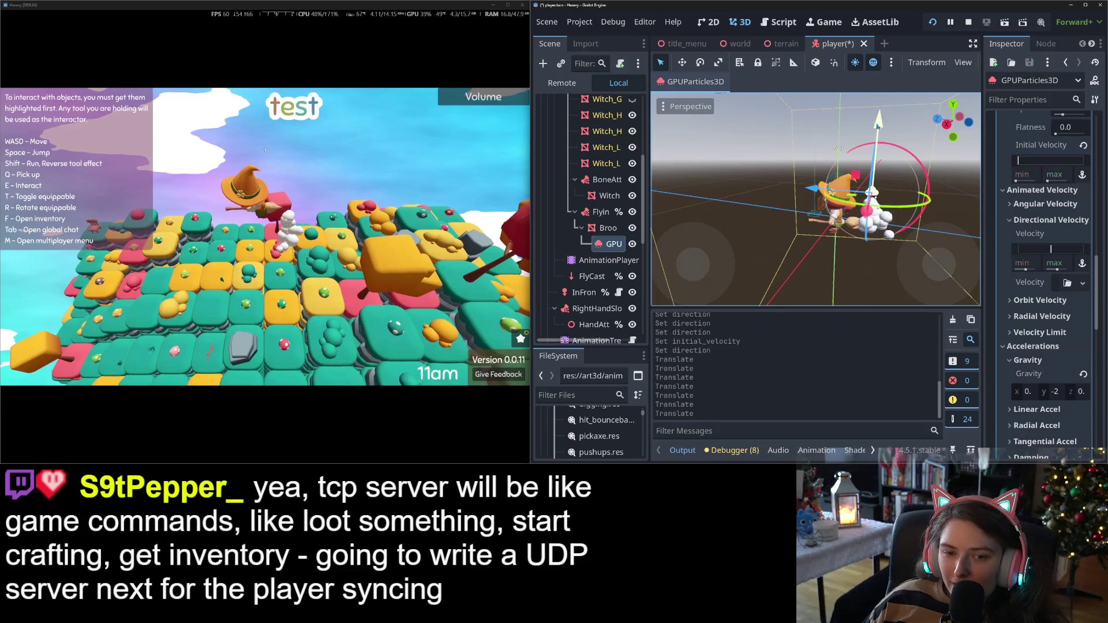
pyautogui.click(878, 126)
pyautogui.hotkey('ctrl', 's')
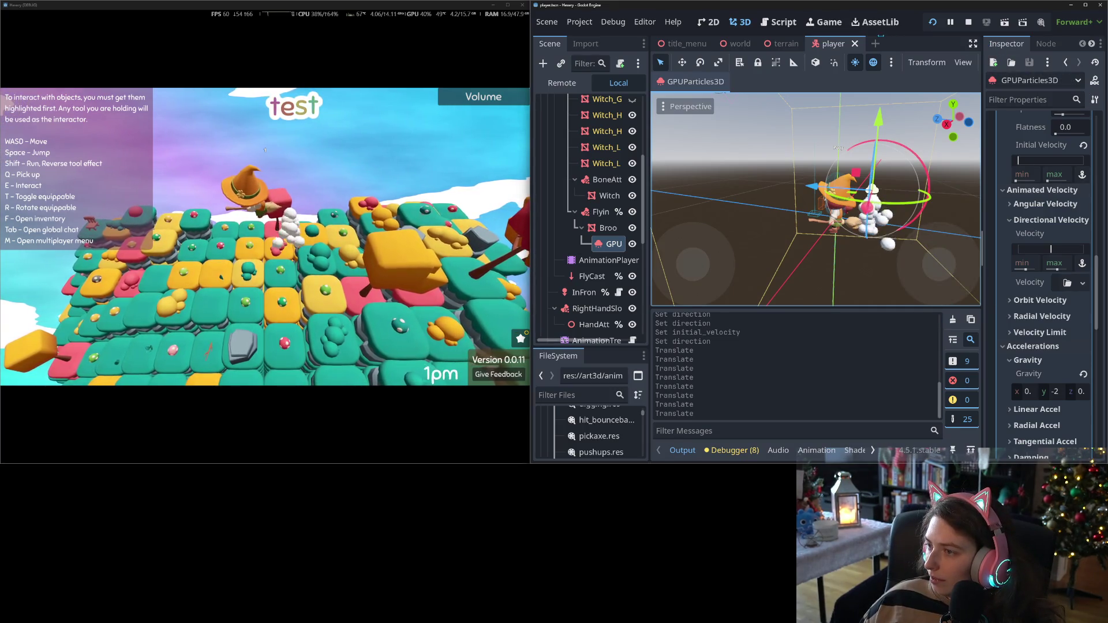
pyautogui.moveTo(649, 249); pyautogui.dragTo(629, 249)
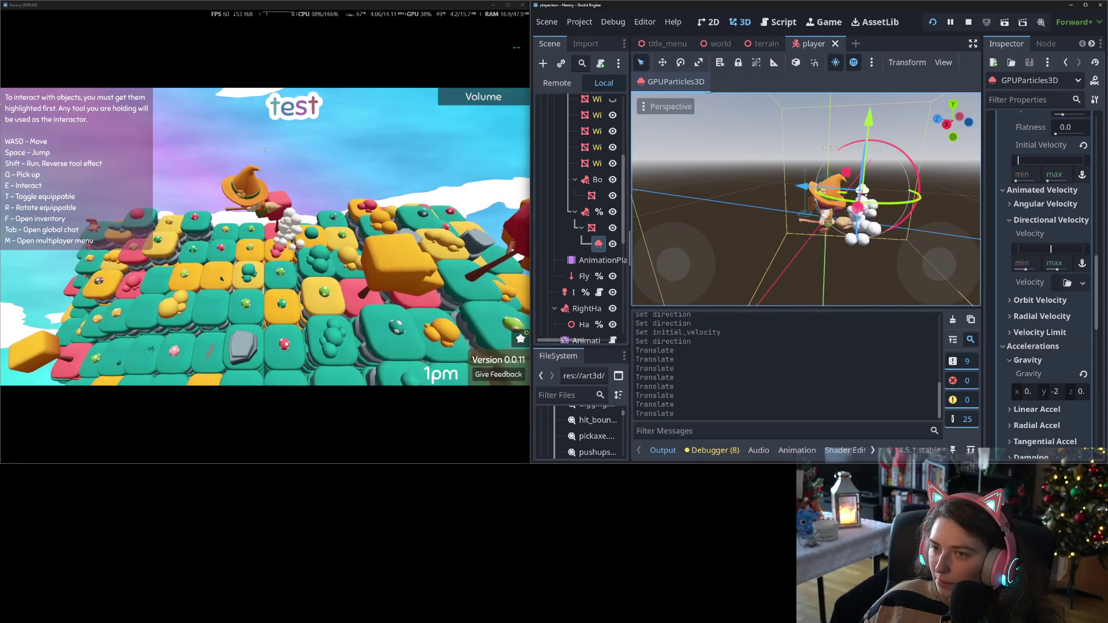
# Set the broom GPUParticles3D Amount from 40 to 20
pyautogui.moveTo(982, 248); pyautogui.dragTo(963, 248)
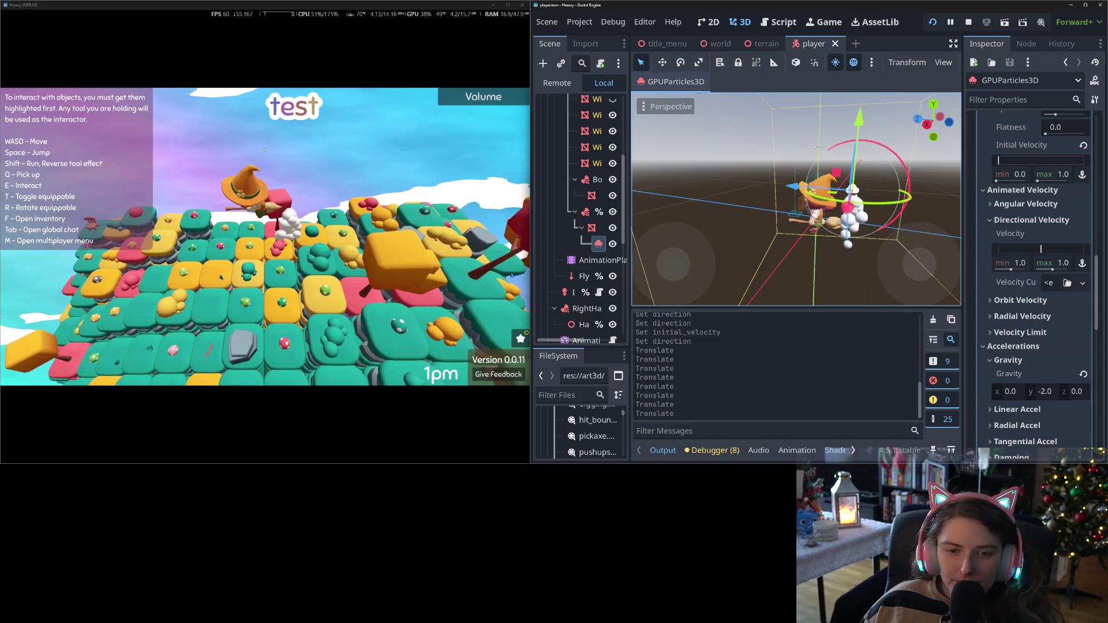
pyautogui.scroll(15, 1031, 277)
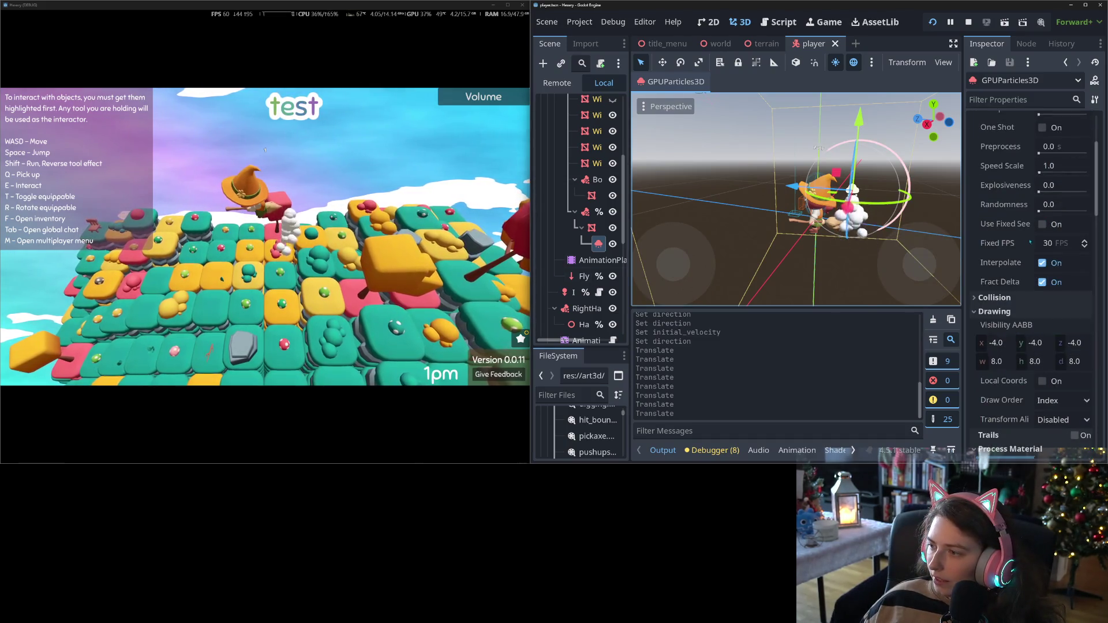
pyautogui.click(1057, 153)
pyautogui.write('20')
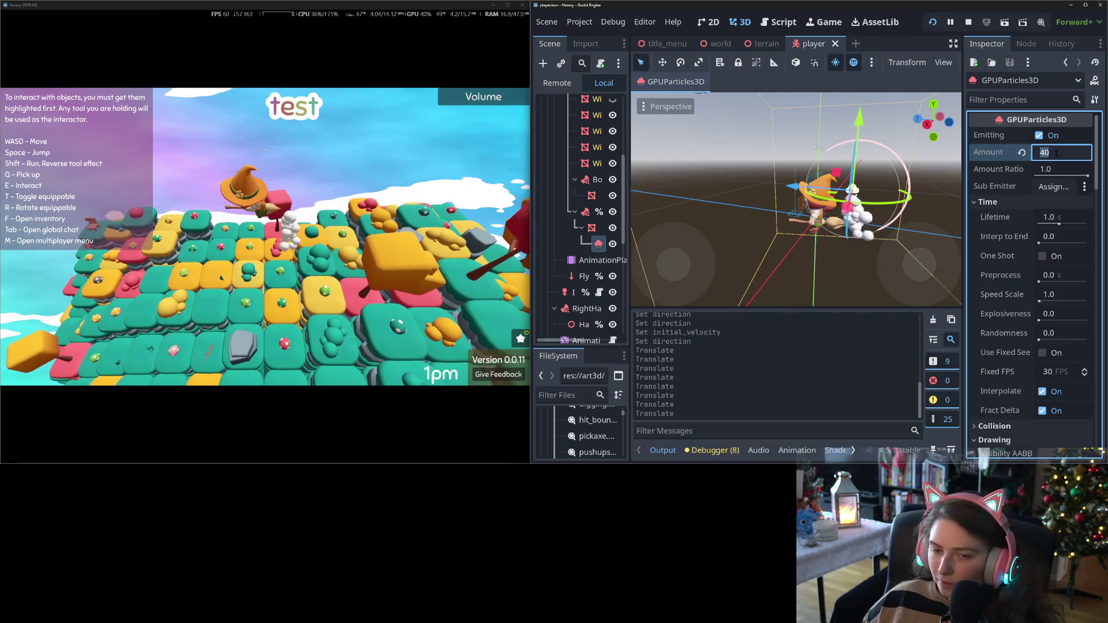
pyautogui.press('Return')
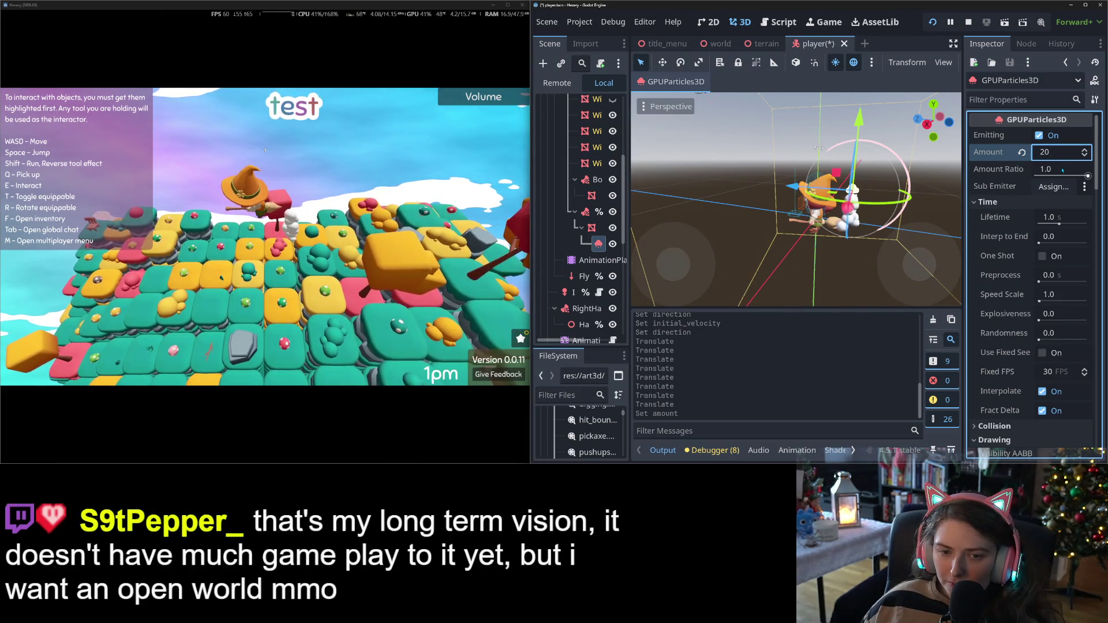
# Fly the witch forward, left and briefly upward in the running game to check the thinner trail
pyautogui.click(518, 224)
pyautogui.press('w')
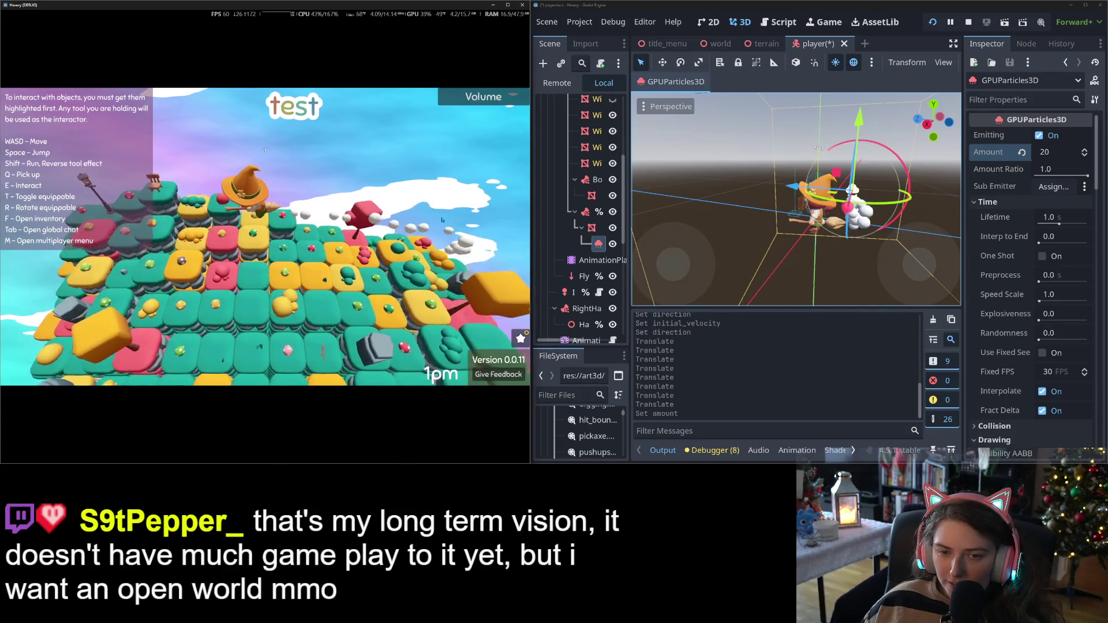
pyautogui.press('a')
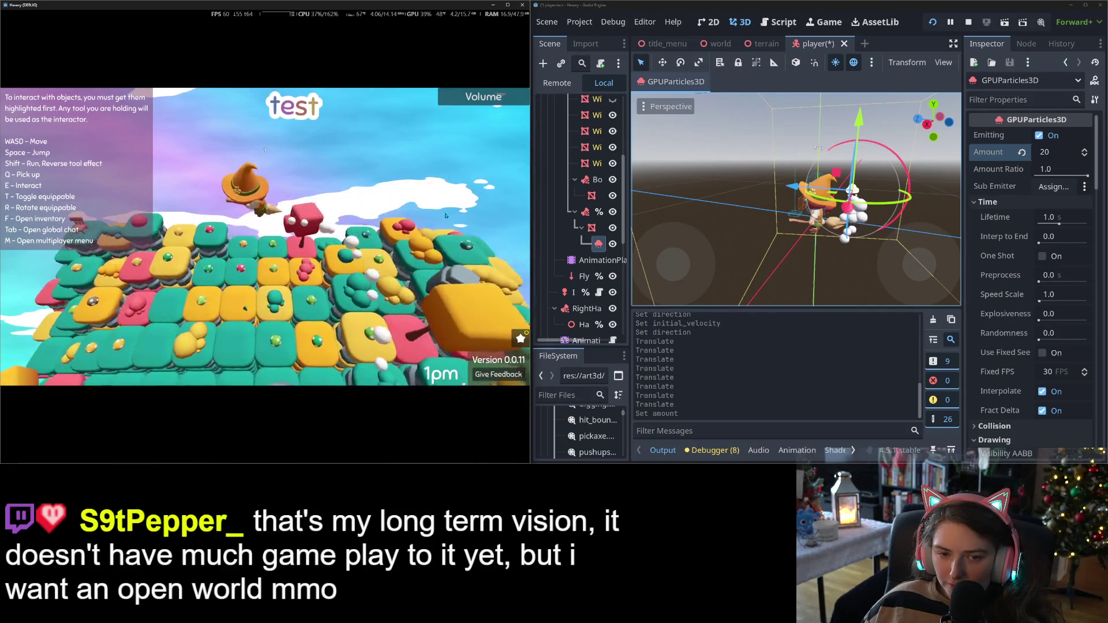
pyautogui.press('space')
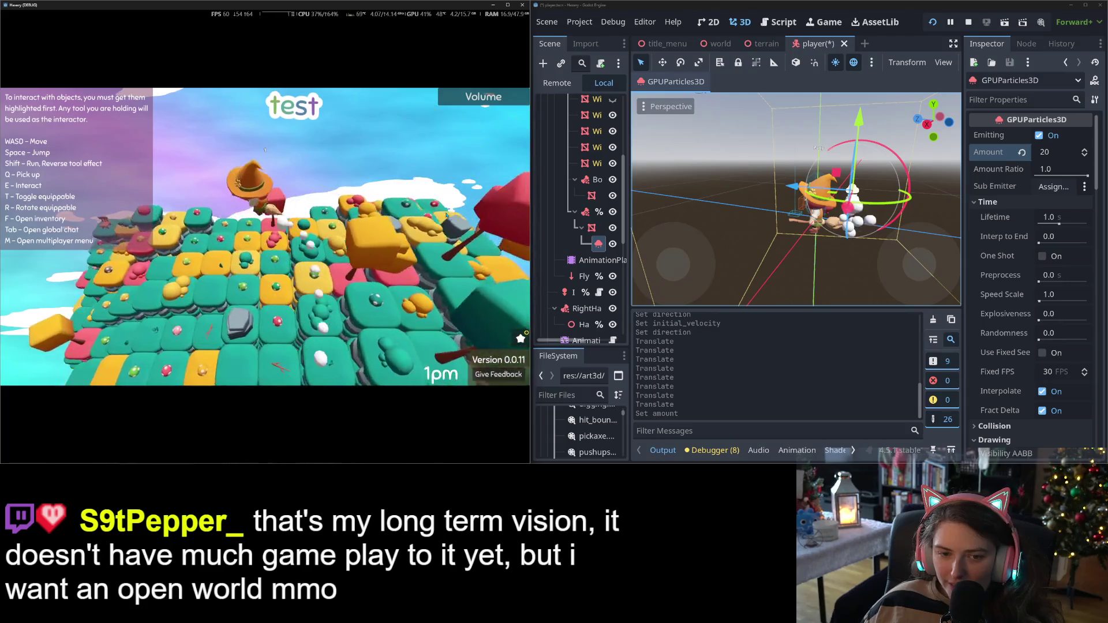
pyautogui.press('a')
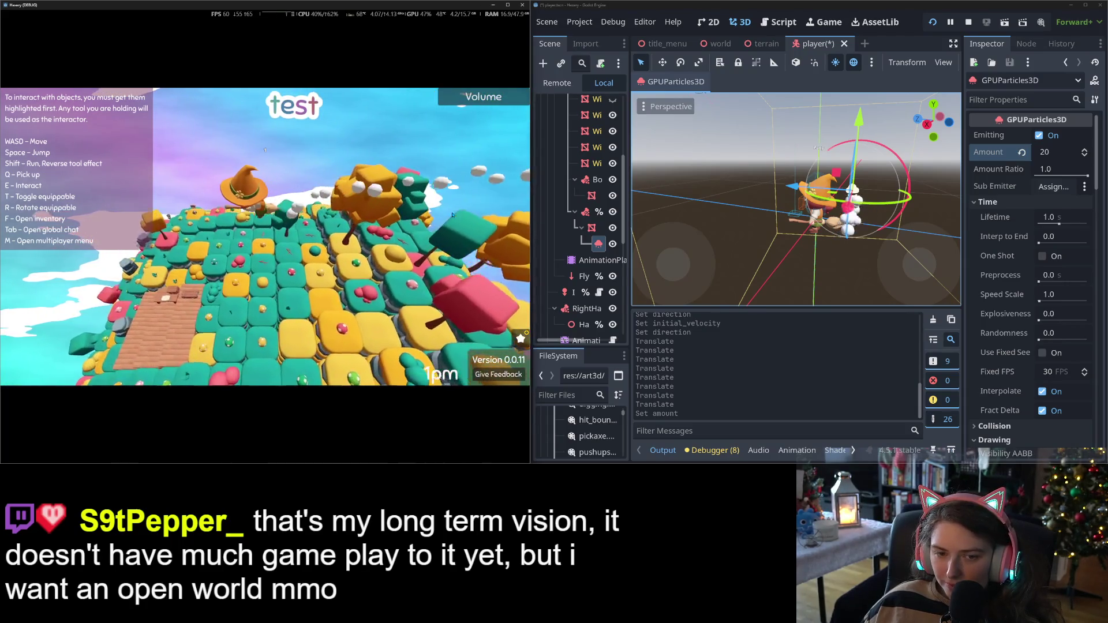
pyautogui.press('w')
pyautogui.press('w')
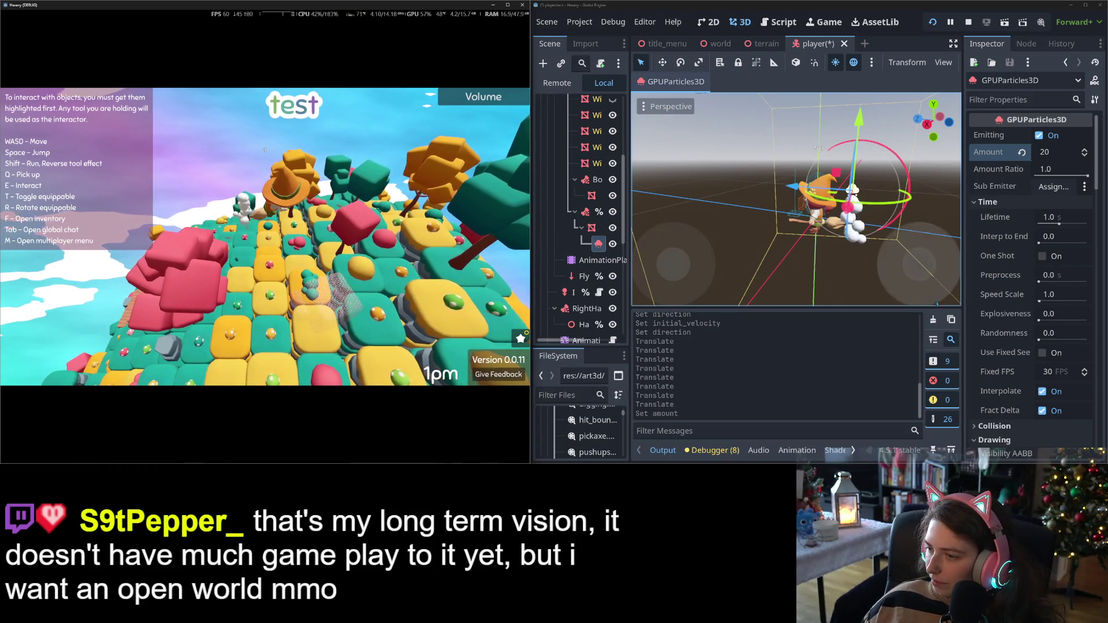
pyautogui.scroll(-15, 996, 417)
# Set the emitter's Transform Position X and Z to 0
pyautogui.scroll(-20, 996, 417)
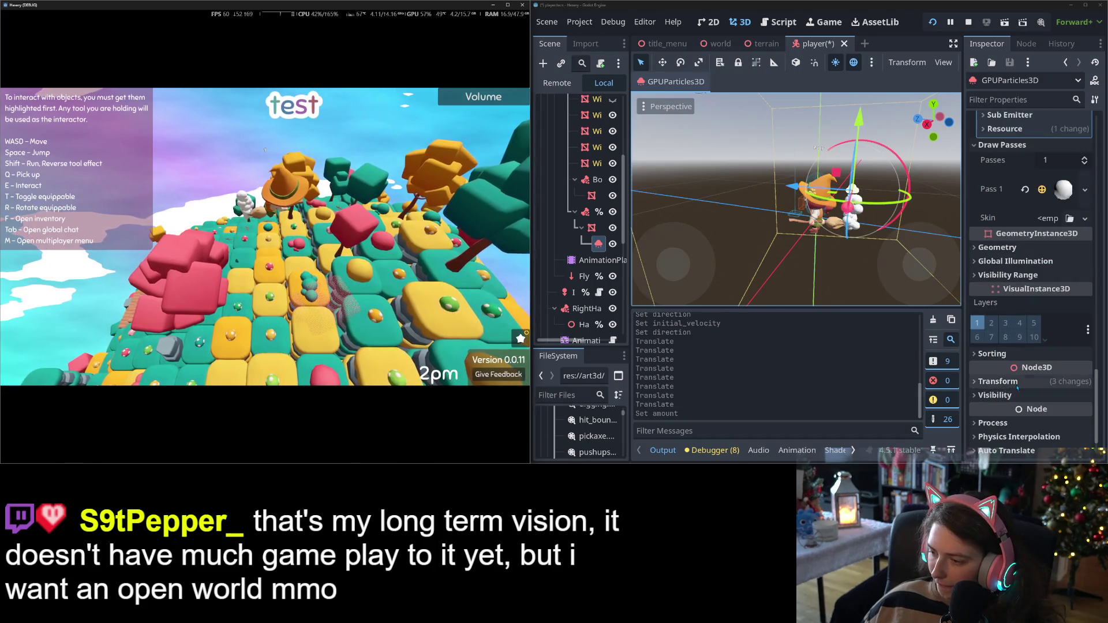
pyautogui.click(1018, 387)
pyautogui.click(997, 413)
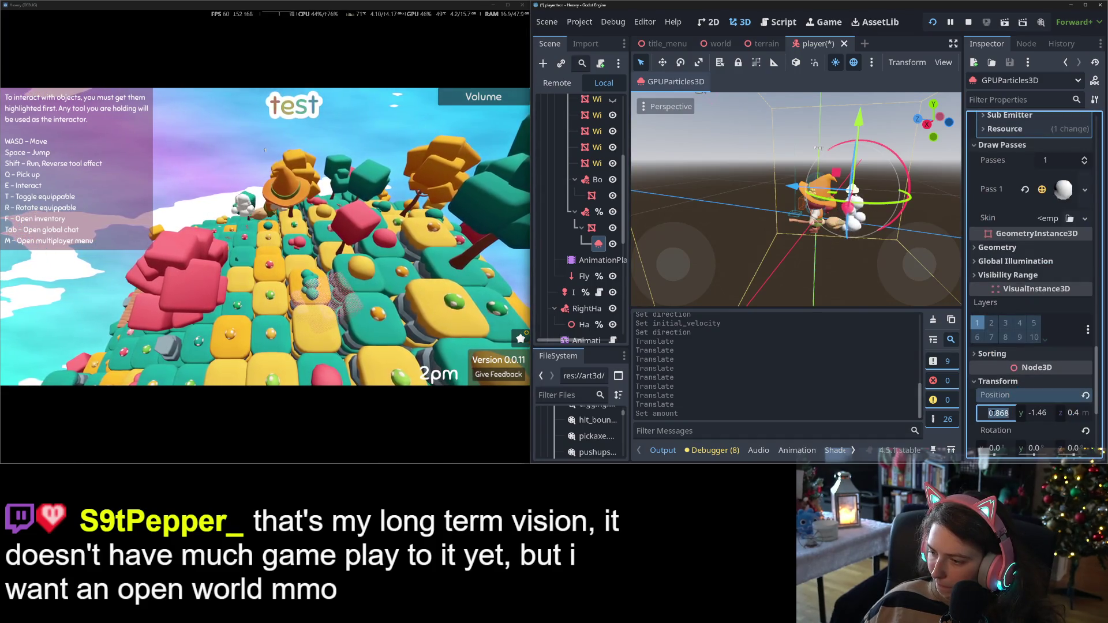
pyautogui.write('0')
pyautogui.press('Return')
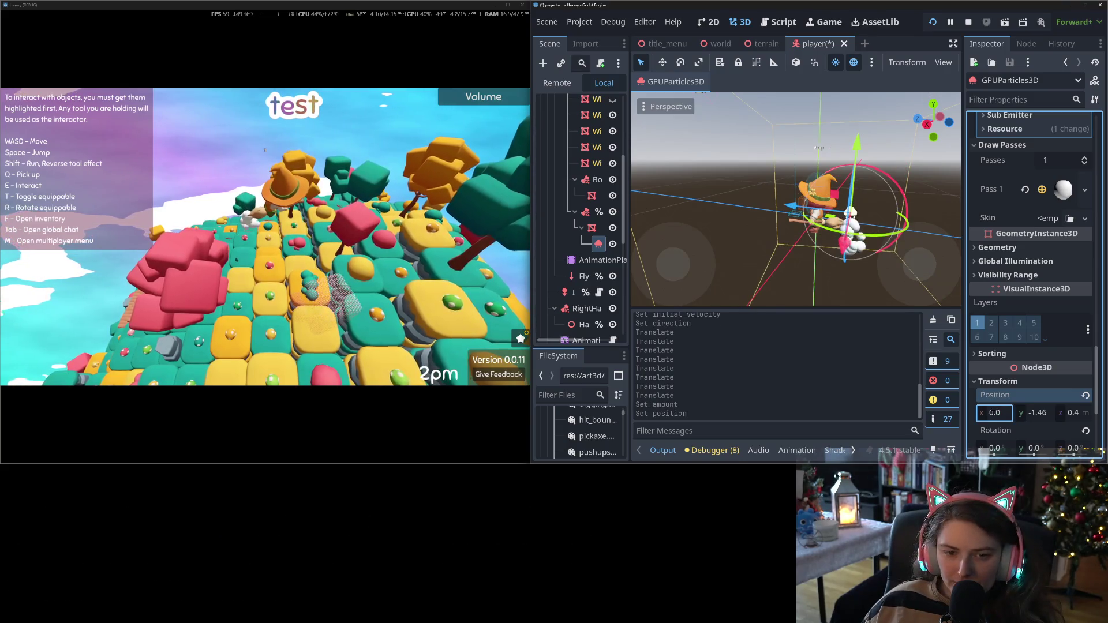
pyautogui.click(1084, 414)
pyautogui.write('0')
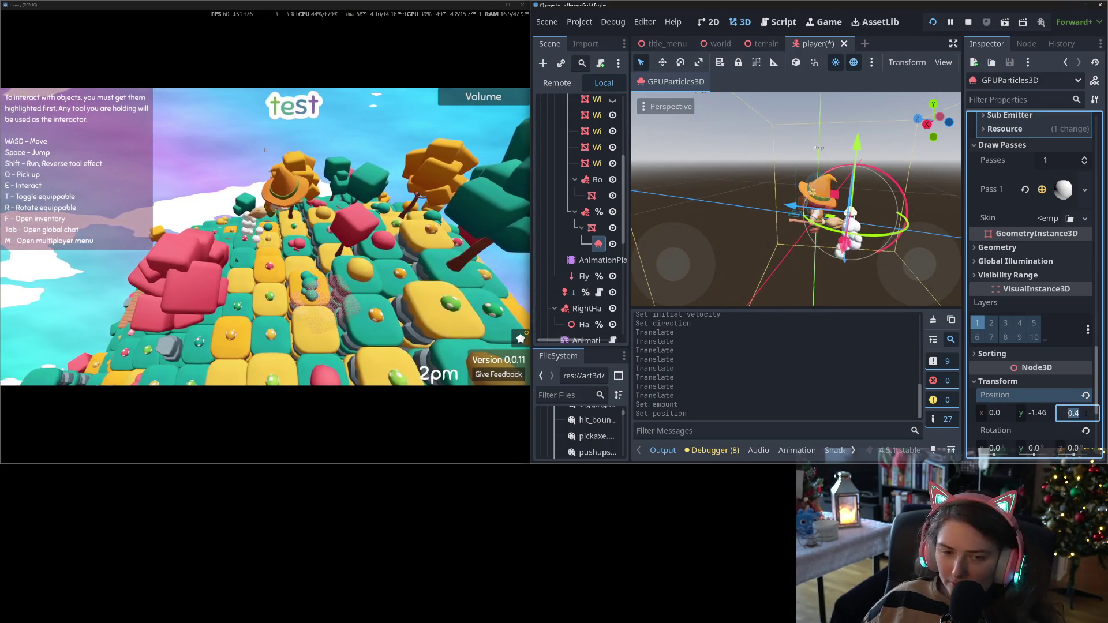
pyautogui.press('Return')
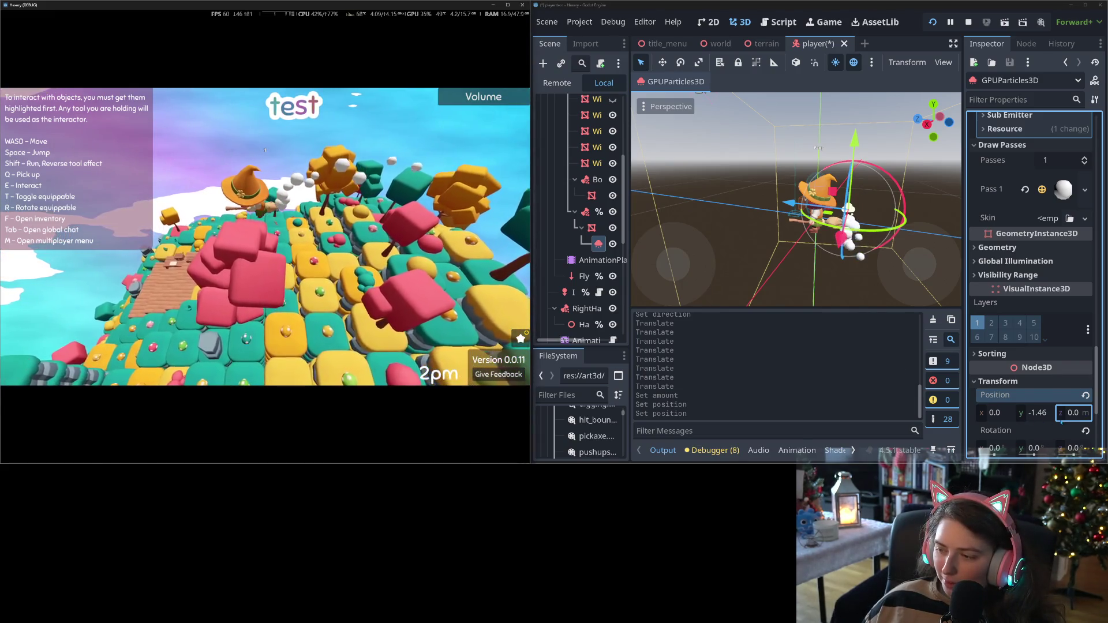
# Try and undo small X/Z nudges, drag the emitter lower along the broom, and reset its rotation
pyautogui.moveTo(998, 414); pyautogui.dragTo(1002, 415)
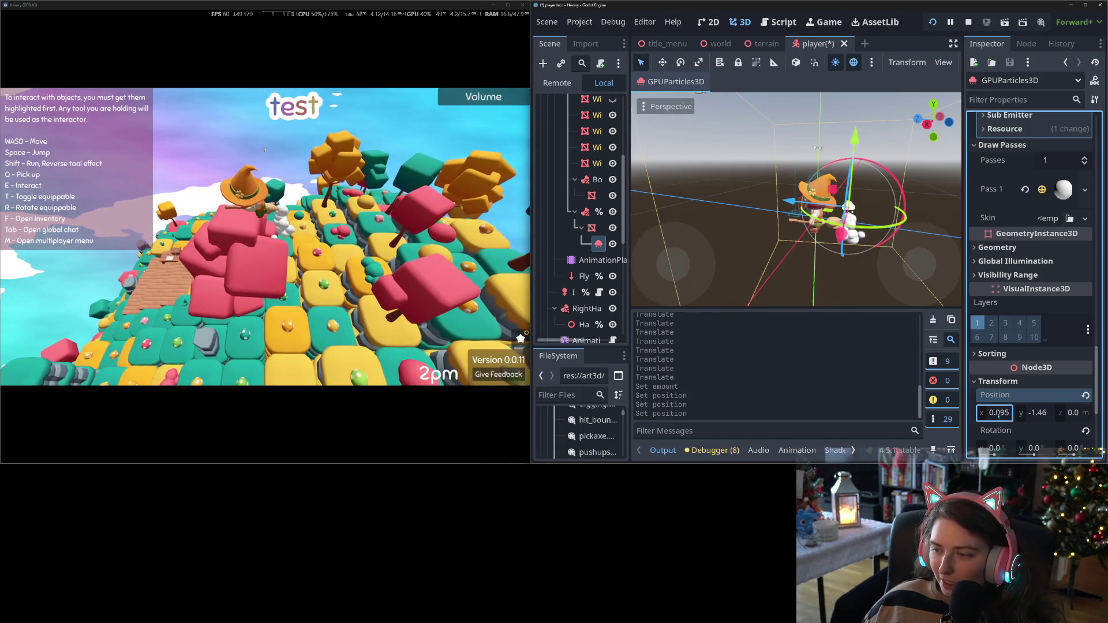
pyautogui.hotkey('ctrl', 'z')
pyautogui.moveTo(1071, 412); pyautogui.dragTo(1075, 413)
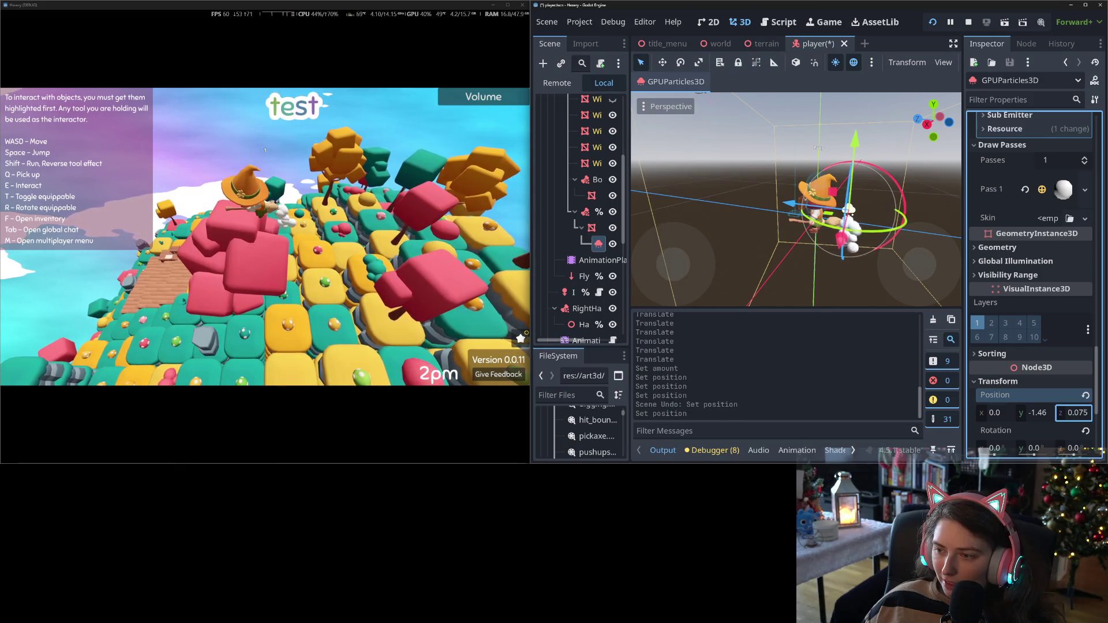
pyautogui.hotkey('ctrl', 'z')
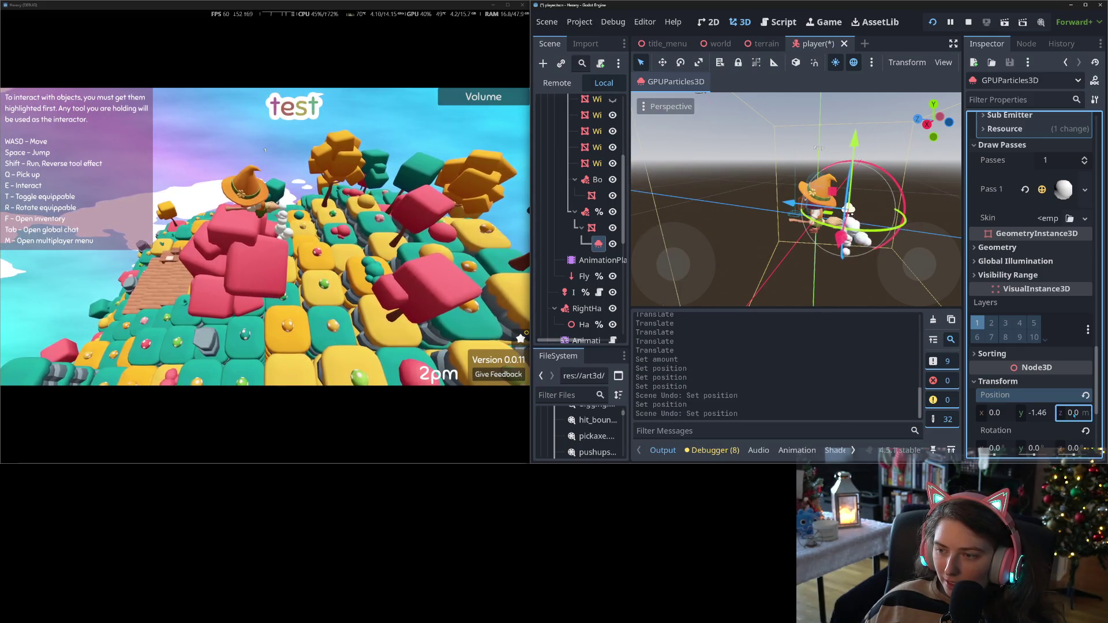
pyautogui.moveTo(790, 203); pyautogui.dragTo(799, 204)
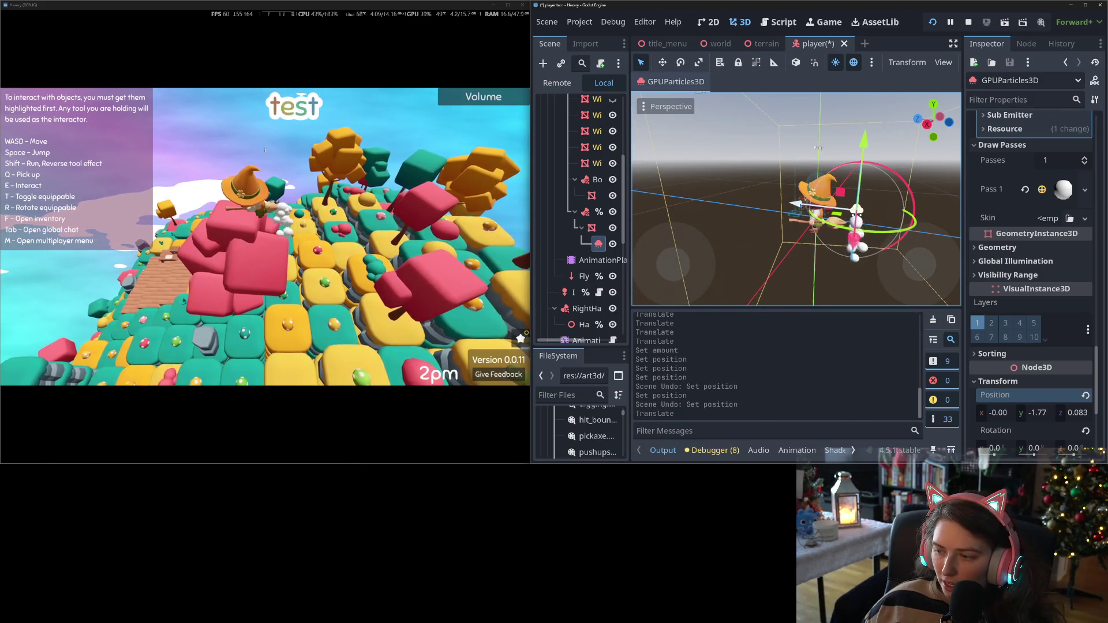
pyautogui.click(1086, 431)
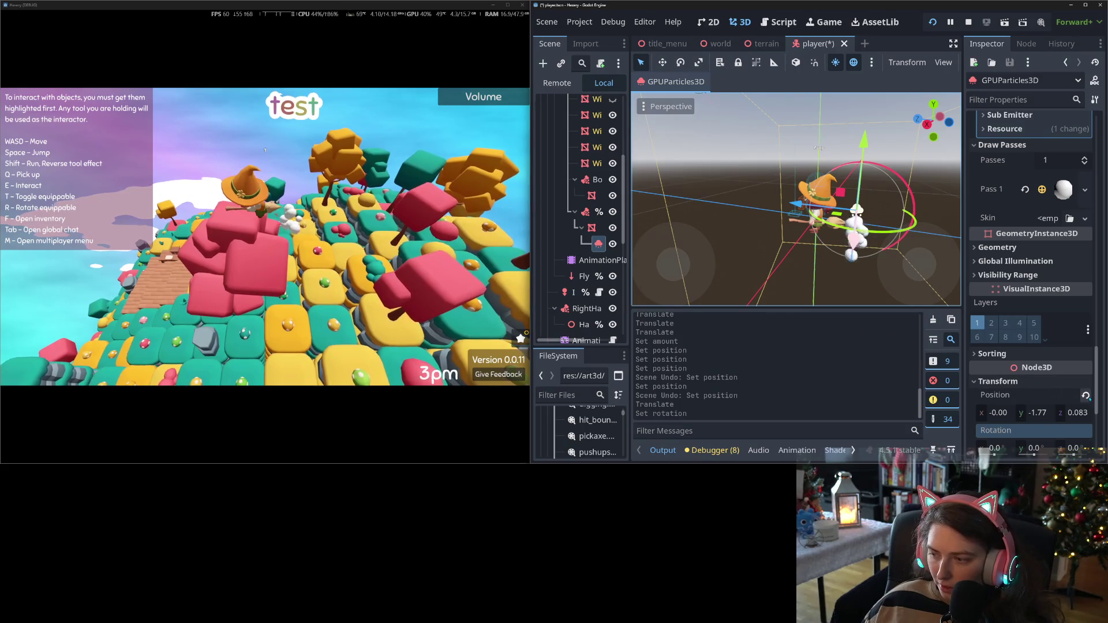
# Reset the emitter position, place it below the broom at about (-0.01, -1.61, 0.44), and save
pyautogui.click(1086, 396)
pyautogui.moveTo(759, 202); pyautogui.dragTo(794, 206)
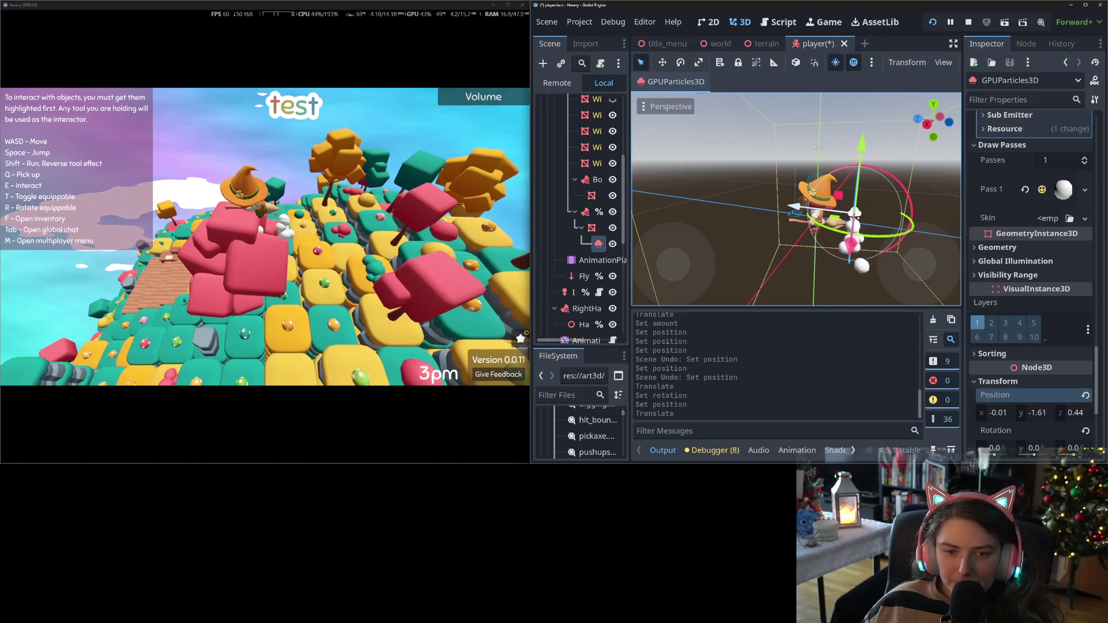
pyautogui.hotkey('ctrl', 's')
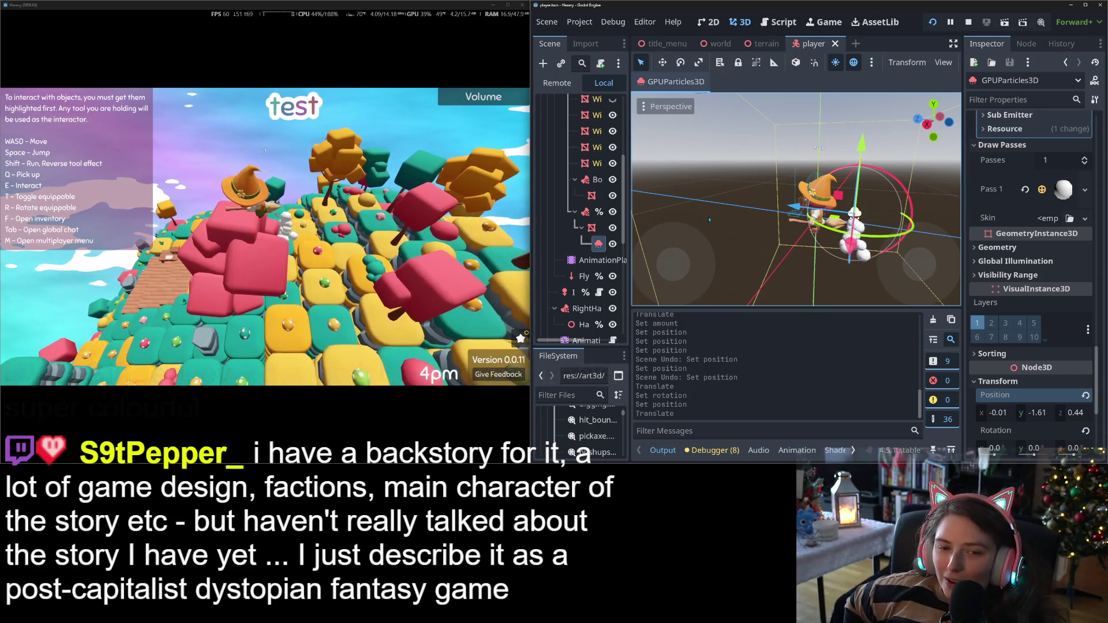
pyautogui.press('w')
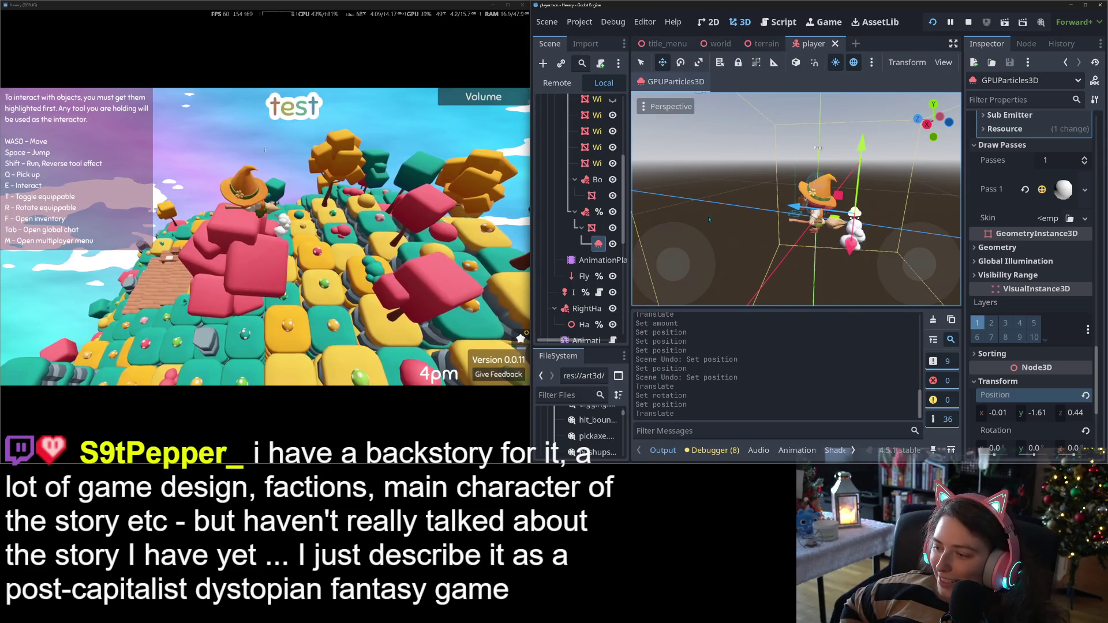